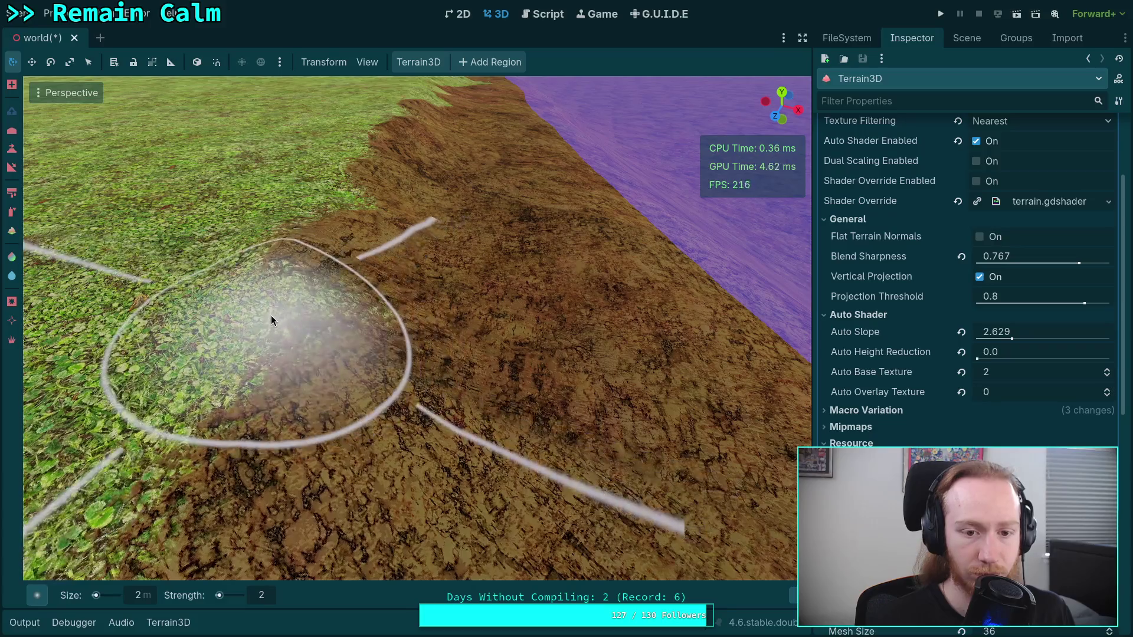
- Frame the grass–dirt boundary and sculpt a stroke along it
{"action": "left_click_drag", "start_coordinate": [369, 267], "coordinate": [425, 319]}
{"action": "scroll", "coordinate": [396, 362], "scroll_direction": "up", "scroll_amount": 3}
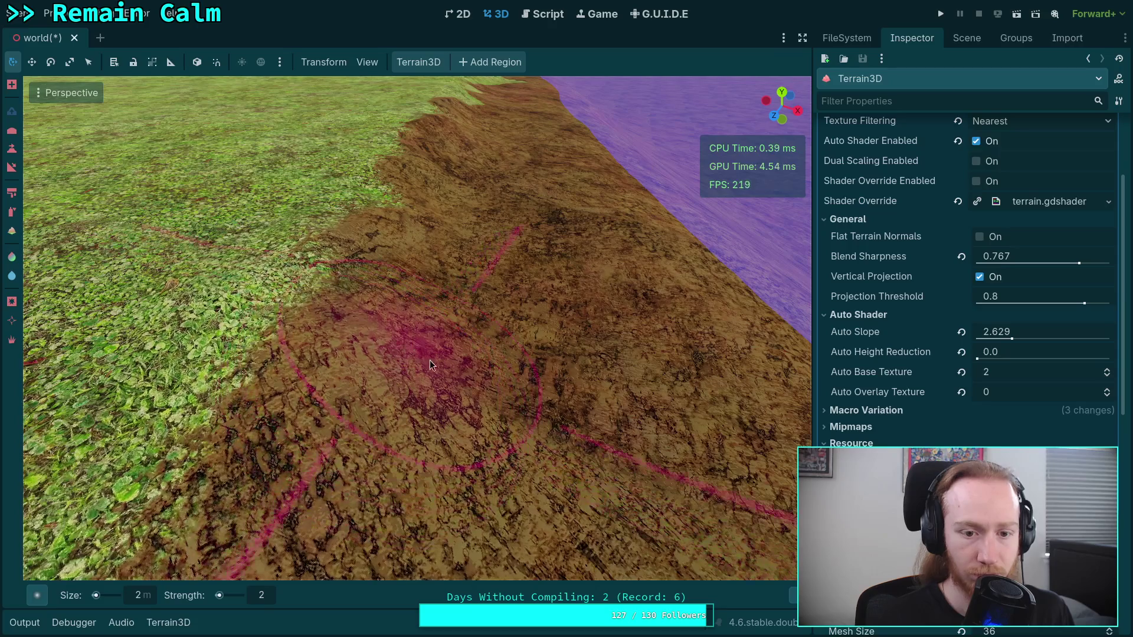
{"action": "left_click_drag", "start_coordinate": [487, 424], "coordinate": [480, 405]}
{"action": "mouse_move", "coordinate": [346, 214]}
{"action": "left_mouse_down"}
{"action": "mouse_move", "coordinate": [339, 192]}
{"action": "mouse_move", "coordinate": [610, 154]}
{"action": "mouse_move", "coordinate": [494, 426]}
{"action": "mouse_move", "coordinate": [428, 273]}
{"action": "mouse_move", "coordinate": [406, 257]}
{"action": "mouse_move", "coordinate": [441, 297]}
{"action": "mouse_move", "coordinate": [435, 268]}
{"action": "mouse_move", "coordinate": [481, 314]}
{"action": "mouse_move", "coordinate": [380, 359]}
{"action": "mouse_move", "coordinate": [437, 377]}
{"action": "mouse_move", "coordinate": [459, 398]}
{"action": "mouse_move", "coordinate": [437, 370]}
{"action": "mouse_move", "coordinate": [432, 384]}
{"action": "left_mouse_up"}
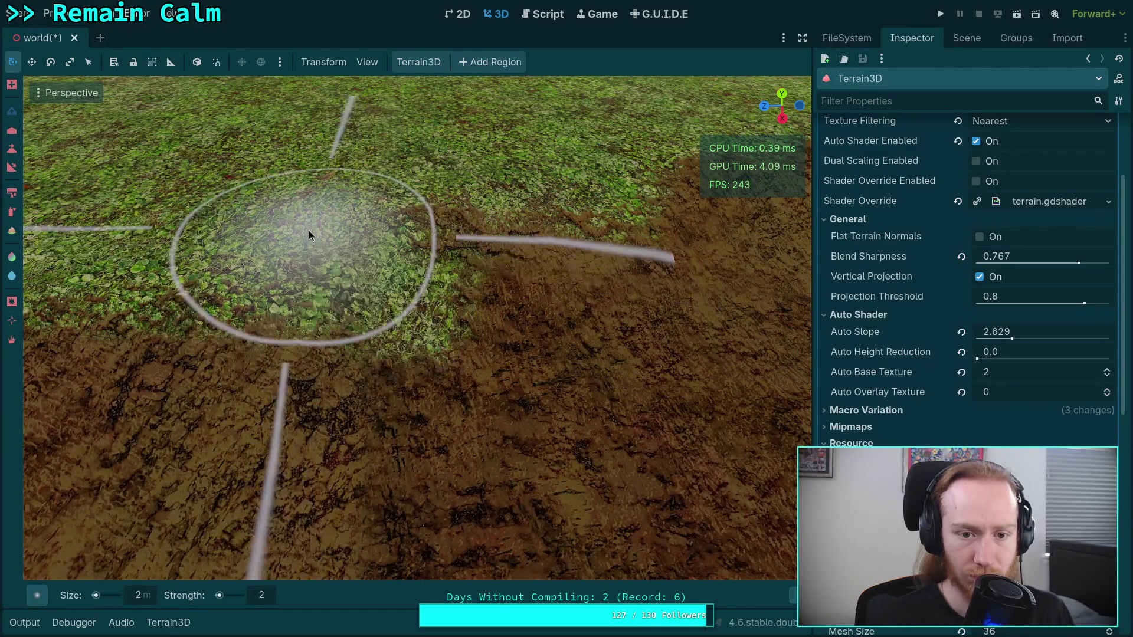
{"action": "mouse_move", "coordinate": [311, 240]}
{"action": "left_mouse_down"}
{"action": "mouse_move", "coordinate": [349, 260]}
{"action": "mouse_move", "coordinate": [356, 287]}
{"action": "mouse_move", "coordinate": [255, 270]}
{"action": "mouse_move", "coordinate": [470, 360]}
{"action": "left_mouse_up"}
- Paint a test spot of grass, return to sculpting, and move in close to the grass edge
{"action": "left_click", "coordinate": [12, 192]}
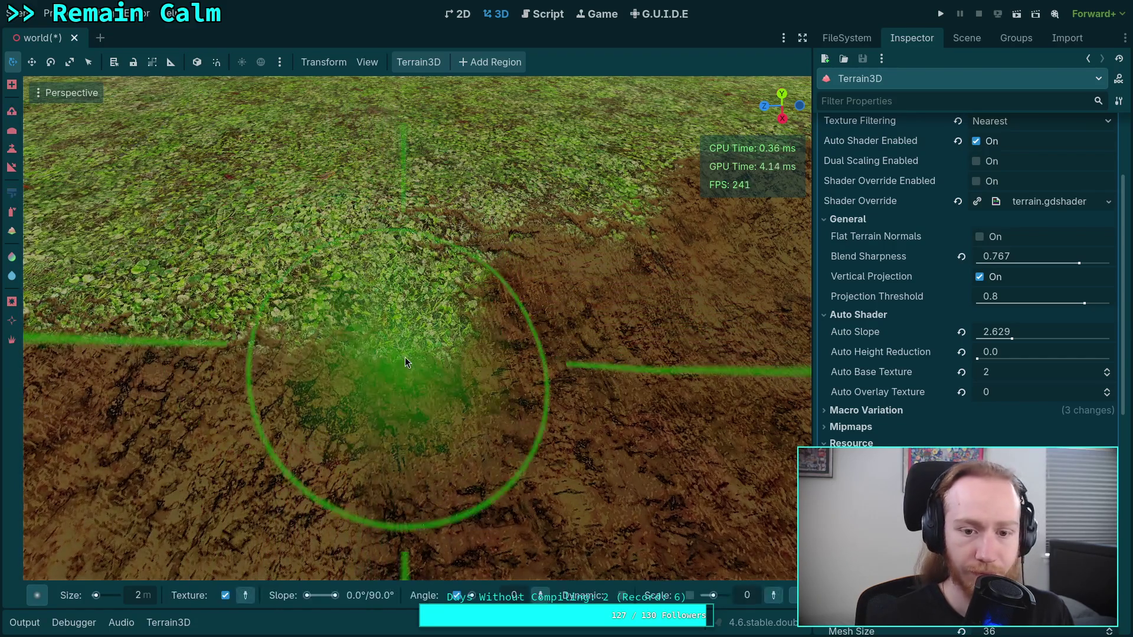
{"action": "left_click", "coordinate": [424, 397]}
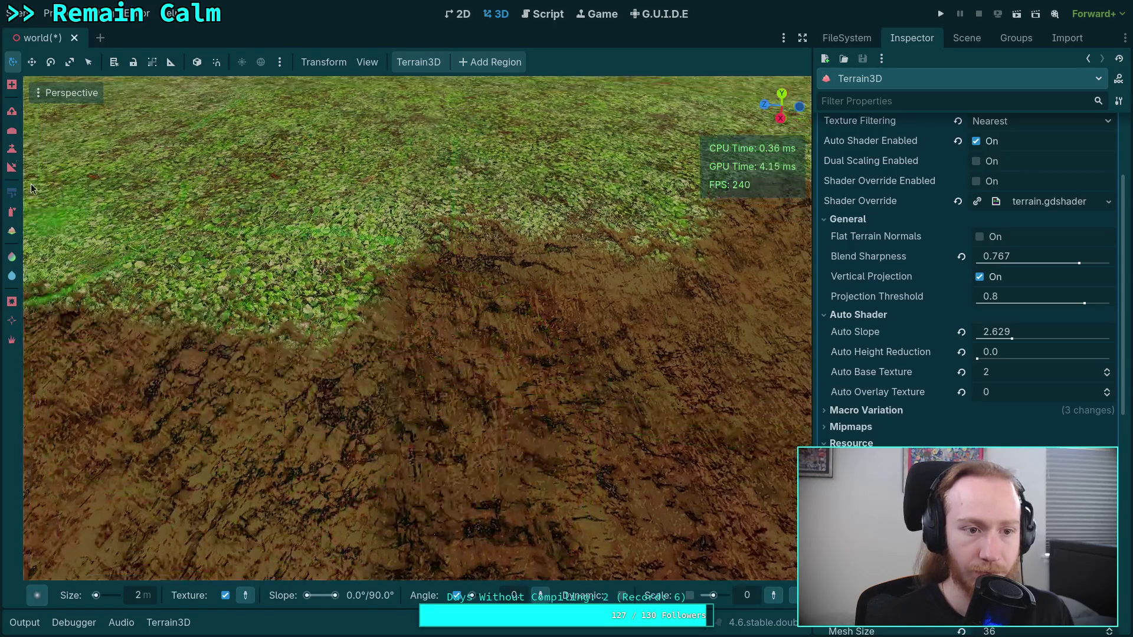
{"action": "left_click", "coordinate": [13, 134]}
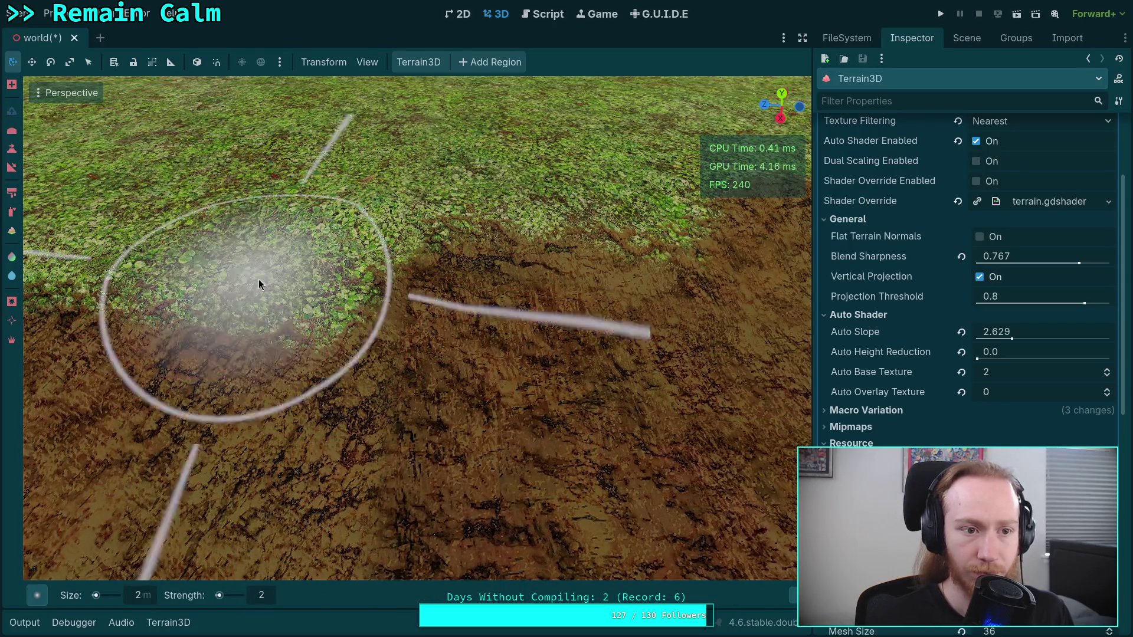
{"action": "scroll", "coordinate": [290, 405], "scroll_direction": "down", "scroll_amount": 3}
{"action": "scroll", "coordinate": [255, 288], "scroll_direction": "down", "scroll_amount": 5}
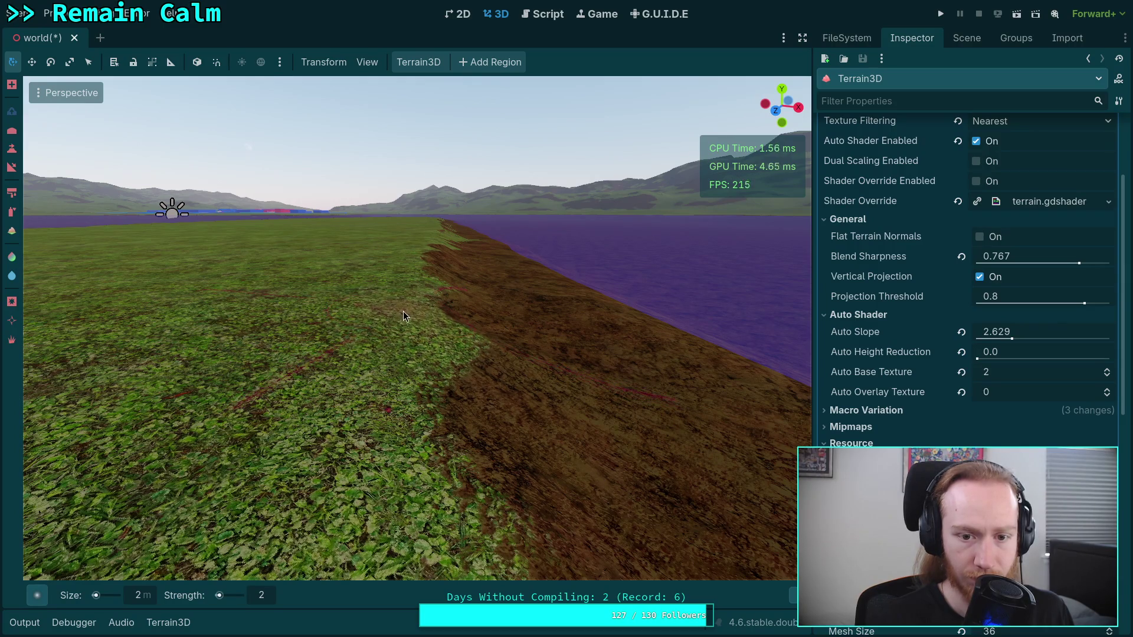
{"action": "scroll", "coordinate": [508, 377], "scroll_direction": "up", "scroll_amount": 3}
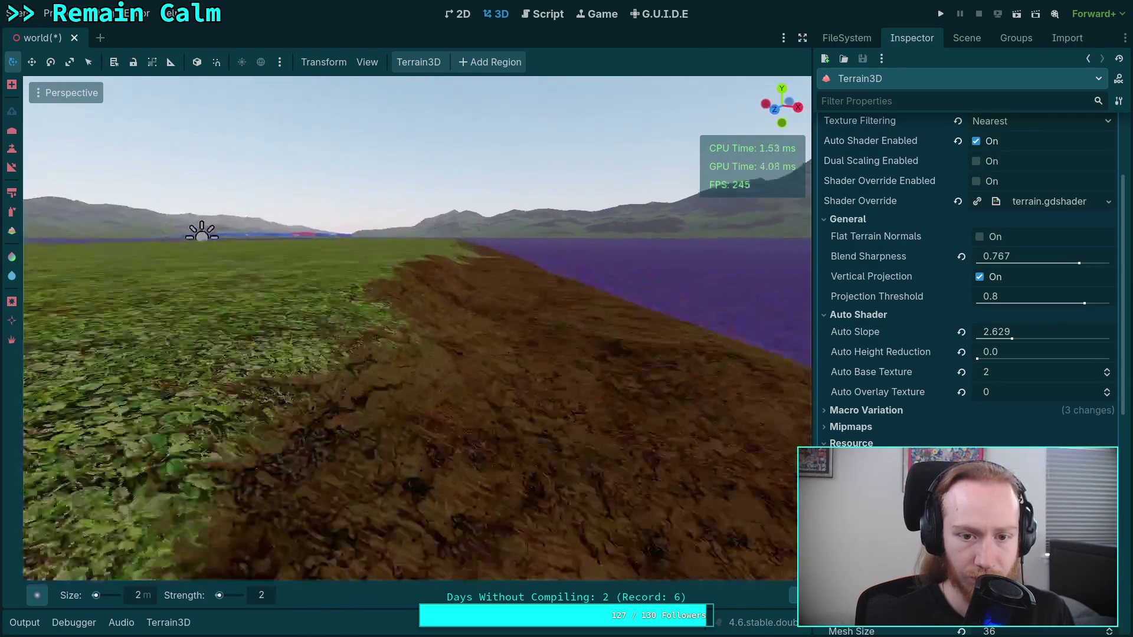
{"action": "mouse_move", "coordinate": [292, 253]}
{"action": "left_mouse_down"}
{"action": "mouse_move", "coordinate": [293, 307]}
{"action": "mouse_move", "coordinate": [293, 275]}
{"action": "mouse_move", "coordinate": [363, 207]}
{"action": "left_mouse_up"}
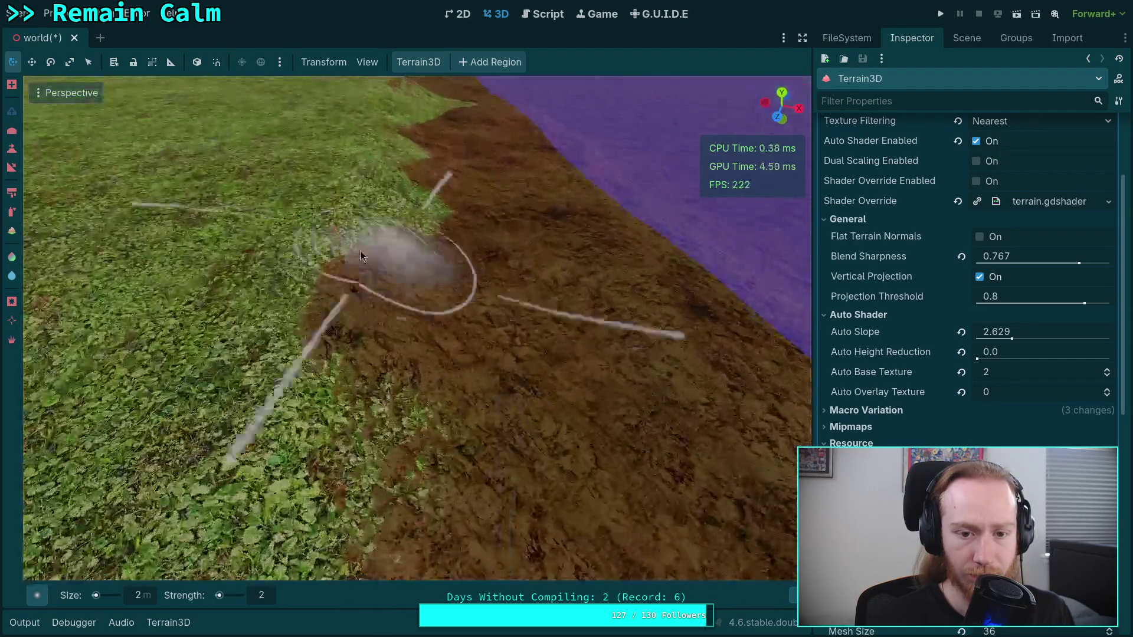
{"action": "mouse_move", "coordinate": [362, 256]}
{"action": "left_mouse_down"}
{"action": "mouse_move", "coordinate": [362, 297]}
{"action": "mouse_move", "coordinate": [356, 289]}
{"action": "left_mouse_up"}
{"action": "scroll", "coordinate": [379, 304], "scroll_direction": "up", "scroll_amount": 3}
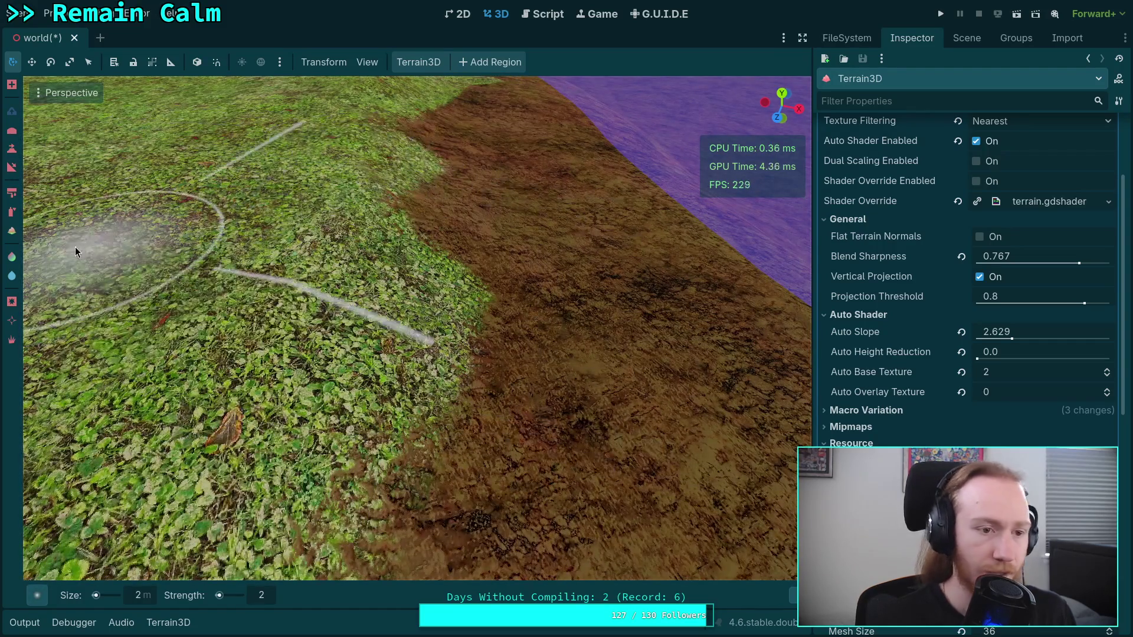
- Switch to texture painting with B and paint grass patches along the dirt slope's edge
{"action": "key", "text": "b"}
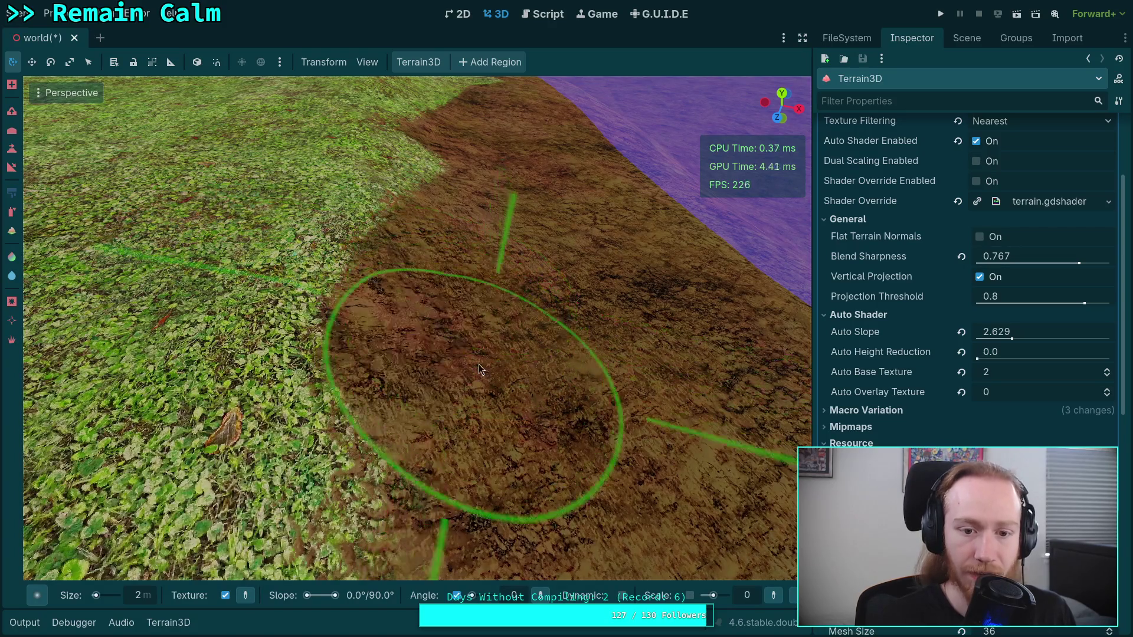
{"action": "scroll", "coordinate": [456, 258], "scroll_direction": "down", "scroll_amount": 3}
{"action": "scroll", "coordinate": [434, 339], "scroll_direction": "up", "scroll_amount": 2}
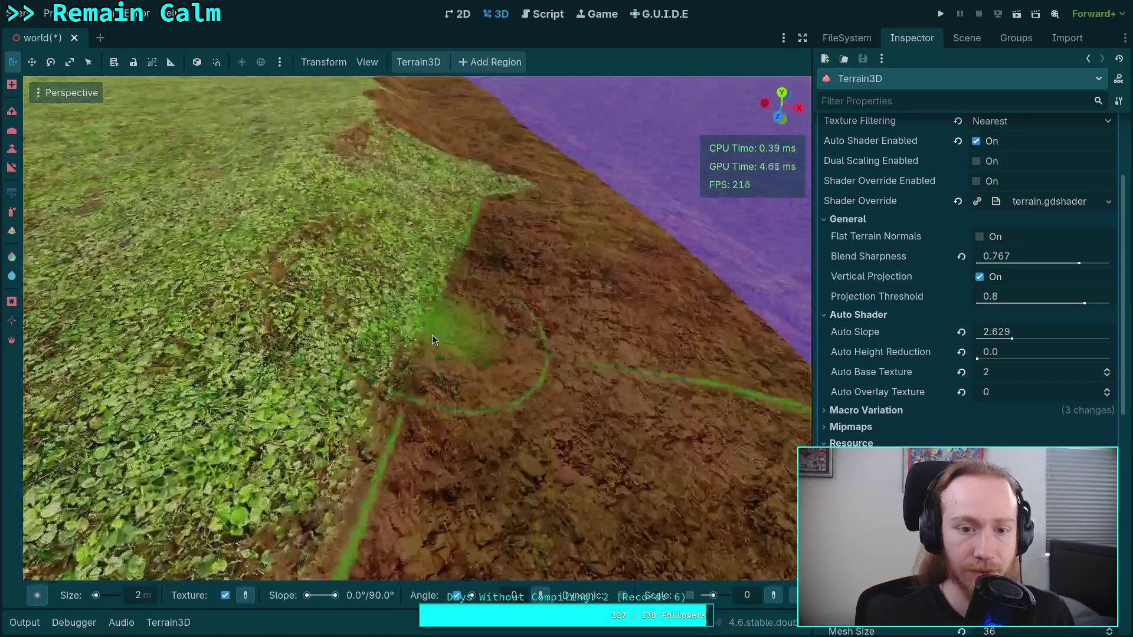
{"action": "scroll", "coordinate": [433, 340], "scroll_direction": "up", "scroll_amount": 2}
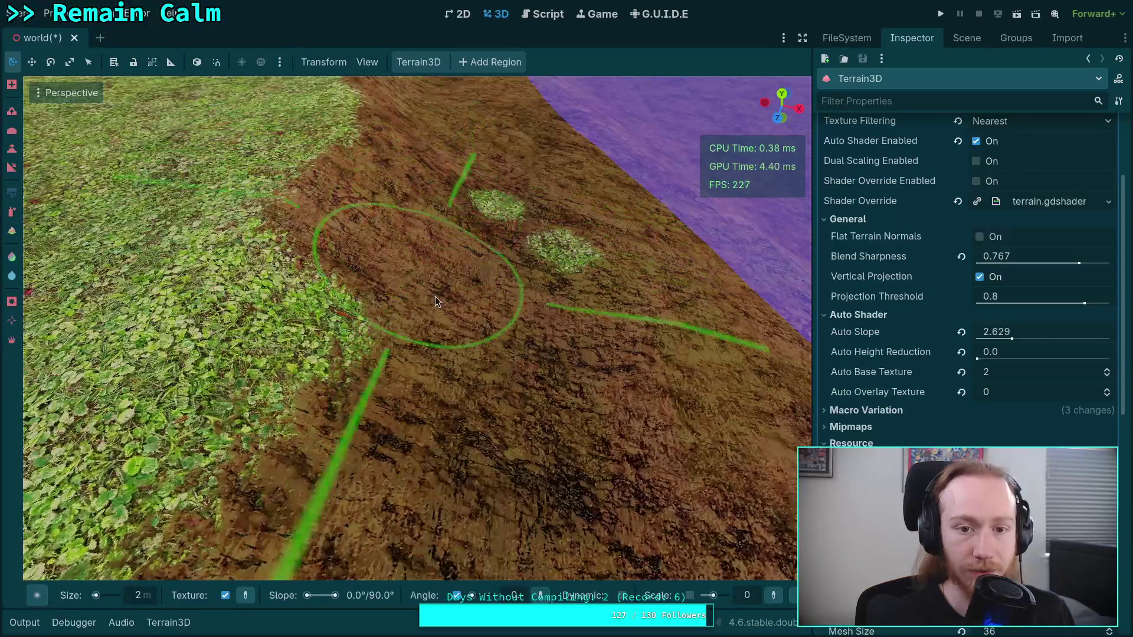
{"action": "scroll", "coordinate": [434, 296], "scroll_direction": "down", "scroll_amount": 3}
{"action": "scroll", "coordinate": [434, 296], "scroll_direction": "up", "scroll_amount": 3}
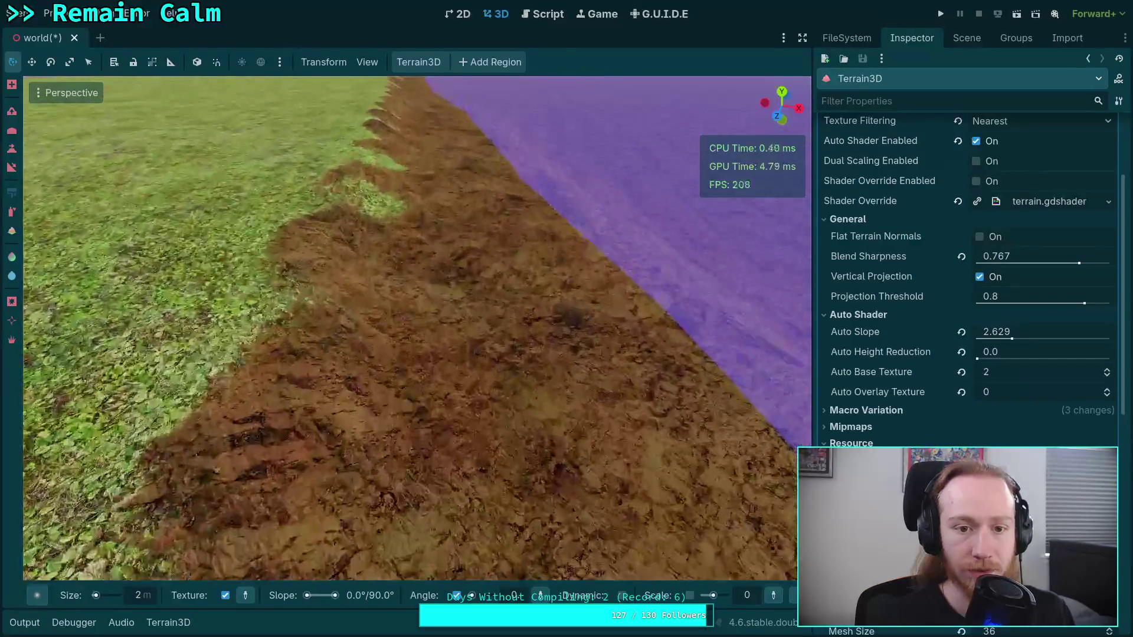
{"action": "scroll", "coordinate": [416, 288], "scroll_direction": "down", "scroll_amount": 2}
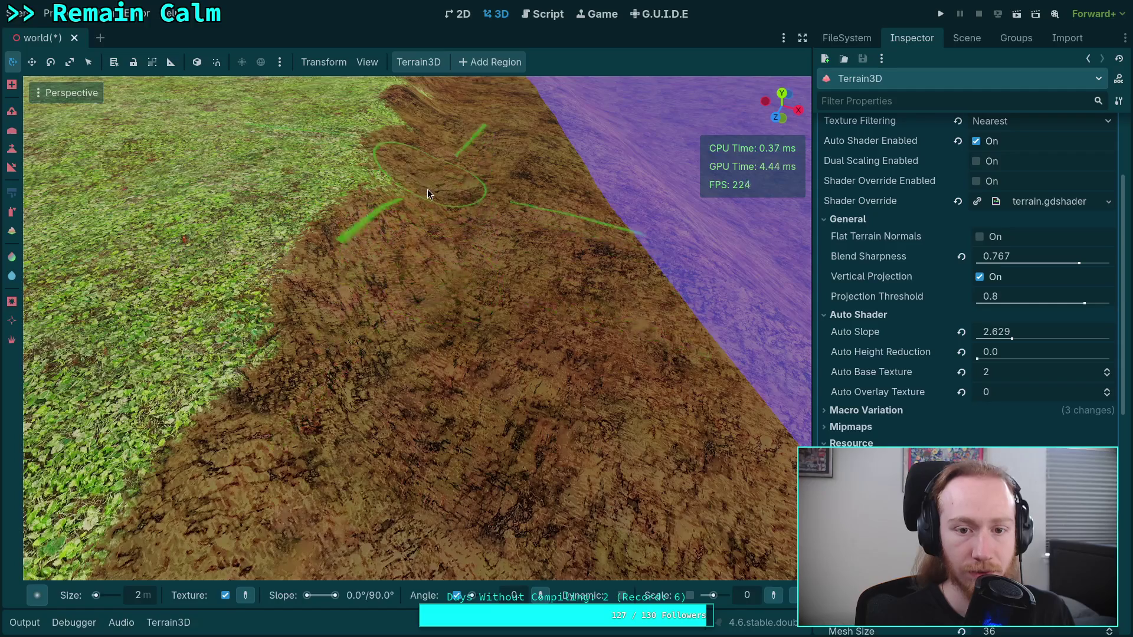
{"action": "scroll", "coordinate": [426, 207], "scroll_direction": "up", "scroll_amount": 2}
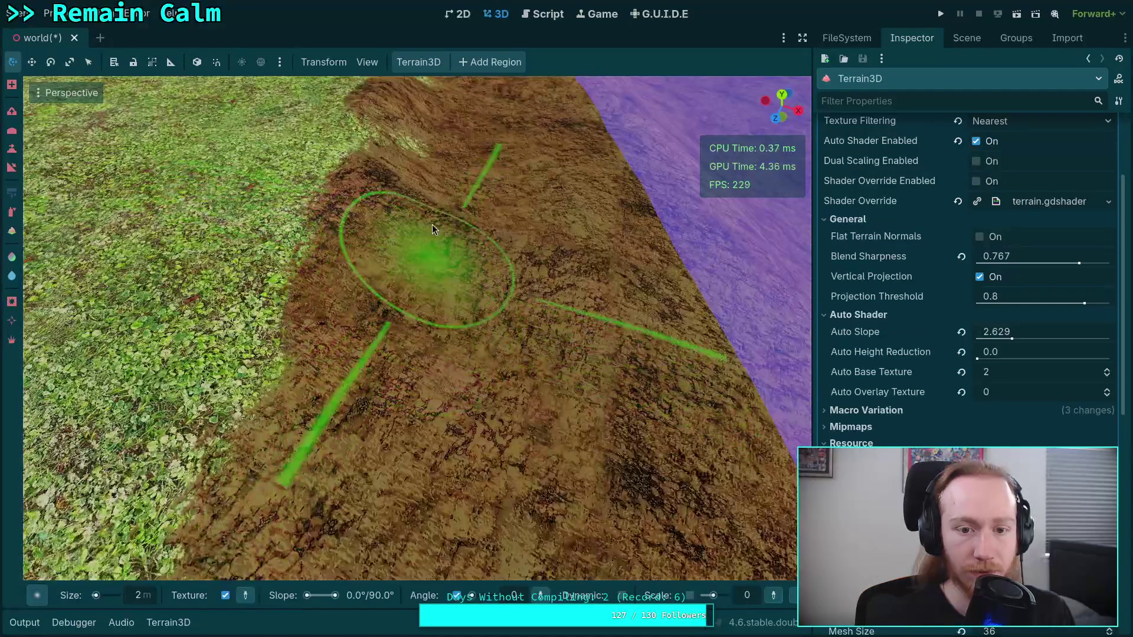
{"action": "scroll", "coordinate": [437, 199], "scroll_direction": "down", "scroll_amount": 2}
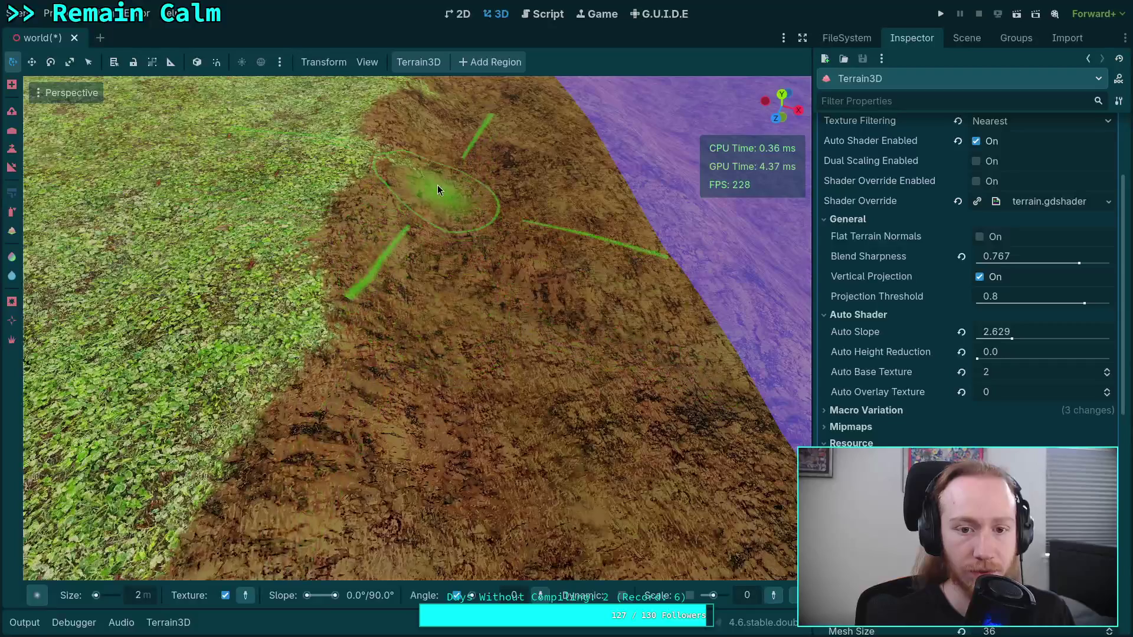
{"action": "scroll", "coordinate": [437, 190], "scroll_direction": "up", "scroll_amount": 3}
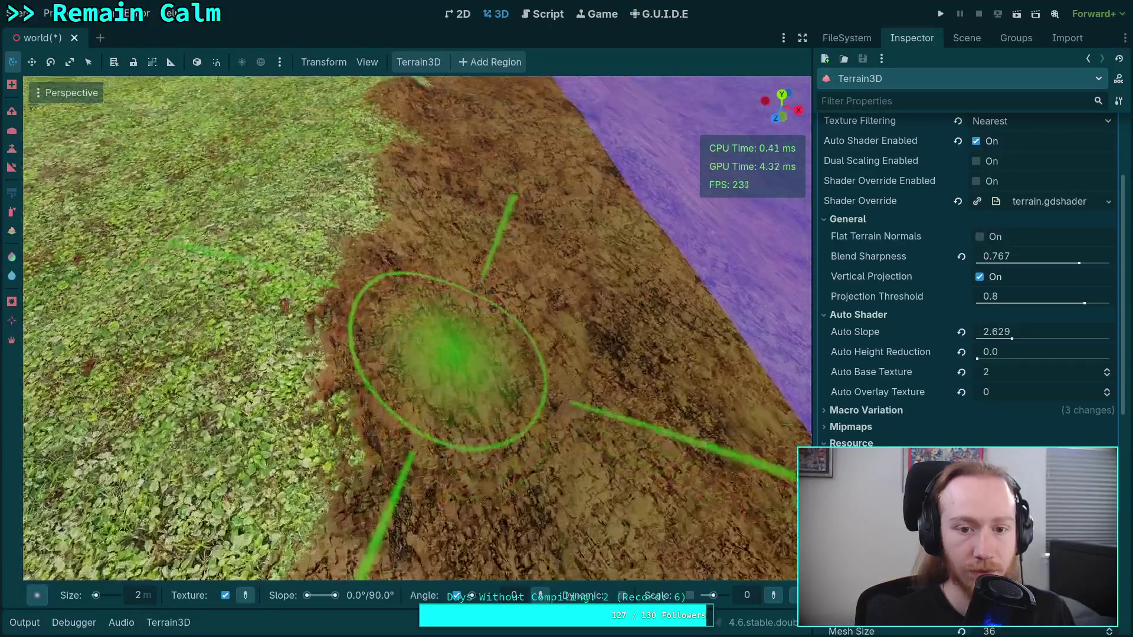
{"action": "scroll", "coordinate": [445, 265], "scroll_direction": "down", "scroll_amount": 2}
{"action": "scroll", "coordinate": [431, 295], "scroll_direction": "down", "scroll_amount": 2}
{"action": "scroll", "coordinate": [448, 222], "scroll_direction": "up", "scroll_amount": 2}
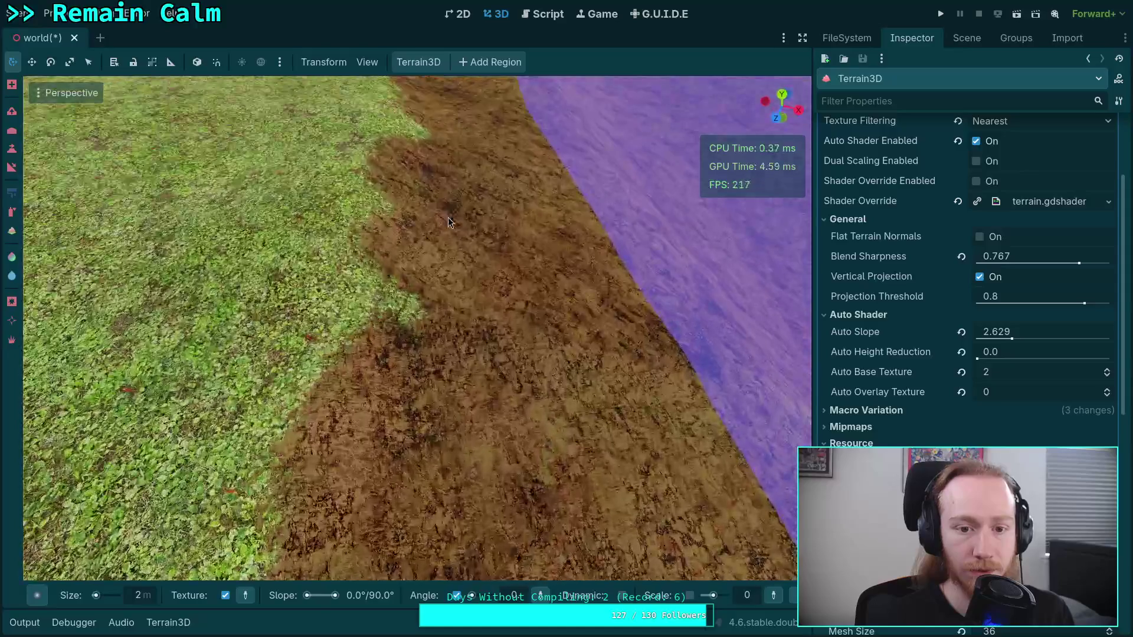
{"action": "scroll", "coordinate": [427, 308], "scroll_direction": "up", "scroll_amount": 2}
{"action": "scroll", "coordinate": [427, 308], "scroll_direction": "down", "scroll_amount": 3}
{"action": "scroll", "coordinate": [427, 308], "scroll_direction": "up", "scroll_amount": 3}
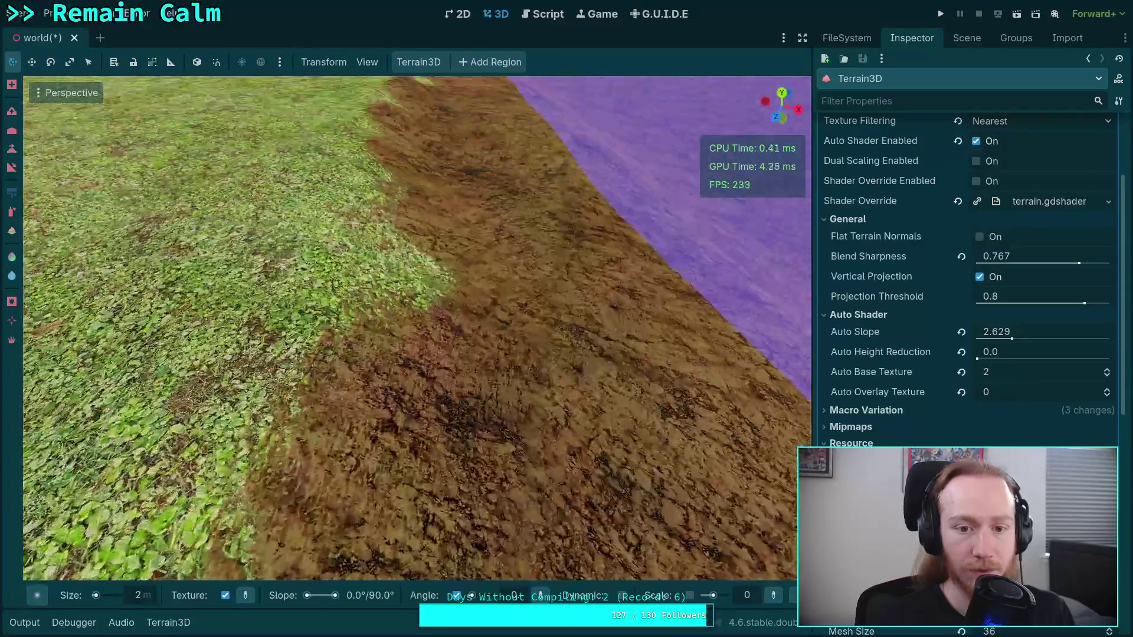
{"action": "scroll", "coordinate": [440, 319], "scroll_direction": "down", "scroll_amount": 4}
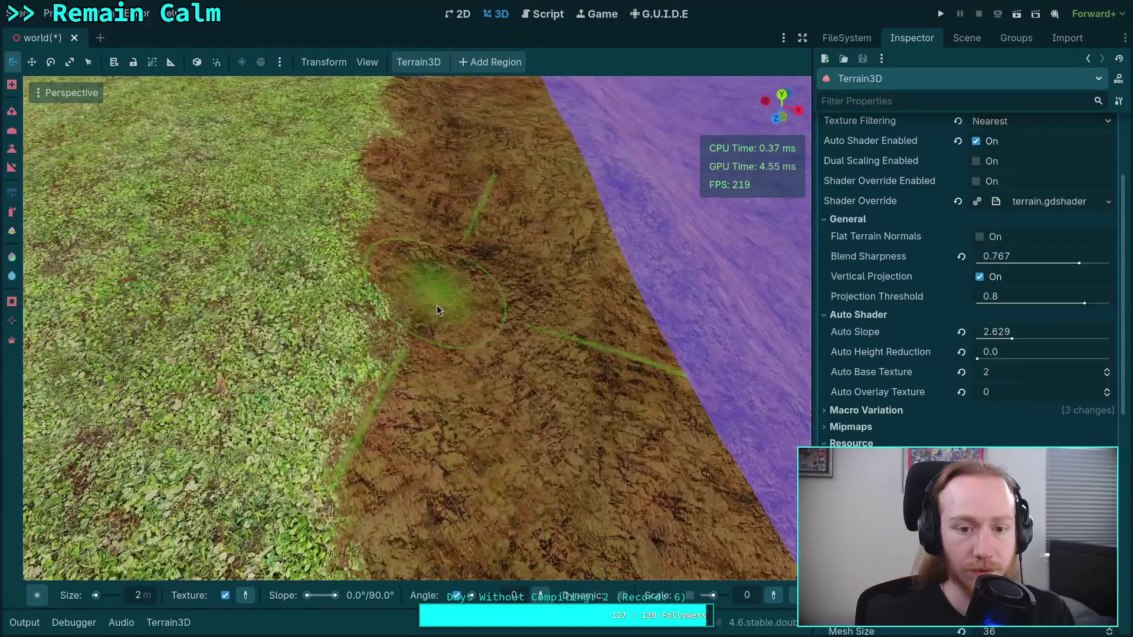
{"action": "scroll", "coordinate": [440, 319], "scroll_direction": "up", "scroll_amount": 3}
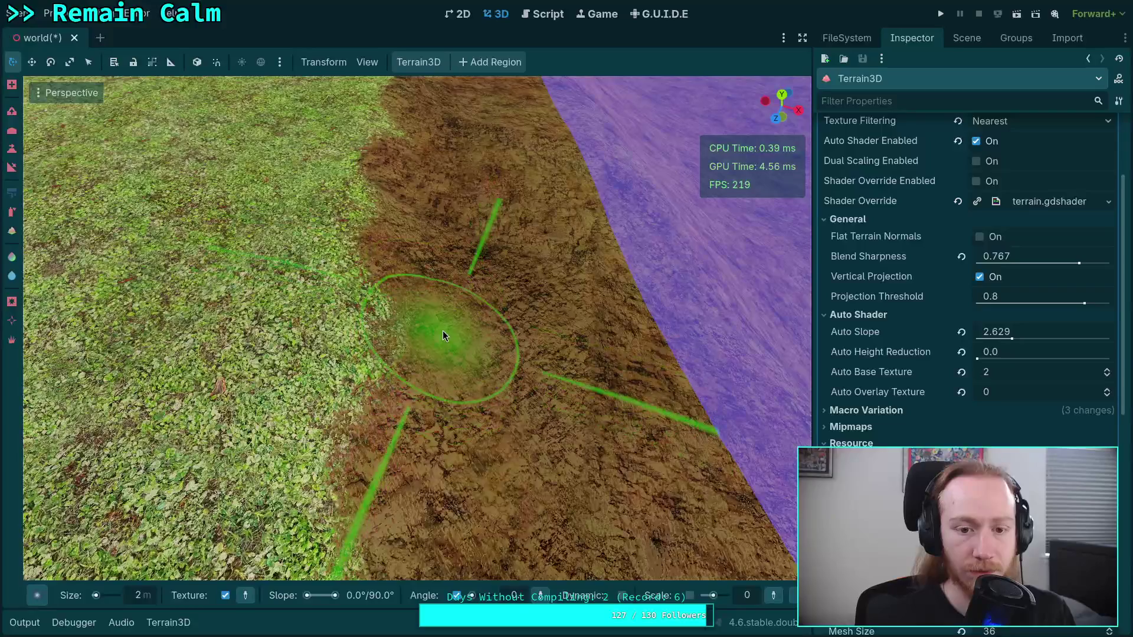
{"action": "scroll", "coordinate": [440, 294], "scroll_direction": "down", "scroll_amount": 3}
{"action": "scroll", "coordinate": [433, 318], "scroll_direction": "up", "scroll_amount": 4}
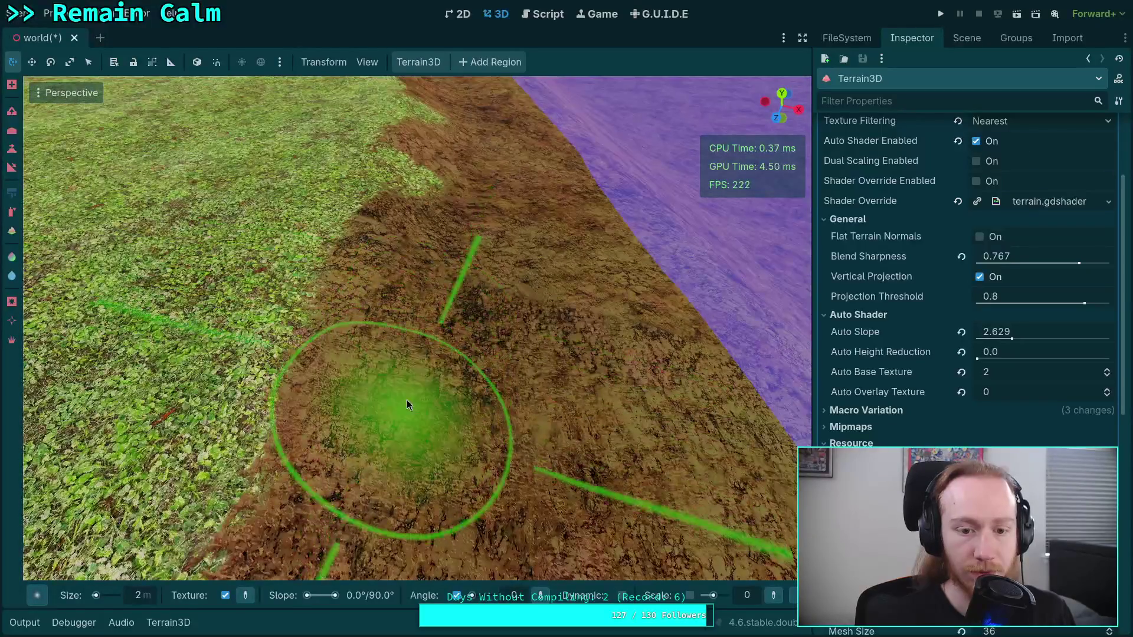
{"action": "scroll", "coordinate": [406, 399], "scroll_direction": "up", "scroll_amount": 2}
{"action": "scroll", "coordinate": [536, 352], "scroll_direction": "down", "scroll_amount": 3}
{"action": "scroll", "coordinate": [441, 336], "scroll_direction": "up", "scroll_amount": 1}
{"action": "scroll", "coordinate": [453, 162], "scroll_direction": "down", "scroll_amount": 3}
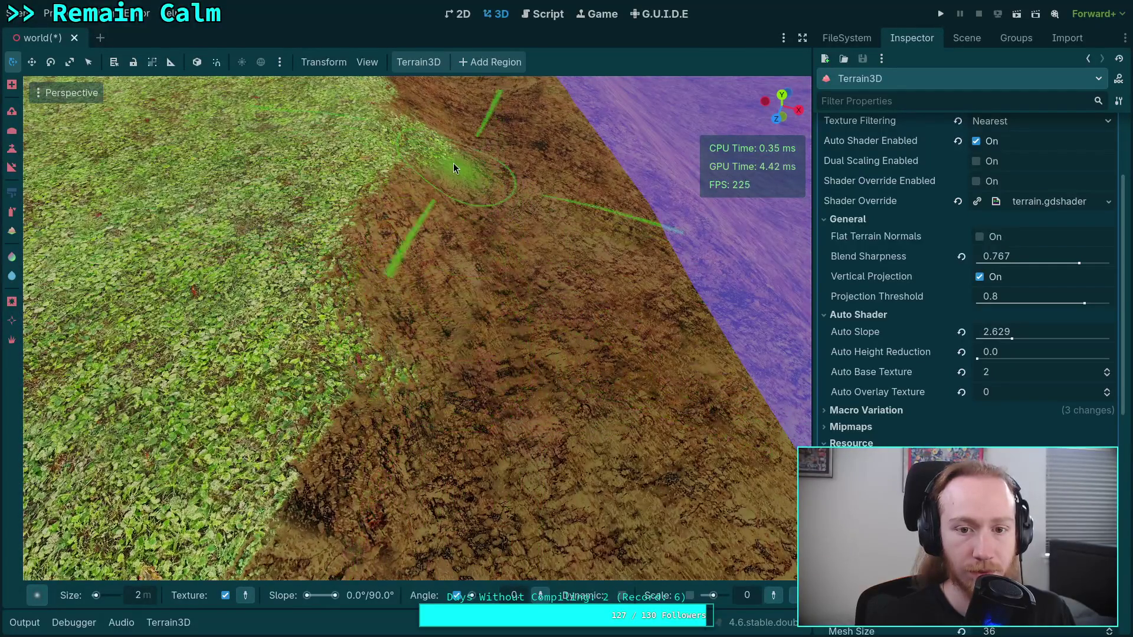
{"action": "scroll", "coordinate": [447, 189], "scroll_direction": "up", "scroll_amount": 4}
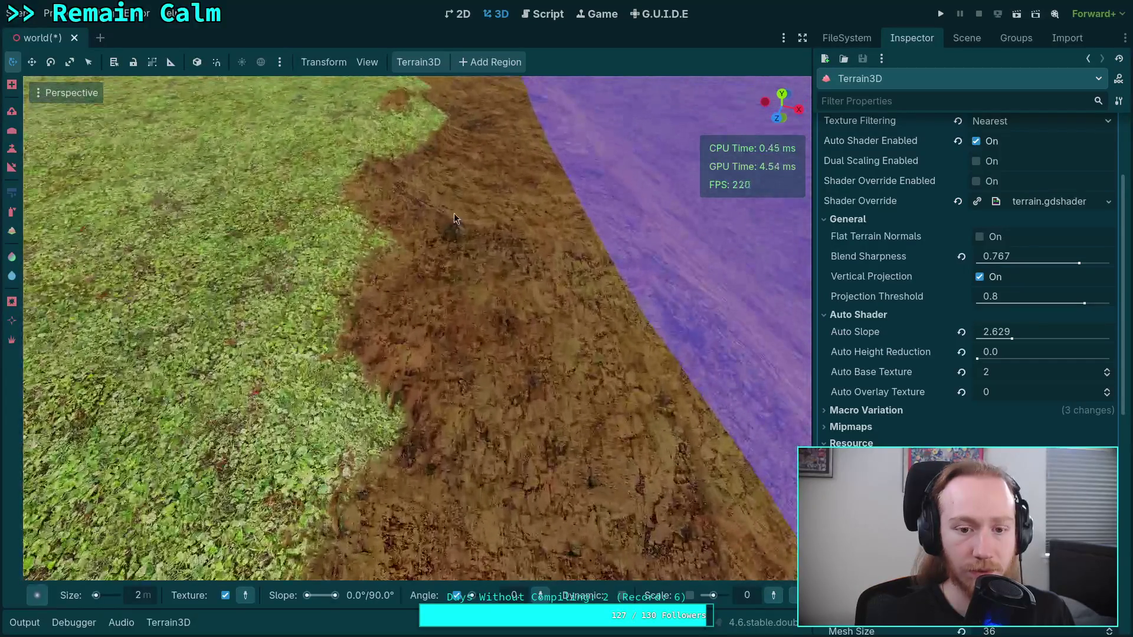
{"action": "scroll", "coordinate": [454, 236], "scroll_direction": "down", "scroll_amount": 5}
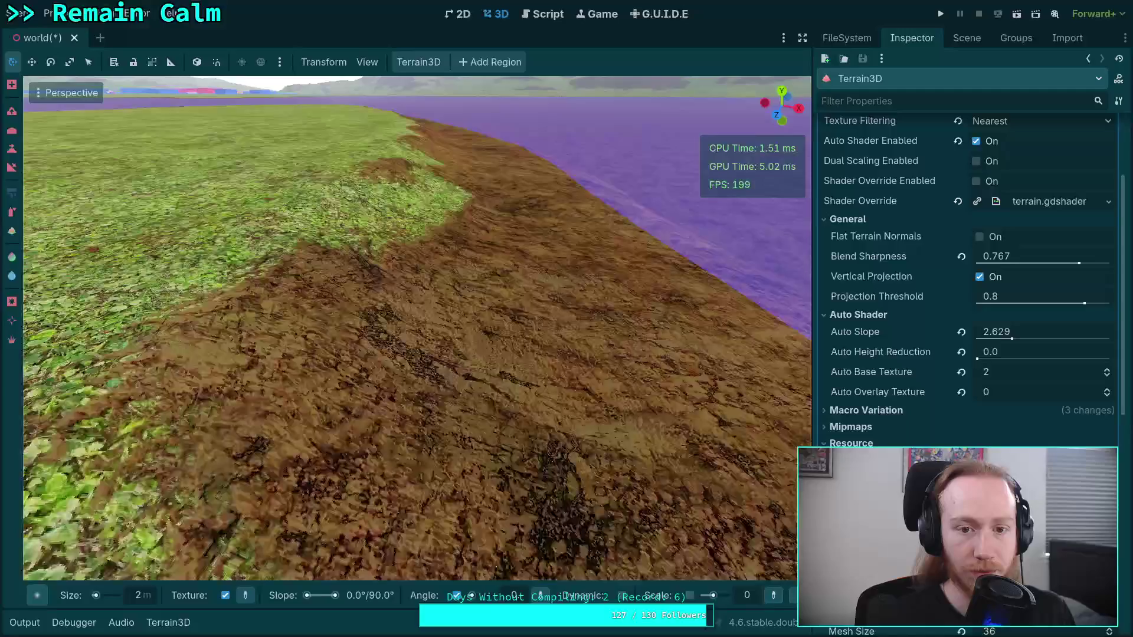
{"action": "scroll", "coordinate": [454, 304], "scroll_direction": "up", "scroll_amount": 2}
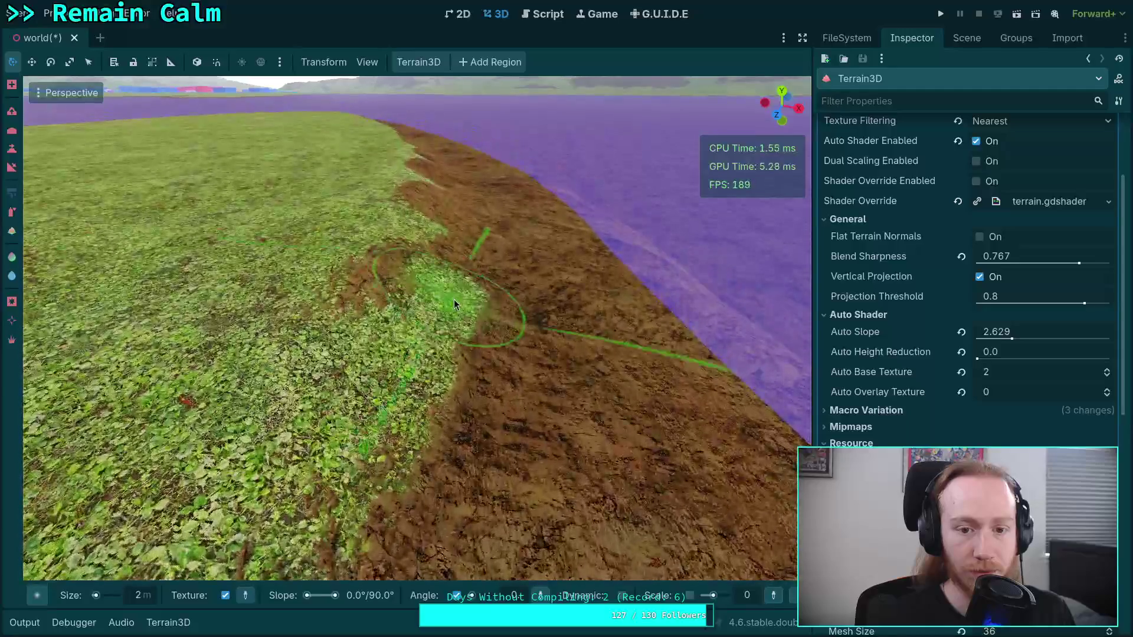
{"action": "scroll", "coordinate": [454, 304], "scroll_direction": "down", "scroll_amount": 2}
{"action": "scroll", "coordinate": [483, 320], "scroll_direction": "up", "scroll_amount": 5}
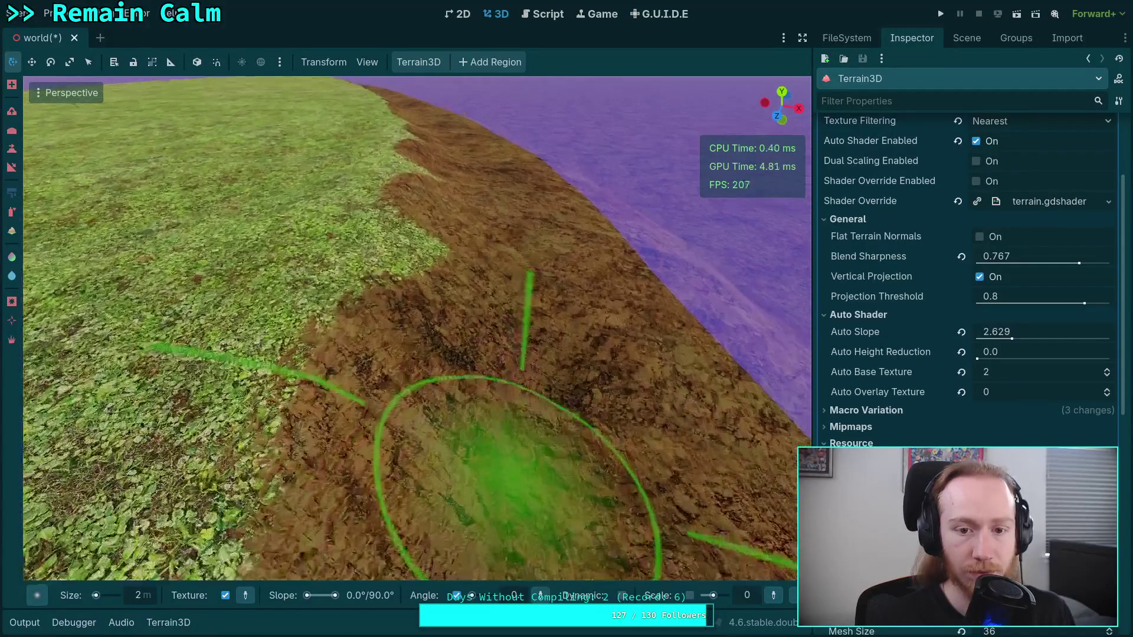
{"action": "scroll", "coordinate": [476, 380], "scroll_direction": "down", "scroll_amount": 3}
{"action": "scroll", "coordinate": [472, 249], "scroll_direction": "up", "scroll_amount": 2}
{"action": "scroll", "coordinate": [466, 288], "scroll_direction": "down", "scroll_amount": 2}
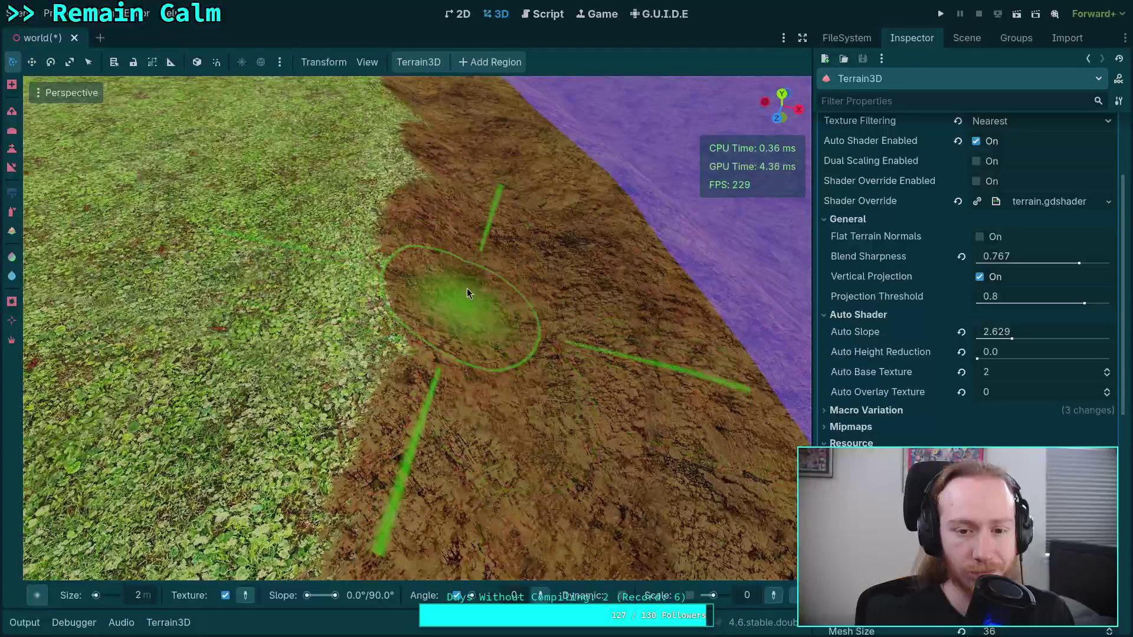
{"action": "scroll", "coordinate": [430, 354], "scroll_direction": "up", "scroll_amount": 3}
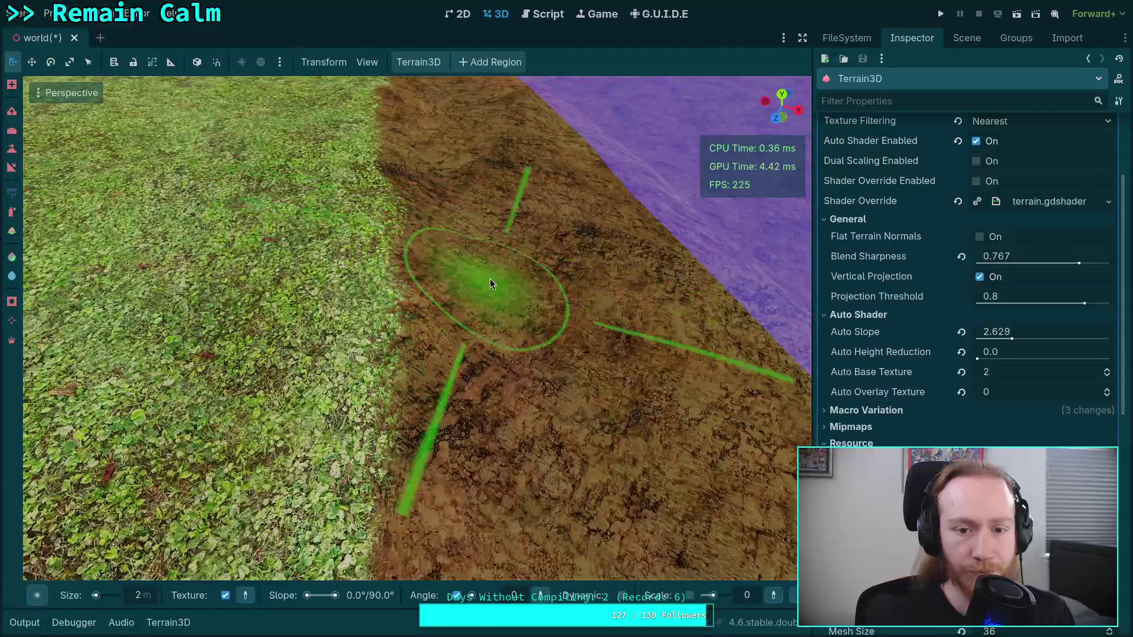
{"action": "mouse_move", "coordinate": [490, 284]}
{"action": "left_mouse_down"}
{"action": "mouse_move", "coordinate": [520, 265]}
{"action": "mouse_move", "coordinate": [492, 278]}
{"action": "mouse_move", "coordinate": [493, 260]}
{"action": "mouse_move", "coordinate": [481, 283]}
{"action": "mouse_move", "coordinate": [466, 274]}
{"action": "mouse_move", "coordinate": [503, 264]}
{"action": "mouse_move", "coordinate": [442, 269]}
{"action": "mouse_move", "coordinate": [472, 267]}
{"action": "mouse_move", "coordinate": [472, 277]}
{"action": "left_mouse_up"}
- Fly the camera out to a wide view of the shoreline bank, purple water and mountains
{"action": "left_click", "coordinate": [13, 118]}
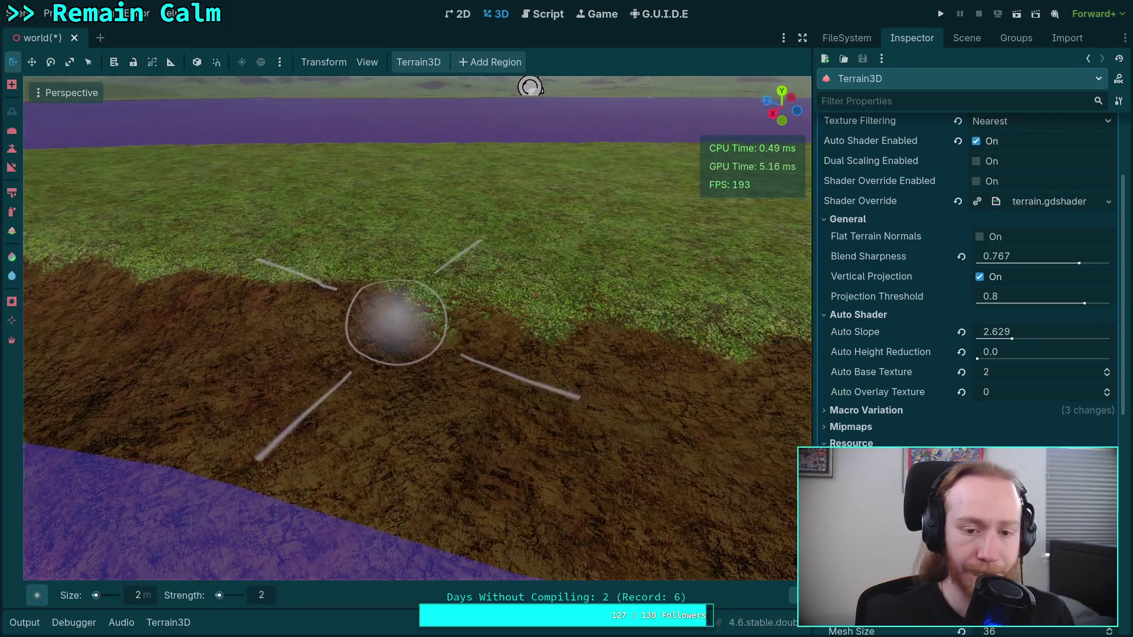
{"action": "left_click_drag", "start_coordinate": [392, 329], "coordinate": [392, 307]}
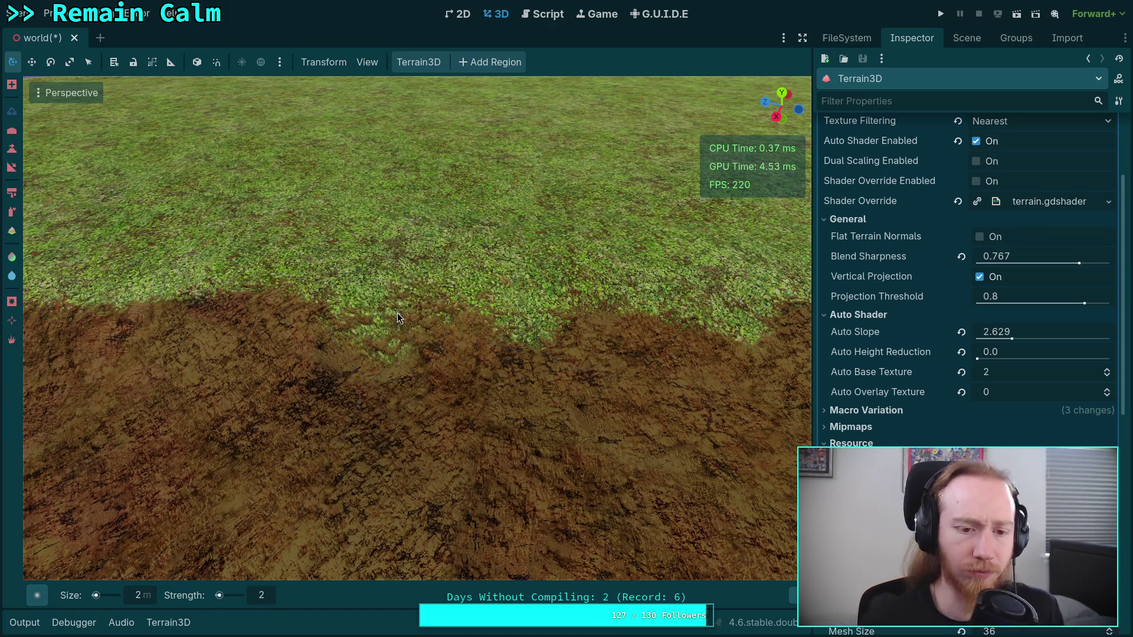
{"action": "mouse_move", "coordinate": [430, 398]}
{"action": "left_mouse_down"}
{"action": "mouse_move", "coordinate": [642, 162]}
{"action": "mouse_move", "coordinate": [609, 238]}
{"action": "mouse_move", "coordinate": [392, 263]}
{"action": "mouse_move", "coordinate": [425, 260]}
{"action": "mouse_move", "coordinate": [152, 235]}
{"action": "mouse_move", "coordinate": [292, 312]}
{"action": "mouse_move", "coordinate": [448, 310]}
{"action": "mouse_move", "coordinate": [228, 299]}
{"action": "mouse_move", "coordinate": [160, 312]}
{"action": "left_mouse_up"}
{"action": "key", "text": "q"}
{"action": "key", "text": "e"}
- Raise a dirt mound at the grass edge and spread it along the boundary
{"action": "key", "text": "w"}
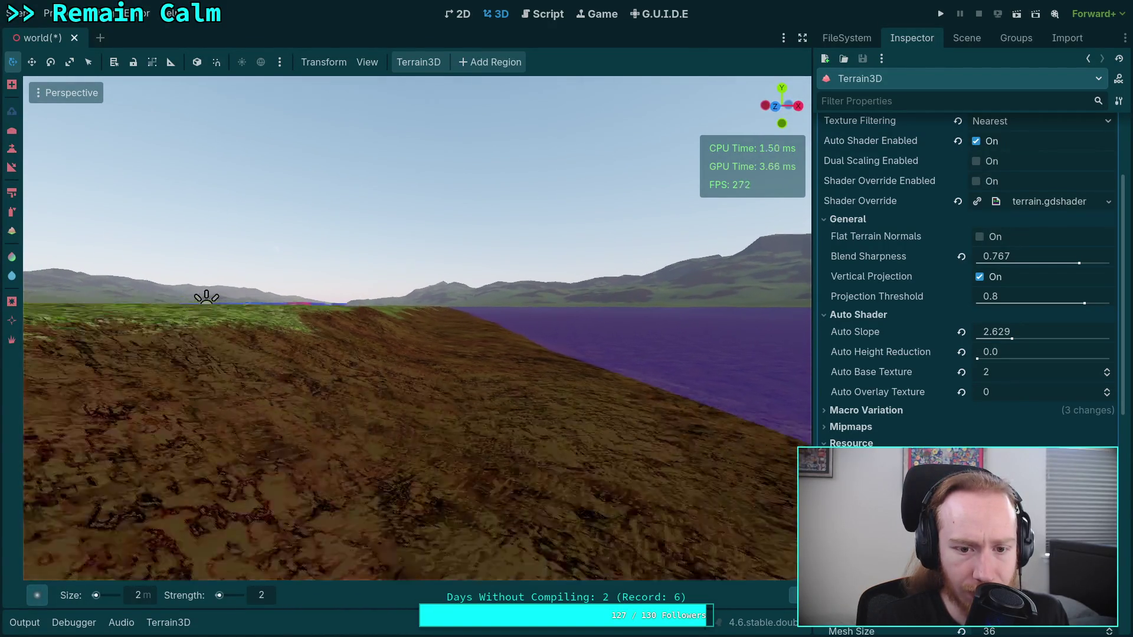
{"action": "key", "text": "e"}
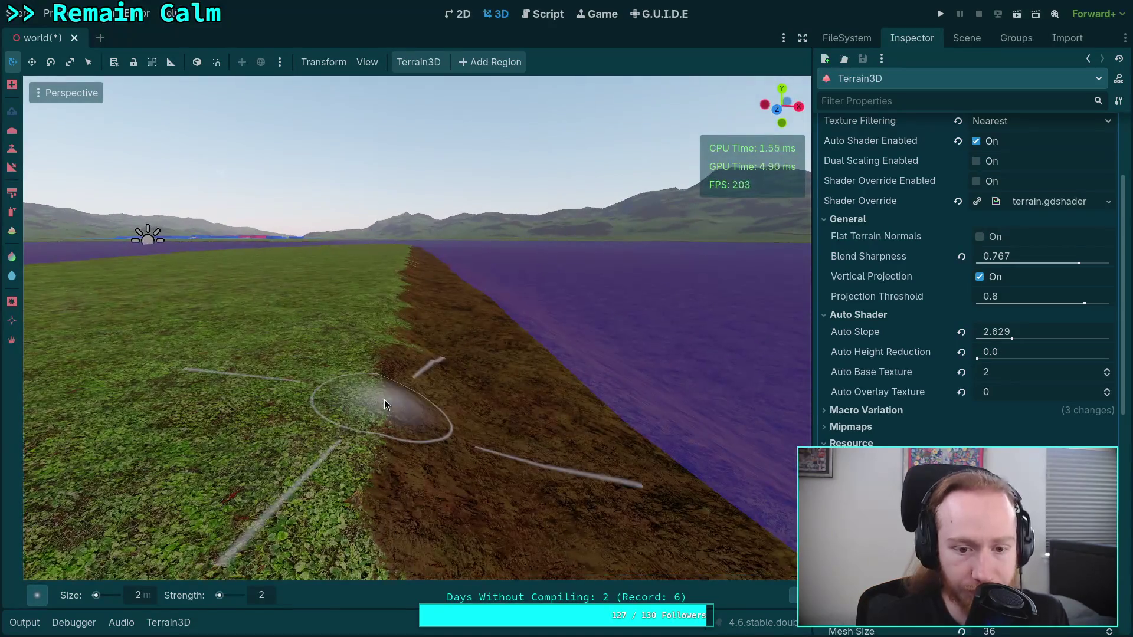
{"action": "left_click_drag", "start_coordinate": [391, 400], "coordinate": [431, 391]}
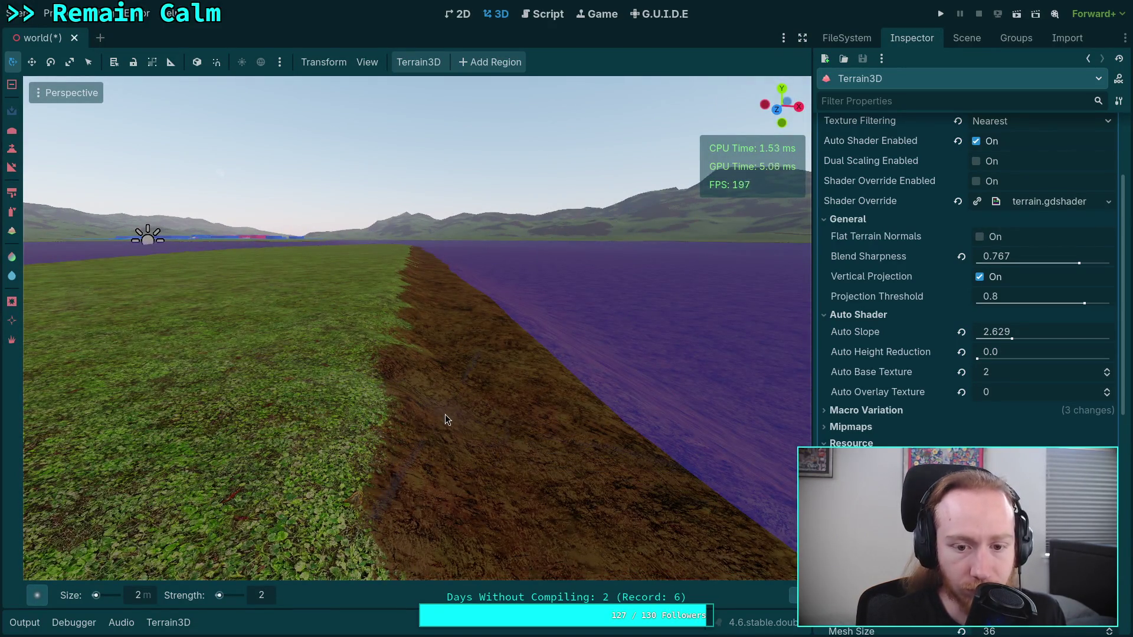
{"action": "mouse_move", "coordinate": [451, 455]}
{"action": "left_mouse_down"}
{"action": "mouse_move", "coordinate": [426, 423]}
{"action": "mouse_move", "coordinate": [424, 438]}
{"action": "mouse_move", "coordinate": [445, 437]}
{"action": "mouse_move", "coordinate": [339, 405]}
{"action": "mouse_move", "coordinate": [340, 394]}
{"action": "left_mouse_up"}
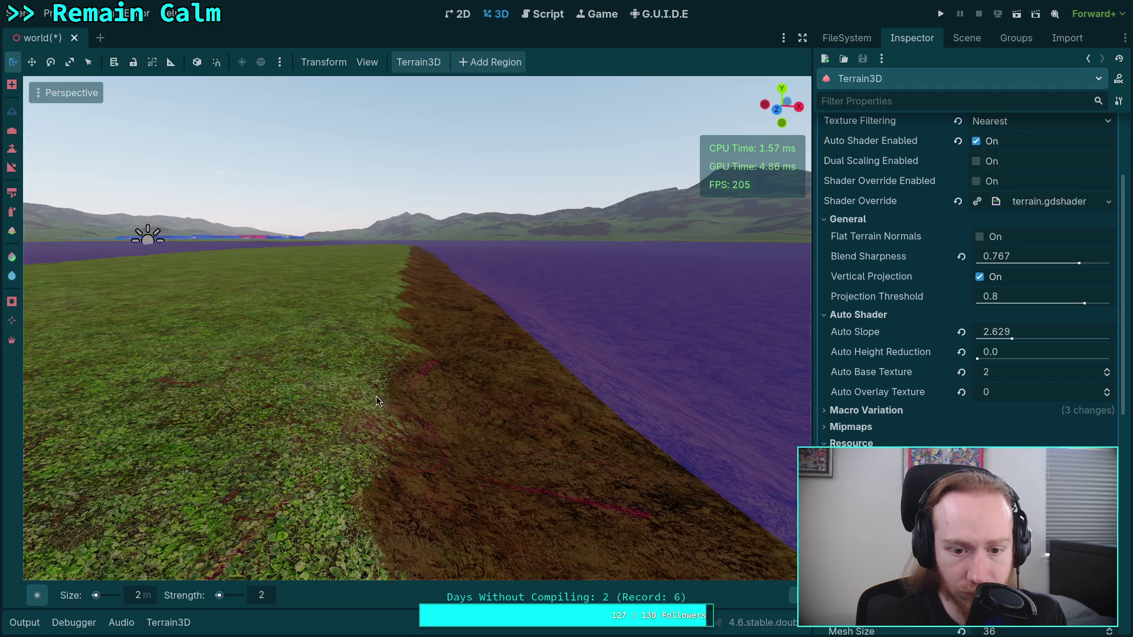
{"action": "scroll", "coordinate": [417, 468], "scroll_direction": "down", "scroll_amount": 5}
{"action": "scroll", "coordinate": [383, 419], "scroll_direction": "up", "scroll_amount": 5}
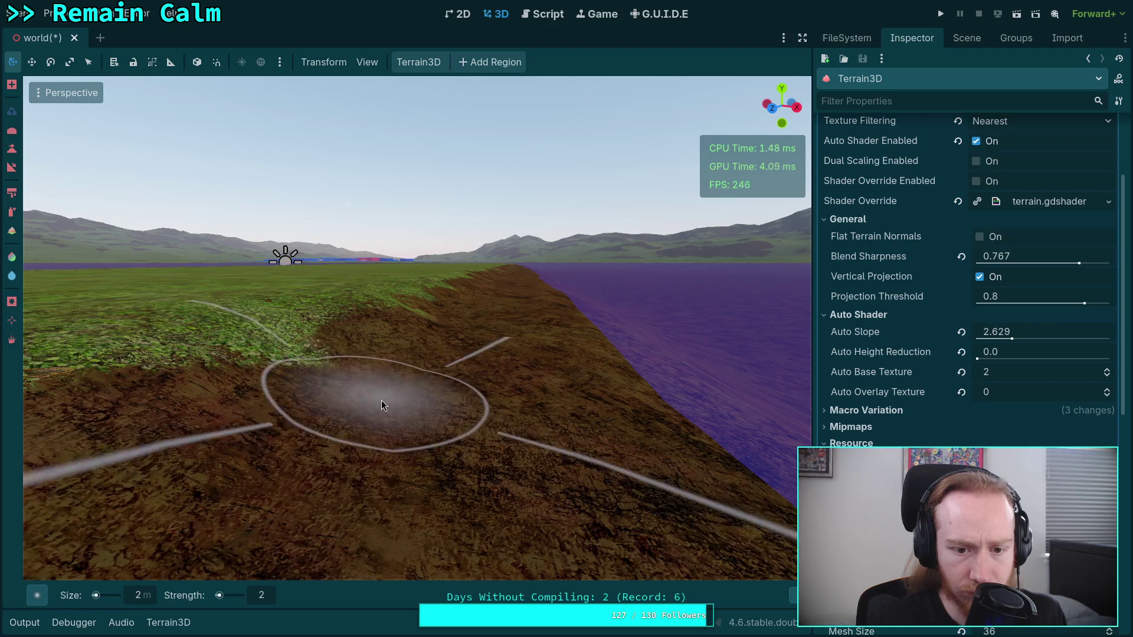
- Undo the raised mound, redo it, then undo it again
{"action": "key", "text": "ctrl+z"}
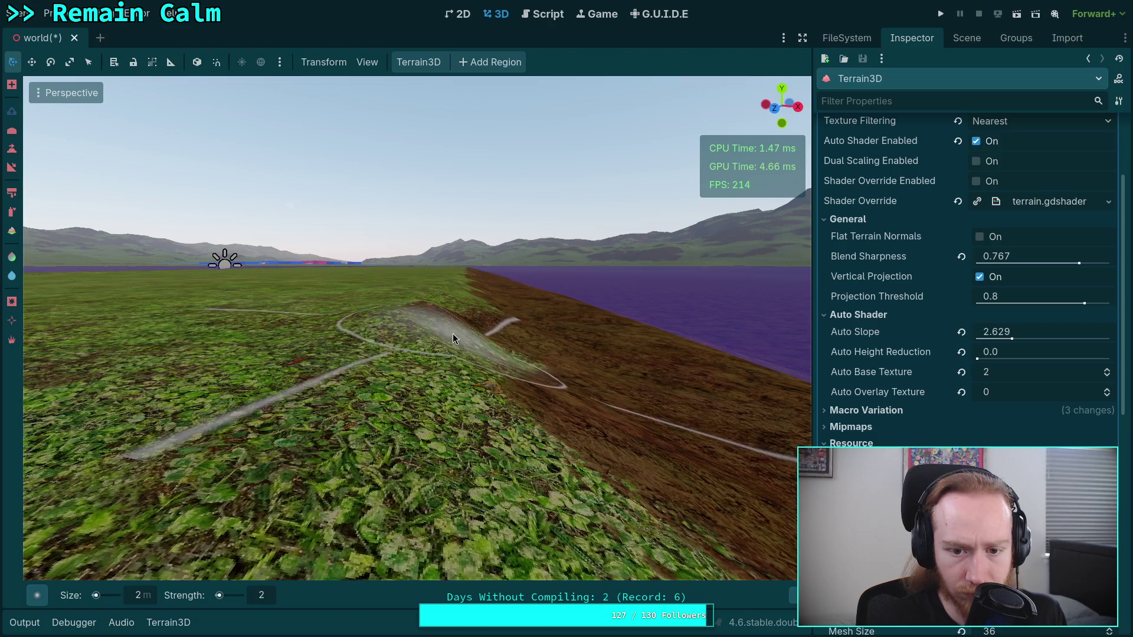
{"action": "key", "text": "ctrl+z"}
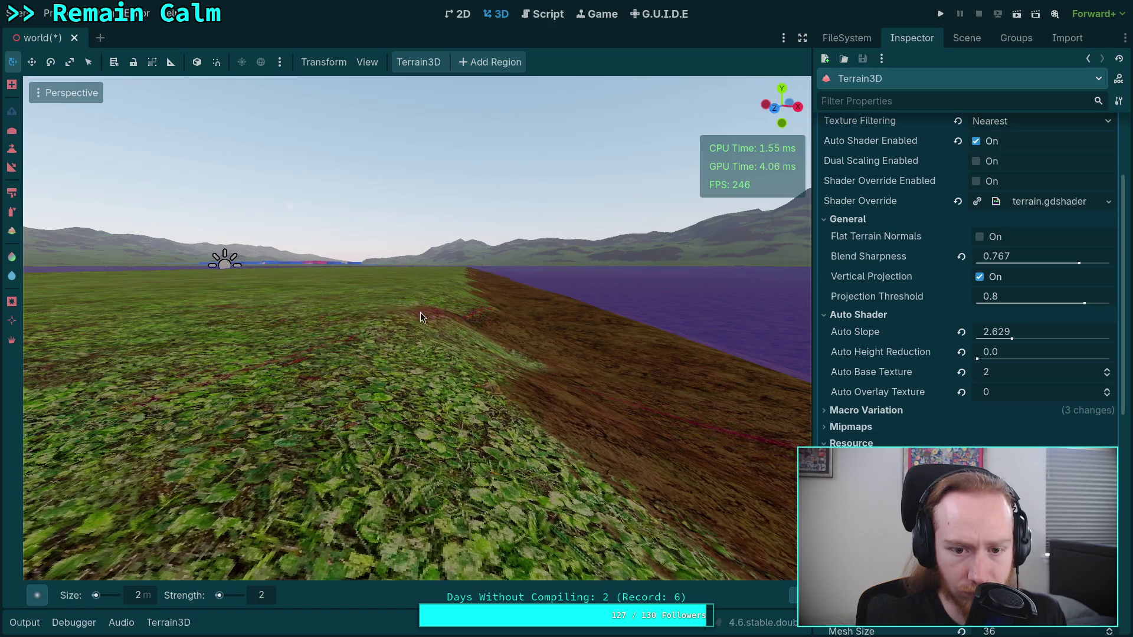
{"action": "key", "text": "ctrl+shift+z"}
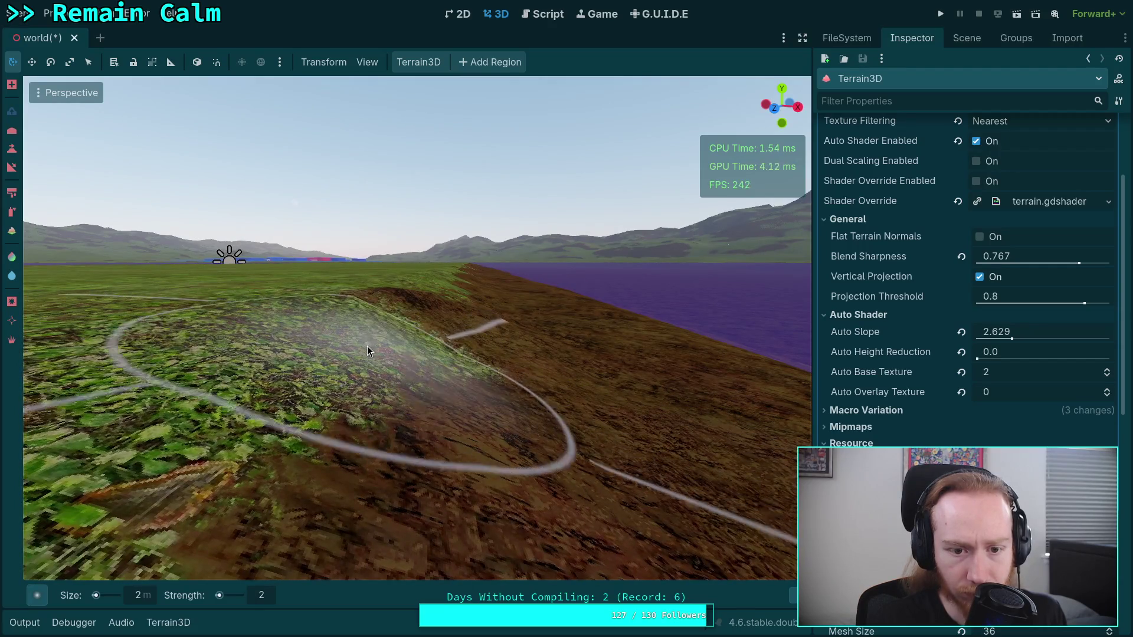
{"action": "key", "text": "ctrl+z"}
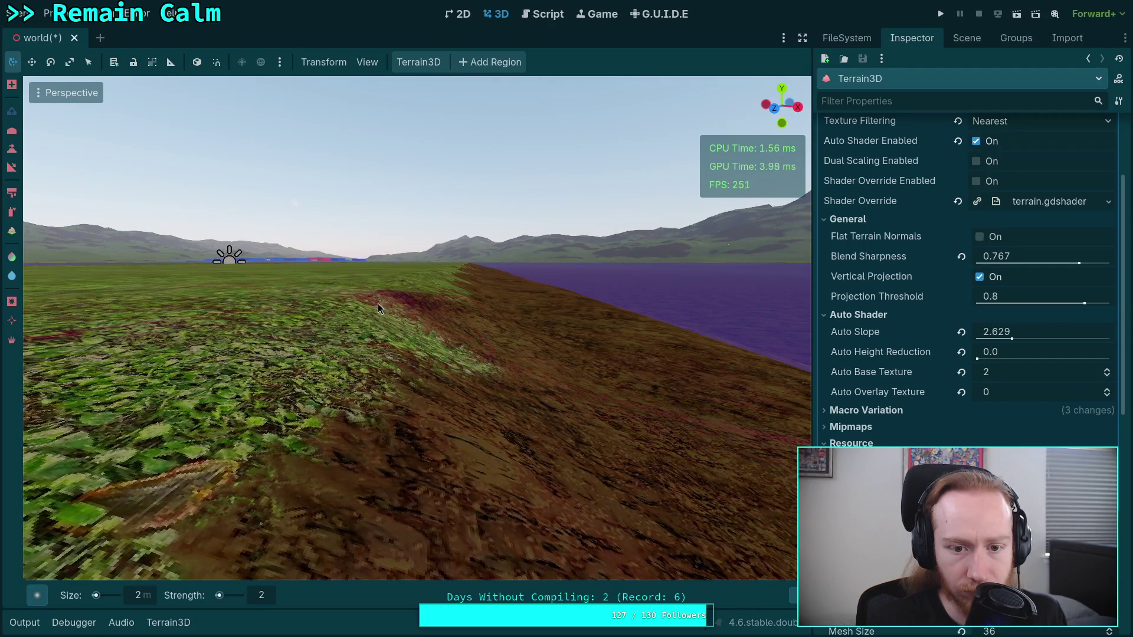
- Paint dirt over the grass edge, carve a depression and undo it, then view the slope
{"action": "left_click_drag", "start_coordinate": [420, 342], "coordinate": [431, 348]}
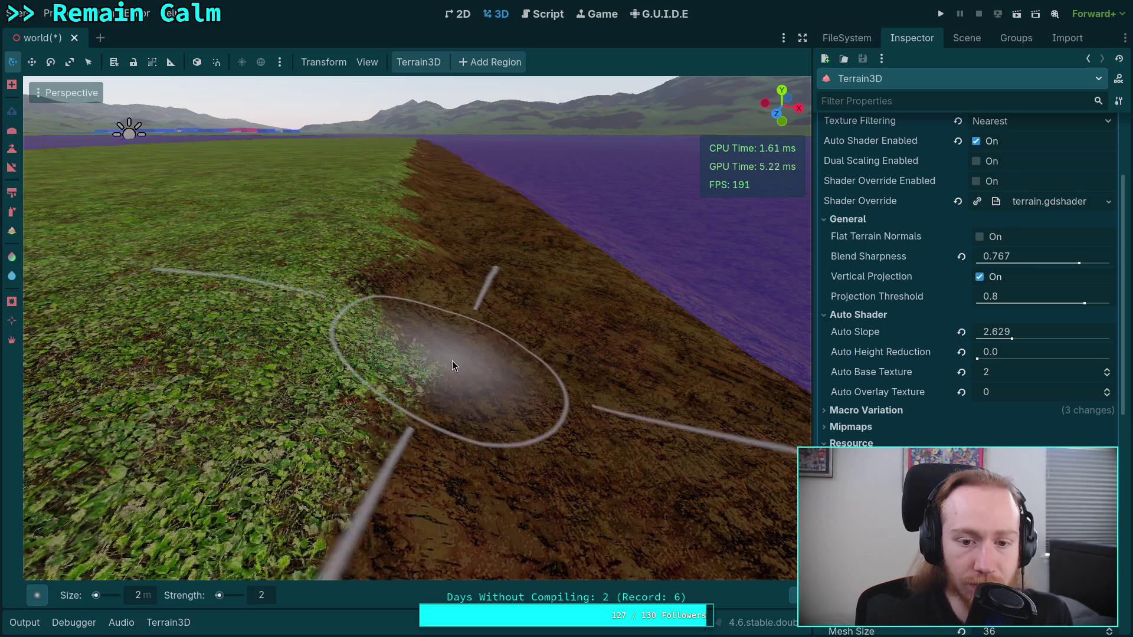
{"action": "key", "text": "a"}
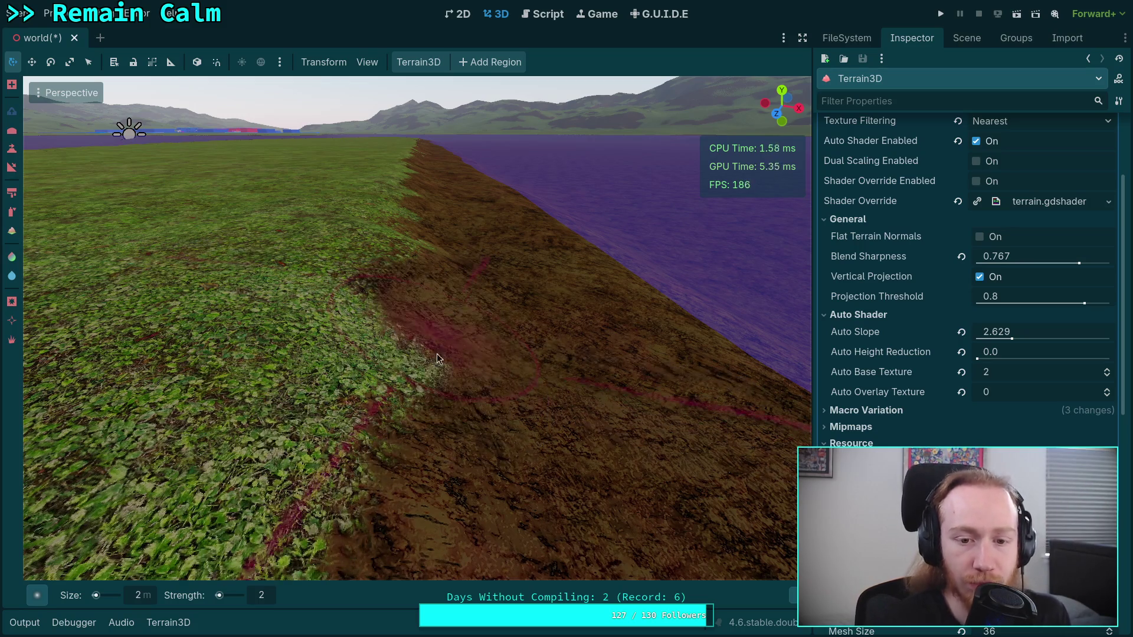
{"action": "mouse_move", "coordinate": [429, 359]}
{"action": "left_mouse_down"}
{"action": "mouse_move", "coordinate": [511, 418]}
{"action": "mouse_move", "coordinate": [487, 402]}
{"action": "left_mouse_up"}
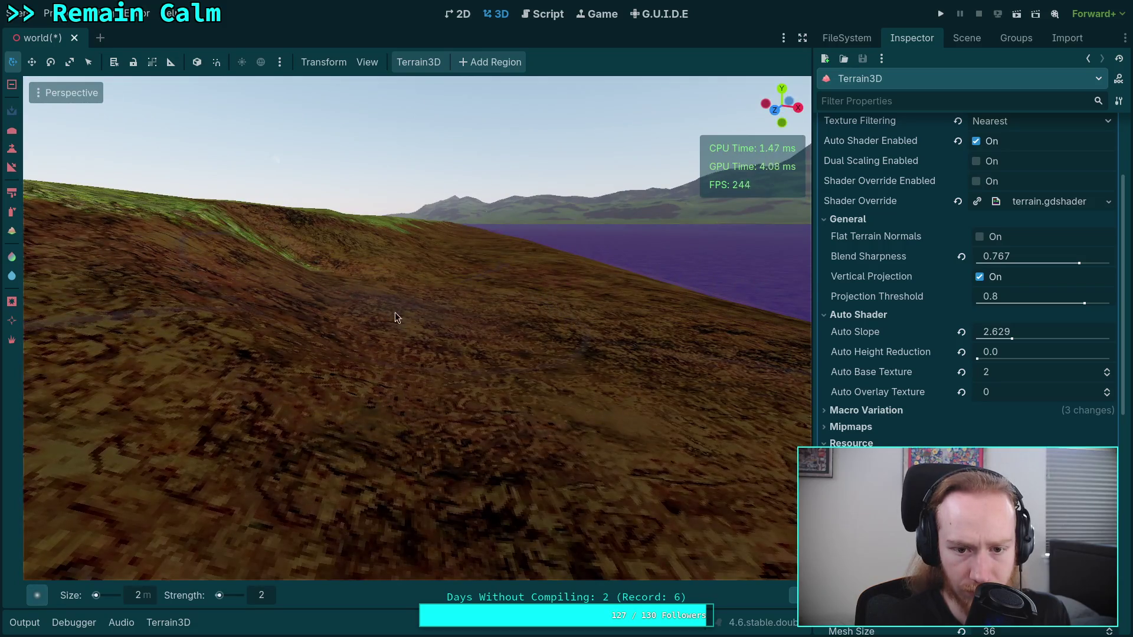
{"action": "left_click_drag", "start_coordinate": [395, 312], "coordinate": [398, 352]}
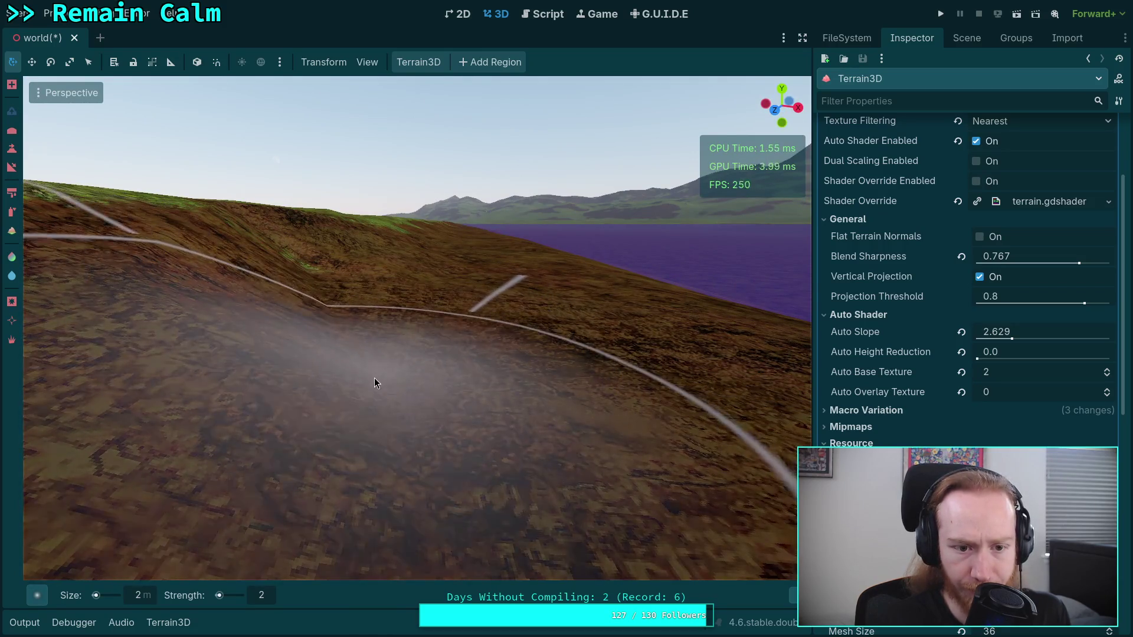
{"action": "key", "text": "ctrl+z"}
{"action": "key", "text": "ctrl+z"}
{"action": "key", "text": "ctrl+z"}
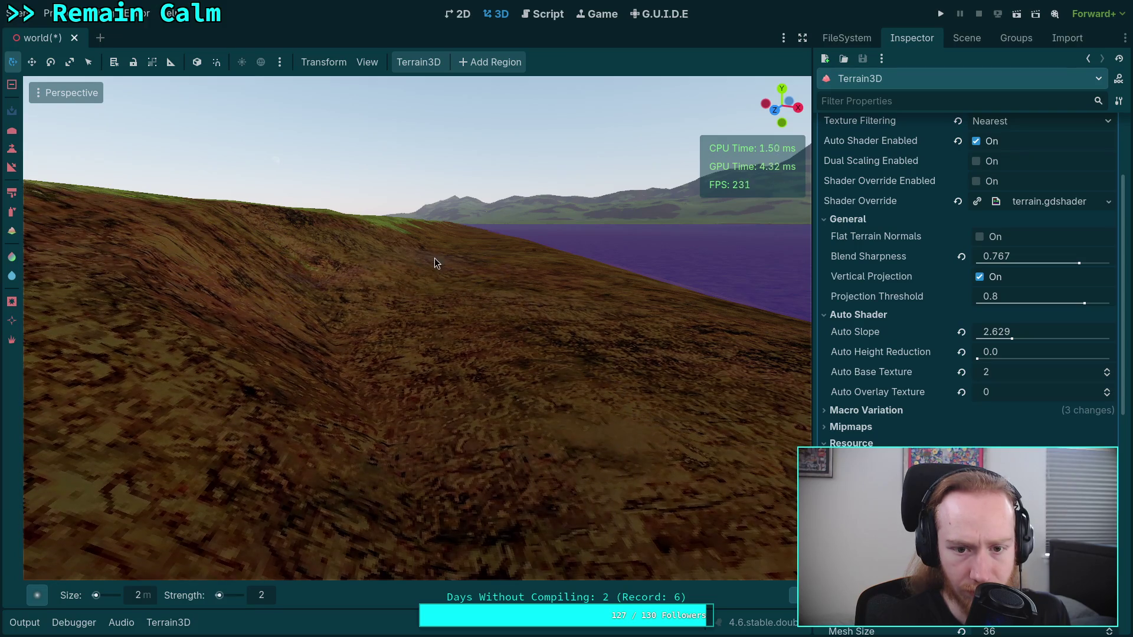
{"action": "left_click_drag", "start_coordinate": [409, 277], "coordinate": [410, 311]}
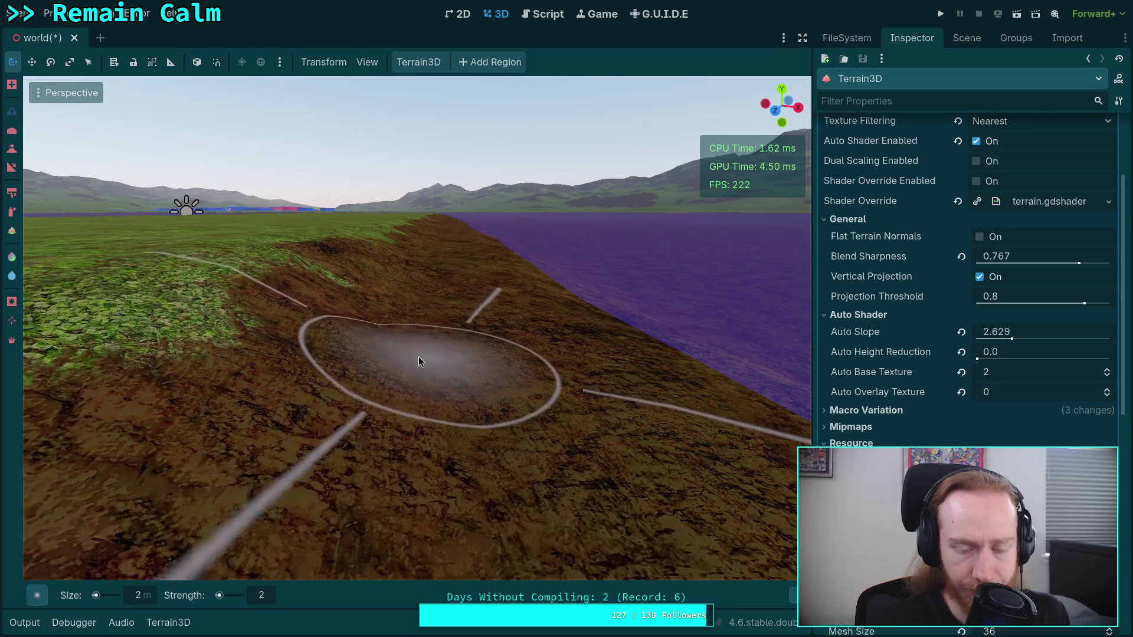
{"action": "left_click_drag", "start_coordinate": [419, 358], "coordinate": [313, 472]}
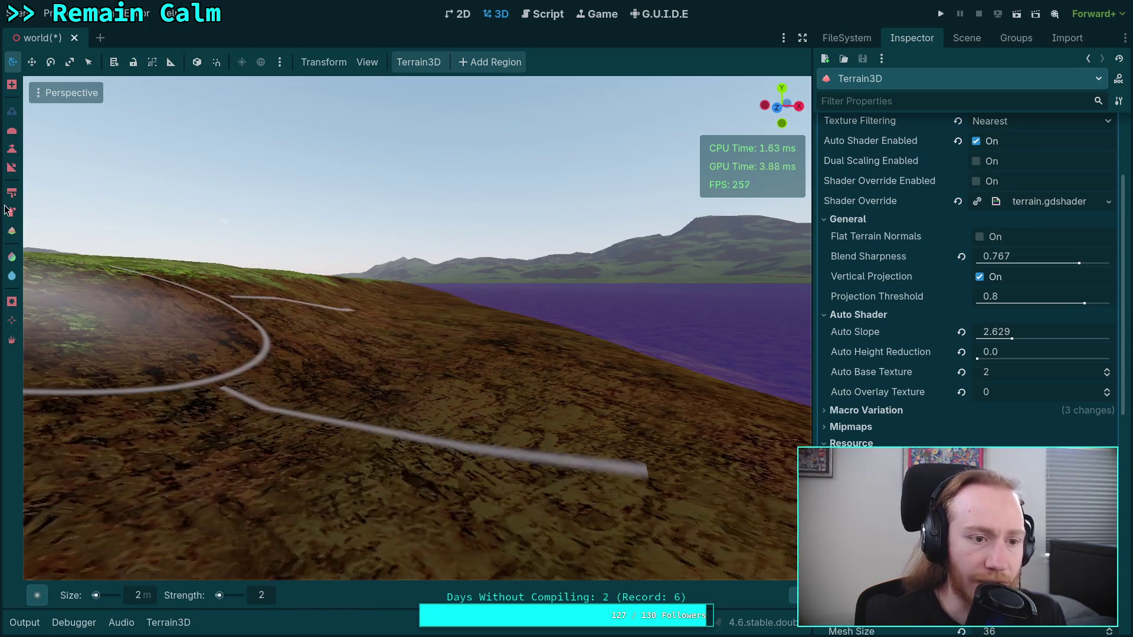
- Select the Height tool with a soft round brush sized 3 m
{"action": "left_click", "coordinate": [13, 151]}
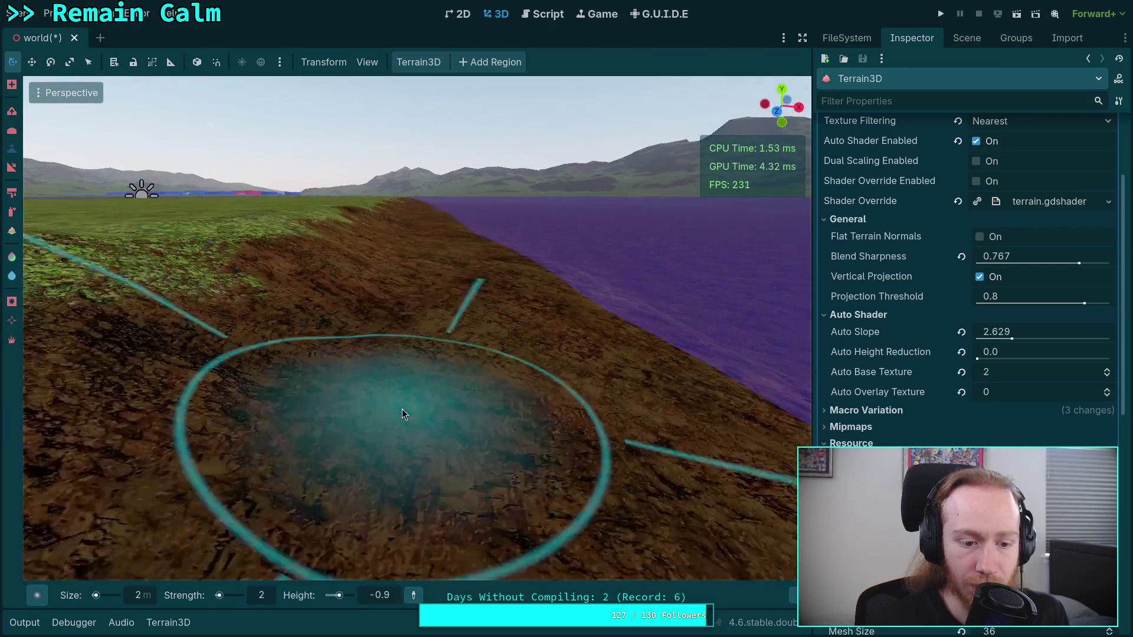
{"action": "left_click", "coordinate": [38, 596]}
{"action": "left_click", "coordinate": [304, 548]}
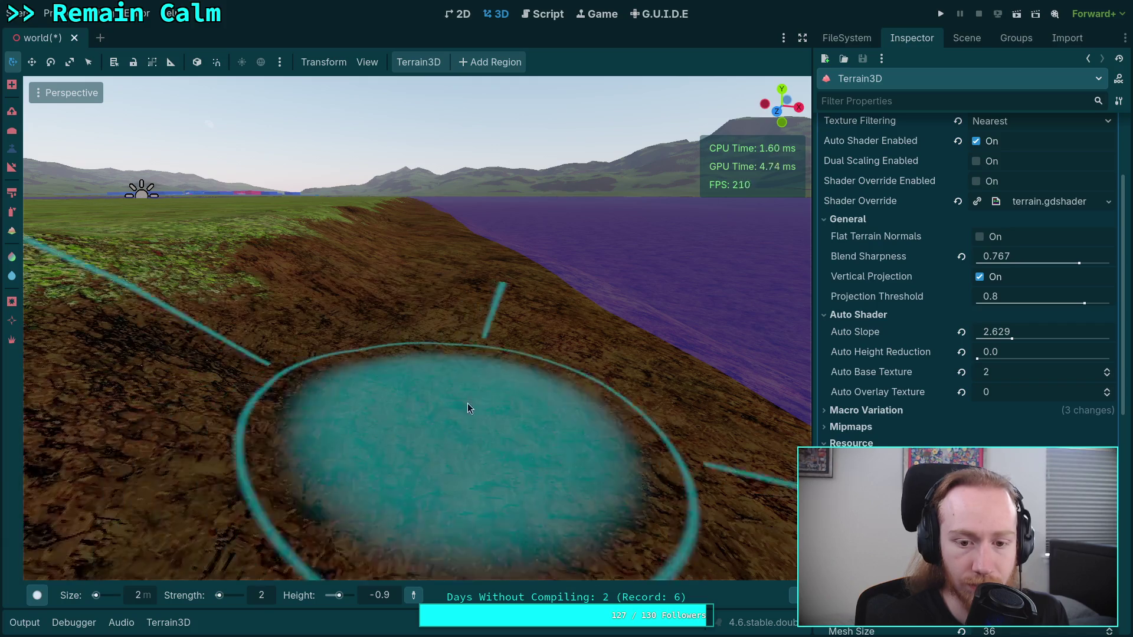
{"action": "left_click", "coordinate": [37, 595]}
{"action": "left_click", "coordinate": [124, 546]}
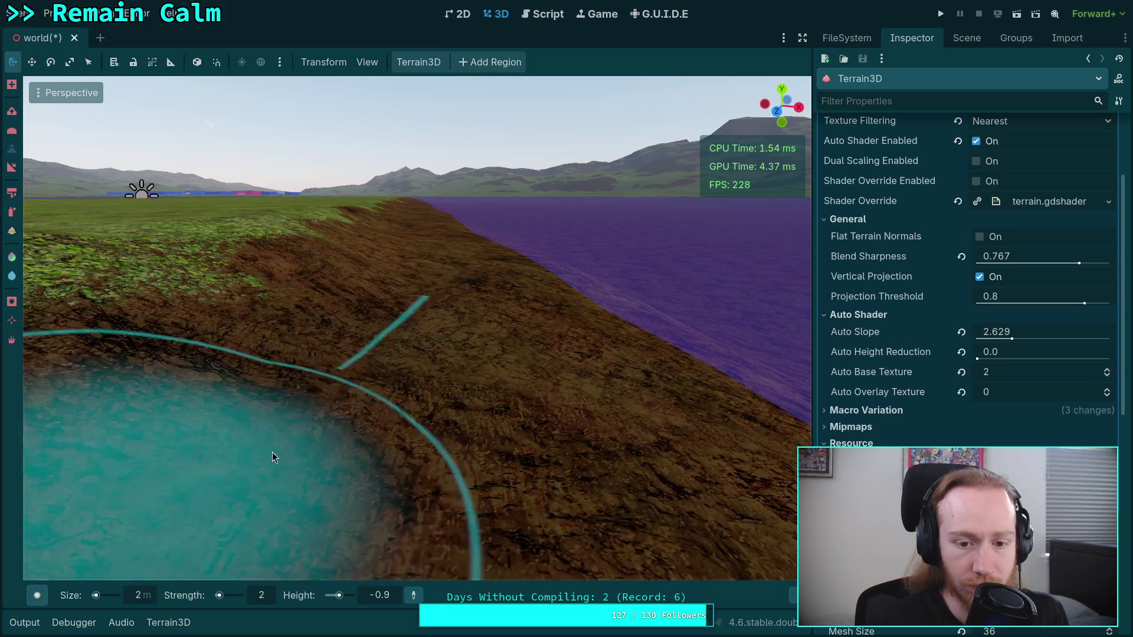
{"action": "left_click", "coordinate": [141, 596]}
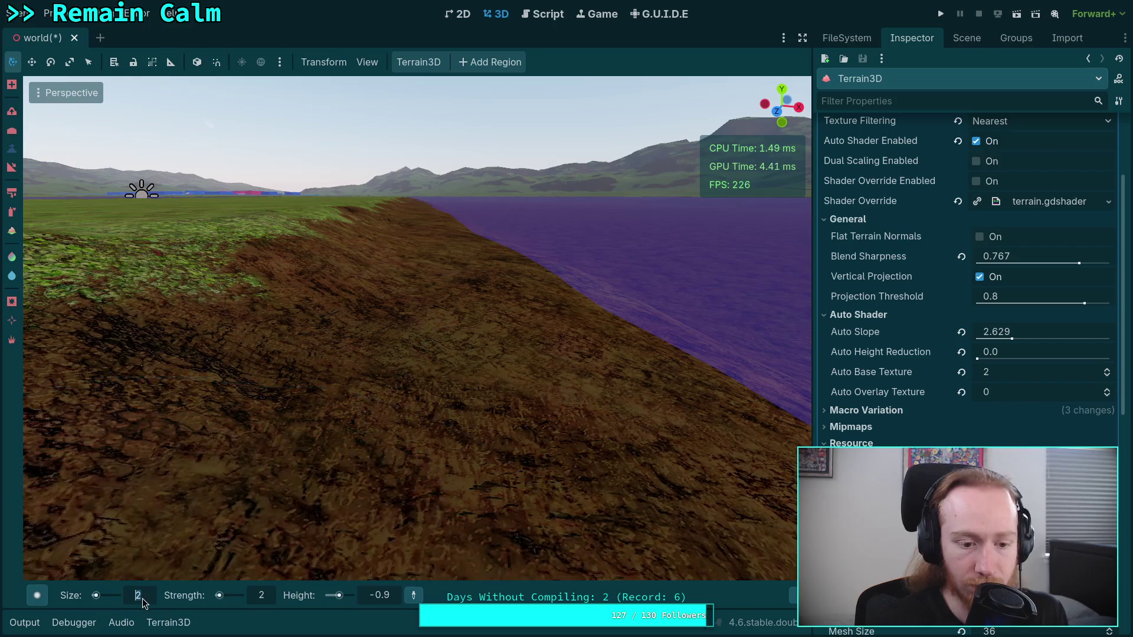
{"action": "type", "text": "3"}
{"action": "key", "text": "Return"}
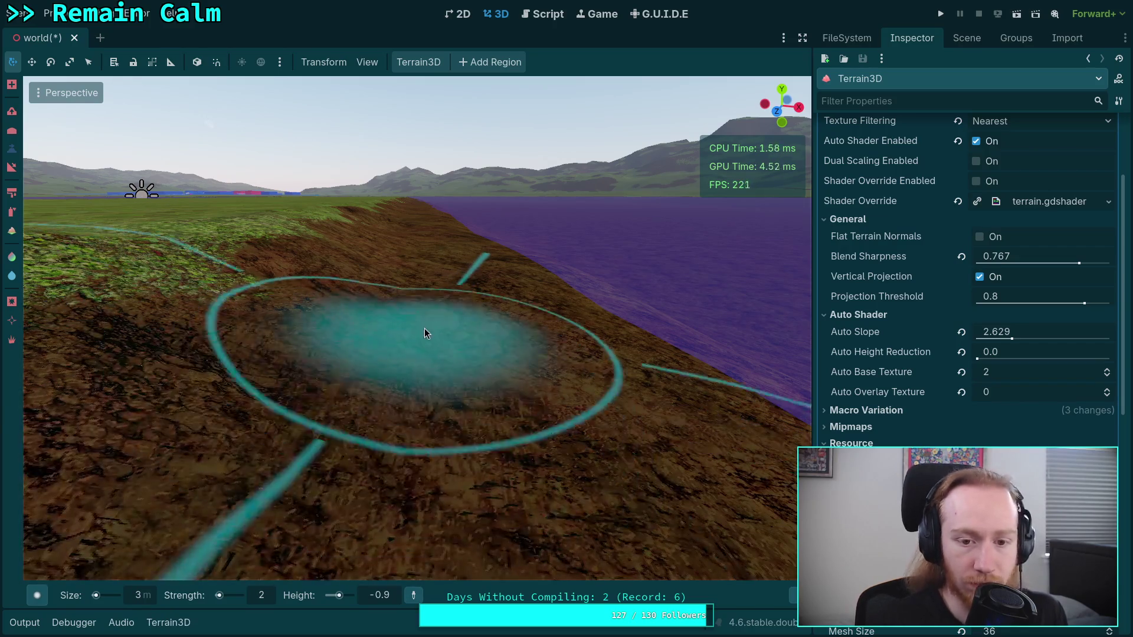
- Pick the target height from the terrain and move in close over the grass edge
{"action": "mouse_move", "coordinate": [441, 278]}
{"action": "left_mouse_down"}
{"action": "mouse_move", "coordinate": [355, 484]}
{"action": "mouse_move", "coordinate": [415, 396]}
{"action": "left_mouse_up"}
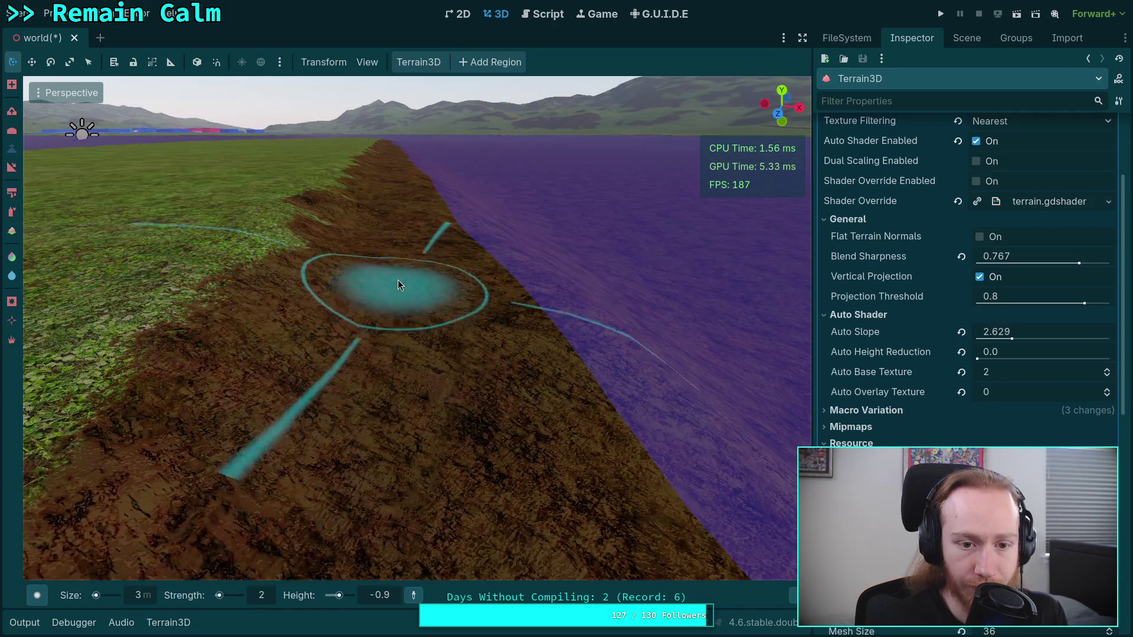
{"action": "mouse_move", "coordinate": [393, 263]}
{"action": "left_mouse_down"}
{"action": "mouse_move", "coordinate": [391, 283]}
{"action": "mouse_move", "coordinate": [391, 253]}
{"action": "mouse_move", "coordinate": [391, 304]}
{"action": "left_mouse_up"}
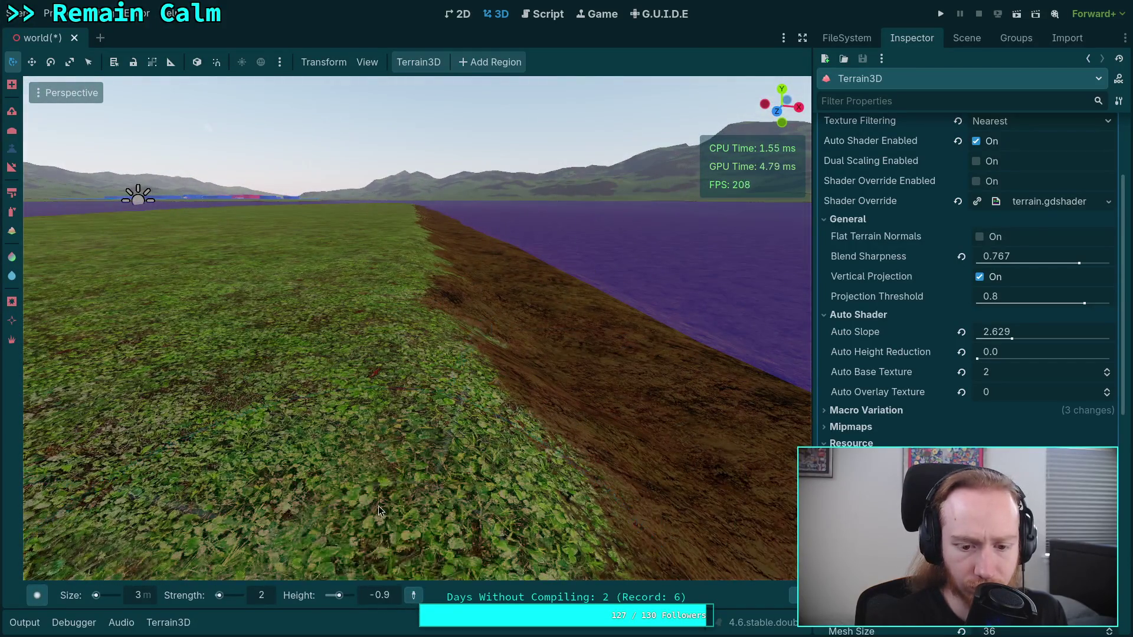
{"action": "key", "text": "p"}
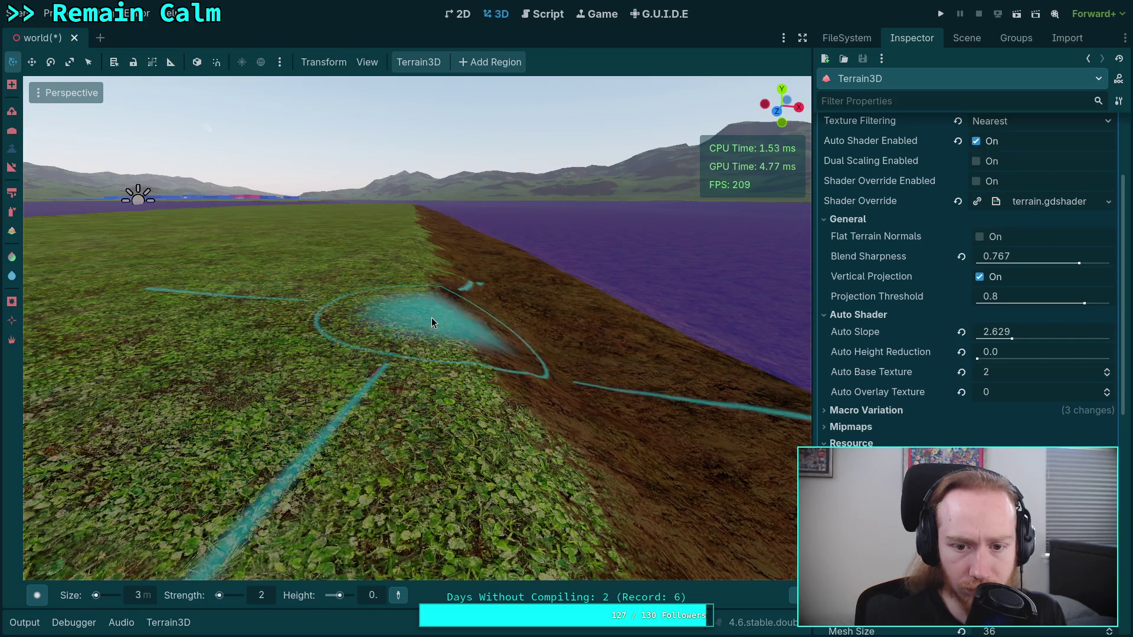
{"action": "left_click_drag", "start_coordinate": [430, 317], "coordinate": [399, 352]}
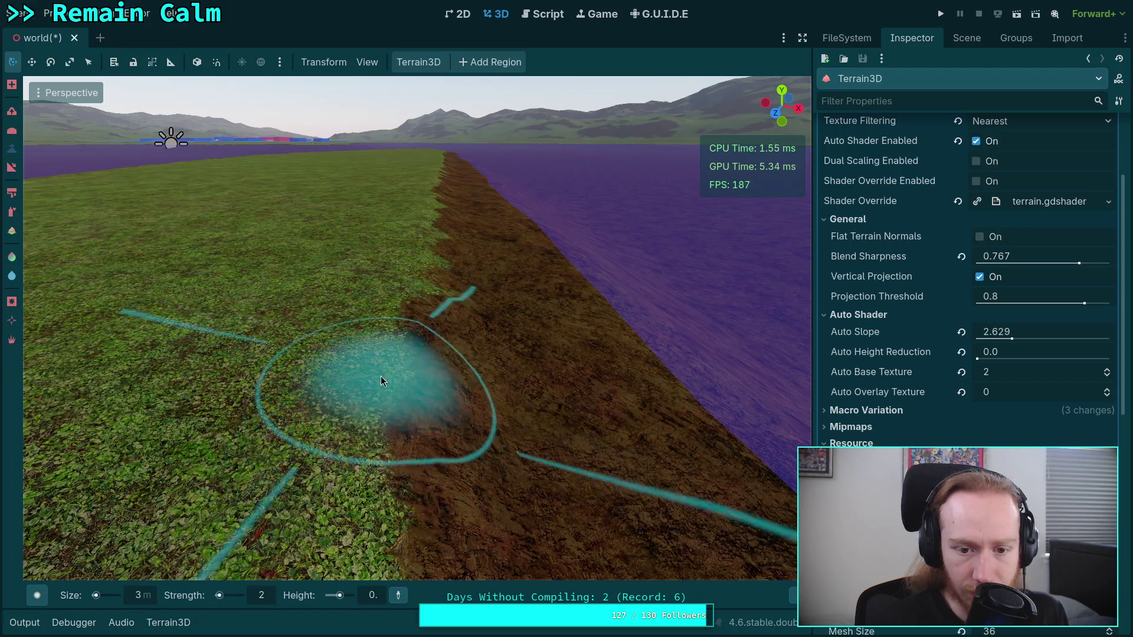
{"action": "mouse_move", "coordinate": [380, 376]}
{"action": "left_mouse_down"}
{"action": "mouse_move", "coordinate": [313, 378]}
{"action": "mouse_move", "coordinate": [310, 360]}
{"action": "mouse_move", "coordinate": [343, 400]}
{"action": "left_mouse_up"}
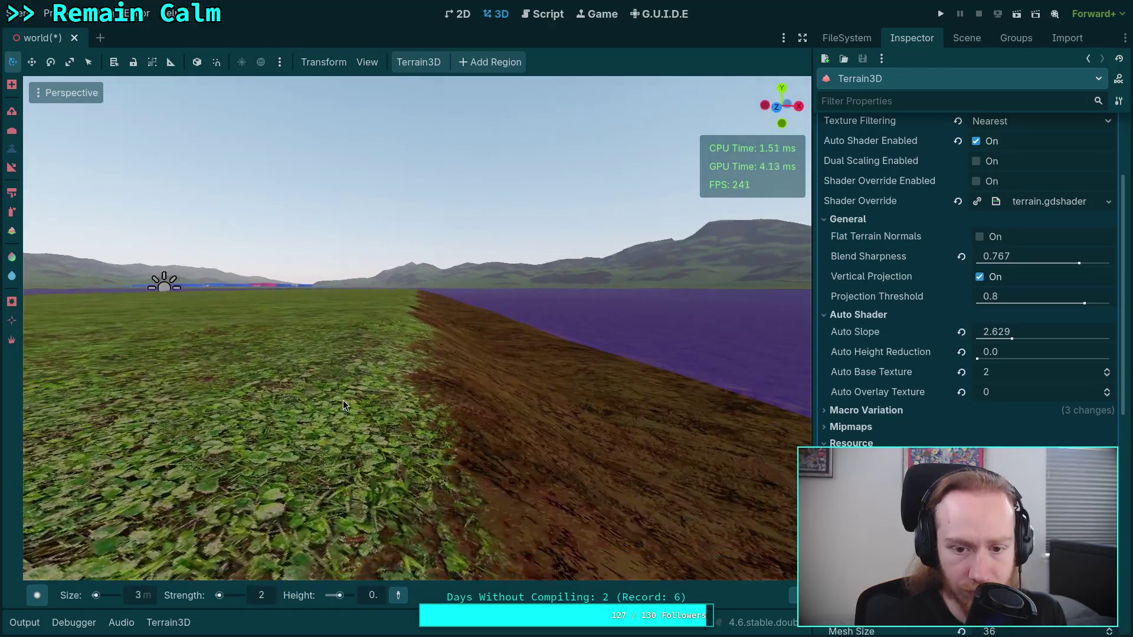
{"action": "mouse_move", "coordinate": [366, 329]}
{"action": "left_mouse_down"}
{"action": "mouse_move", "coordinate": [366, 370]}
{"action": "mouse_move", "coordinate": [366, 350]}
{"action": "mouse_move", "coordinate": [345, 373]}
{"action": "left_mouse_up"}
{"action": "scroll", "coordinate": [345, 373], "scroll_direction": "down", "scroll_amount": 5}
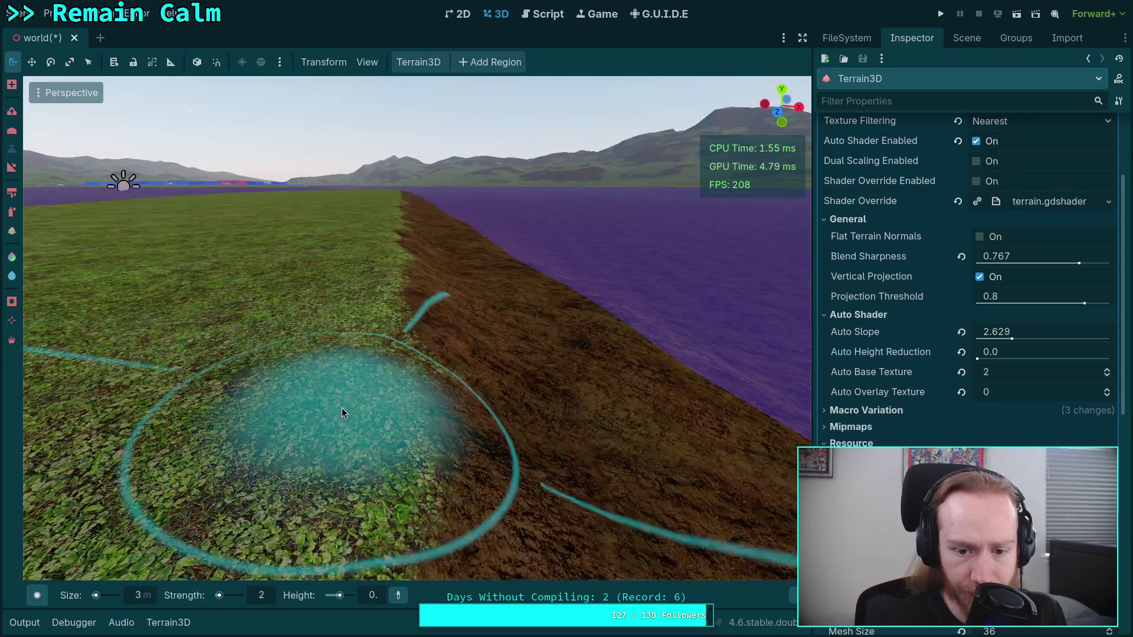
{"action": "left_click_drag", "start_coordinate": [254, 413], "coordinate": [334, 295]}
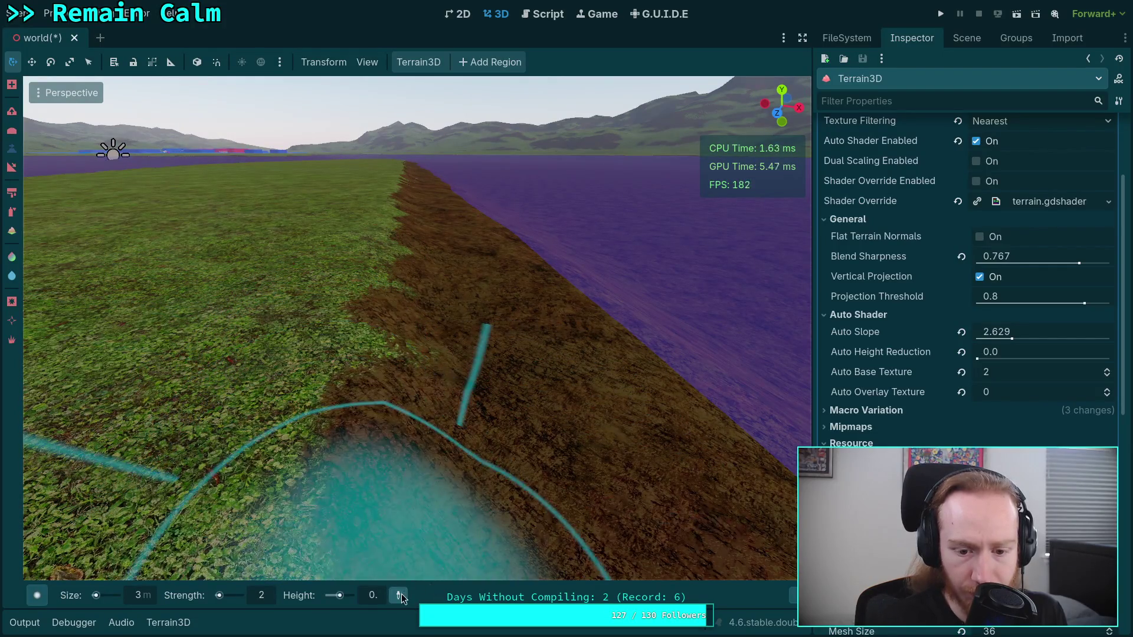
- Sample a -0.8 target height from the ground and frame the dirt strip
{"action": "left_click", "coordinate": [595, 398]}
{"action": "type", "text": "-0.9"}
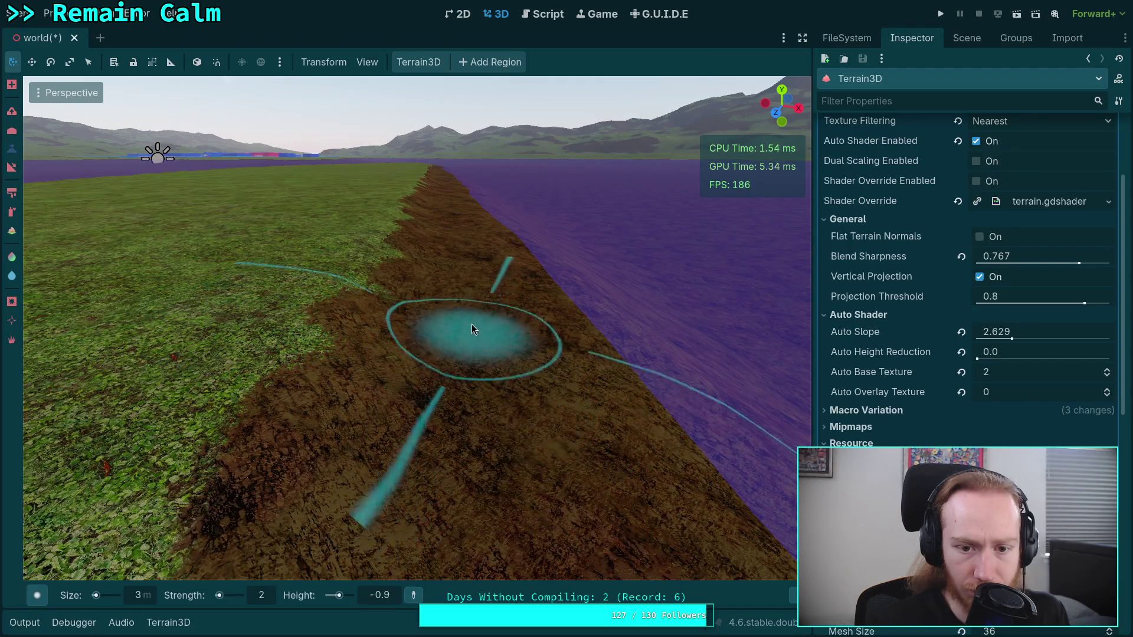
{"action": "left_click_drag", "start_coordinate": [452, 476], "coordinate": [457, 437]}
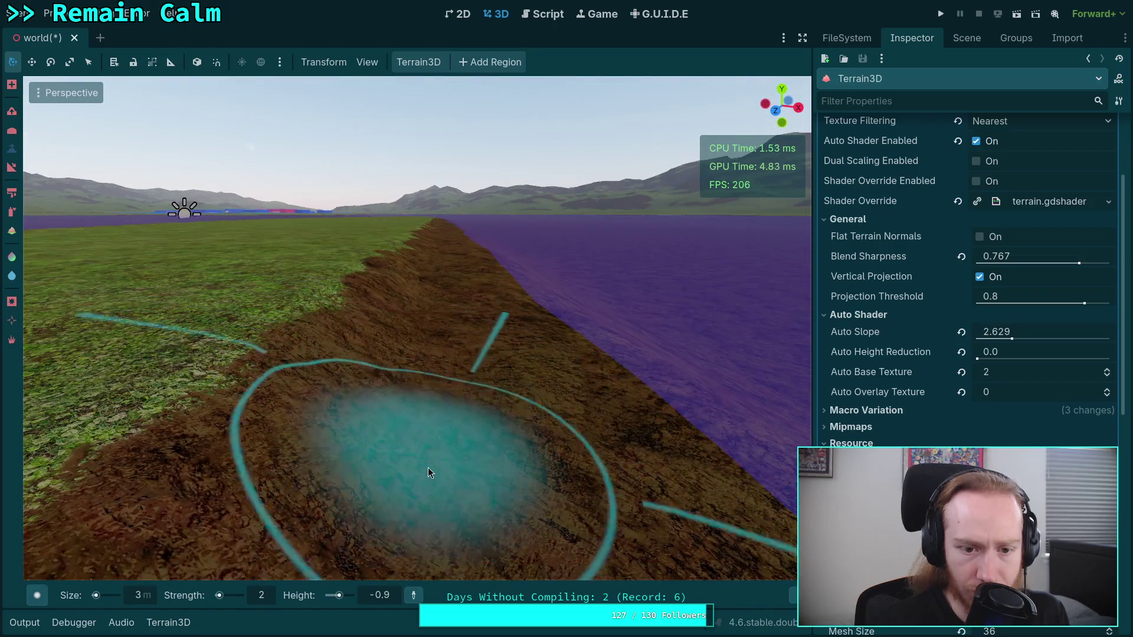
{"action": "mouse_move", "coordinate": [417, 392]}
{"action": "left_mouse_down"}
{"action": "mouse_move", "coordinate": [417, 414]}
{"action": "mouse_move", "coordinate": [436, 416]}
{"action": "left_mouse_up"}
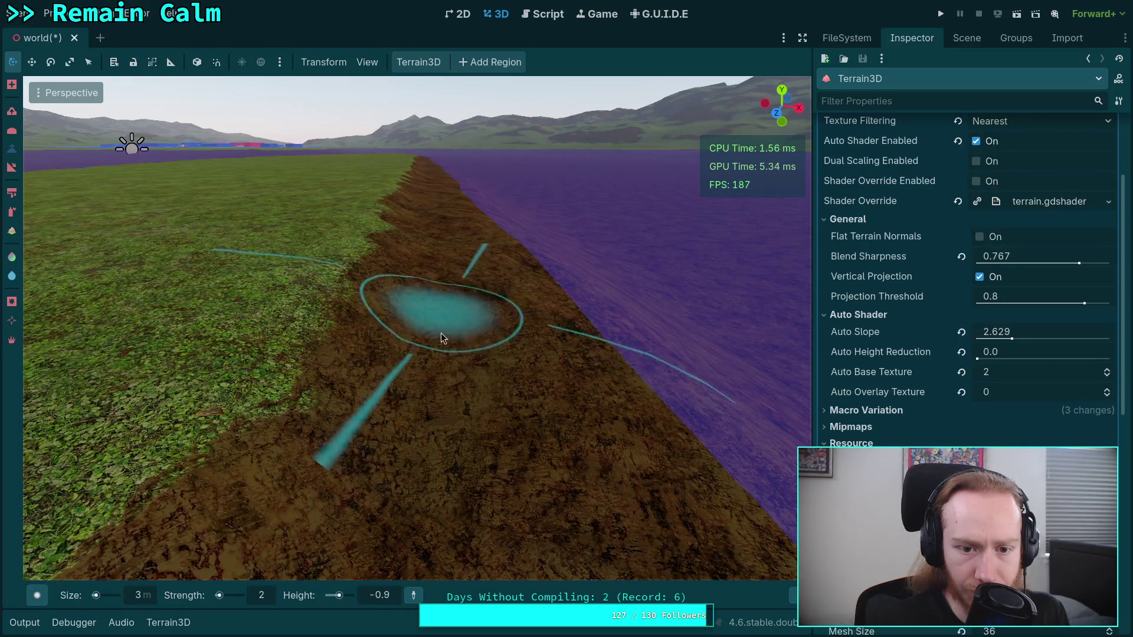
{"action": "left_click_drag", "start_coordinate": [444, 339], "coordinate": [445, 311]}
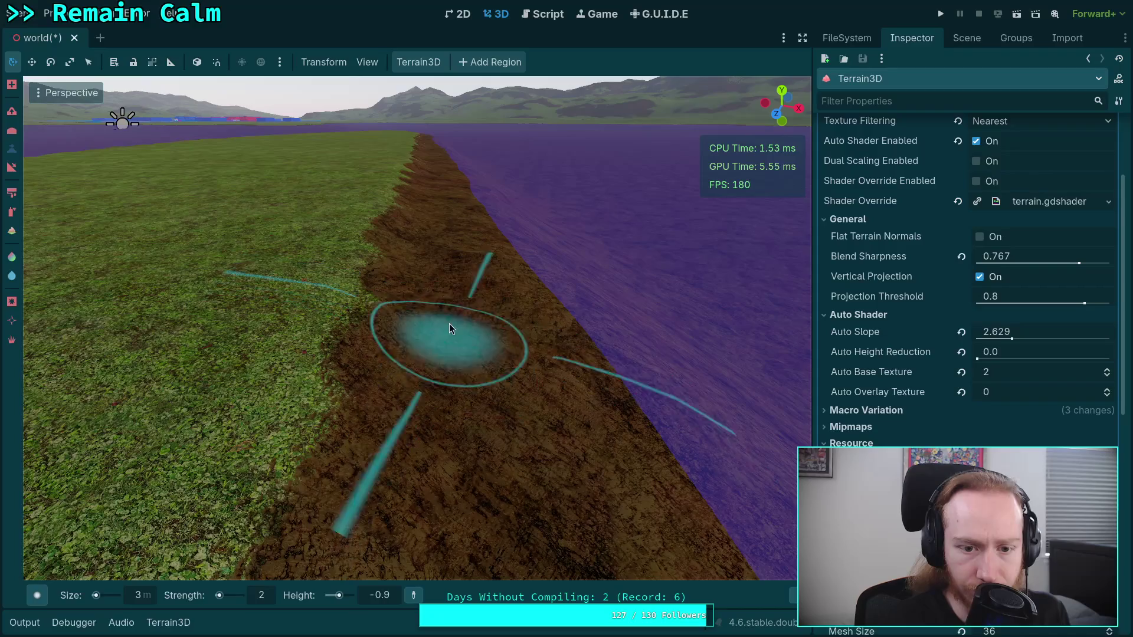
{"action": "mouse_move", "coordinate": [443, 392]}
{"action": "left_mouse_down"}
{"action": "mouse_move", "coordinate": [437, 401]}
{"action": "mouse_move", "coordinate": [467, 395]}
{"action": "mouse_move", "coordinate": [463, 349]}
{"action": "mouse_move", "coordinate": [490, 331]}
{"action": "mouse_move", "coordinate": [501, 282]}
{"action": "left_mouse_up"}
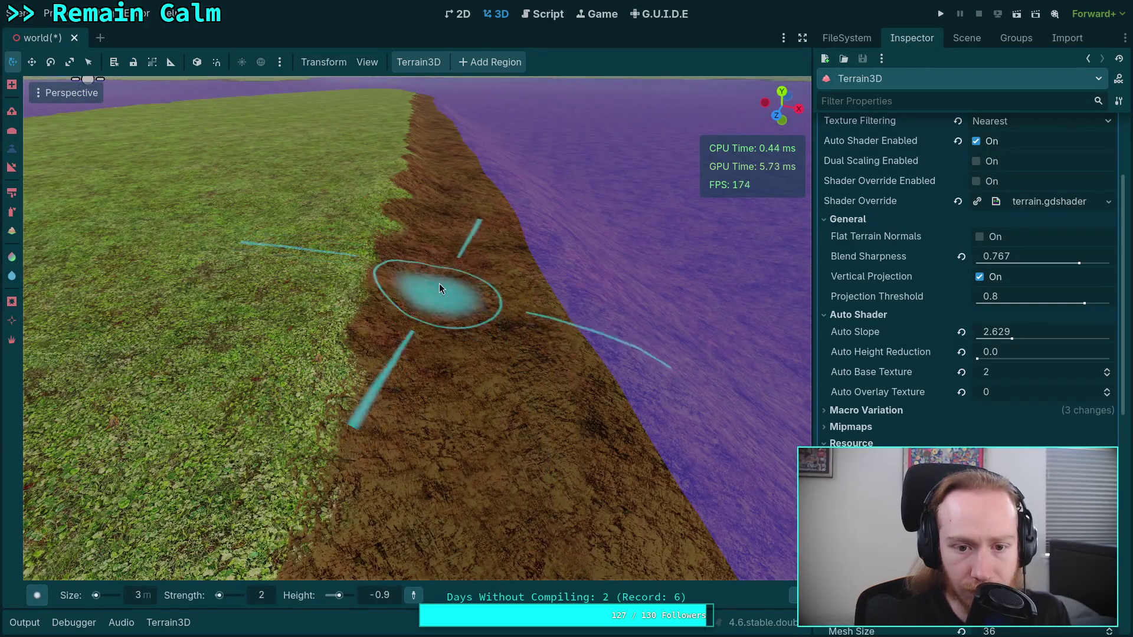
{"action": "scroll", "coordinate": [460, 351], "scroll_direction": "up", "scroll_amount": 2}
{"action": "scroll", "coordinate": [470, 348], "scroll_direction": "down", "scroll_amount": 1}
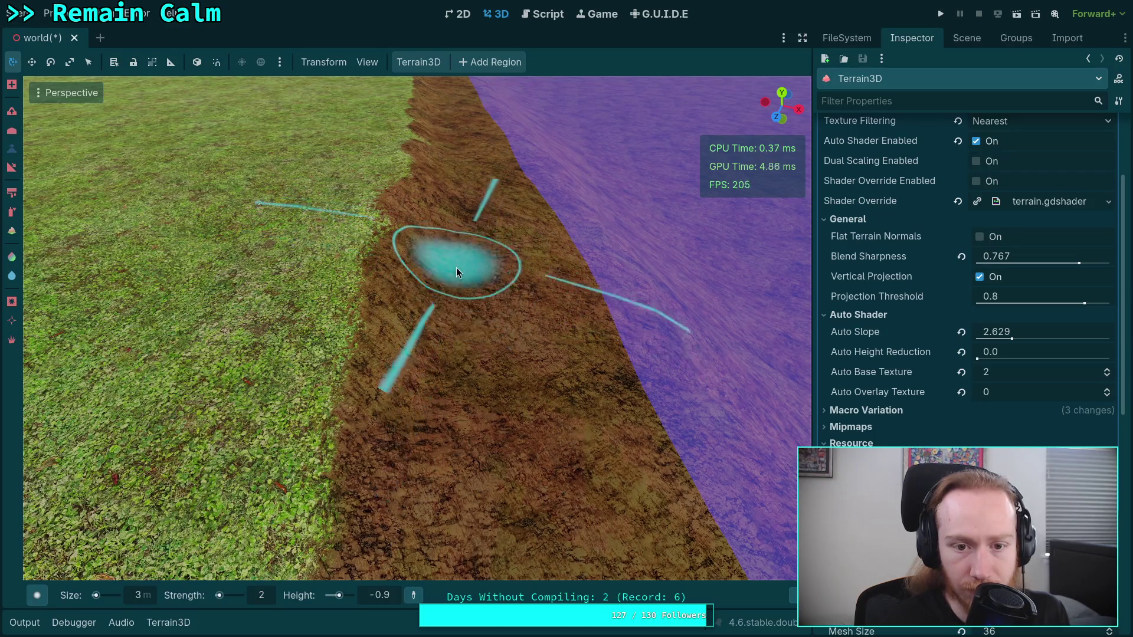
{"action": "scroll", "coordinate": [455, 268], "scroll_direction": "up", "scroll_amount": 2}
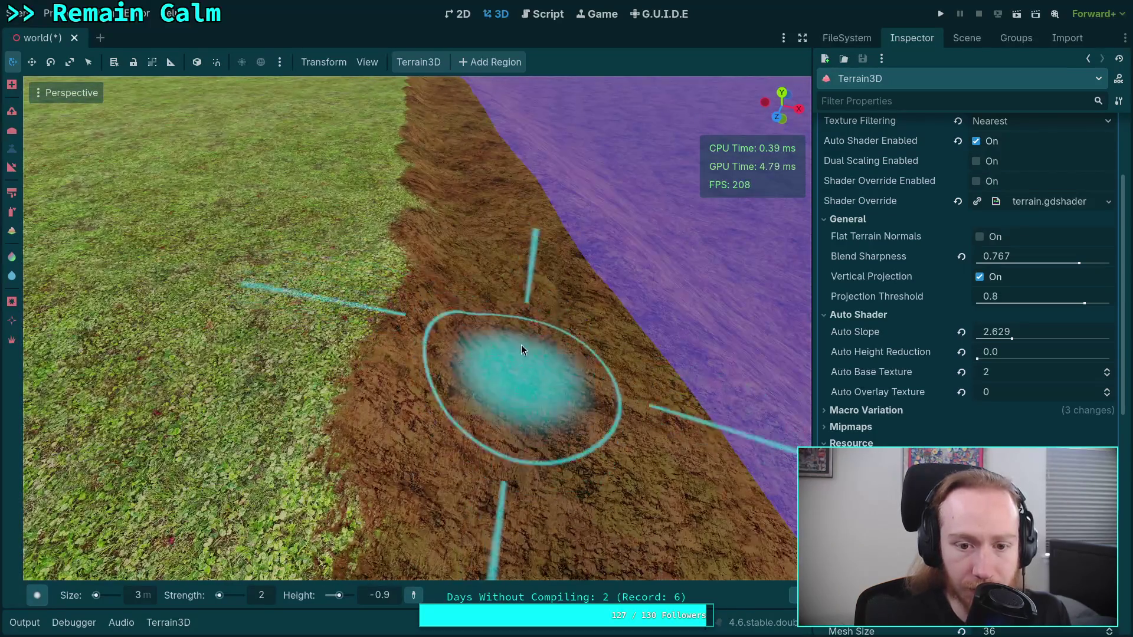
{"action": "scroll", "coordinate": [473, 230], "scroll_direction": "up", "scroll_amount": 4}
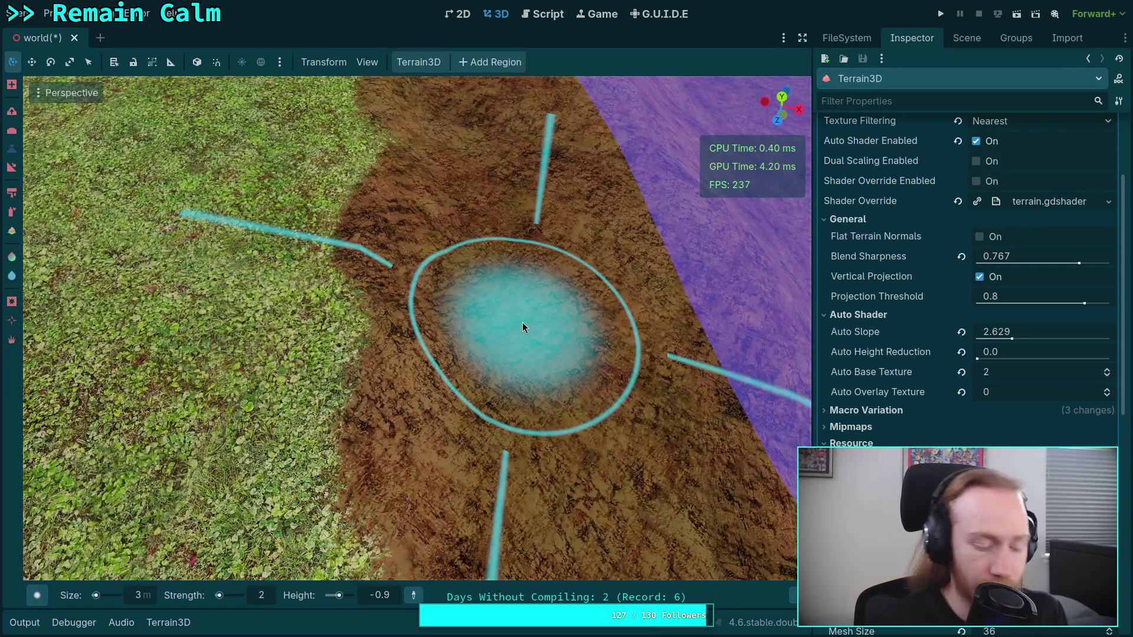
- Lower a spot on the dirt slope and set the brush size to 4 m
{"action": "left_click", "coordinate": [522, 327], "text": "ctrl"}
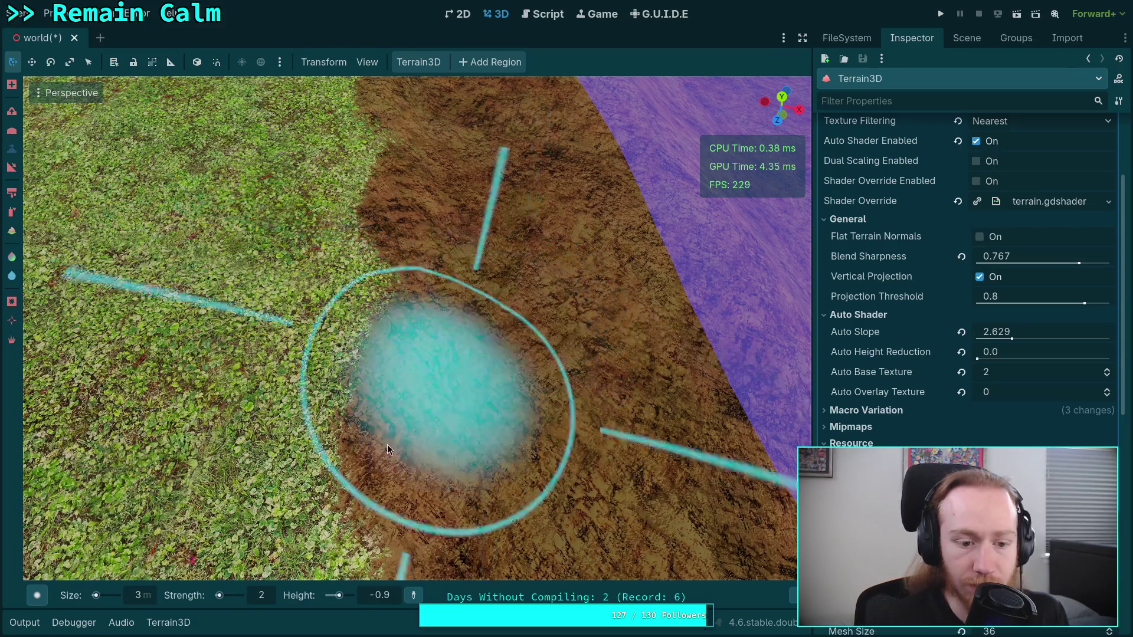
{"action": "left_click", "coordinate": [144, 594]}
{"action": "type", "text": "4"}
{"action": "key", "text": "Return"}
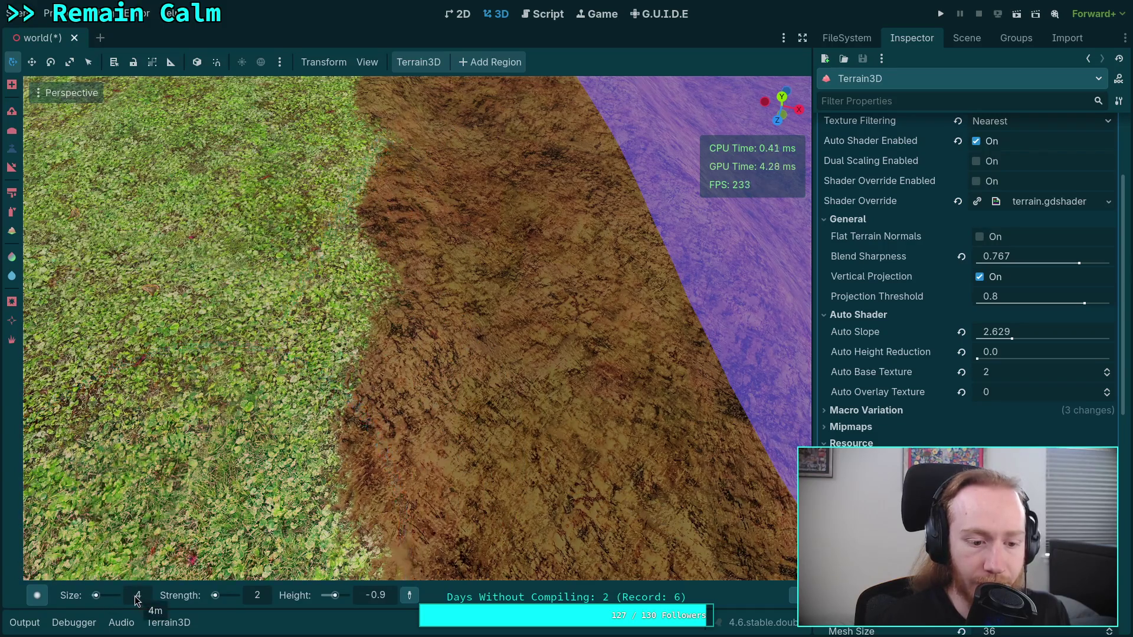
- Choose the soft round brush shape and position the view over the slope edge
{"action": "left_click", "coordinate": [37, 595]}
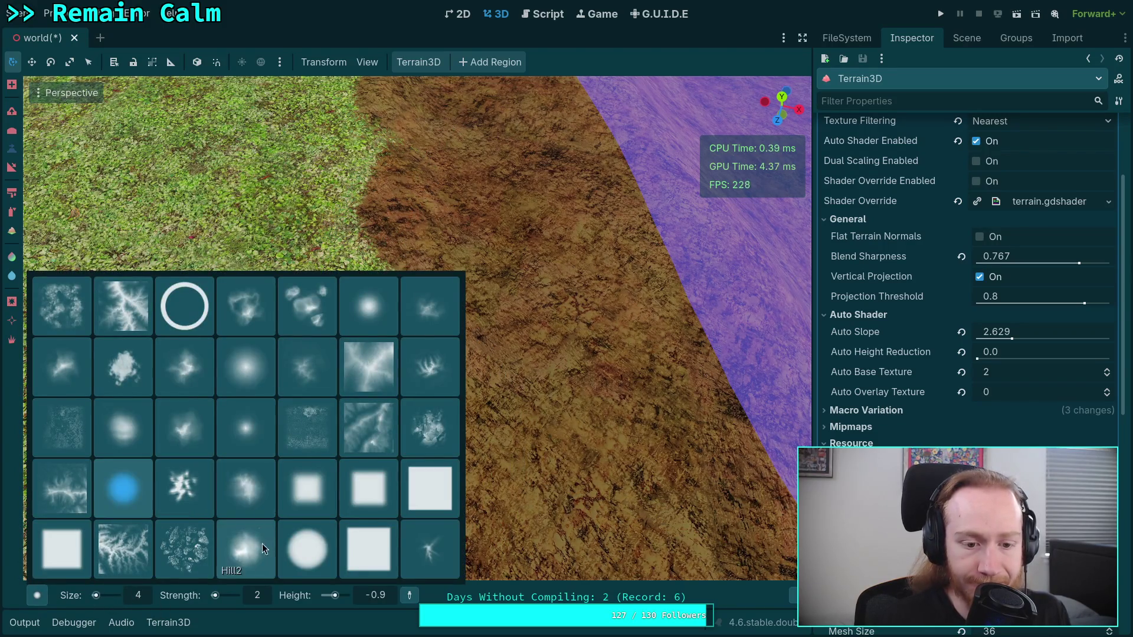
{"action": "left_click", "coordinate": [362, 302]}
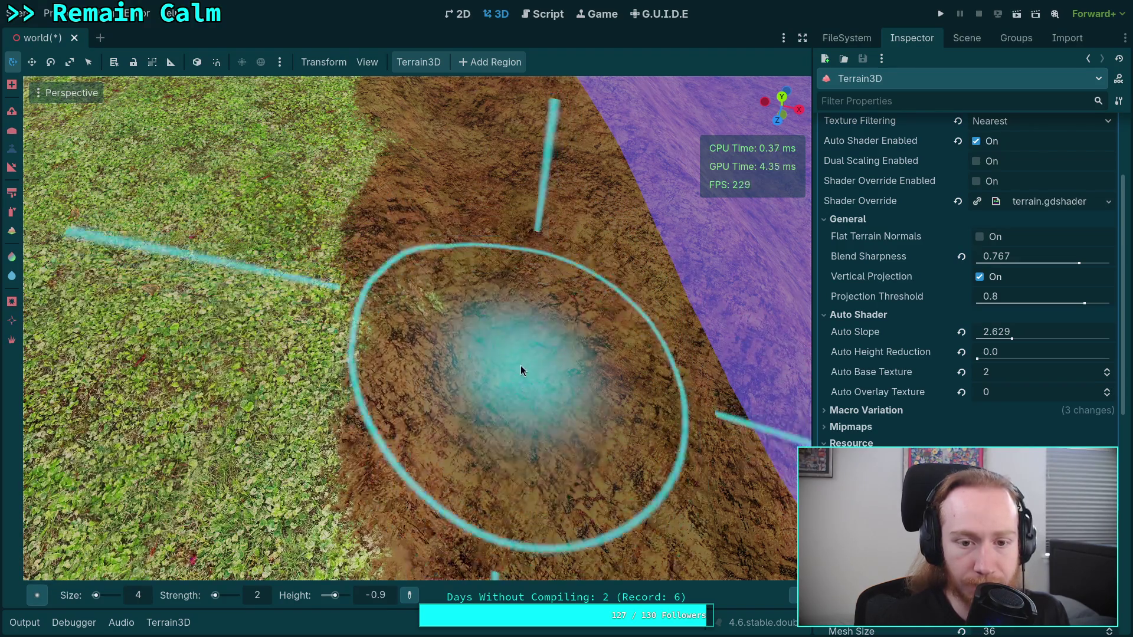
{"action": "scroll", "coordinate": [520, 366], "scroll_direction": "up", "scroll_amount": 2}
{"action": "scroll", "coordinate": [520, 365], "scroll_direction": "down", "scroll_amount": 2}
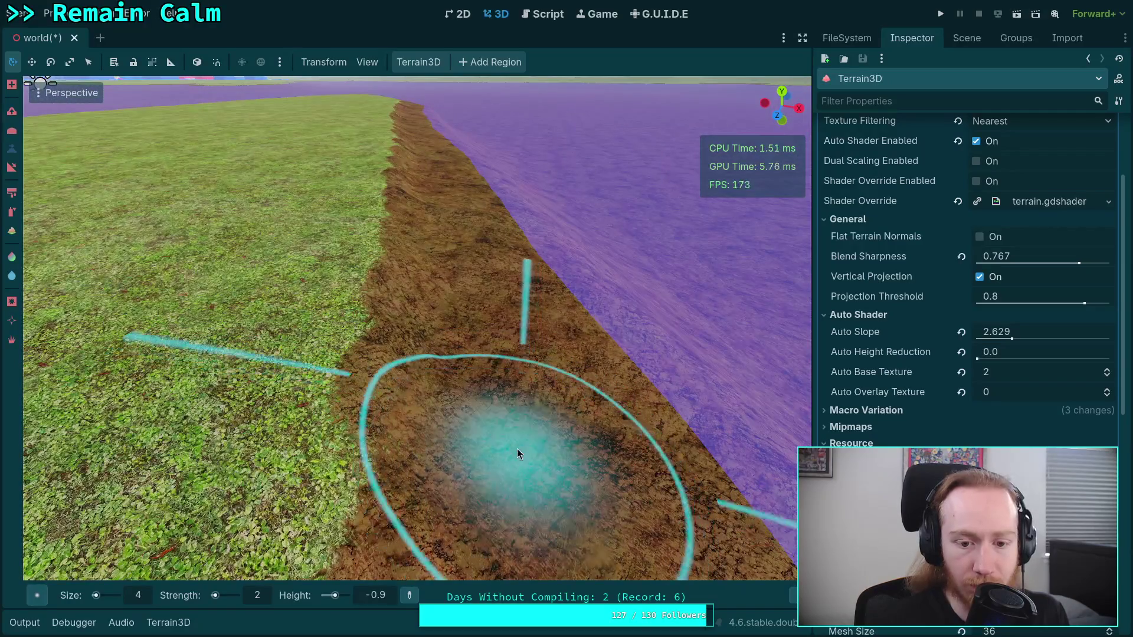
{"action": "scroll", "coordinate": [515, 432], "scroll_direction": "up", "scroll_amount": 2}
{"action": "scroll", "coordinate": [519, 355], "scroll_direction": "down", "scroll_amount": 2}
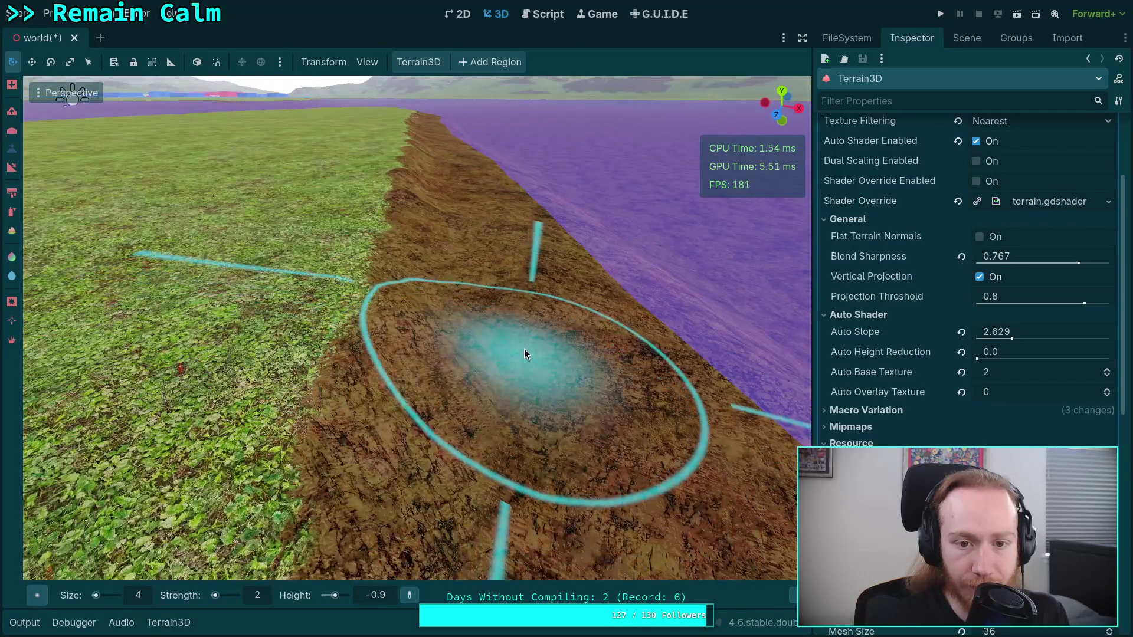
{"action": "scroll", "coordinate": [519, 354], "scroll_direction": "up", "scroll_amount": 2}
{"action": "scroll", "coordinate": [544, 303], "scroll_direction": "down", "scroll_amount": 2}
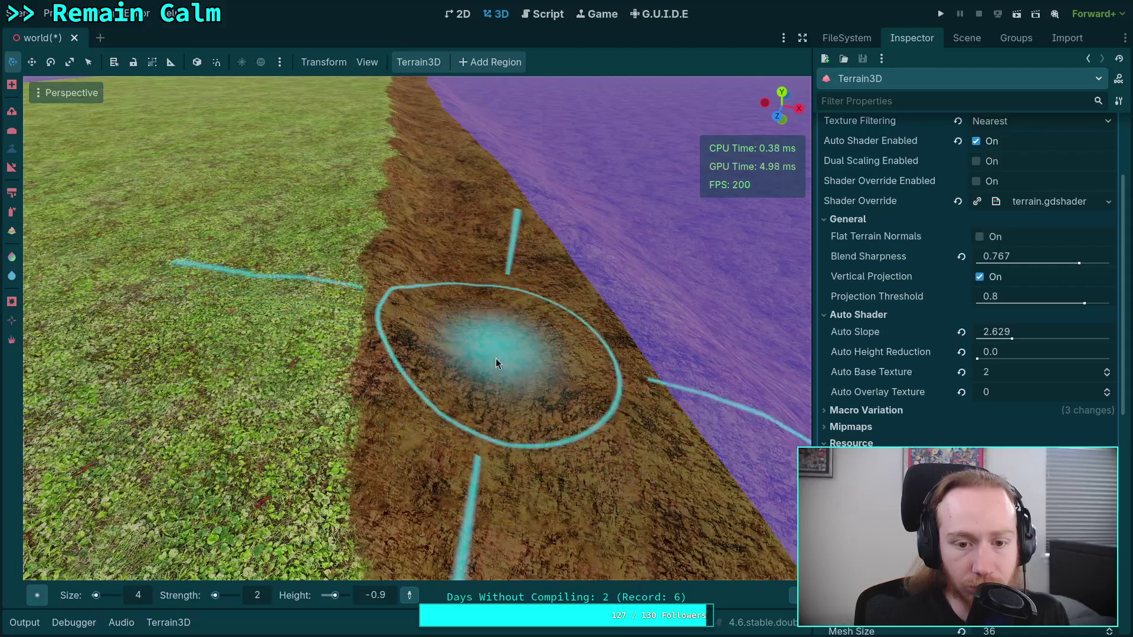
{"action": "scroll", "coordinate": [496, 359], "scroll_direction": "up", "scroll_amount": 1}
{"action": "scroll", "coordinate": [531, 413], "scroll_direction": "down", "scroll_amount": 2}
{"action": "scroll", "coordinate": [502, 345], "scroll_direction": "up", "scroll_amount": 2}
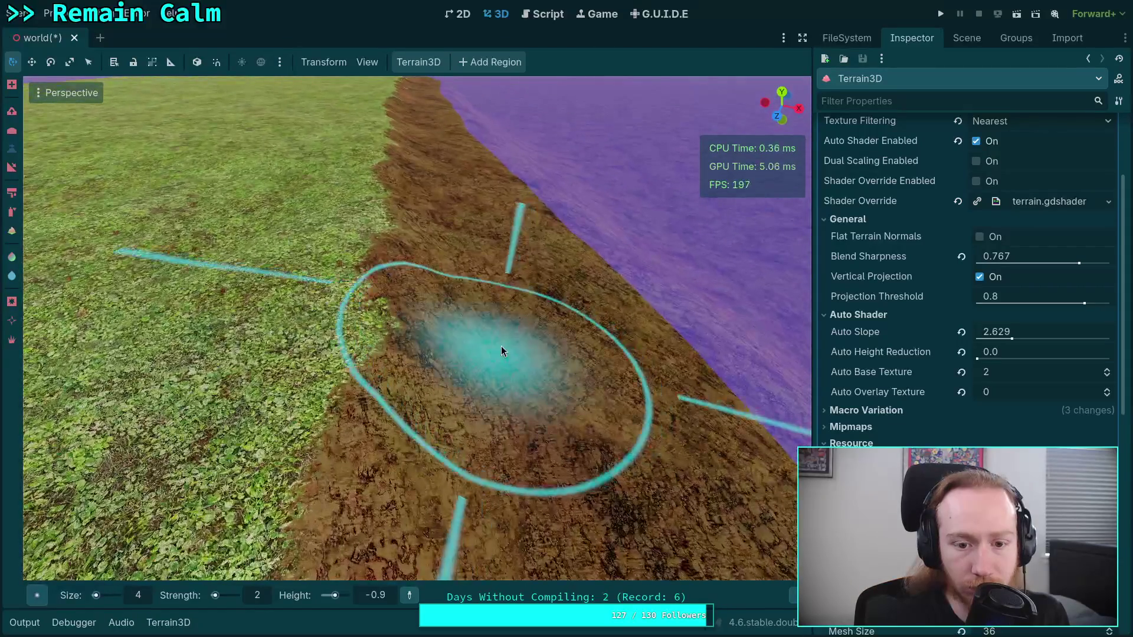
{"action": "scroll", "coordinate": [516, 388], "scroll_direction": "down", "scroll_amount": 2}
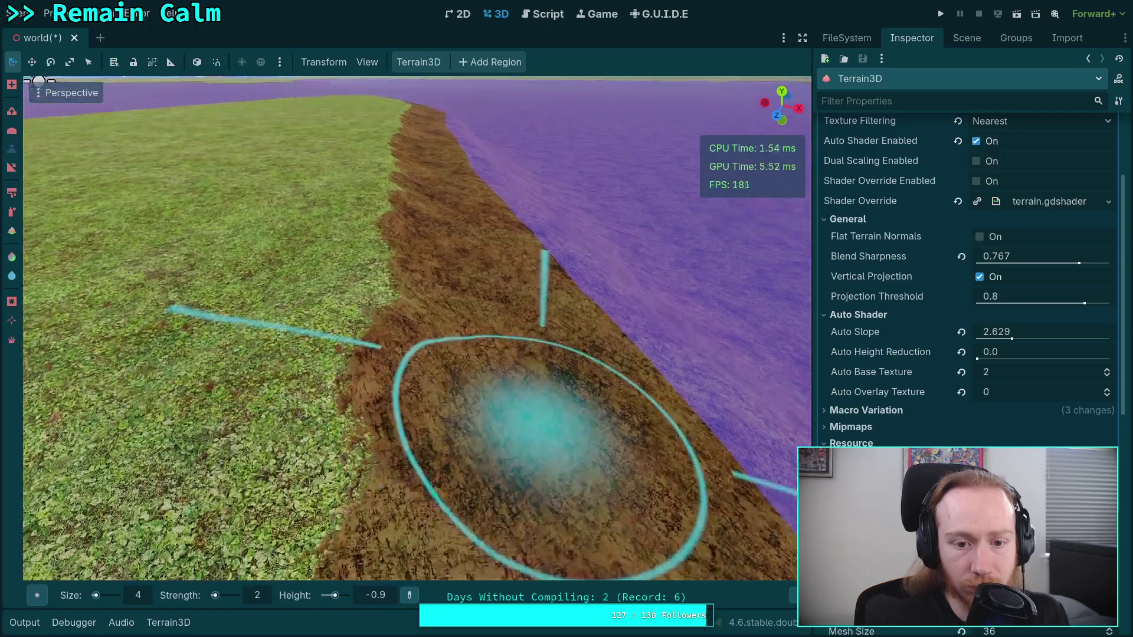
{"action": "scroll", "coordinate": [526, 367], "scroll_direction": "up", "scroll_amount": 2}
{"action": "scroll", "coordinate": [527, 367], "scroll_direction": "down", "scroll_amount": 2}
{"action": "scroll", "coordinate": [512, 364], "scroll_direction": "up", "scroll_amount": 2}
{"action": "scroll", "coordinate": [507, 395], "scroll_direction": "down", "scroll_amount": 2}
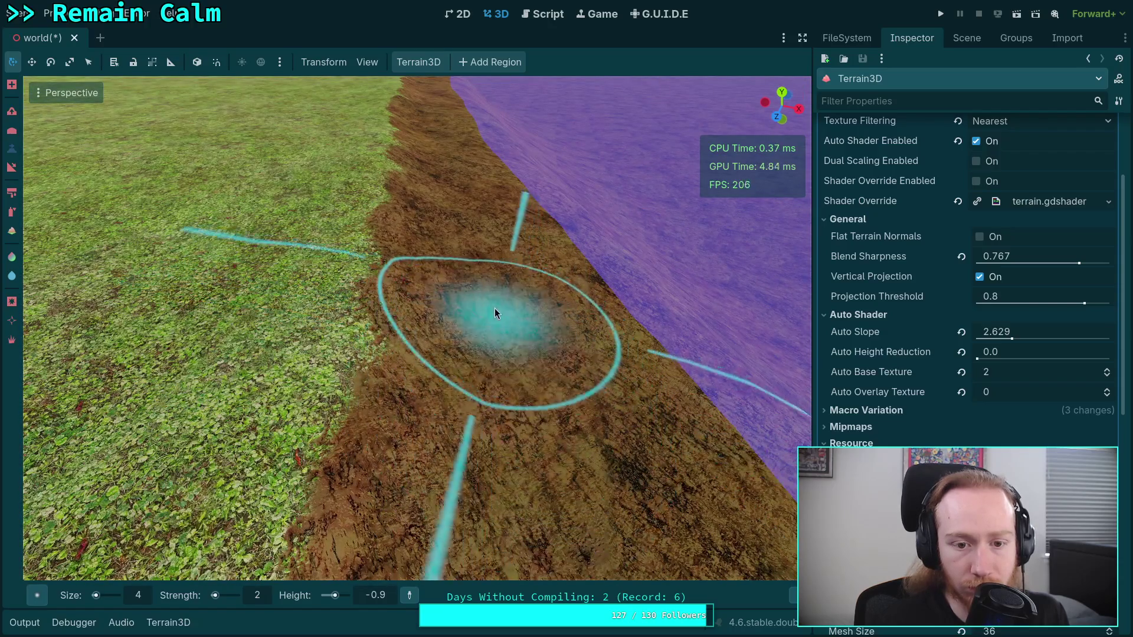
{"action": "scroll", "coordinate": [496, 322], "scroll_direction": "down", "scroll_amount": 2}
{"action": "scroll", "coordinate": [493, 319], "scroll_direction": "up", "scroll_amount": 2}
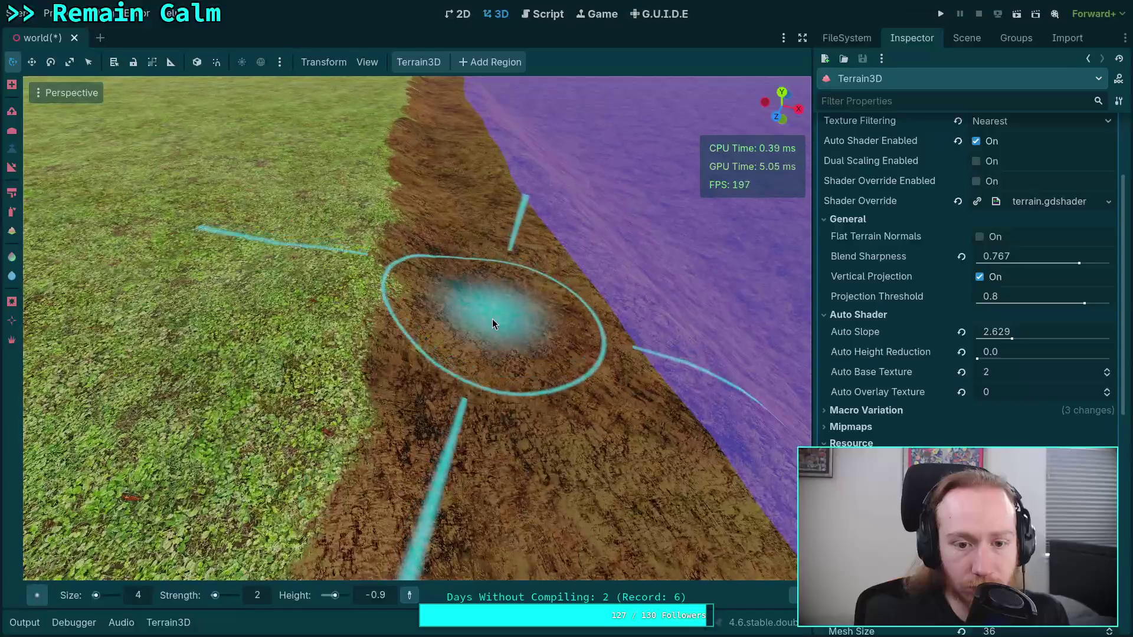
{"action": "scroll", "coordinate": [490, 322], "scroll_direction": "down", "scroll_amount": 2}
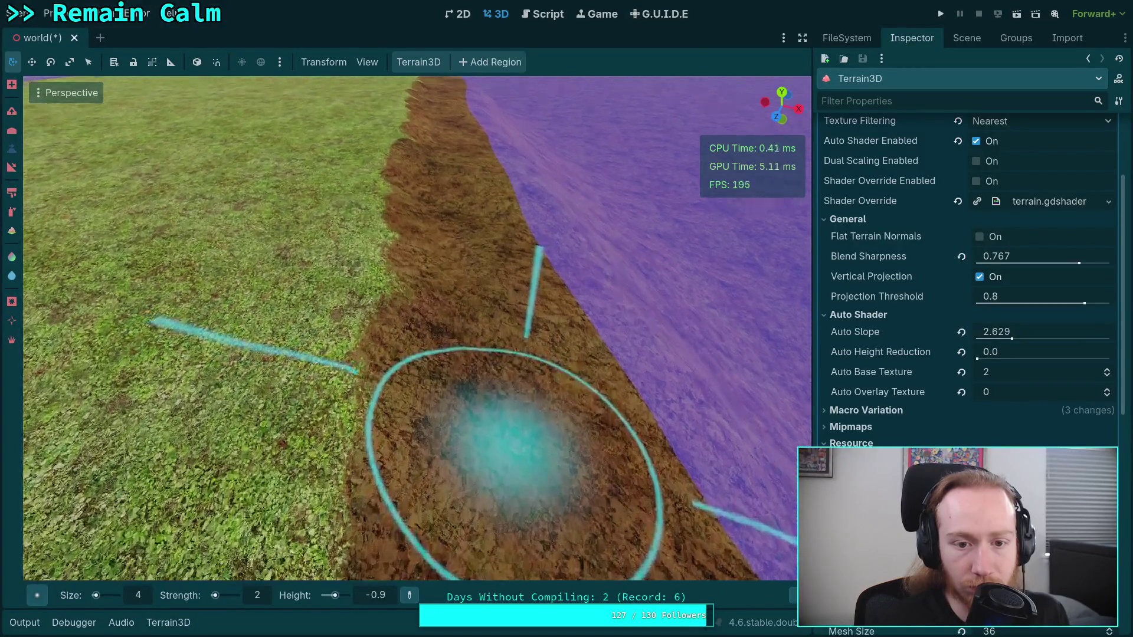
{"action": "scroll", "coordinate": [491, 394], "scroll_direction": "up", "scroll_amount": 2}
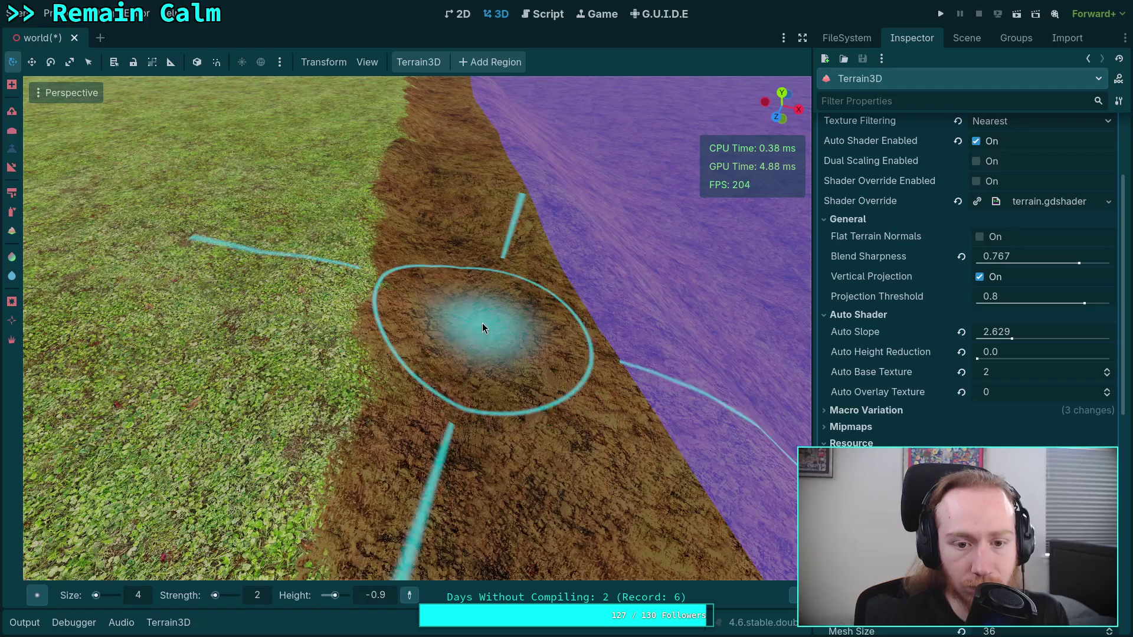
{"action": "scroll", "coordinate": [484, 322], "scroll_direction": "down", "scroll_amount": 2}
{"action": "scroll", "coordinate": [477, 308], "scroll_direction": "up", "scroll_amount": 2}
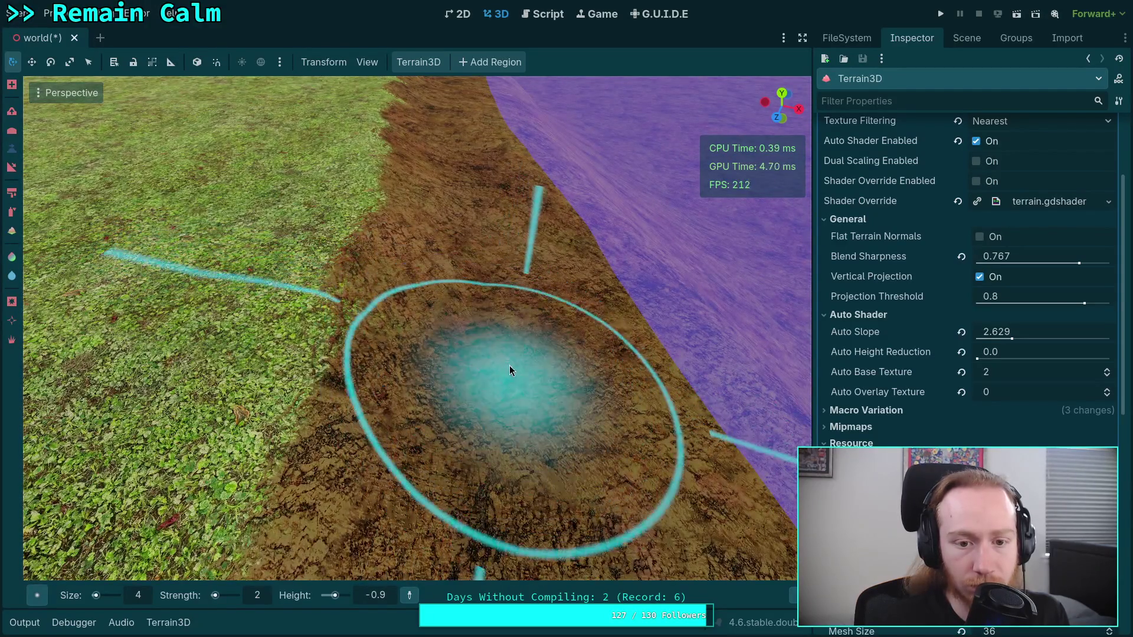
{"action": "scroll", "coordinate": [511, 370], "scroll_direction": "down", "scroll_amount": 2}
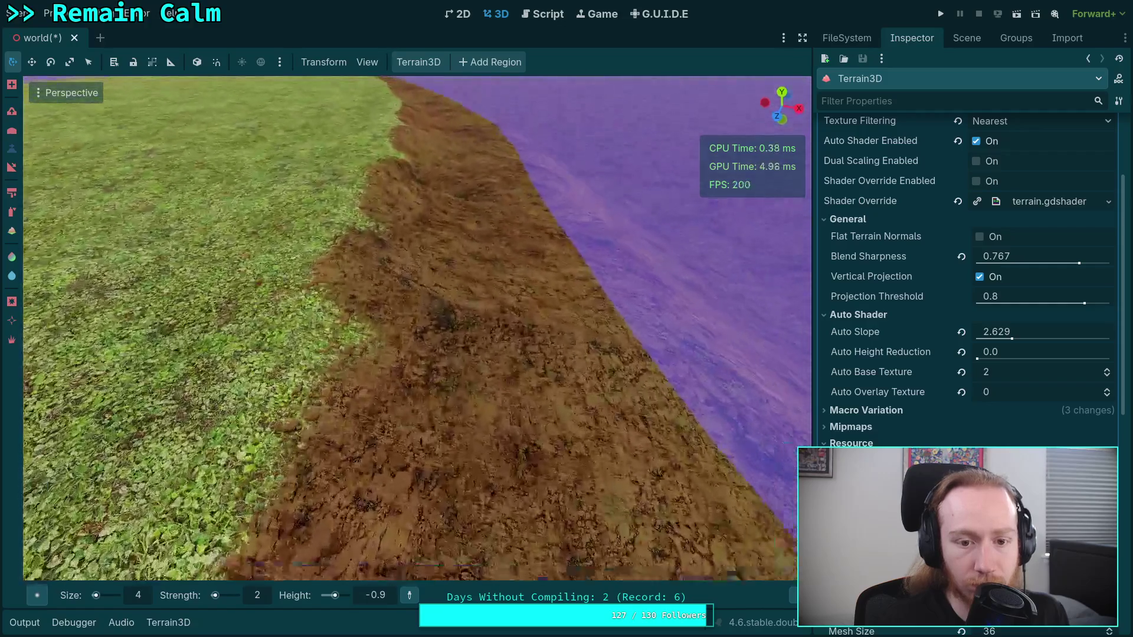
{"action": "scroll", "coordinate": [477, 364], "scroll_direction": "up", "scroll_amount": 2}
- Paint the grass patch at the slope edge as dirt
{"action": "mouse_move", "coordinate": [475, 361]}
{"action": "left_mouse_down"}
{"action": "mouse_move", "coordinate": [490, 401]}
{"action": "mouse_move", "coordinate": [492, 342]}
{"action": "left_mouse_up"}
{"action": "scroll", "coordinate": [493, 344], "scroll_direction": "up", "scroll_amount": 2}
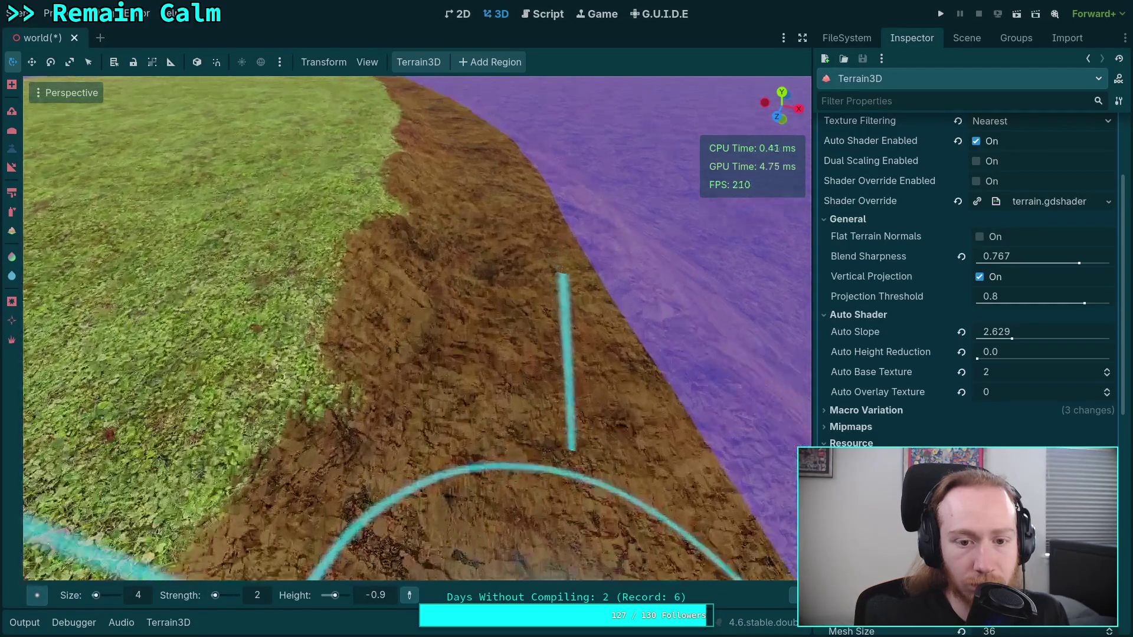
{"action": "scroll", "coordinate": [492, 445], "scroll_direction": "down", "scroll_amount": 2}
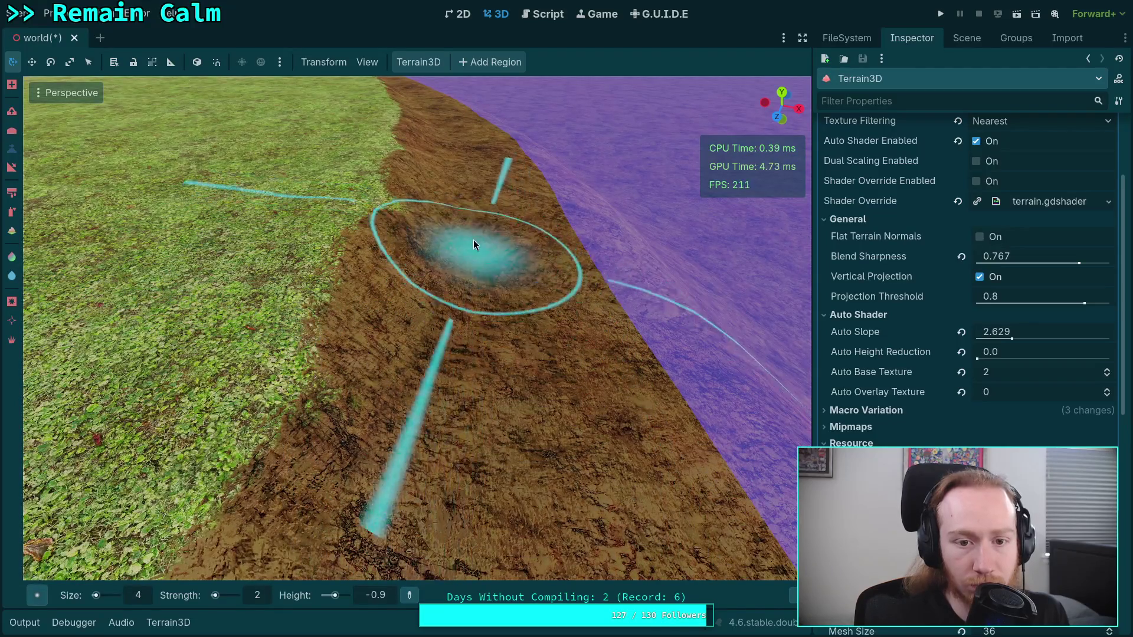
{"action": "scroll", "coordinate": [471, 232], "scroll_direction": "up", "scroll_amount": 3}
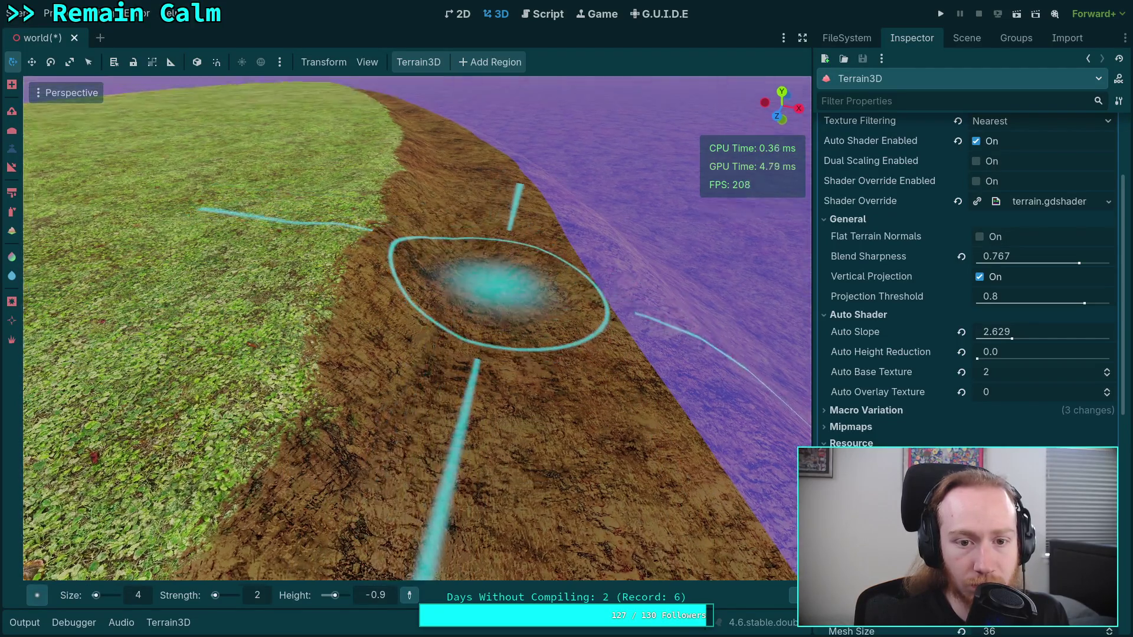
{"action": "scroll", "coordinate": [495, 321], "scroll_direction": "down", "scroll_amount": 3}
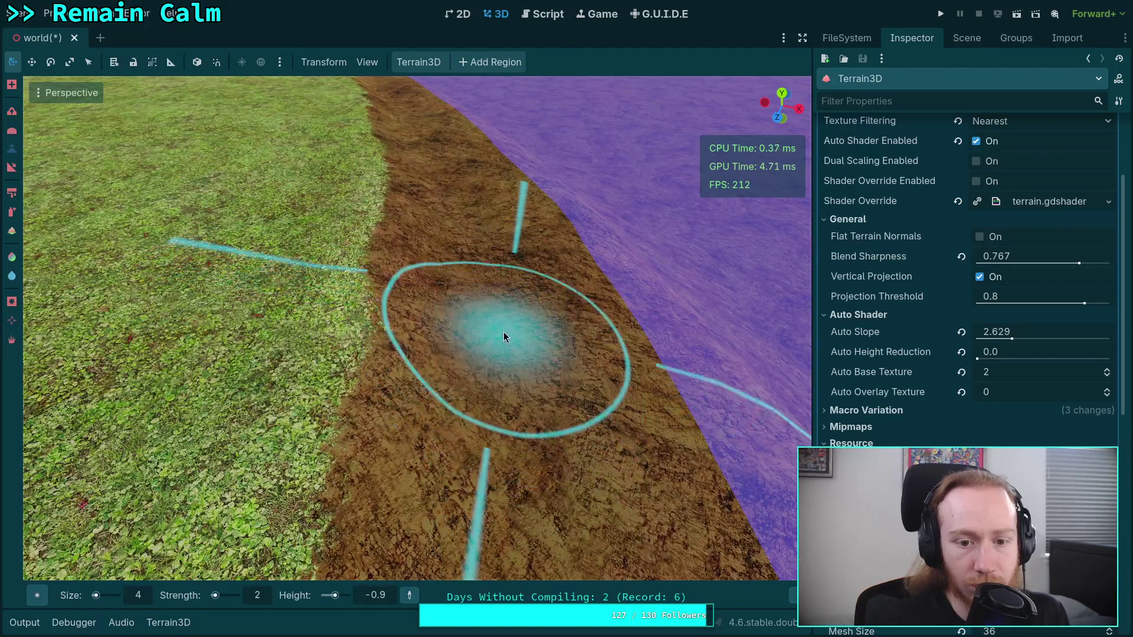
{"action": "scroll", "coordinate": [504, 337], "scroll_direction": "up", "scroll_amount": 5}
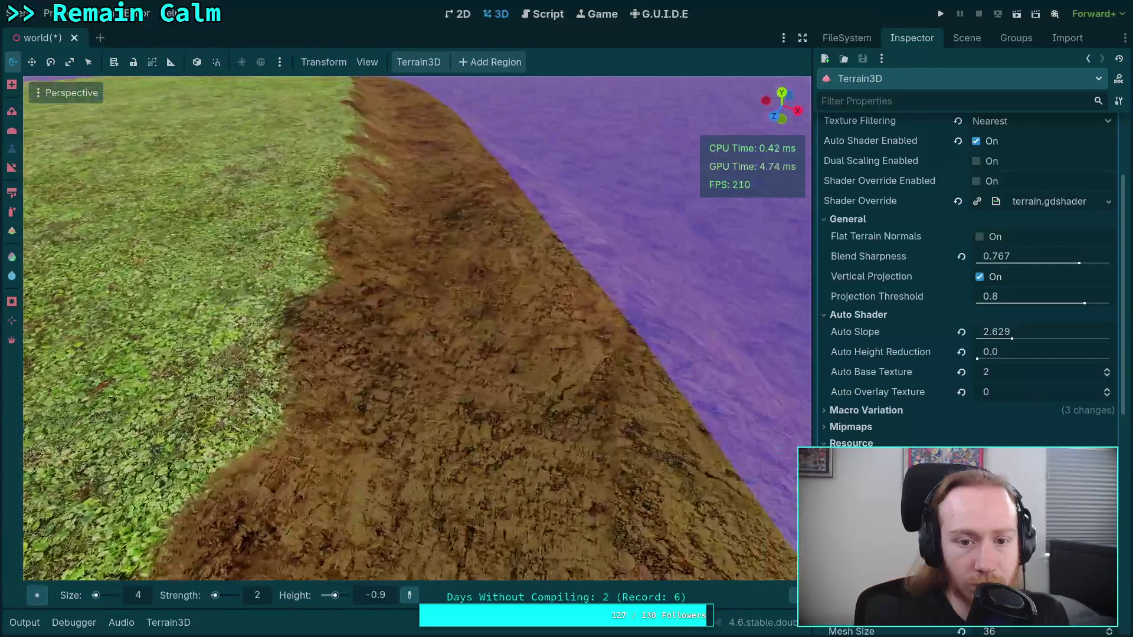
{"action": "scroll", "coordinate": [456, 483], "scroll_direction": "down", "scroll_amount": 5}
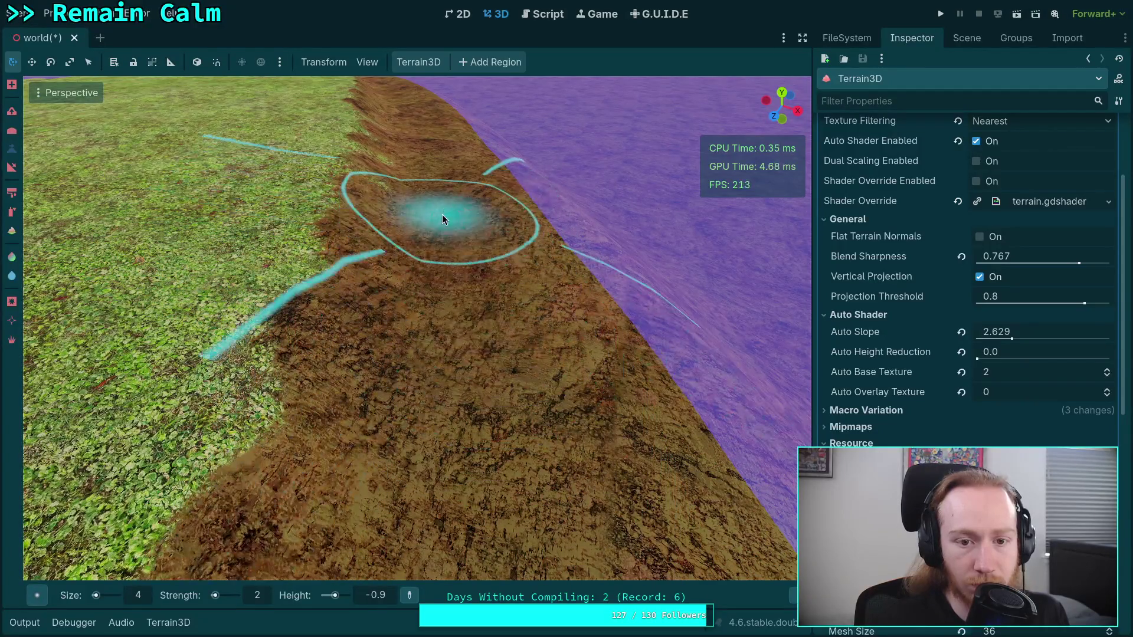
{"action": "scroll", "coordinate": [442, 214], "scroll_direction": "up", "scroll_amount": 4}
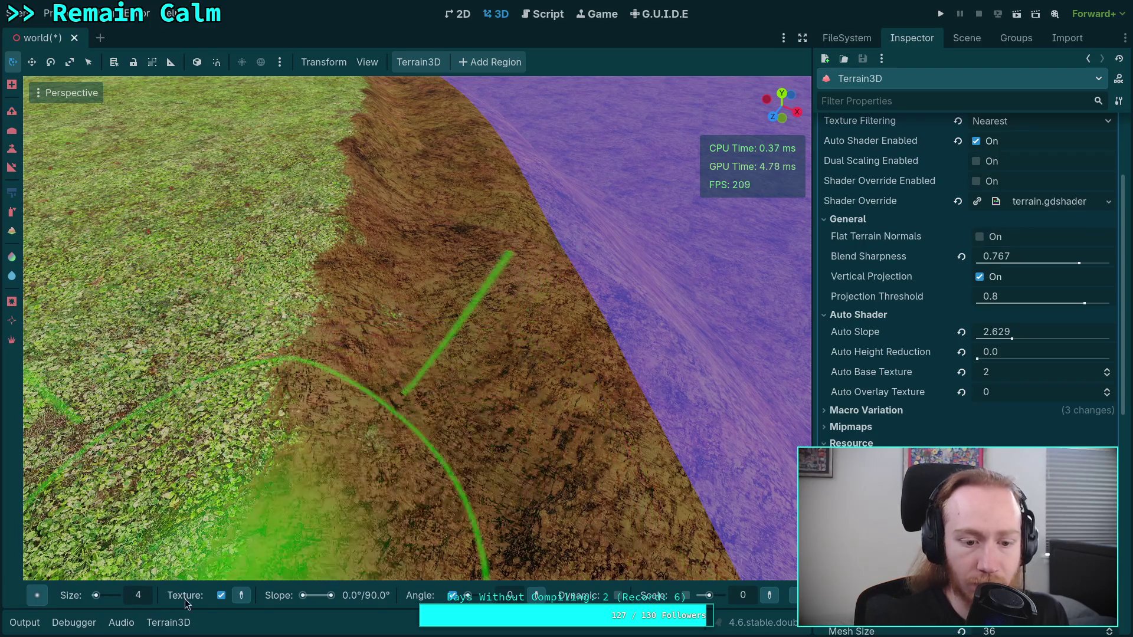
- Set the brush to 2 m with a new shape, then drop the view to ridge ground level
{"action": "double_click", "coordinate": [149, 600]}
{"action": "type", "text": "2"}
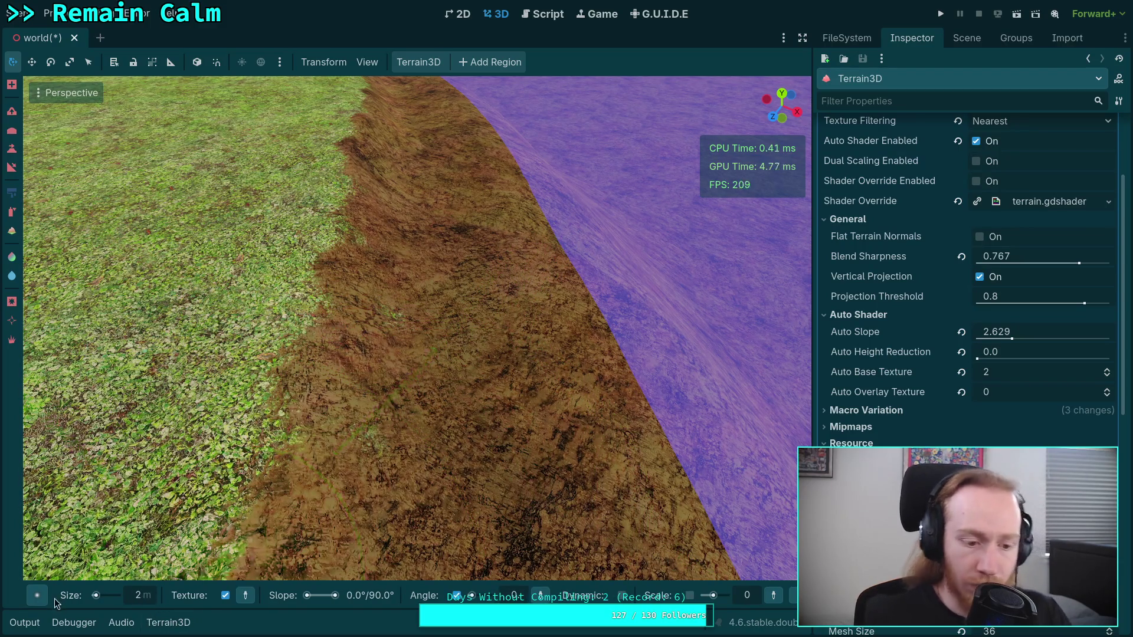
{"action": "mouse_move", "coordinate": [37, 596]}
{"action": "left_click", "coordinate": [307, 549]}
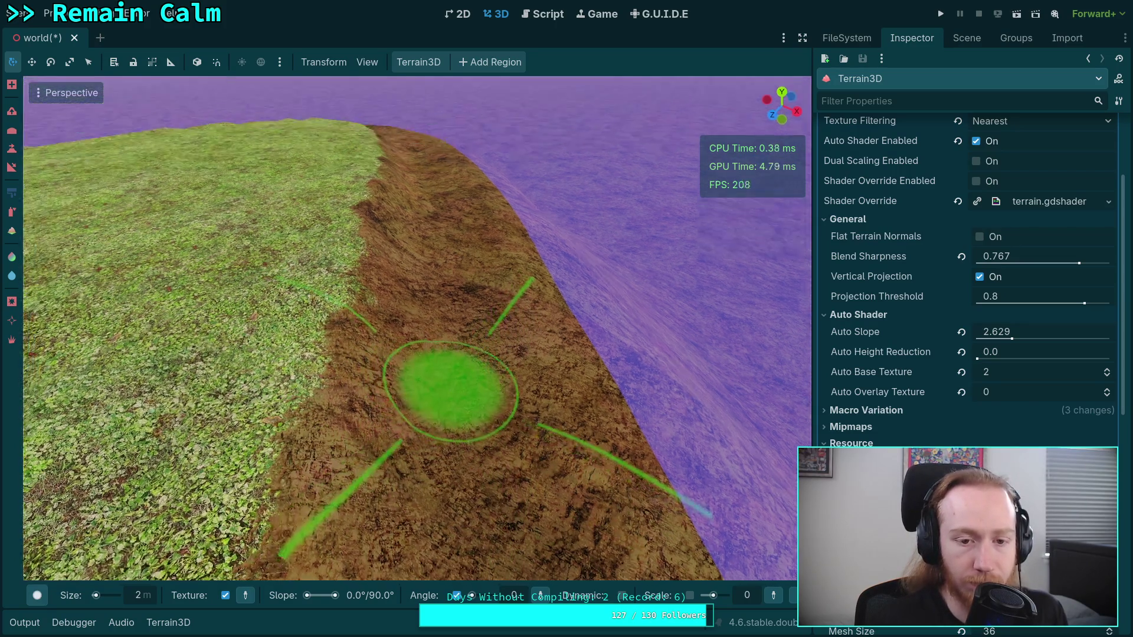
{"action": "left_click_drag", "start_coordinate": [425, 324], "coordinate": [425, 248]}
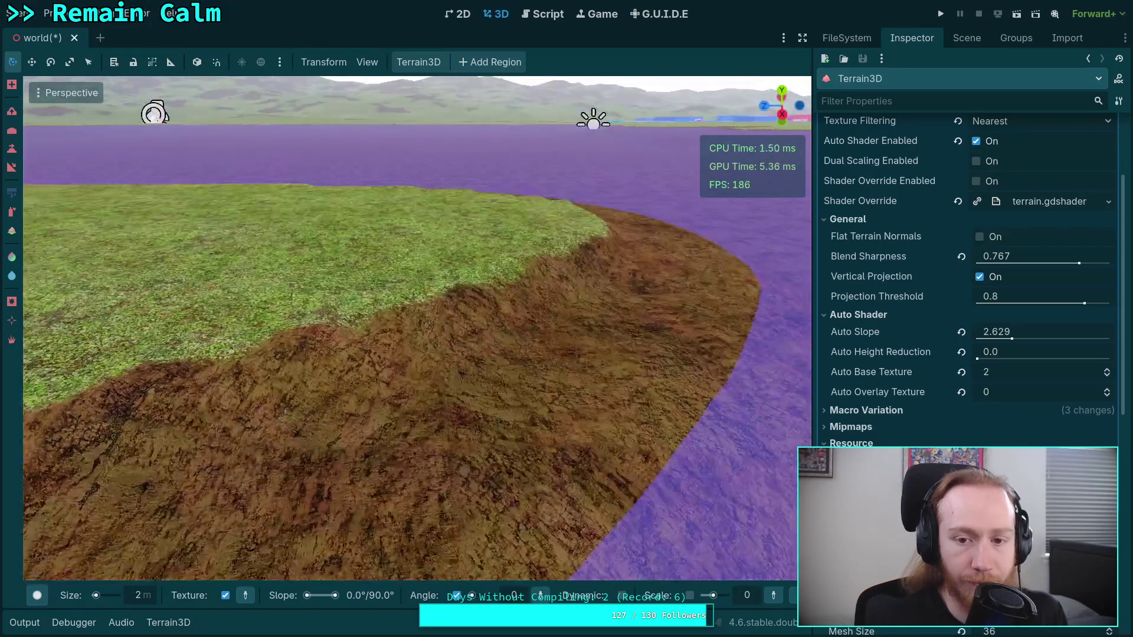
{"action": "mouse_move", "coordinate": [425, 323]}
{"action": "left_mouse_down"}
{"action": "mouse_move", "coordinate": [402, 249]}
{"action": "mouse_move", "coordinate": [210, 417]}
{"action": "left_mouse_up"}
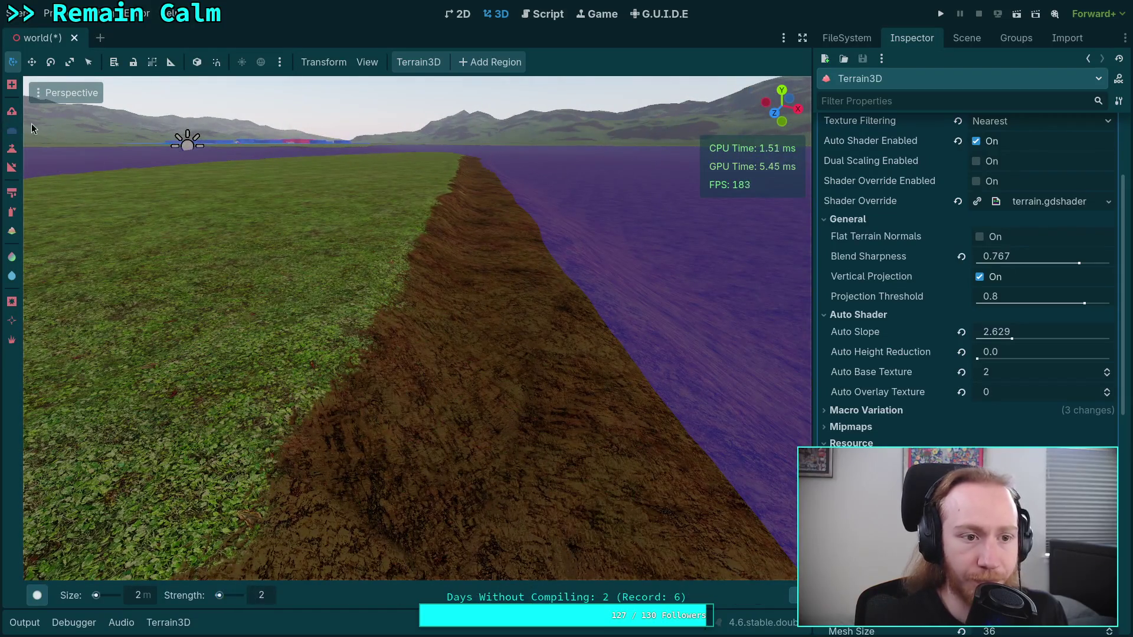
- Choose the Circle4 brush shape and apply it to the dirt slope
{"action": "mouse_move", "coordinate": [37, 595]}
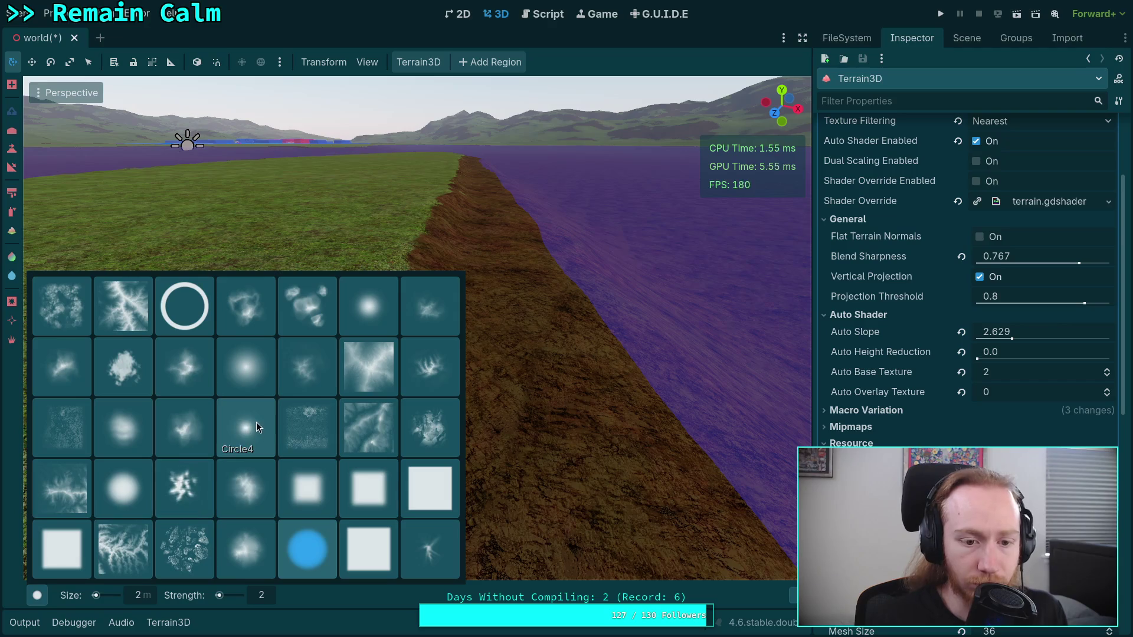
{"action": "left_click", "coordinate": [256, 423]}
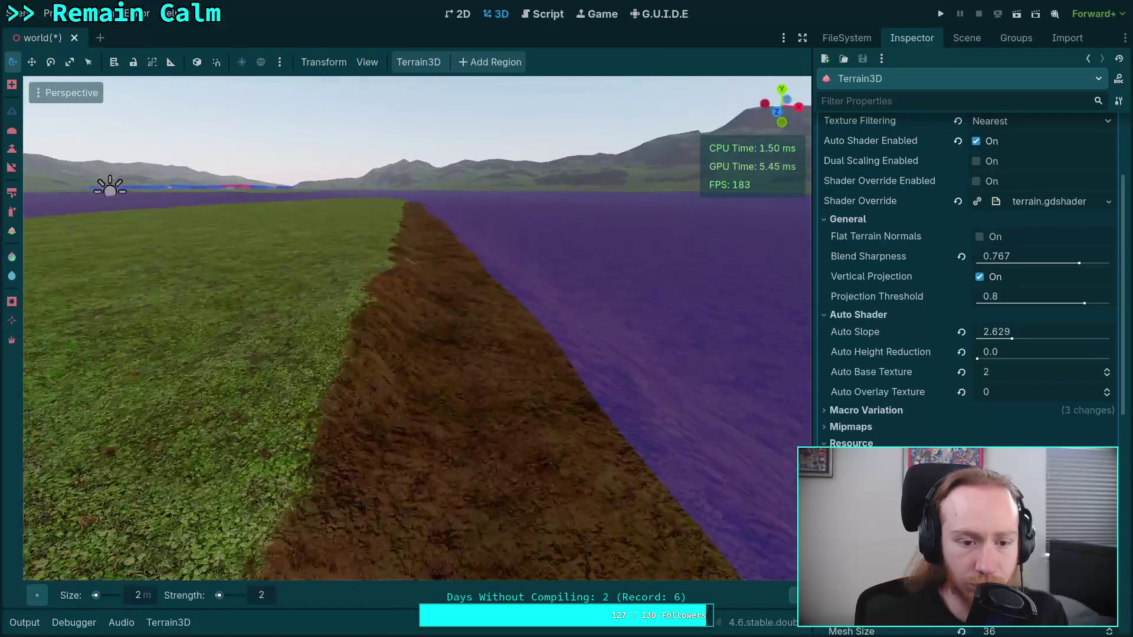
{"action": "scroll", "coordinate": [395, 421], "scroll_direction": "up", "scroll_amount": 2}
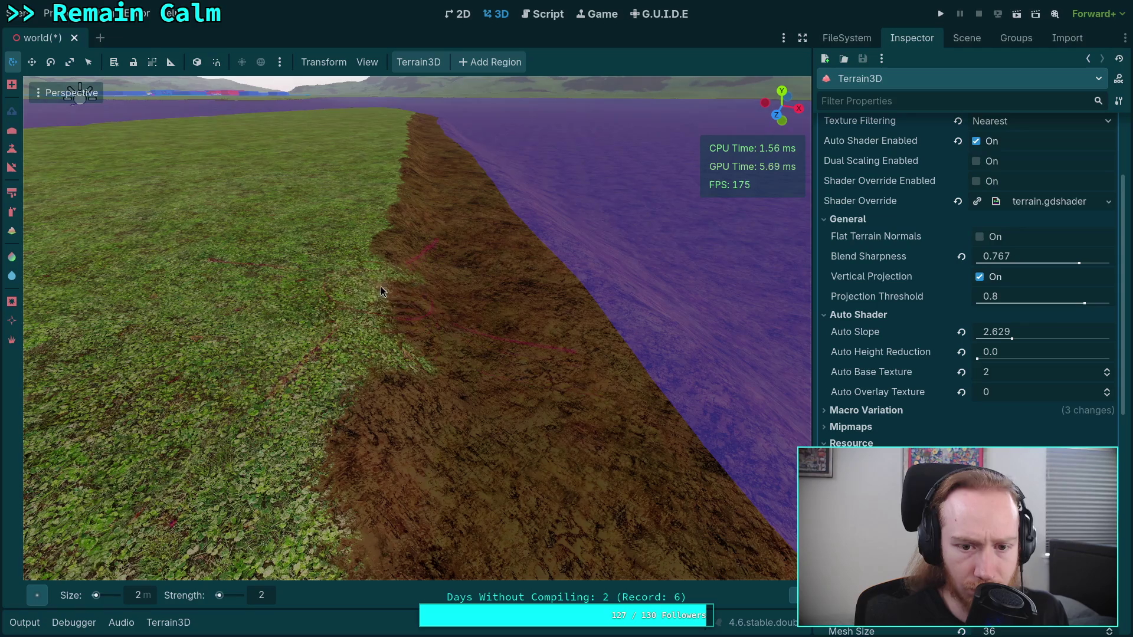
{"action": "left_click", "coordinate": [377, 324]}
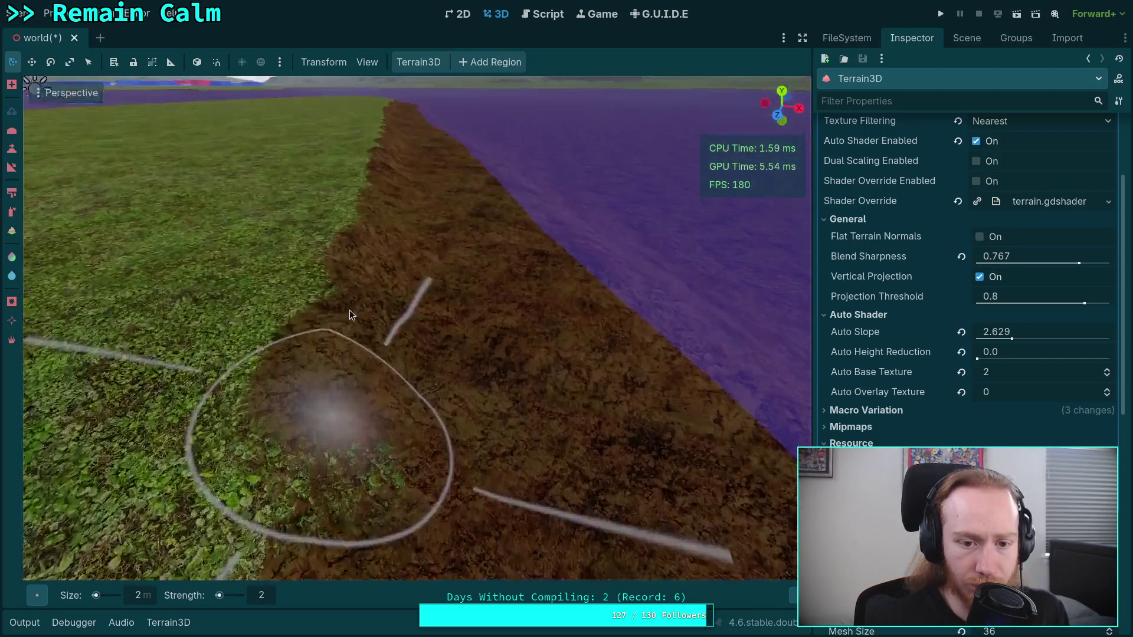
{"action": "type", "text": "1"}
- Set brush strength 1 and size 3 m, then work along the dirt slope
{"action": "key", "text": "Return"}
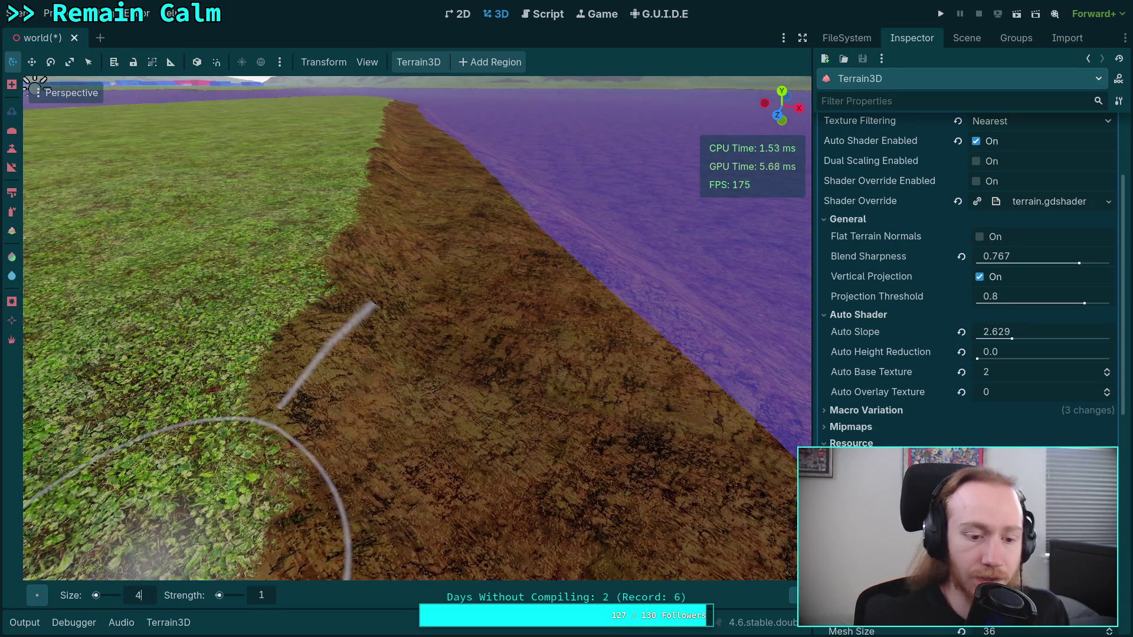
{"action": "type", "text": "3"}
{"action": "key", "text": "Return"}
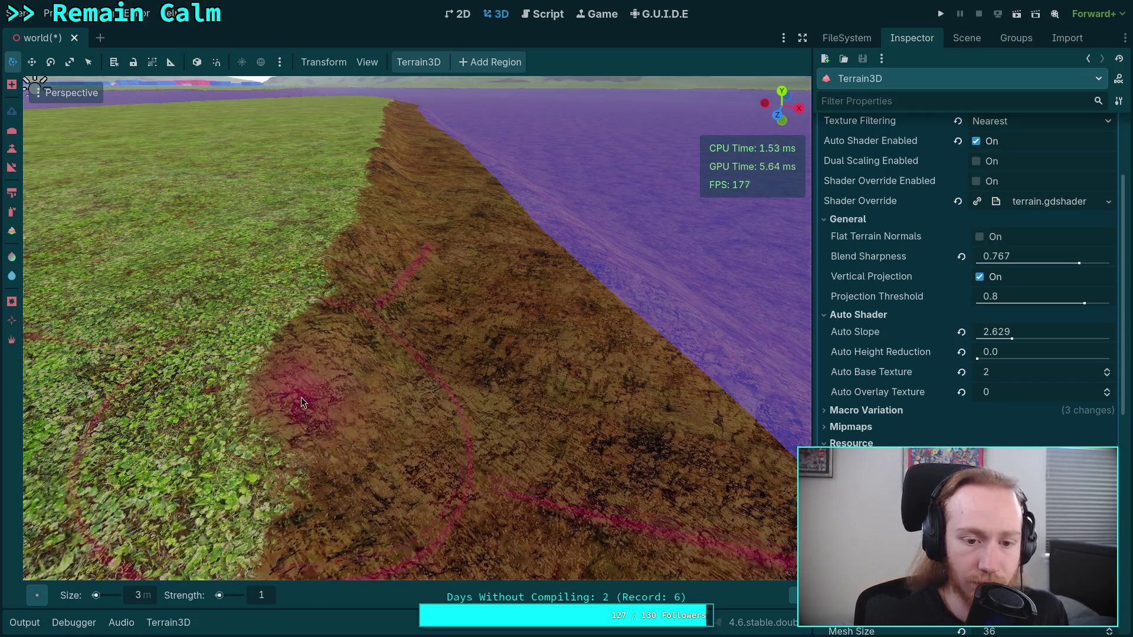
{"action": "scroll", "coordinate": [378, 296], "scroll_direction": "up", "scroll_amount": 2}
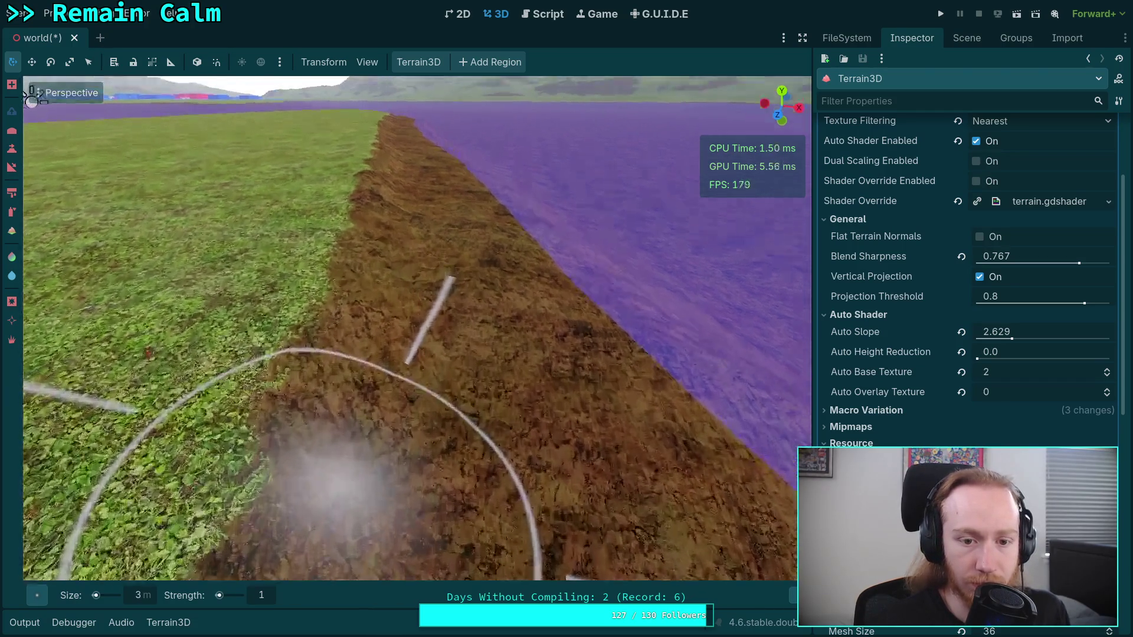
{"action": "scroll", "coordinate": [343, 295], "scroll_direction": "up", "scroll_amount": 2}
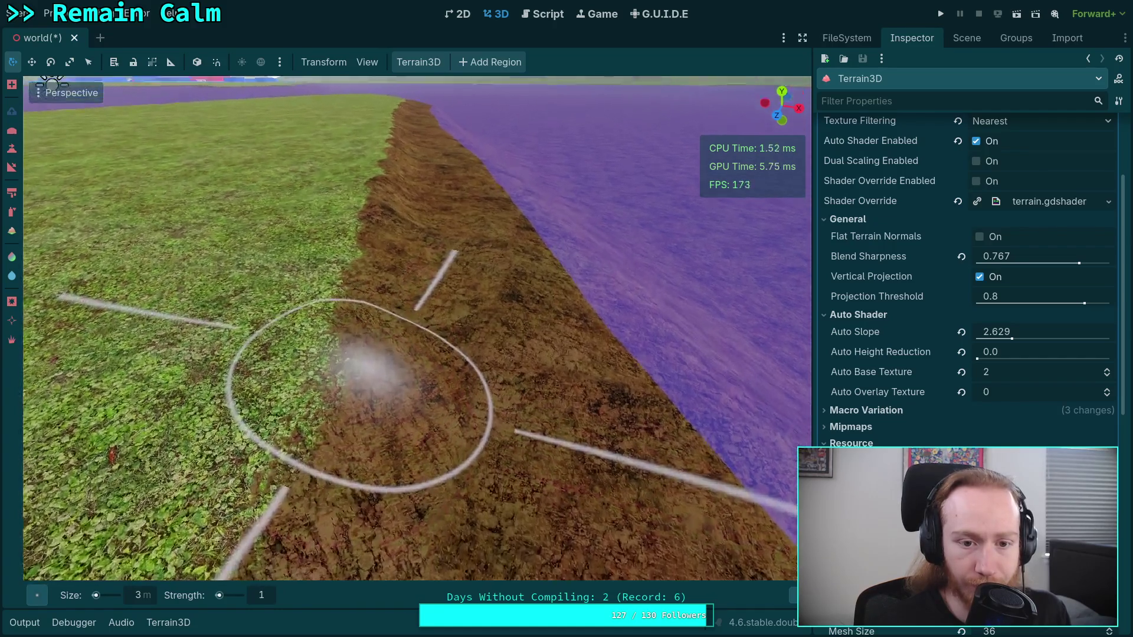
{"action": "scroll", "coordinate": [348, 303], "scroll_direction": "down", "scroll_amount": 2}
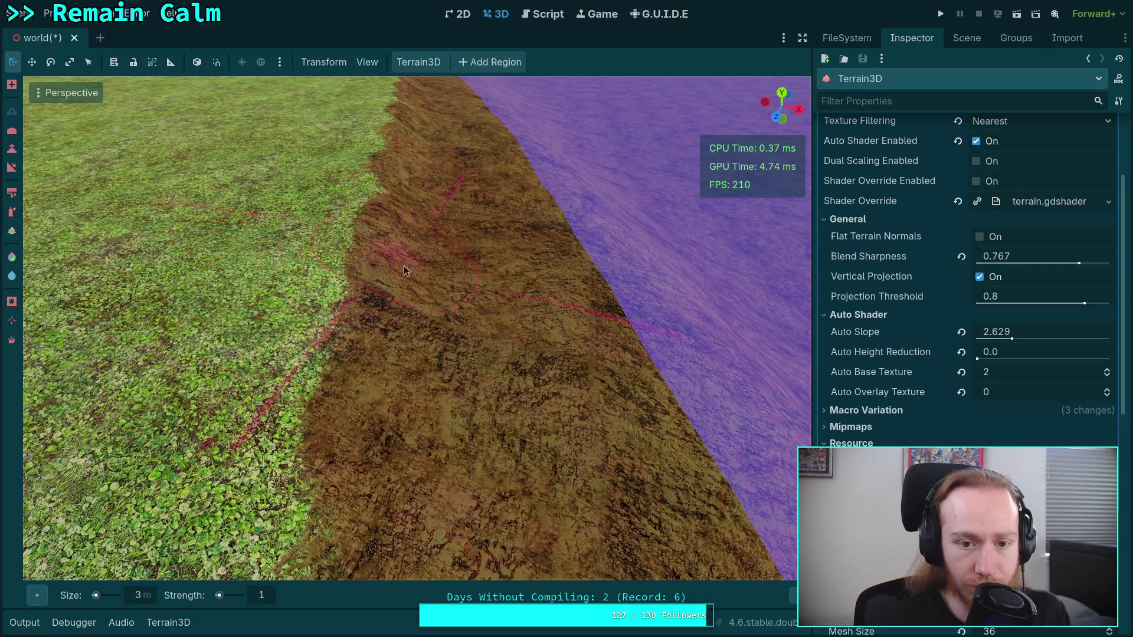
{"action": "scroll", "coordinate": [404, 270], "scroll_direction": "up", "scroll_amount": 2}
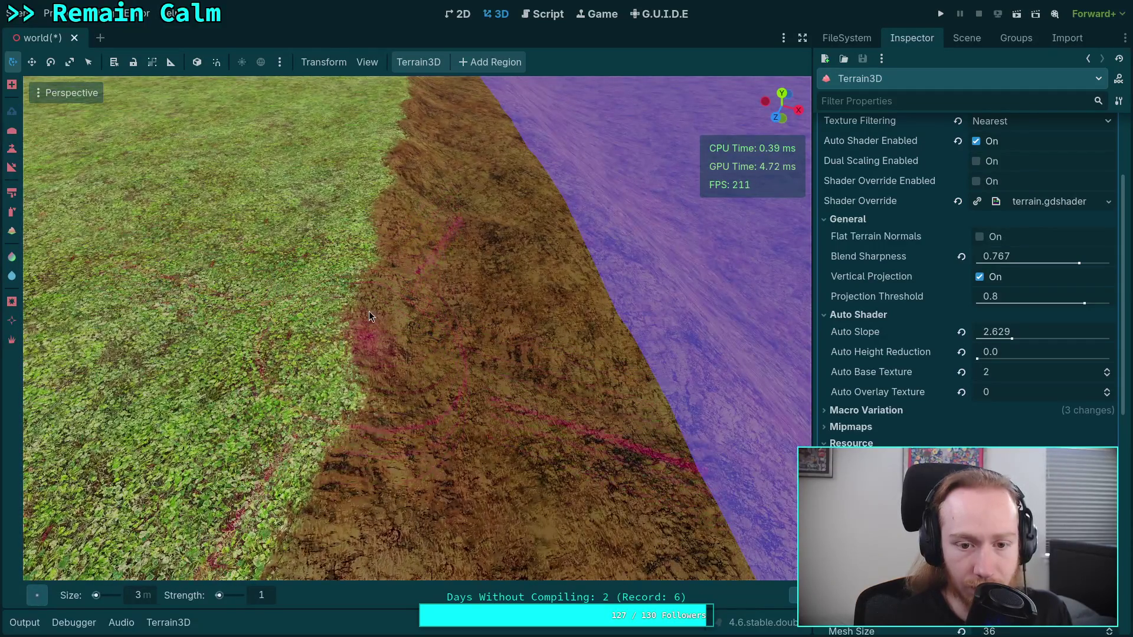
{"action": "scroll", "coordinate": [407, 239], "scroll_direction": "up", "scroll_amount": 2}
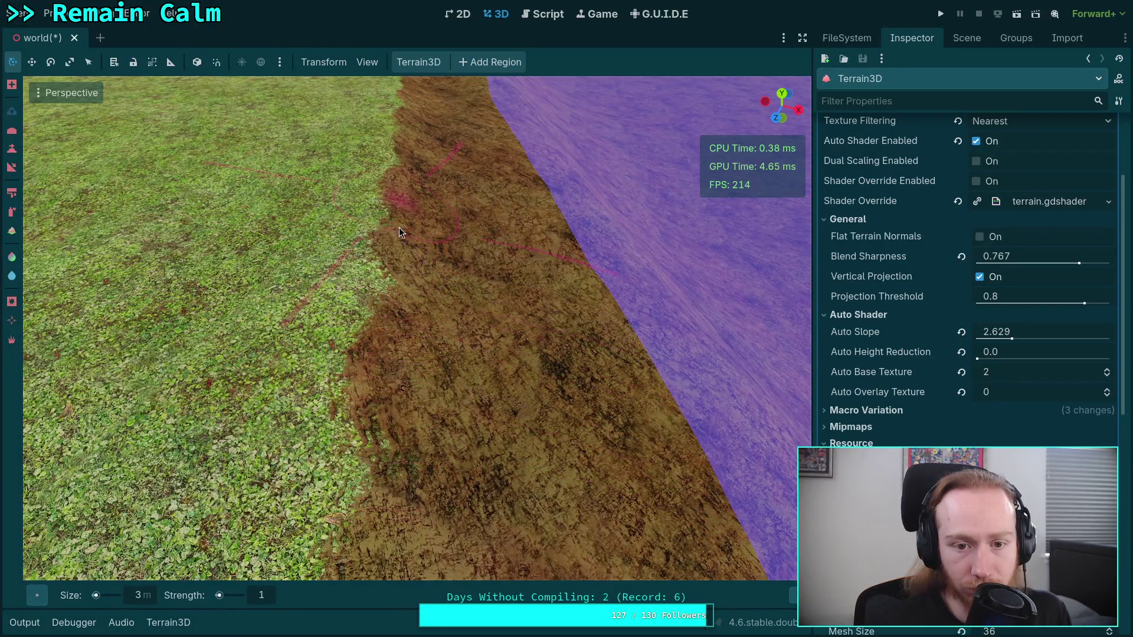
- Pull back to show the grass plateau, slope, water and mountains, then approach the ridge
{"action": "mouse_move", "coordinate": [399, 228]}
{"action": "left_mouse_down"}
{"action": "mouse_move", "coordinate": [399, 142]}
{"action": "mouse_move", "coordinate": [423, 265]}
{"action": "left_mouse_up"}
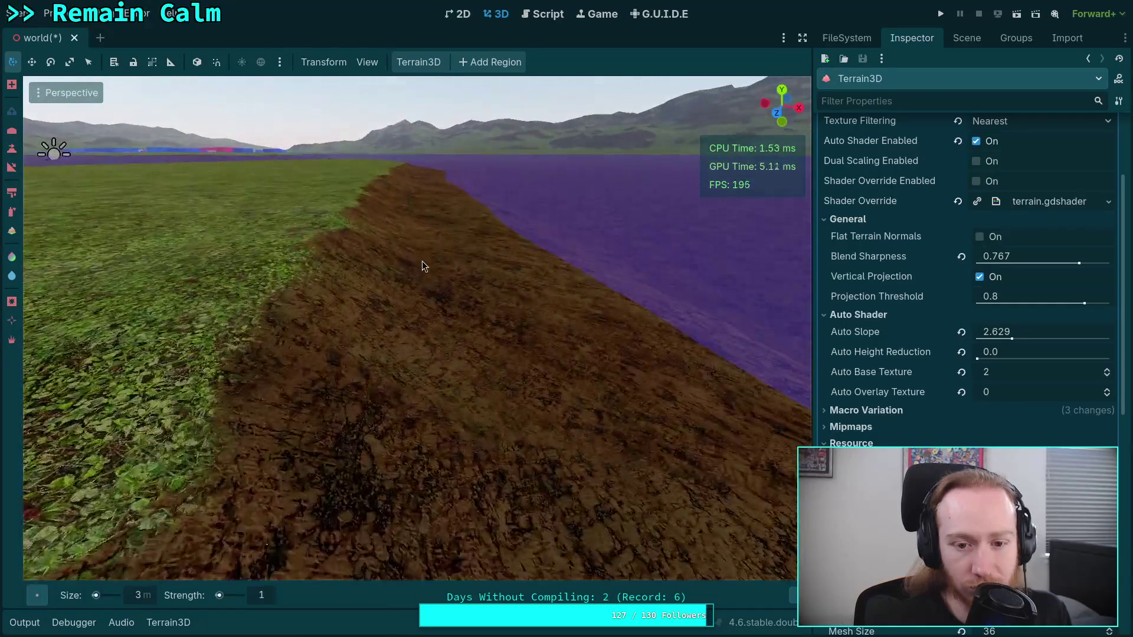
{"action": "left_click_drag", "start_coordinate": [444, 332], "coordinate": [408, 227]}
{"action": "left_click_drag", "start_coordinate": [413, 270], "coordinate": [421, 278]}
{"action": "left_click_drag", "start_coordinate": [435, 205], "coordinate": [415, 232]}
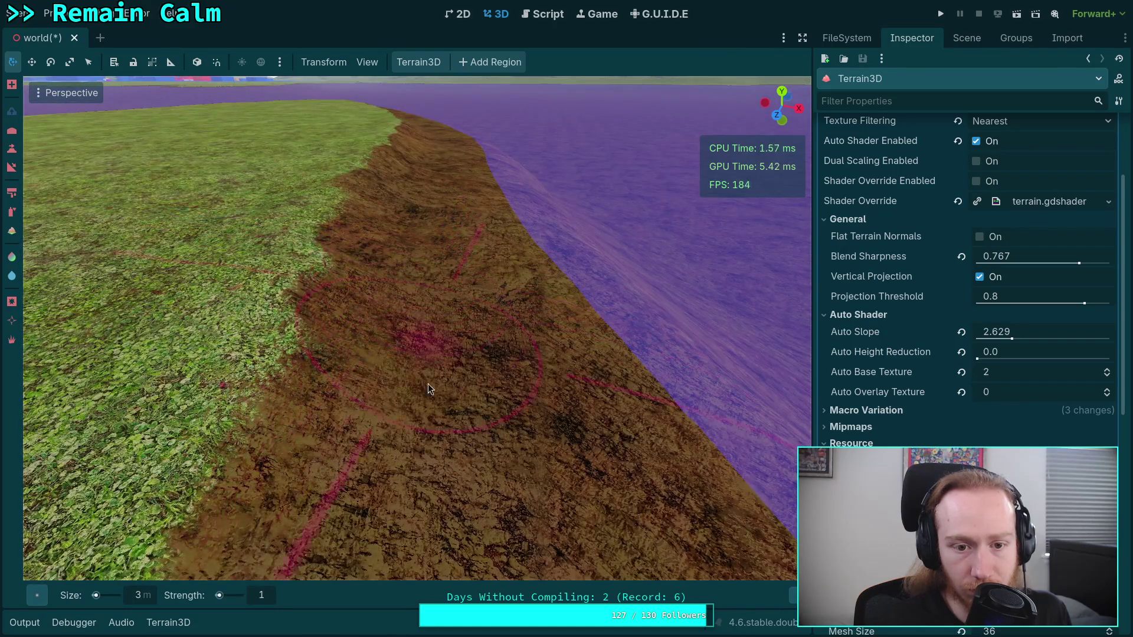
{"action": "mouse_move", "coordinate": [428, 388]}
{"action": "left_mouse_down"}
{"action": "mouse_move", "coordinate": [419, 312]}
{"action": "mouse_move", "coordinate": [401, 322]}
{"action": "mouse_move", "coordinate": [388, 242]}
{"action": "left_mouse_up"}
{"action": "mouse_move", "coordinate": [400, 293]}
{"action": "left_mouse_down"}
{"action": "mouse_move", "coordinate": [402, 277]}
{"action": "mouse_move", "coordinate": [463, 373]}
{"action": "left_mouse_up"}
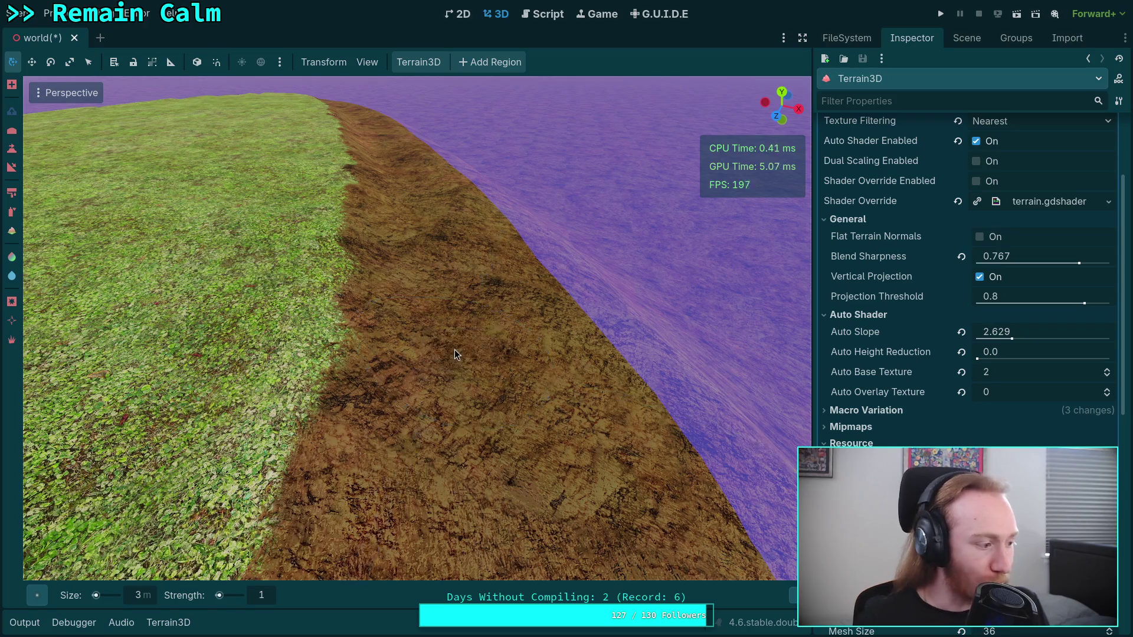
- Orbit back onto the dirt slope and move forward along the ridge
{"action": "mouse_move", "coordinate": [454, 350]}
{"action": "left_mouse_down"}
{"action": "mouse_move", "coordinate": [465, 350]}
{"action": "mouse_move", "coordinate": [434, 308]}
{"action": "left_mouse_up"}
{"action": "mouse_move", "coordinate": [444, 267]}
{"action": "left_mouse_down"}
{"action": "mouse_move", "coordinate": [428, 282]}
{"action": "mouse_move", "coordinate": [445, 290]}
{"action": "left_mouse_up"}
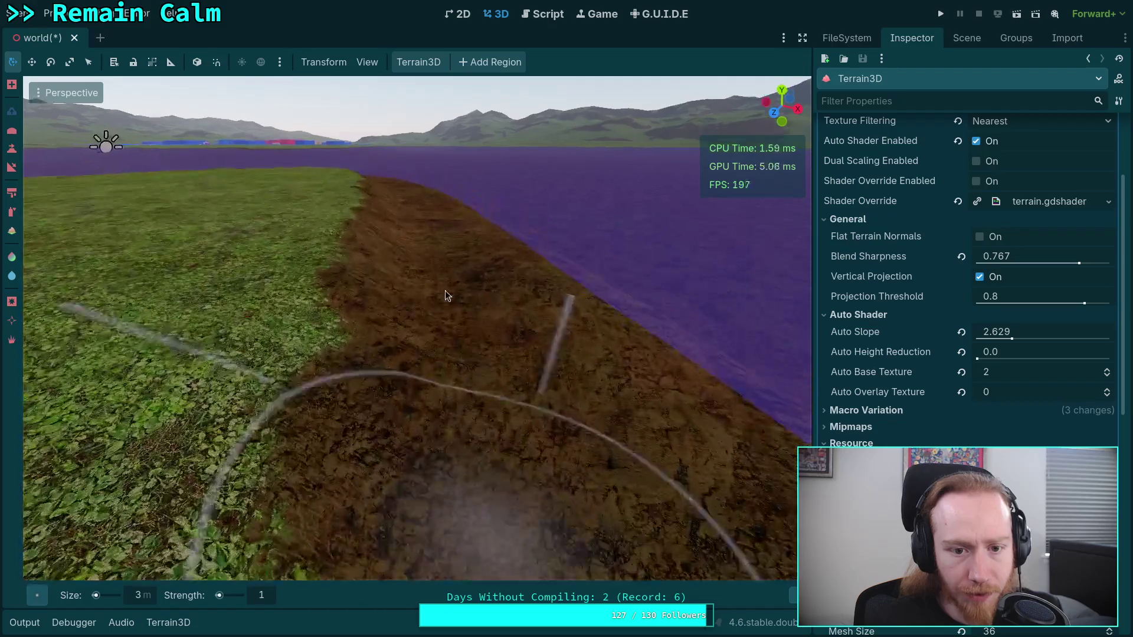
{"action": "left_click_drag", "start_coordinate": [441, 344], "coordinate": [435, 310]}
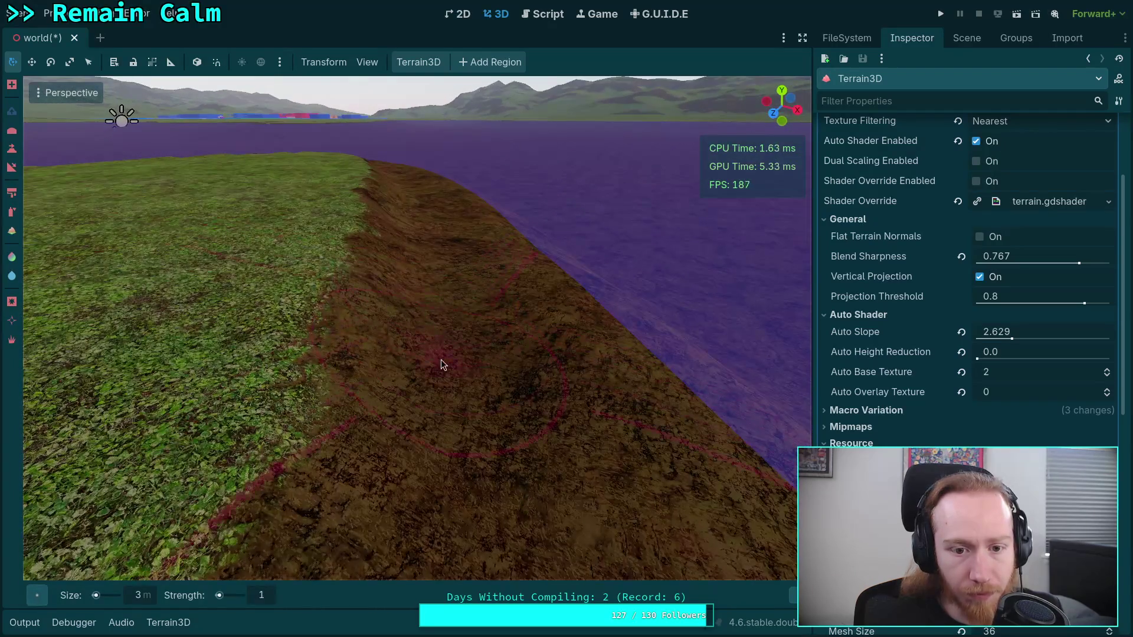
{"action": "left_click_drag", "start_coordinate": [441, 360], "coordinate": [438, 320]}
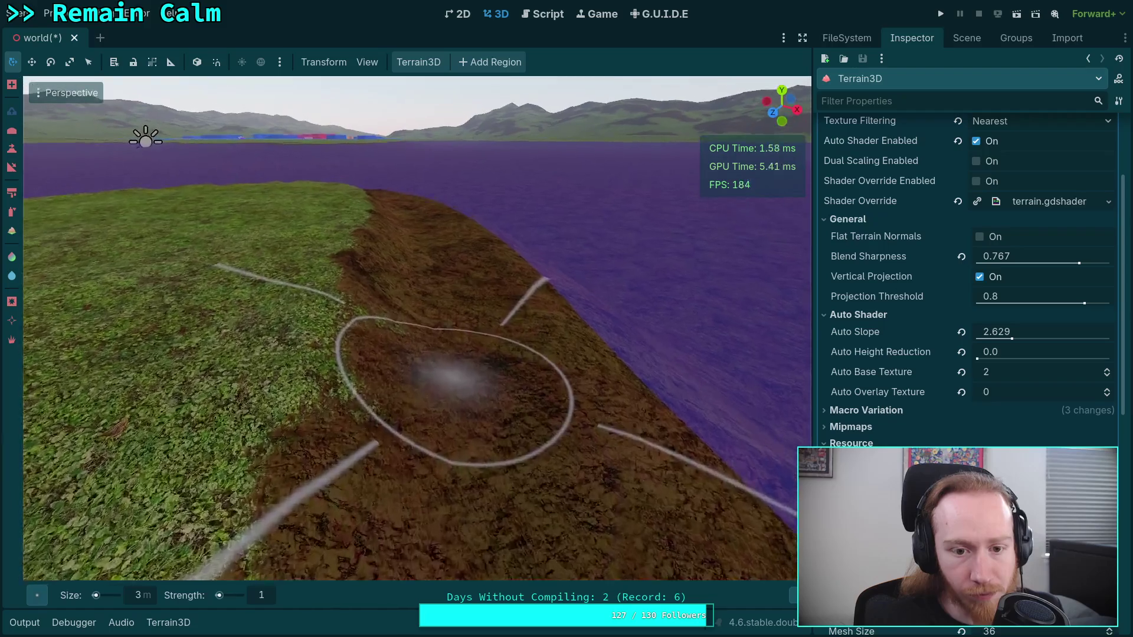
{"action": "left_click_drag", "start_coordinate": [455, 405], "coordinate": [547, 335]}
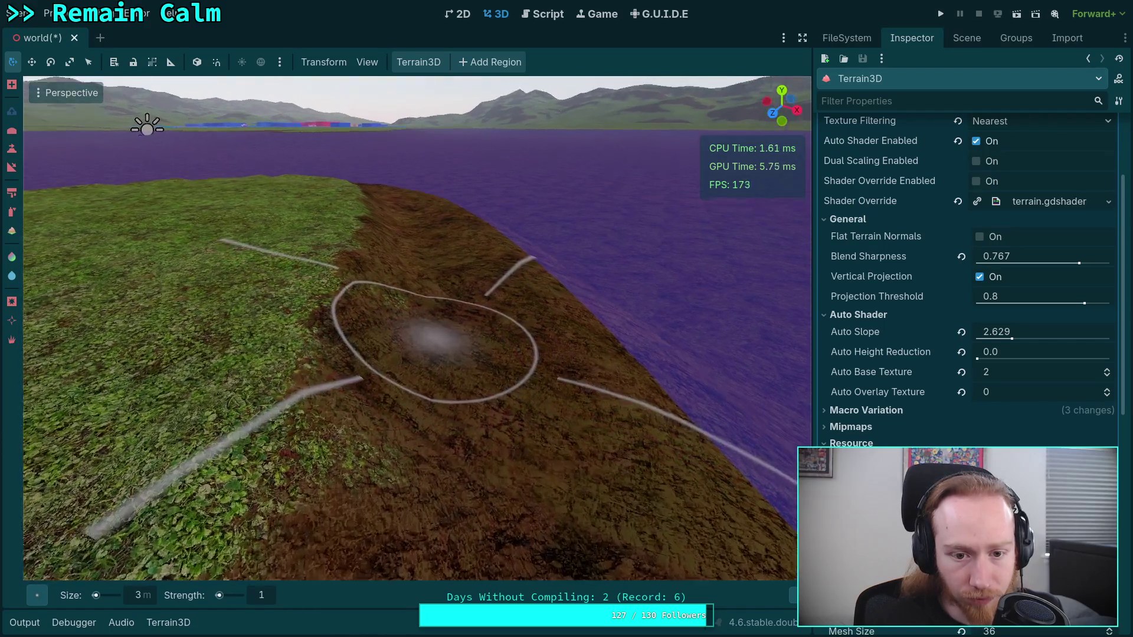
{"action": "left_click_drag", "start_coordinate": [416, 344], "coordinate": [399, 318]}
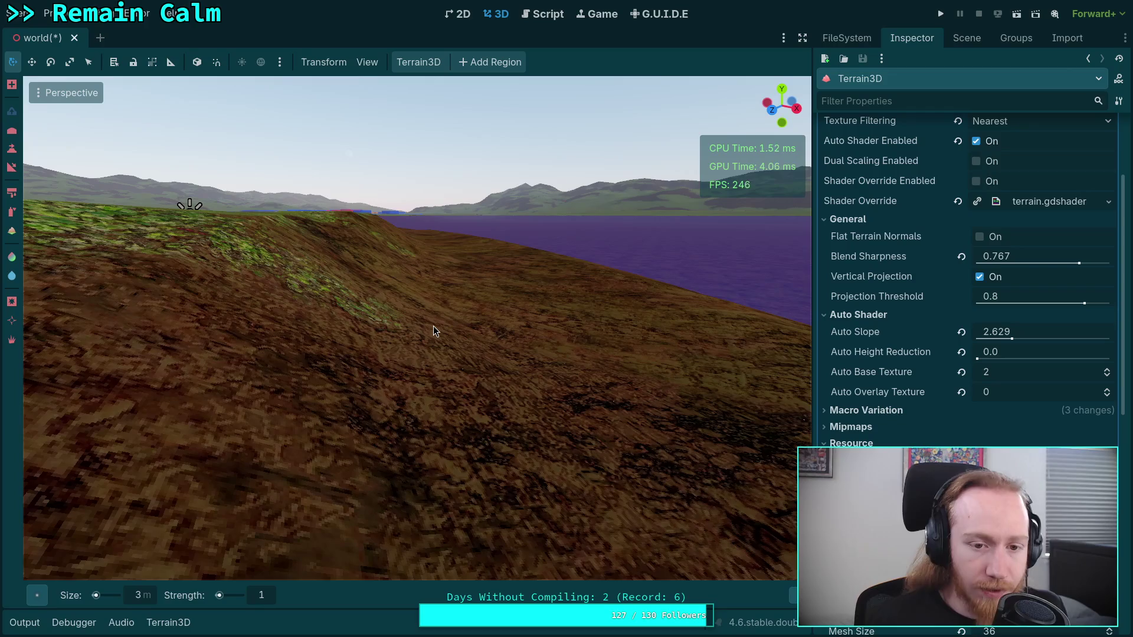
- Switch to Paint Texture with a small-dot brush at 2 m, facing the dirt slope
{"action": "left_click", "coordinate": [12, 193]}
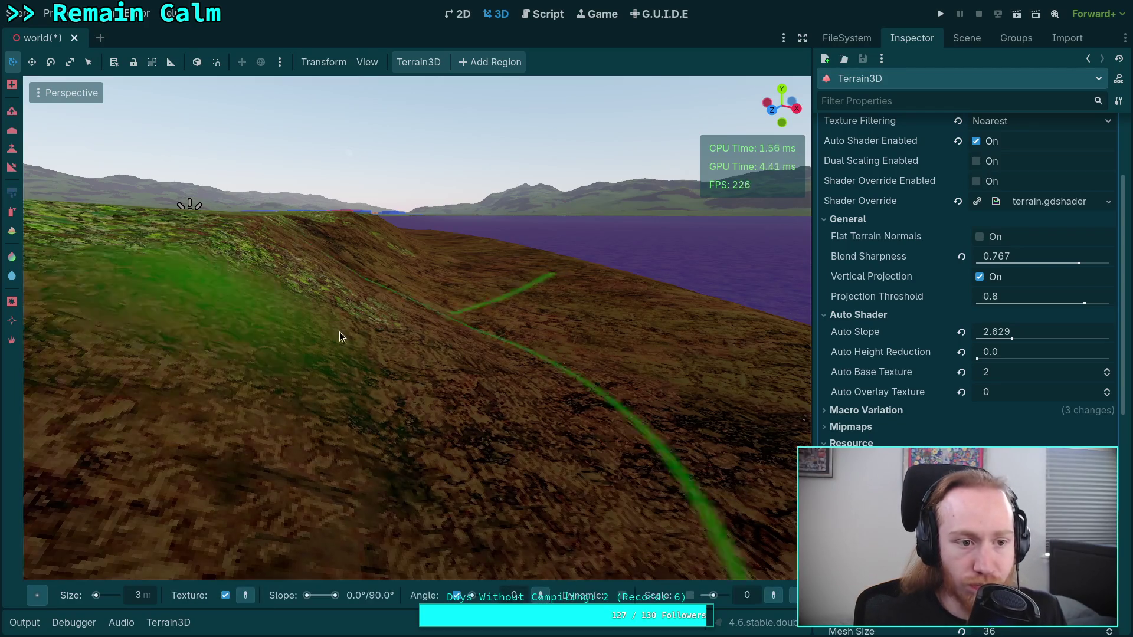
{"action": "scroll", "coordinate": [339, 331], "scroll_direction": "up", "scroll_amount": 3}
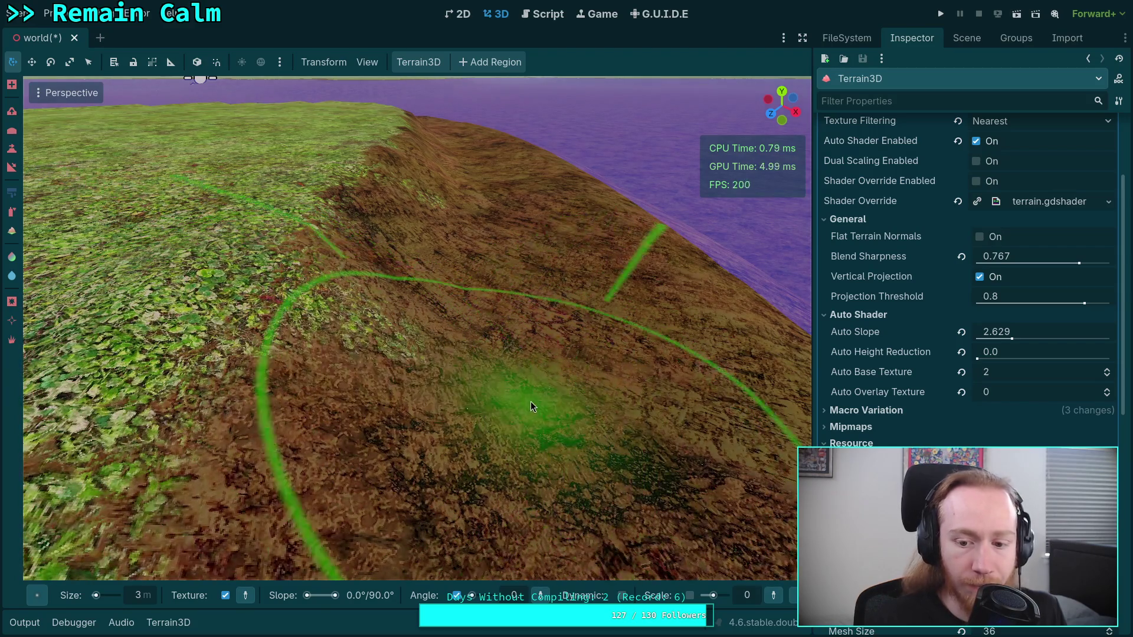
{"action": "scroll", "coordinate": [531, 405], "scroll_direction": "down", "scroll_amount": 3}
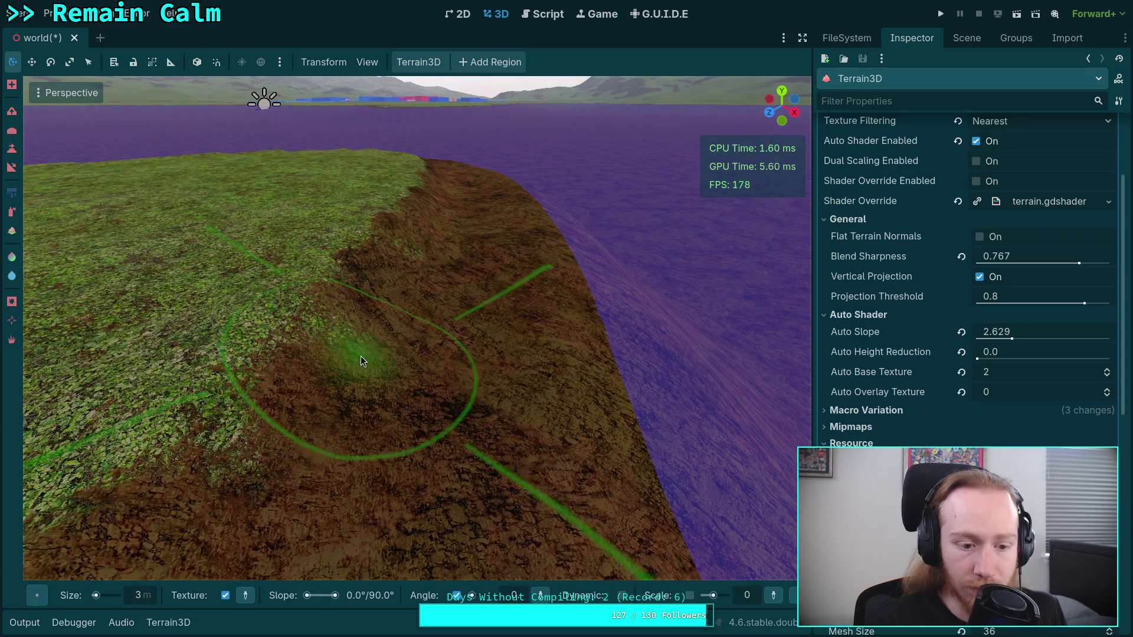
{"action": "mouse_move", "coordinate": [38, 600]}
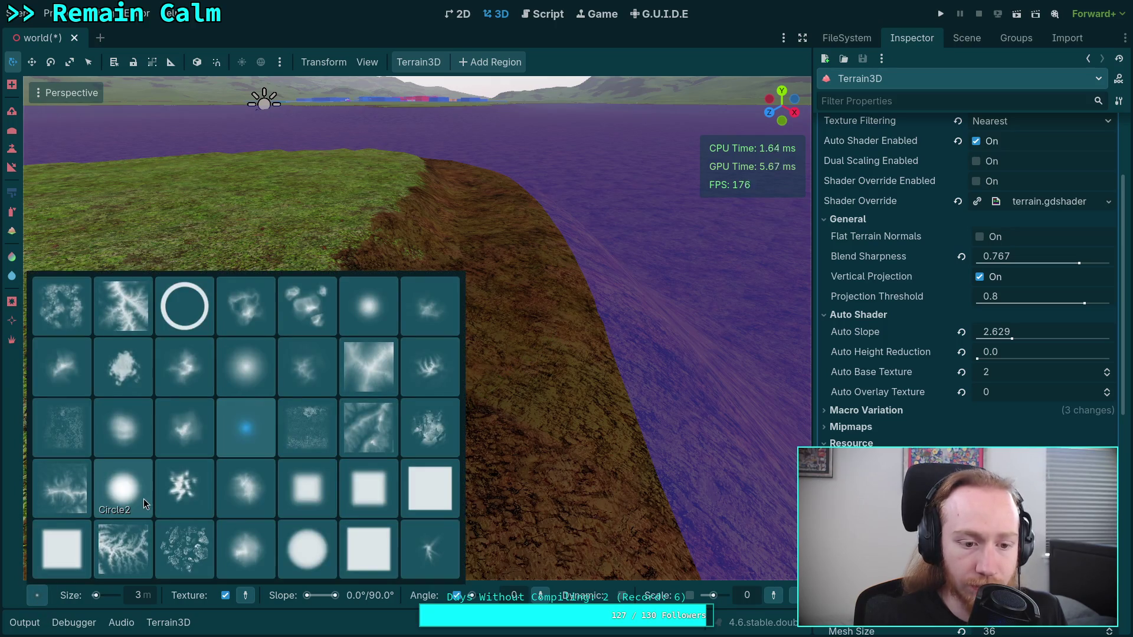
{"action": "left_click", "coordinate": [312, 557]}
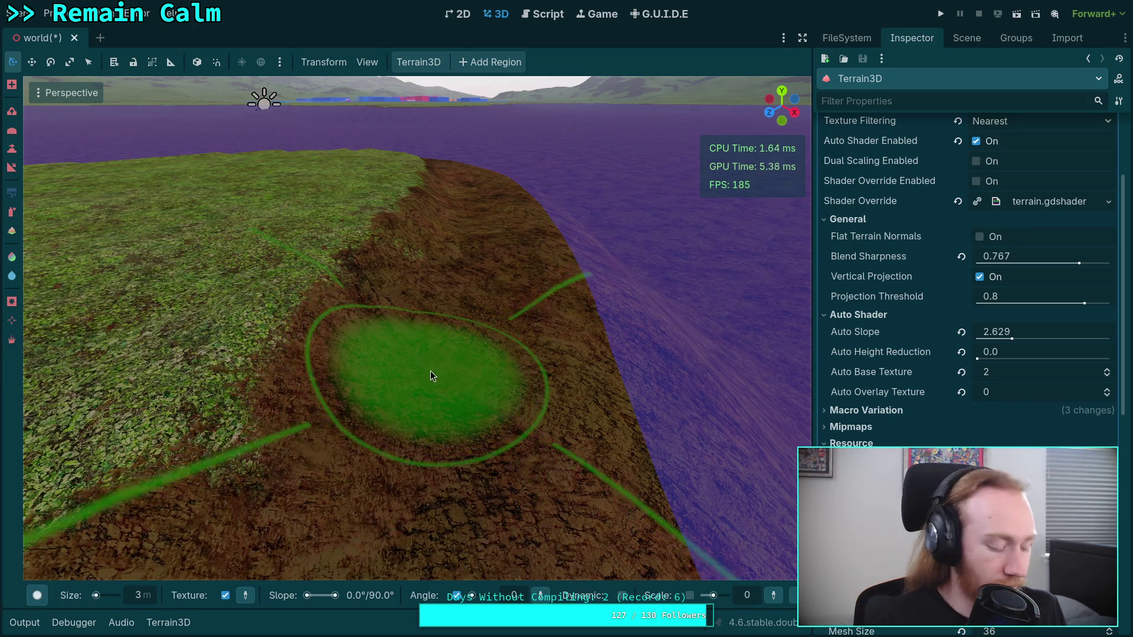
{"action": "mouse_move", "coordinate": [36, 595]}
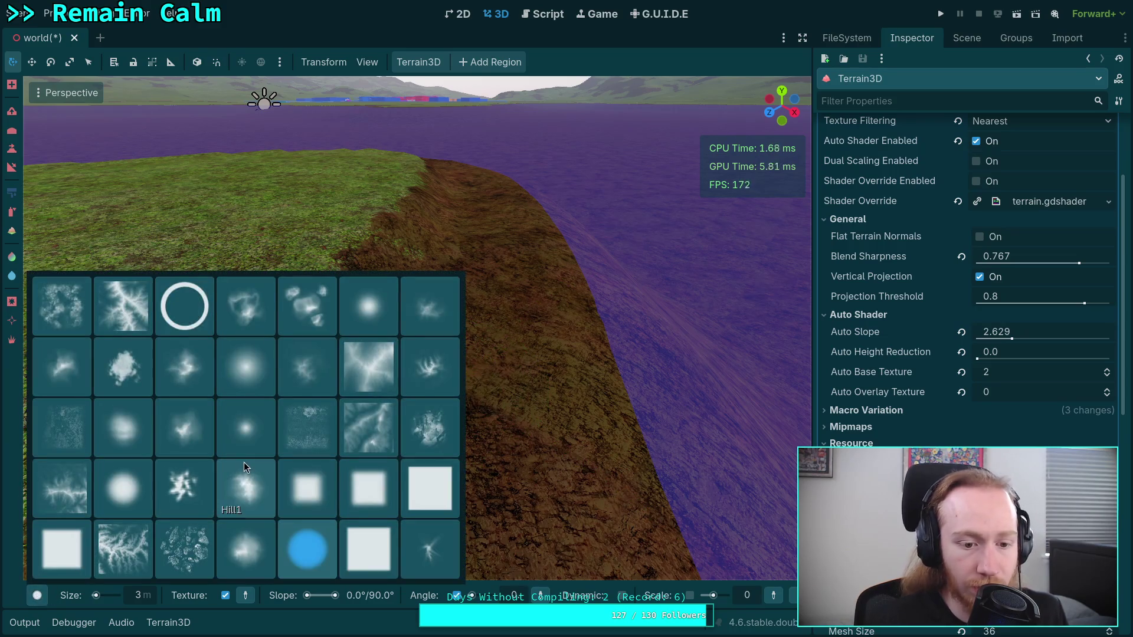
{"action": "left_click", "coordinate": [241, 441]}
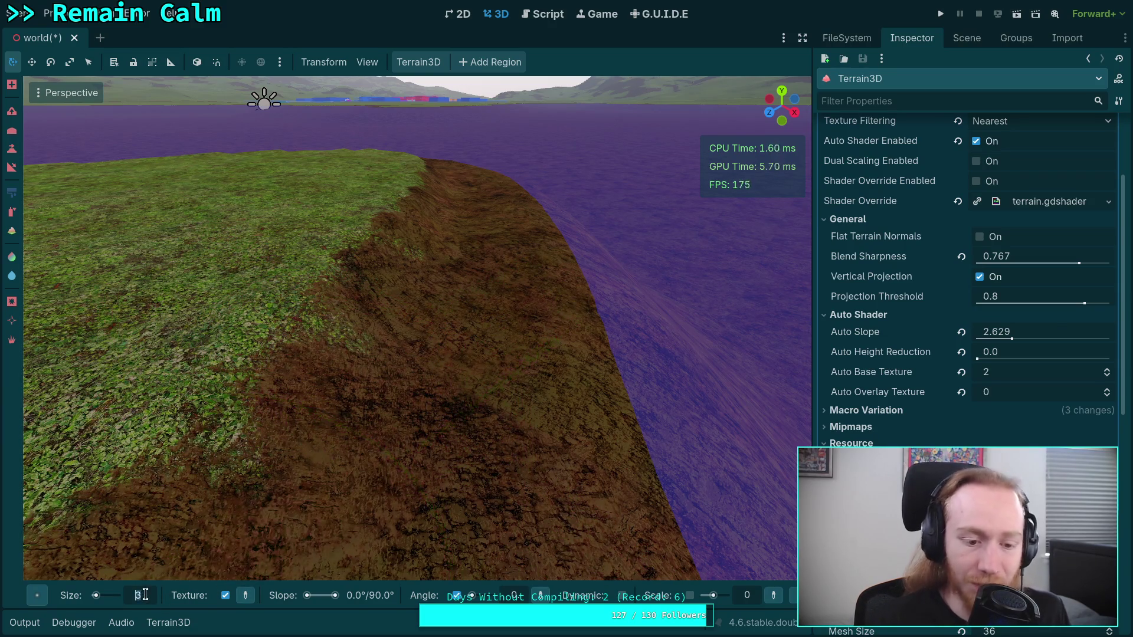
{"action": "left_click", "coordinate": [140, 596]}
{"action": "type", "text": "2"}
{"action": "key", "text": "Return"}
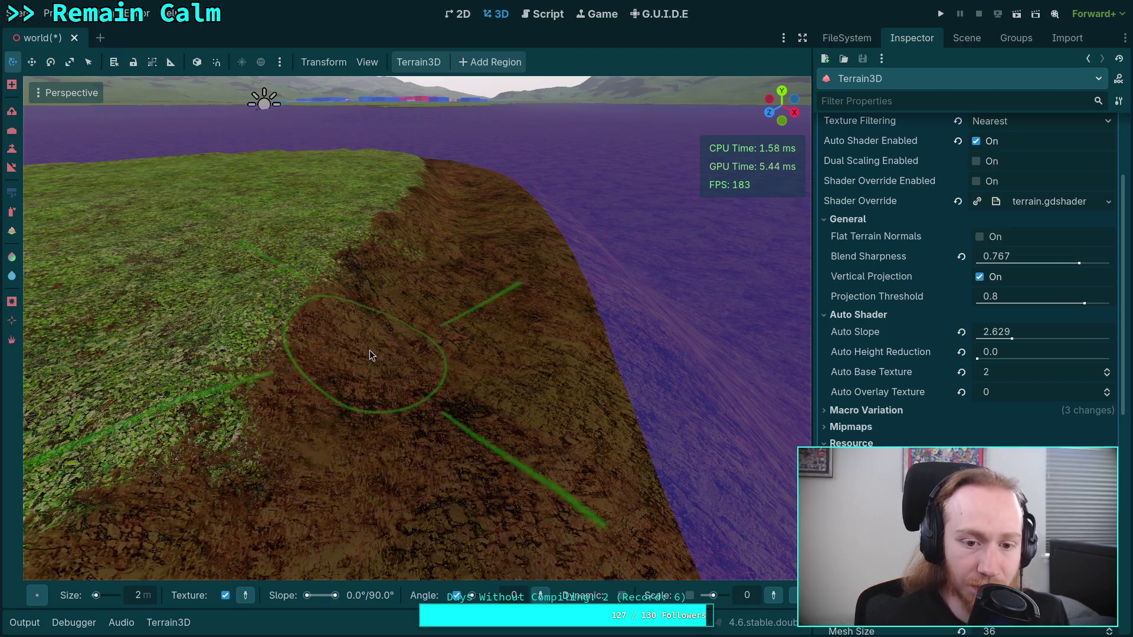
{"action": "left_click_drag", "start_coordinate": [441, 407], "coordinate": [399, 398]}
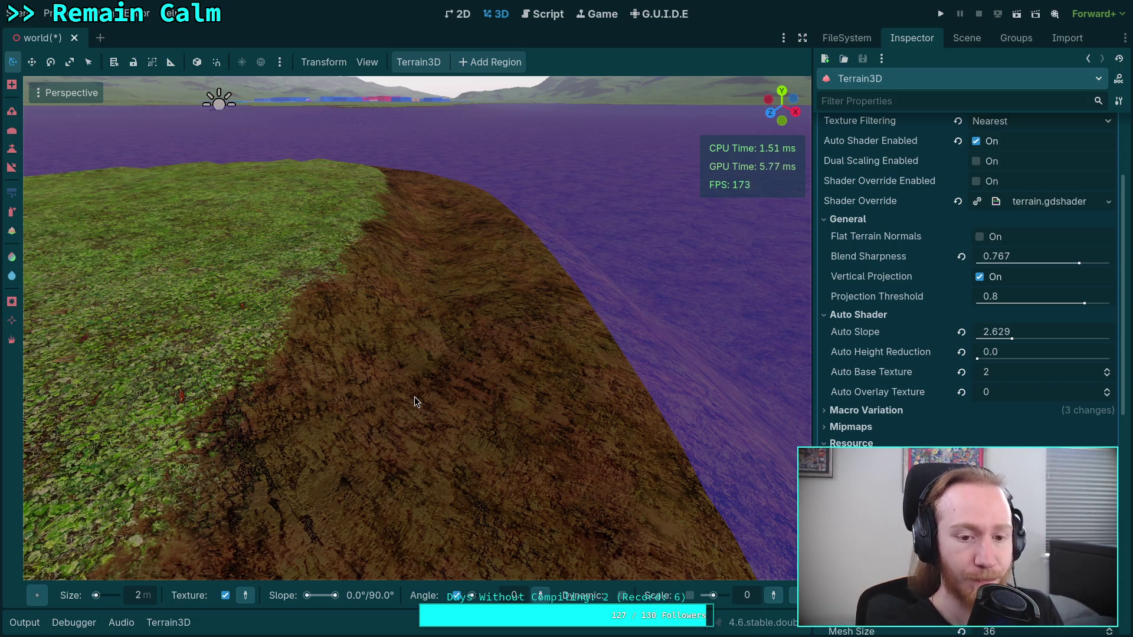
- Switch to the sculpt tool with a 3 m Circle4 brush
{"action": "left_click", "coordinate": [11, 136]}
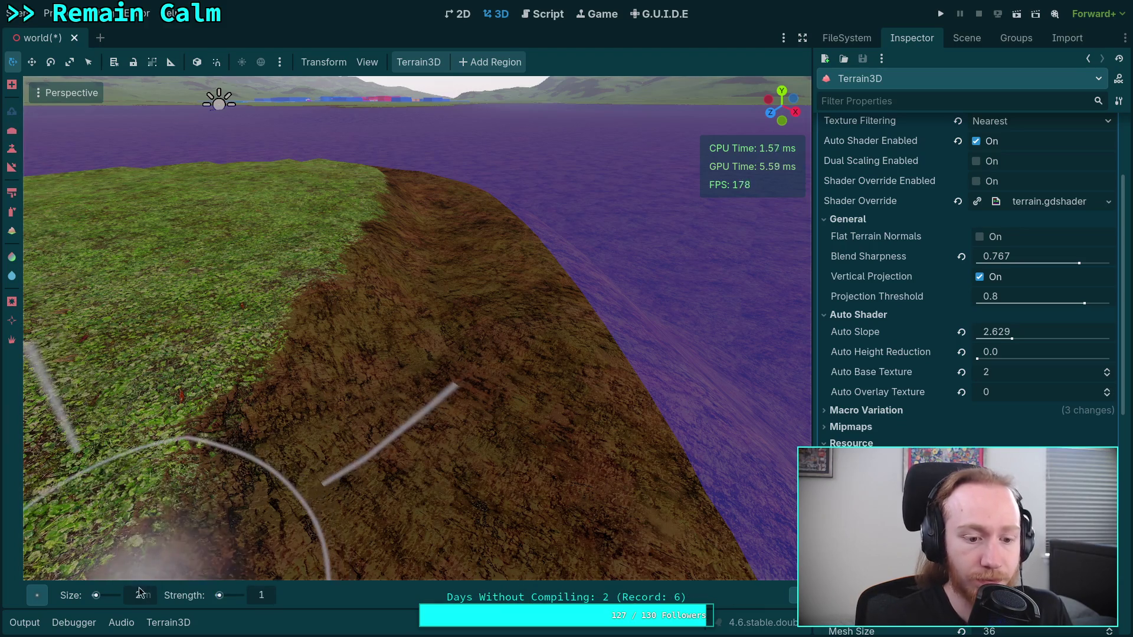
{"action": "scroll", "coordinate": [81, 297], "scroll_direction": "up", "scroll_amount": 1}
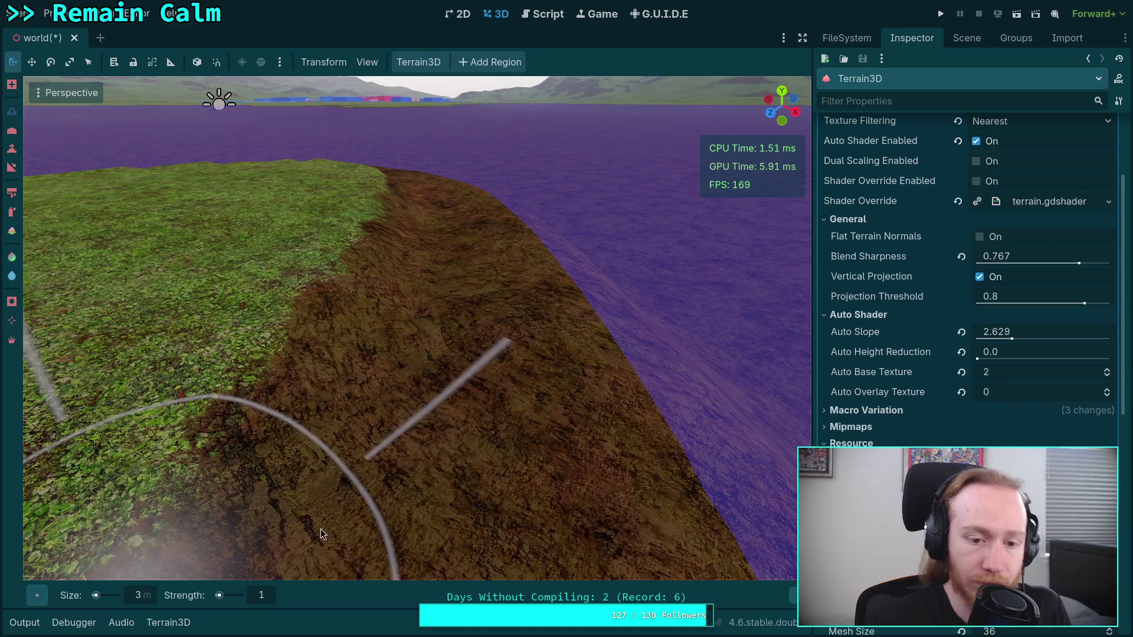
{"action": "left_click", "coordinate": [37, 596]}
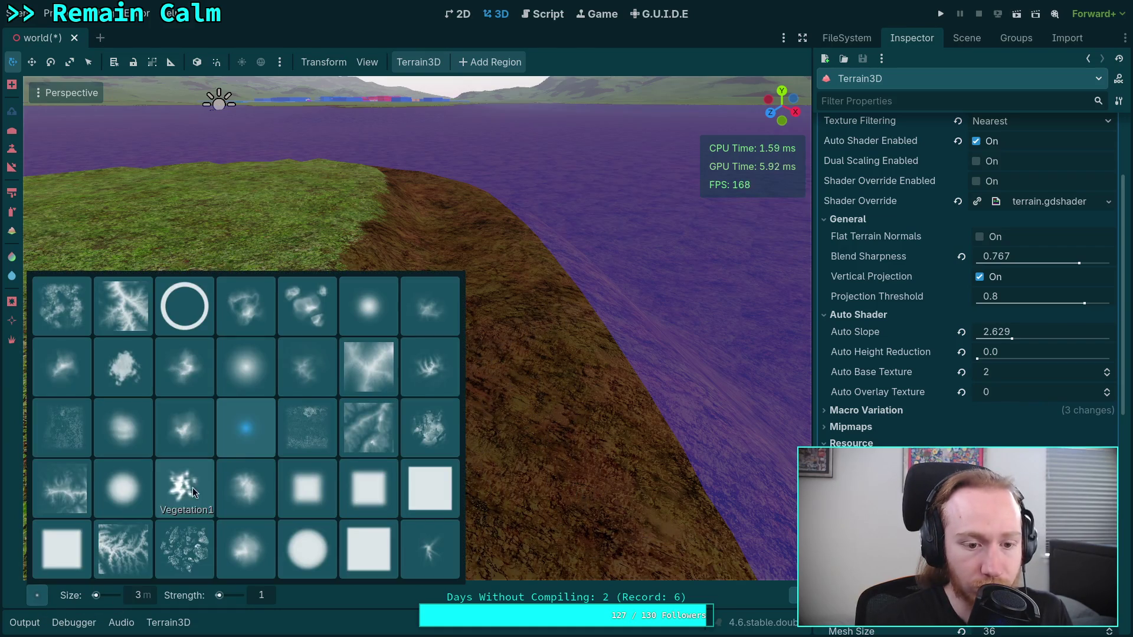
{"action": "left_click", "coordinate": [249, 439]}
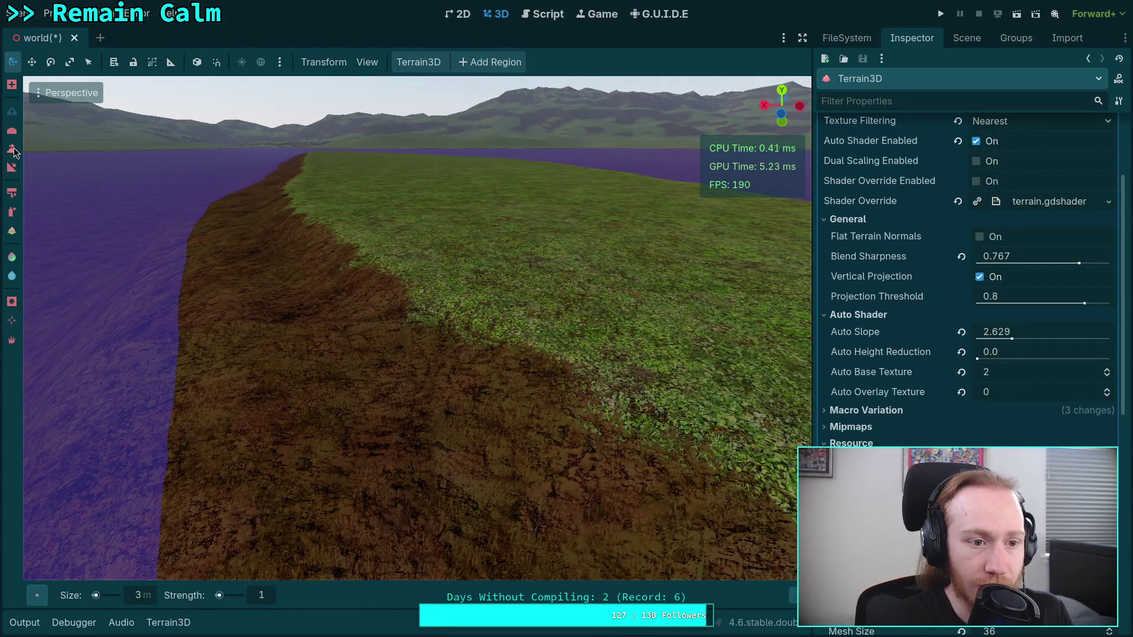
- Select the Height tool, sample the shoreline height, and set brush strength 10
{"action": "left_click", "coordinate": [13, 149]}
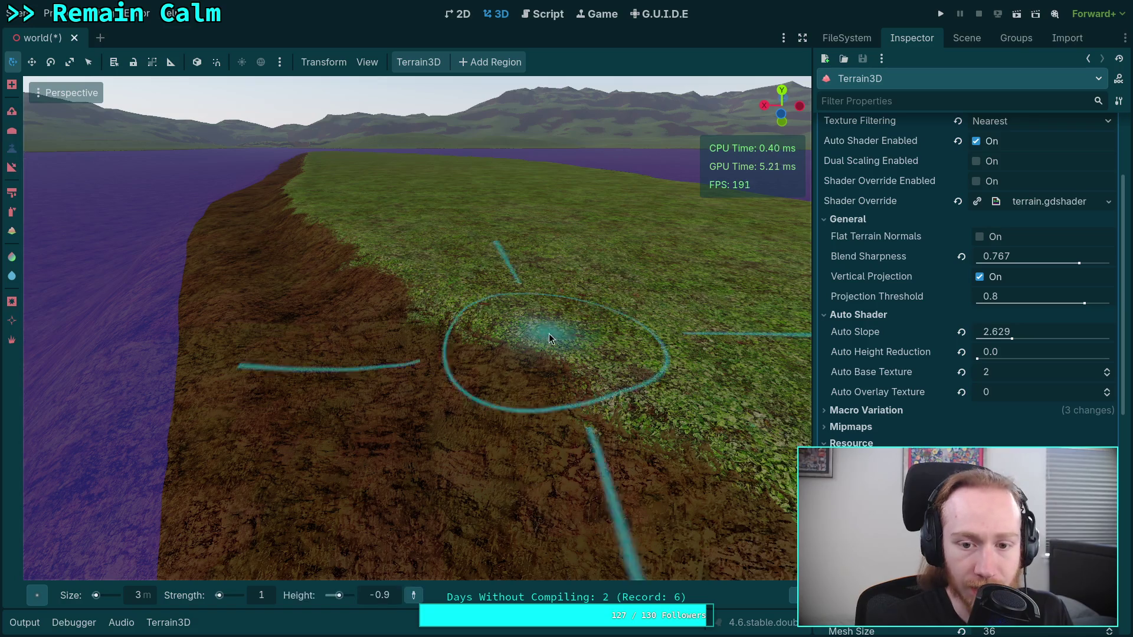
{"action": "left_click", "coordinate": [414, 595]}
{"action": "left_click", "coordinate": [696, 263]}
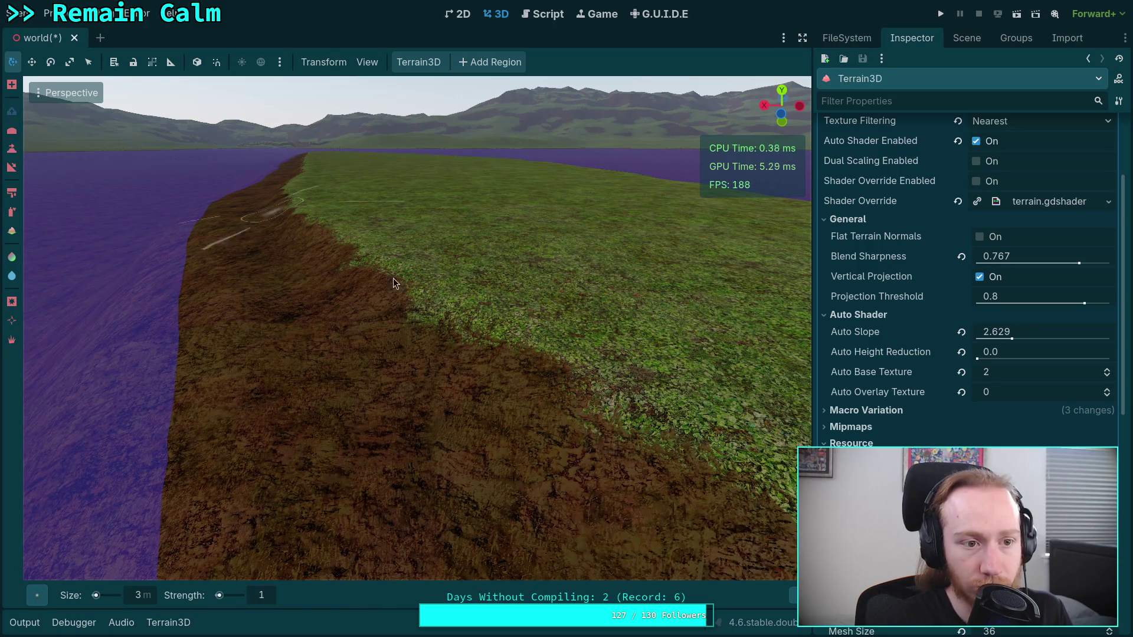
{"action": "left_click", "coordinate": [13, 148]}
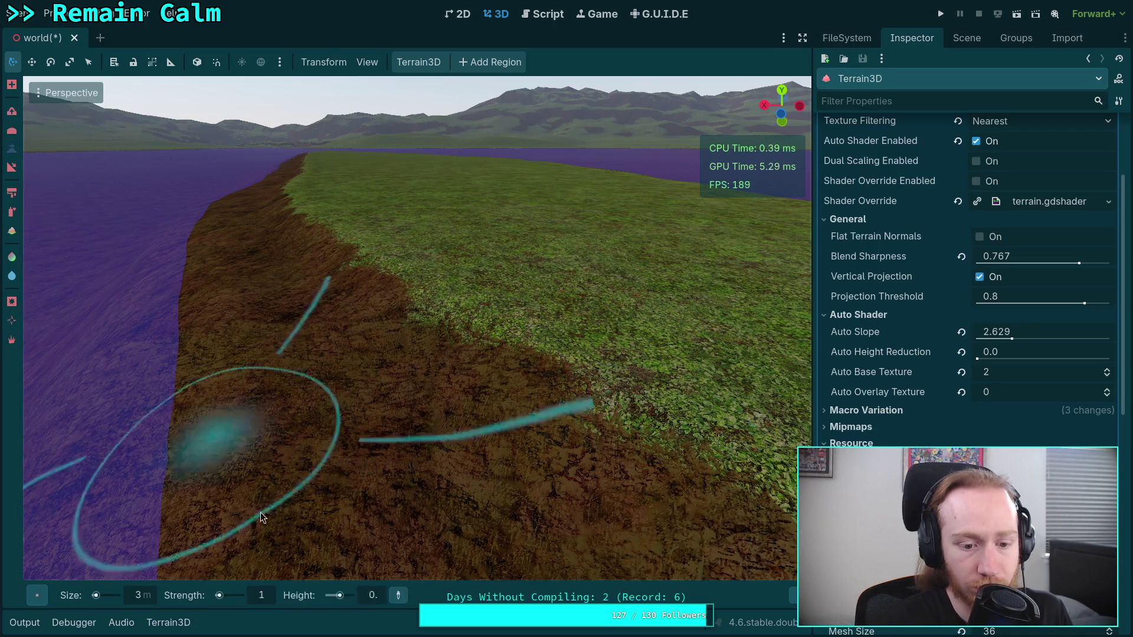
{"action": "left_click", "coordinate": [141, 596]}
{"action": "type", "text": "10"}
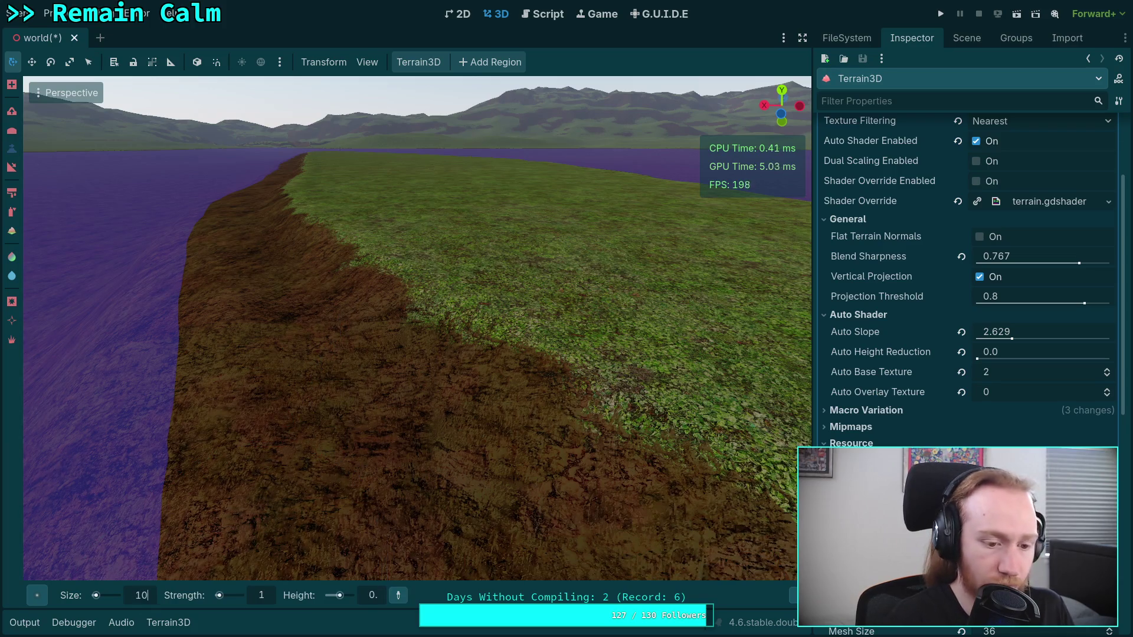
{"action": "mouse_move", "coordinate": [507, 481]}
{"action": "left_mouse_down"}
{"action": "mouse_move", "coordinate": [343, 443]}
{"action": "mouse_move", "coordinate": [272, 366]}
{"action": "mouse_move", "coordinate": [450, 289]}
{"action": "left_mouse_up"}
{"action": "left_click", "coordinate": [251, 596]}
{"action": "type", "text": "0"}
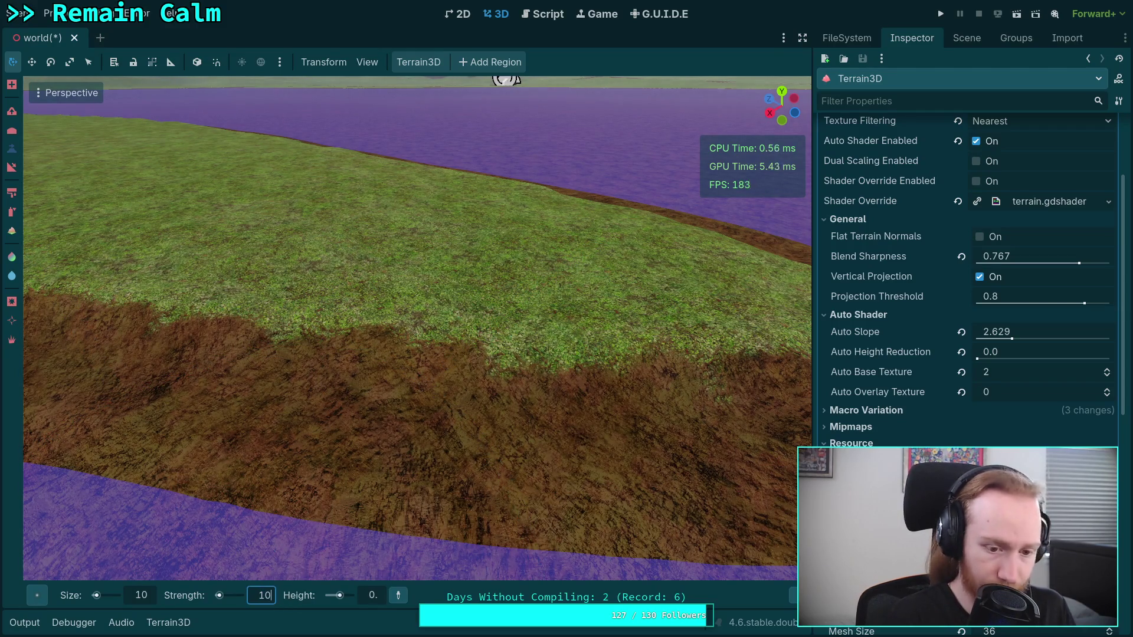
{"action": "key", "text": "Return"}
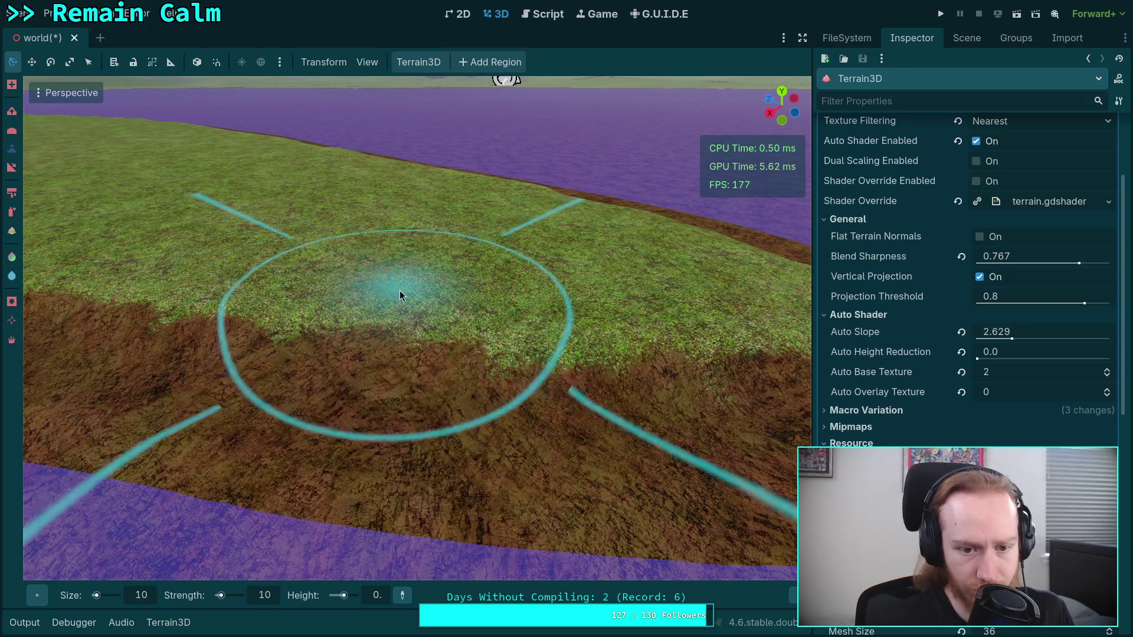
- Pick the Circle2 brush shape and bring the view in over the island shore
{"action": "right_click", "coordinate": [586, 327]}
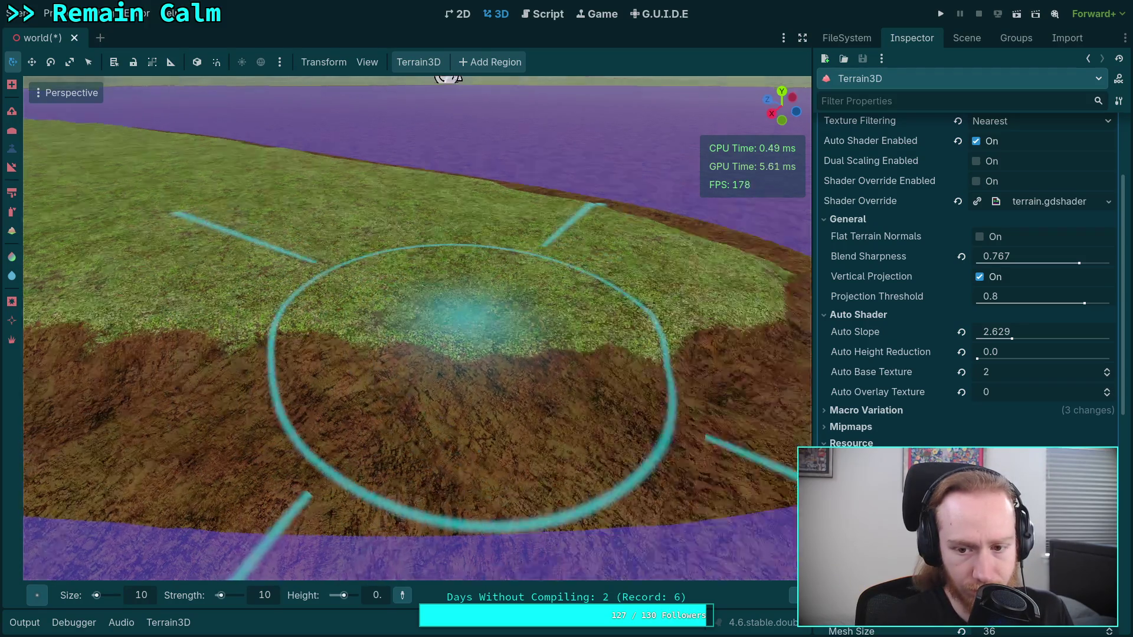
{"action": "mouse_move", "coordinate": [37, 596]}
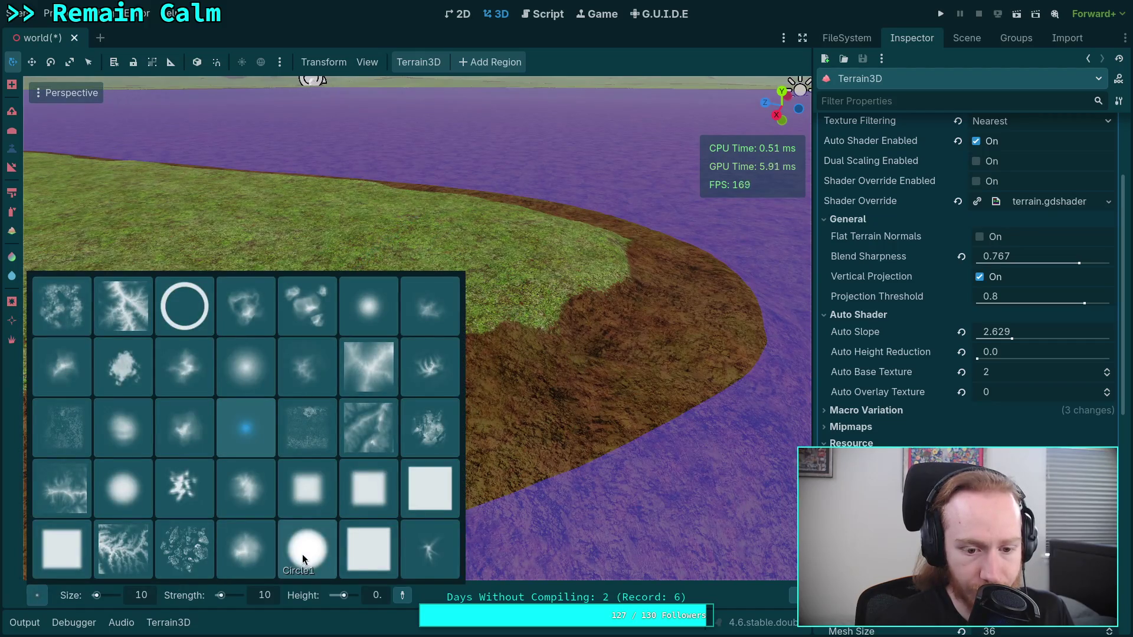
{"action": "left_click", "coordinate": [129, 494]}
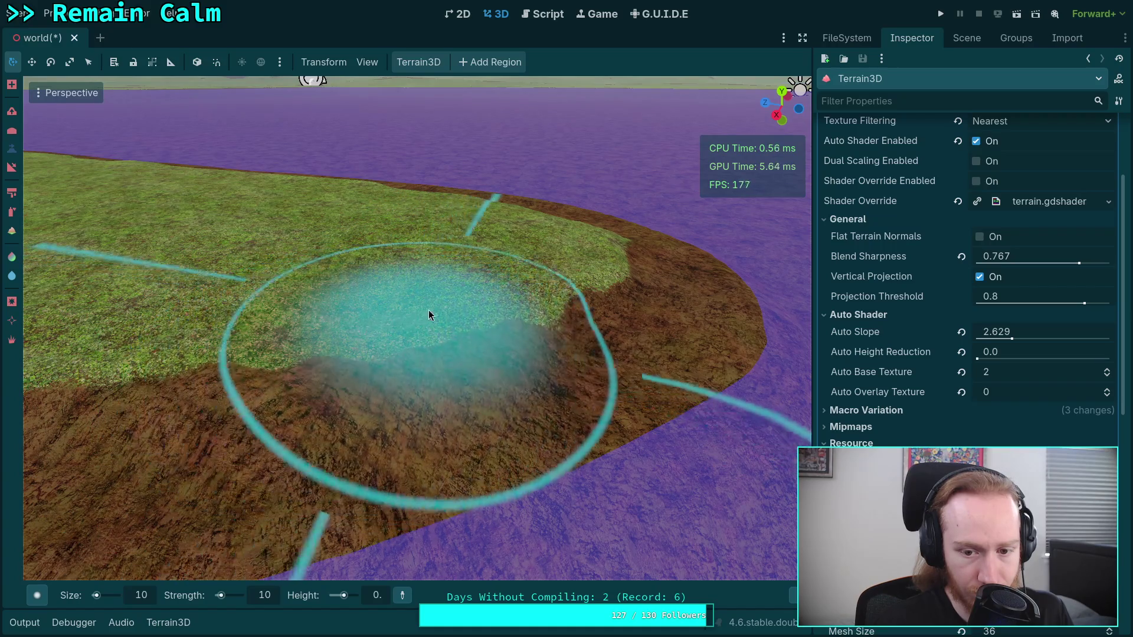
{"action": "right_click", "coordinate": [585, 260]}
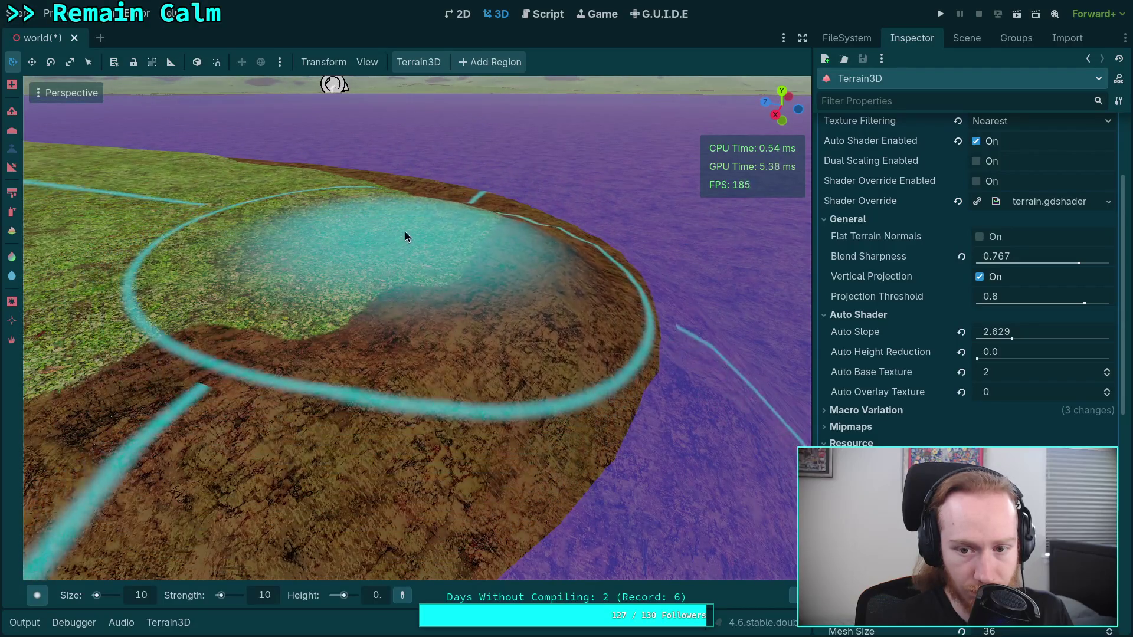
{"action": "right_click", "coordinate": [401, 243]}
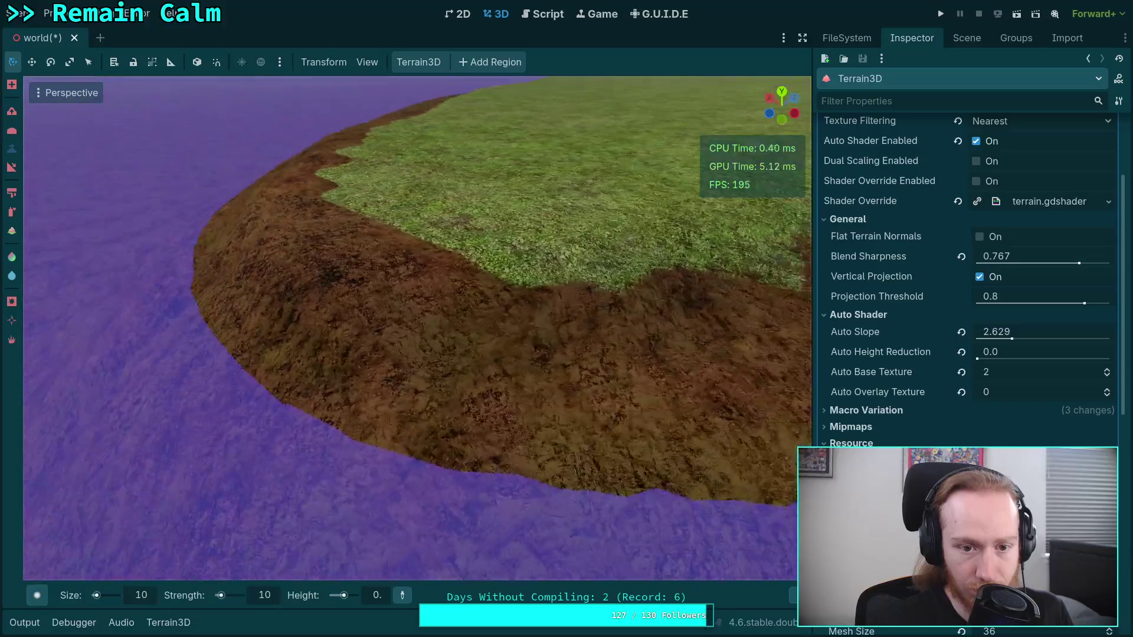
{"action": "right_click", "coordinate": [476, 242]}
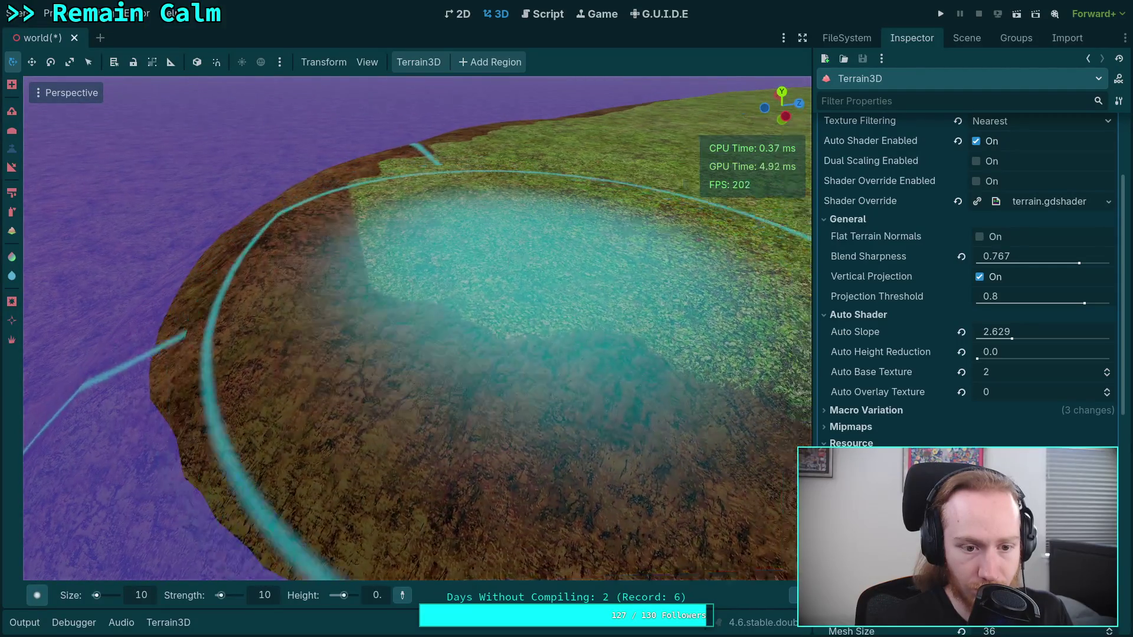
{"action": "right_click", "coordinate": [382, 593]}
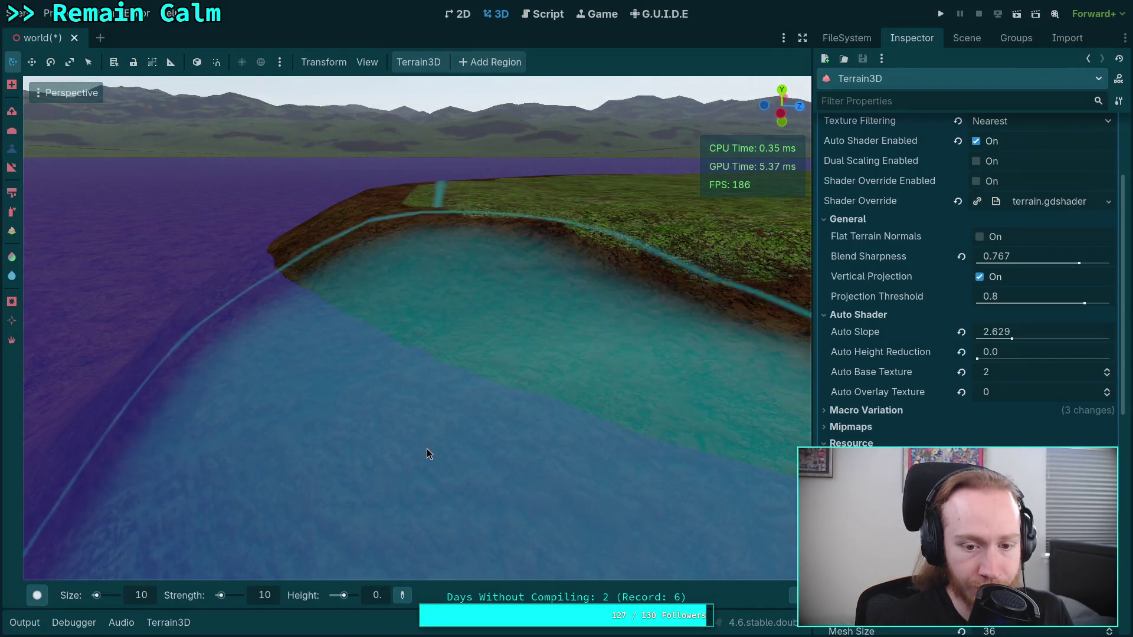
{"action": "right_click", "coordinate": [426, 449]}
{"action": "type", "text": "7"}
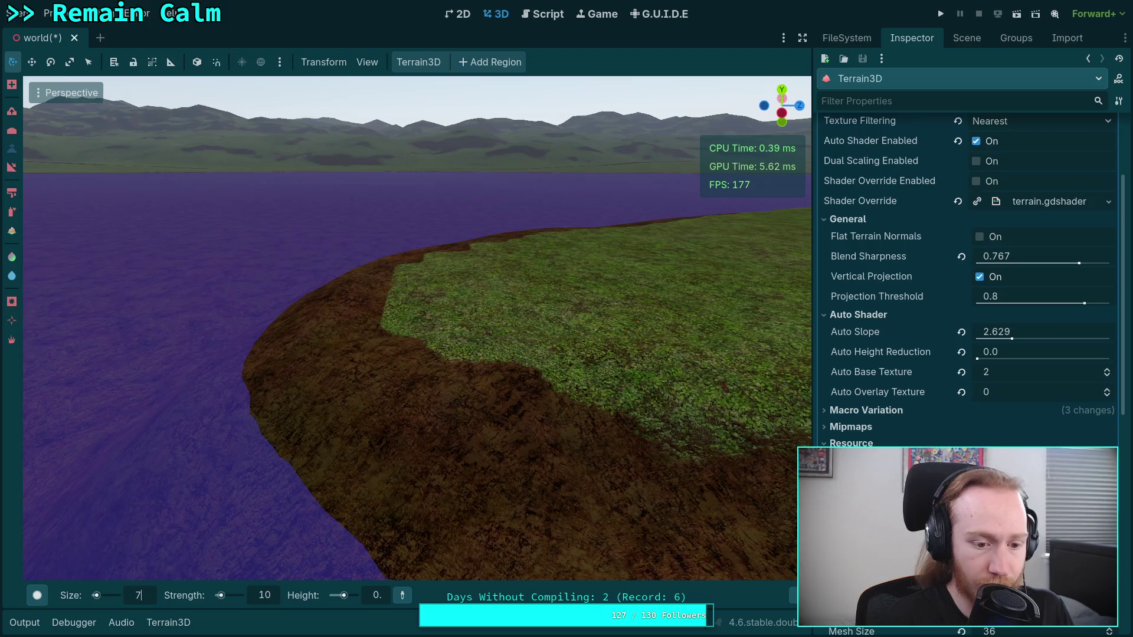
- Set the brush size to 8 and reshape the shoreline terrain
{"action": "key", "text": "BackSpace"}
{"action": "type", "text": "8"}
{"action": "key", "text": "Return"}
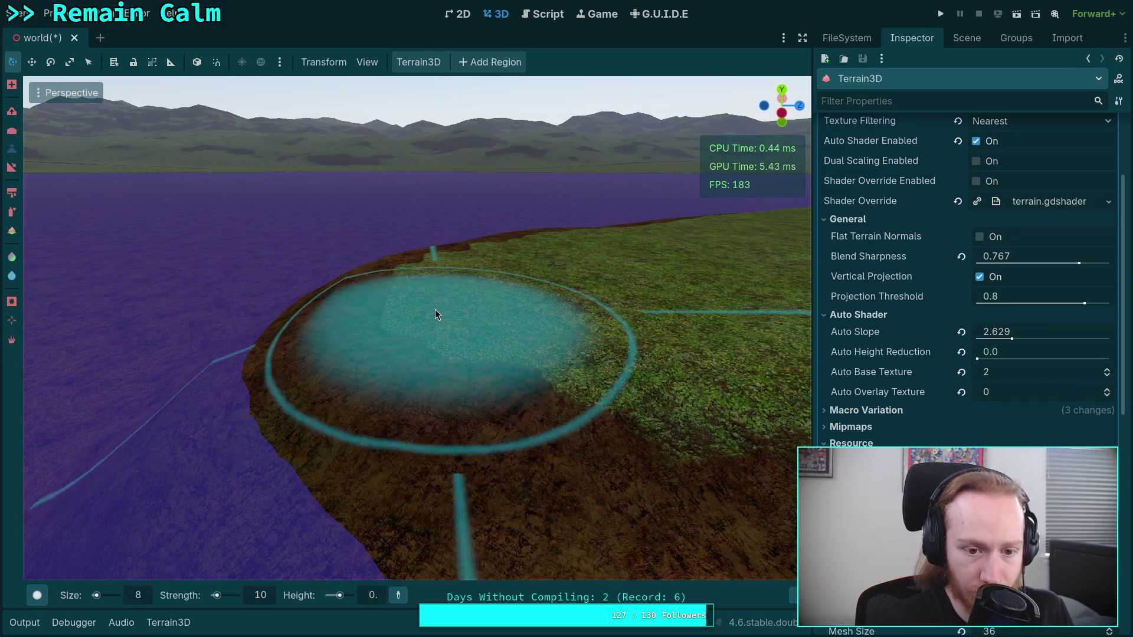
{"action": "left_click_drag", "start_coordinate": [460, 331], "coordinate": [460, 342]}
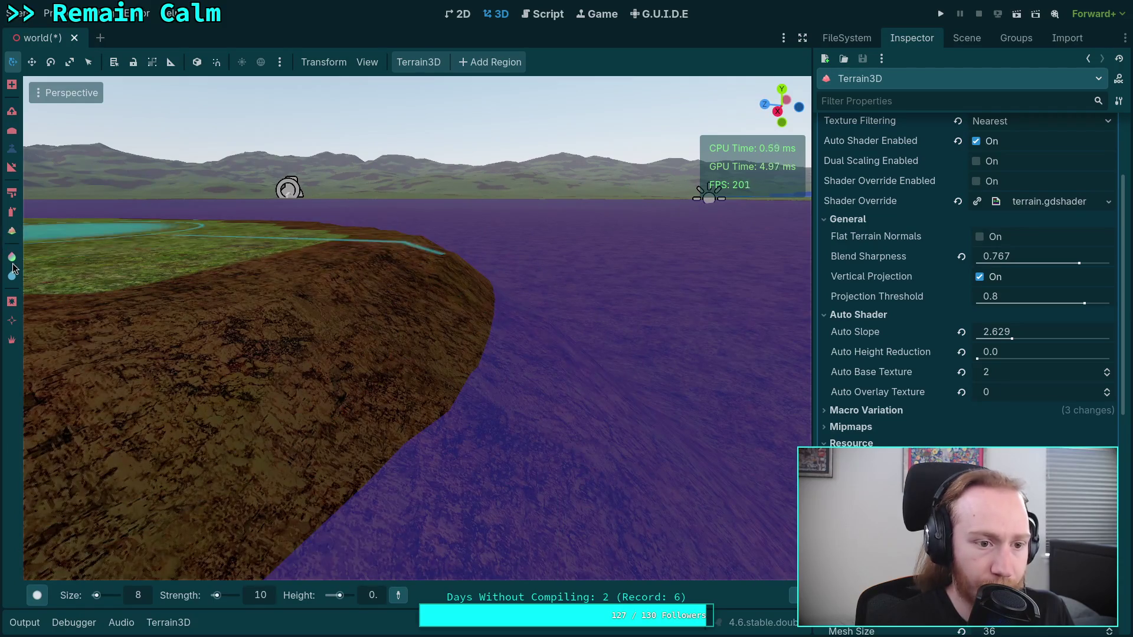
- Switch to the Paint Color tool and raise brush strength to 100
{"action": "left_click", "coordinate": [11, 259]}
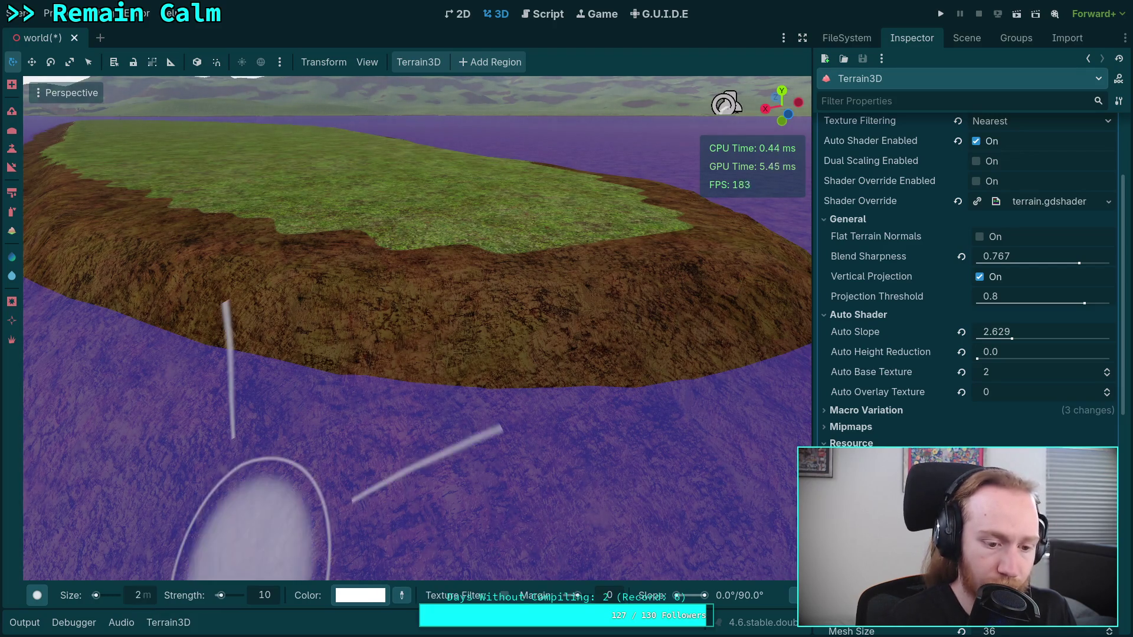
{"action": "scroll", "coordinate": [313, 371], "scroll_direction": "up", "scroll_amount": 3}
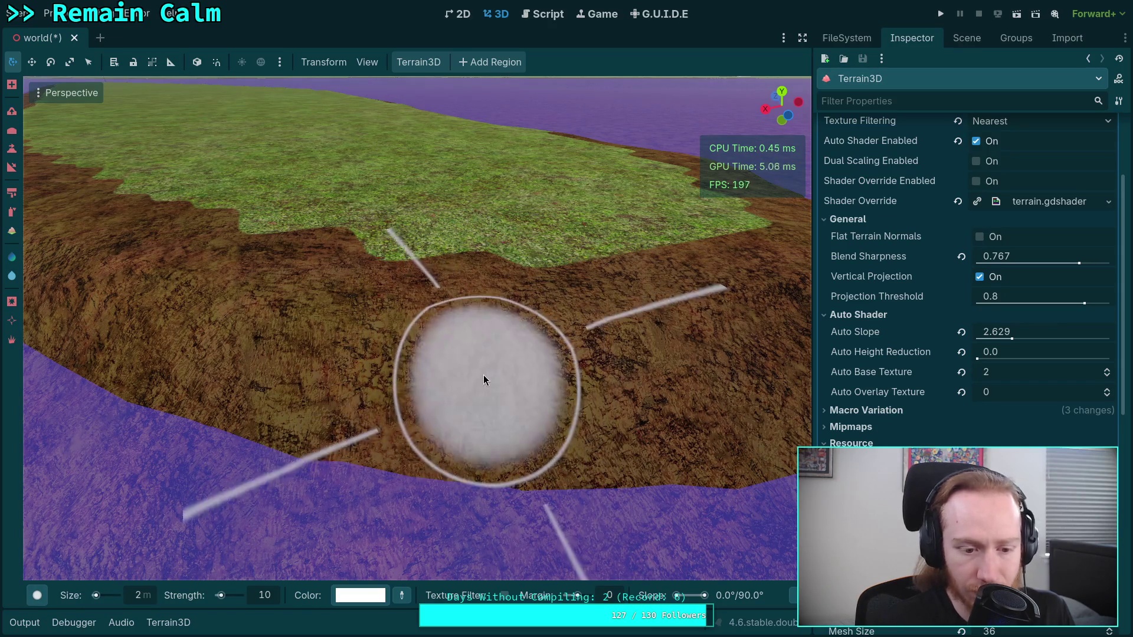
{"action": "left_click_drag", "start_coordinate": [222, 596], "coordinate": [242, 595]}
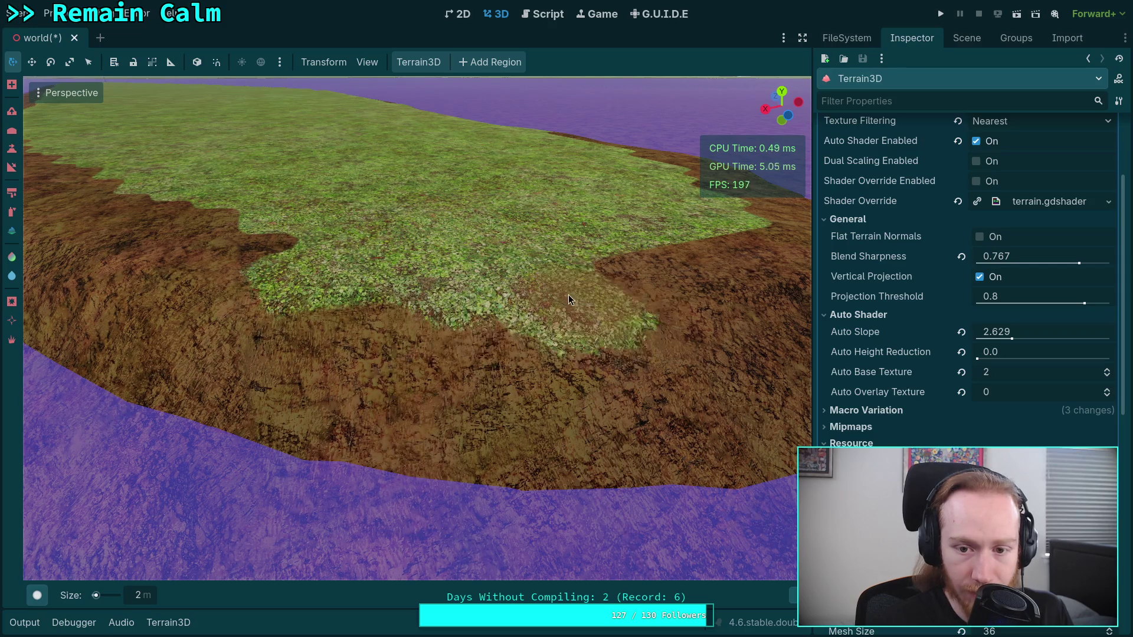
- Undo the last colour stroke and orbit until the brown slope fills the view
{"action": "left_click_drag", "start_coordinate": [572, 349], "coordinate": [467, 356]}
{"action": "key", "text": "ctrl+z"}
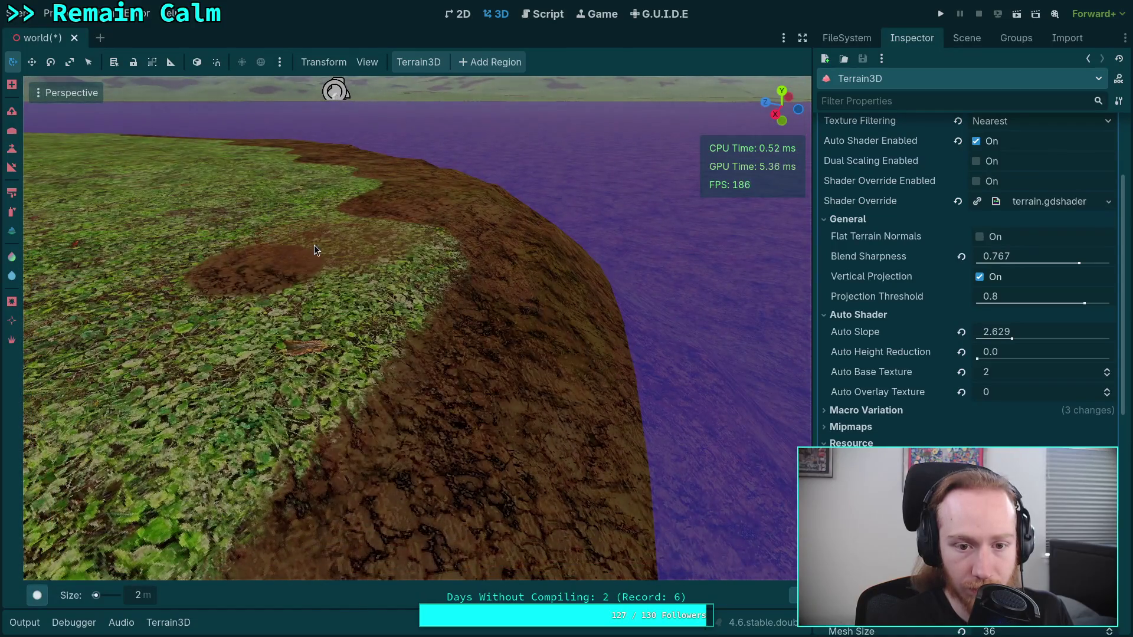
{"action": "left_click_drag", "start_coordinate": [391, 285], "coordinate": [387, 290]}
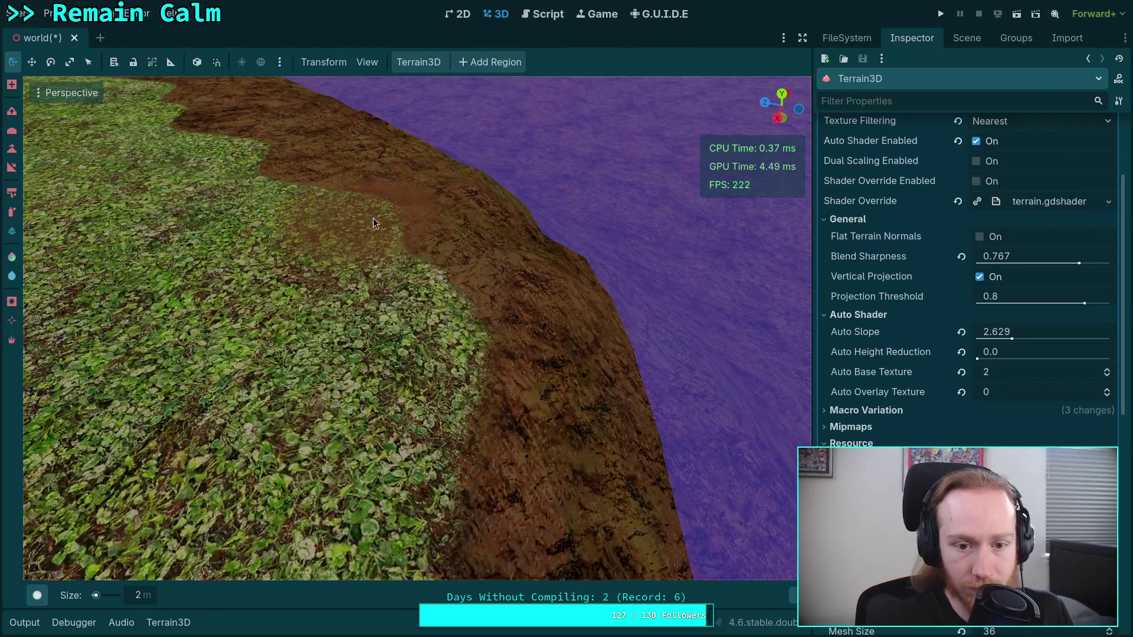
{"action": "mouse_move", "coordinate": [447, 247]}
{"action": "left_mouse_down"}
{"action": "mouse_move", "coordinate": [439, 284]}
{"action": "mouse_move", "coordinate": [390, 337]}
{"action": "left_mouse_up"}
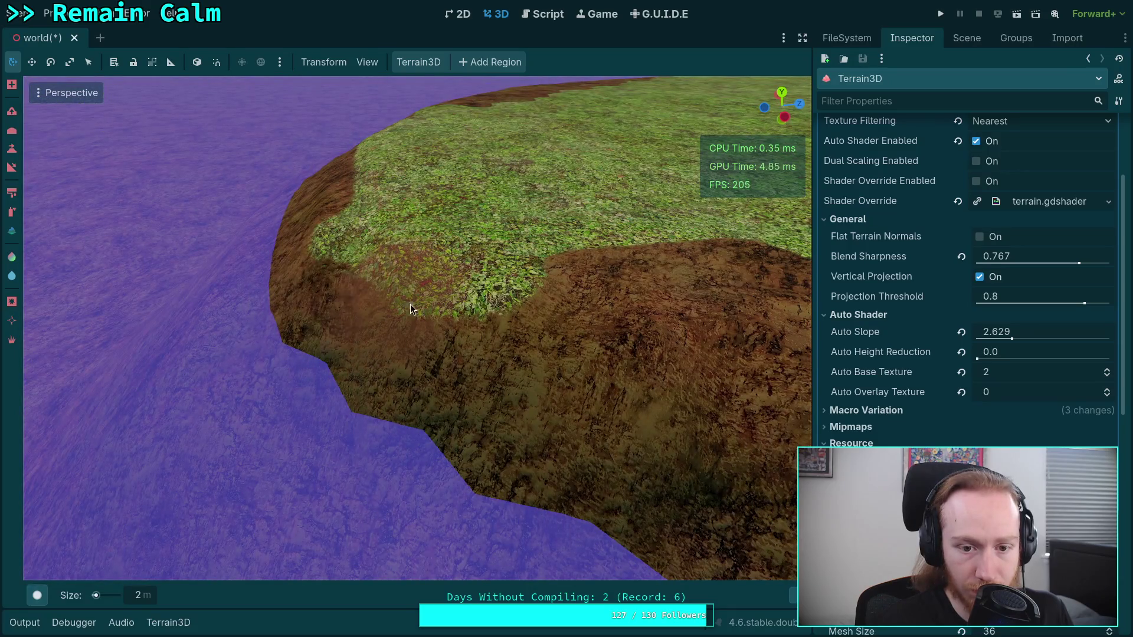
{"action": "left_click_drag", "start_coordinate": [588, 370], "coordinate": [291, 266]}
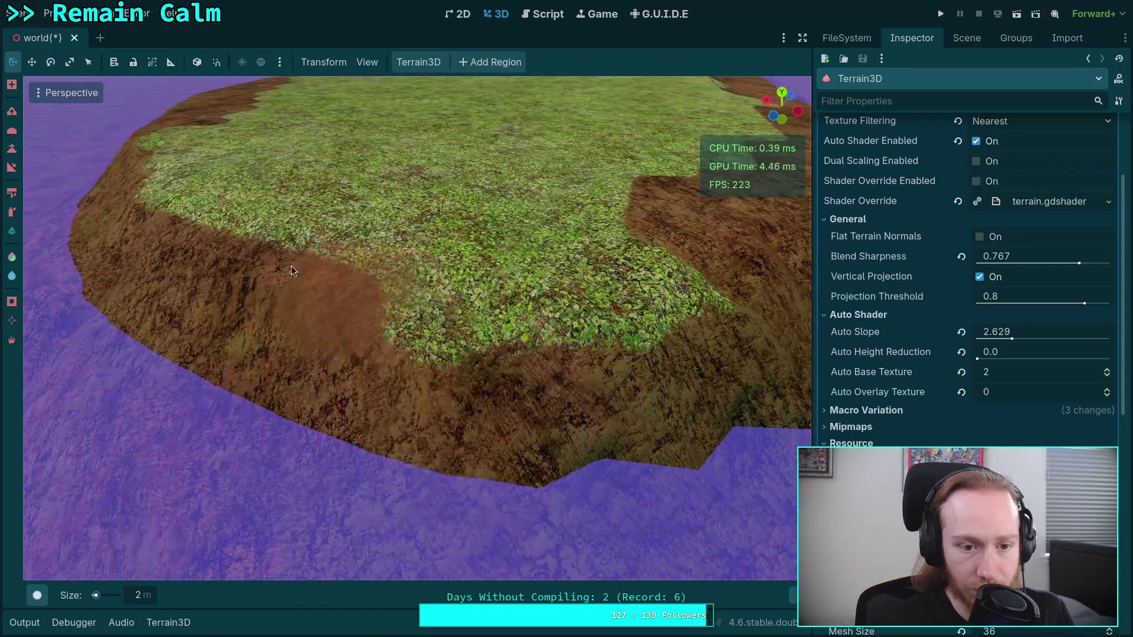
{"action": "left_click_drag", "start_coordinate": [413, 313], "coordinate": [437, 338]}
{"action": "left_click_drag", "start_coordinate": [348, 324], "coordinate": [685, 307]}
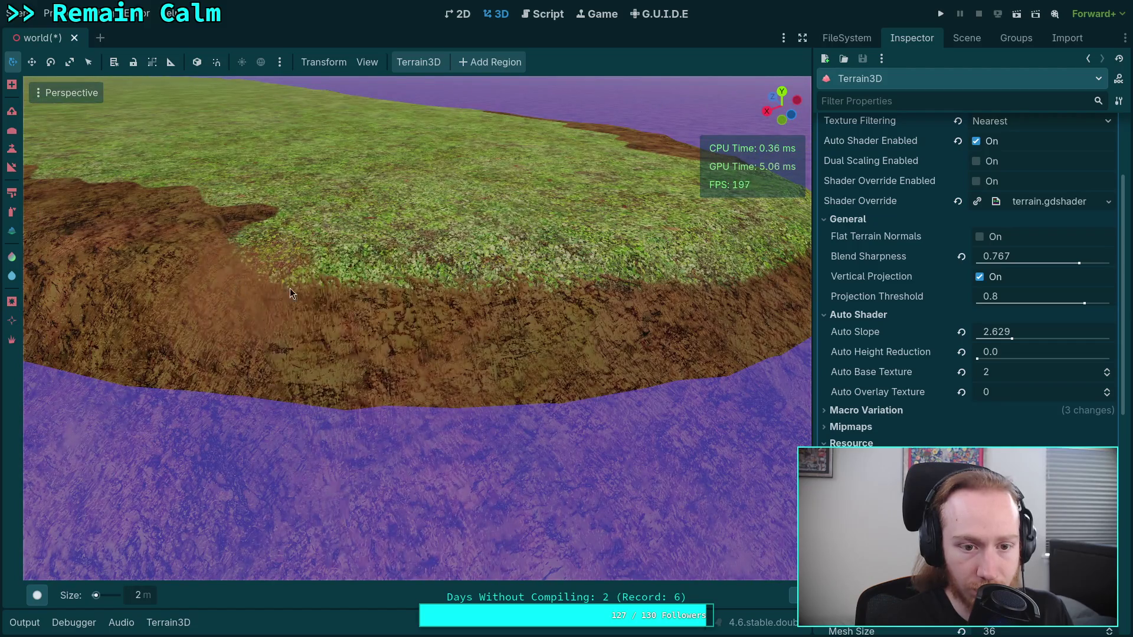
{"action": "left_click_drag", "start_coordinate": [290, 289], "coordinate": [675, 303]}
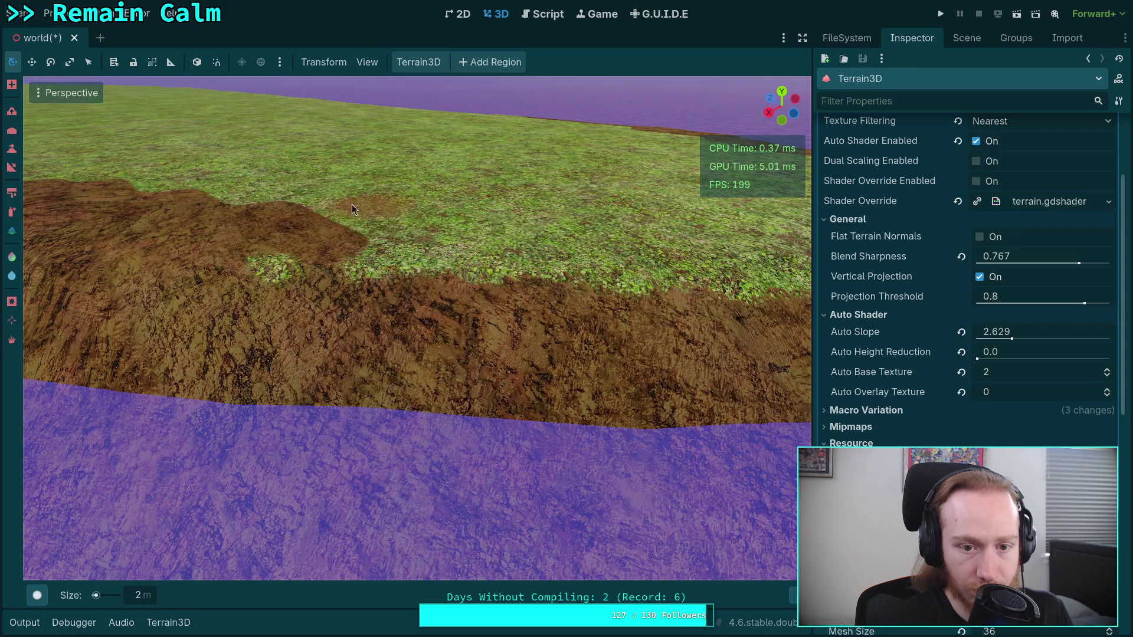
{"action": "left_click_drag", "start_coordinate": [302, 261], "coordinate": [642, 302]}
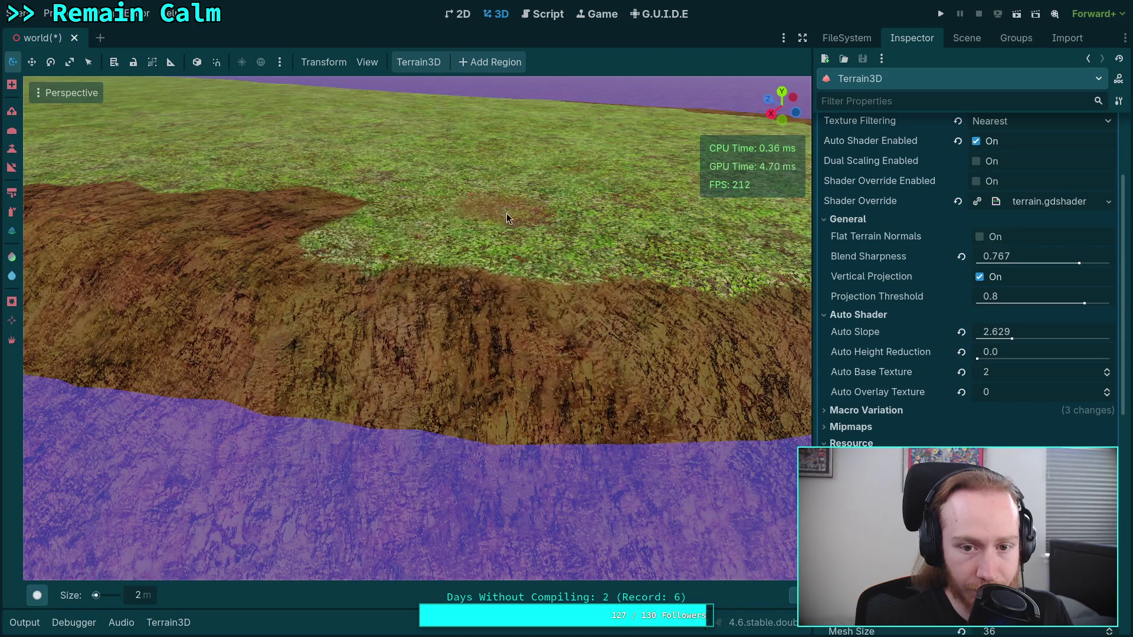
{"action": "left_click_drag", "start_coordinate": [507, 214], "coordinate": [582, 249]}
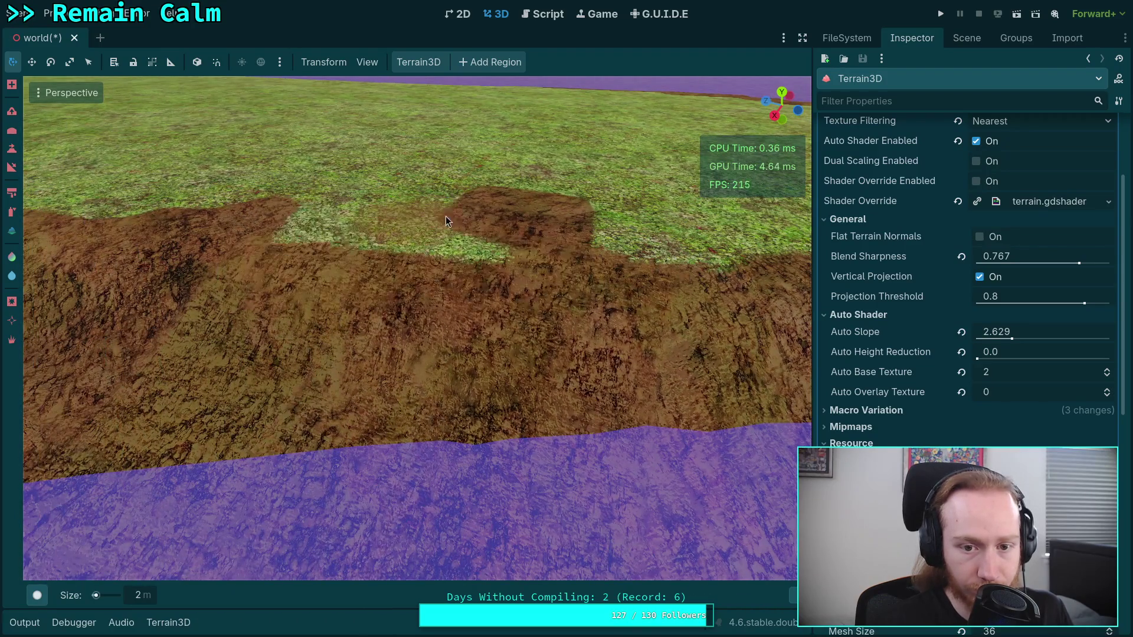
- Follow the dirt strip beside the purple water, then pull back to see the mountains
{"action": "left_click_drag", "start_coordinate": [403, 270], "coordinate": [445, 471]}
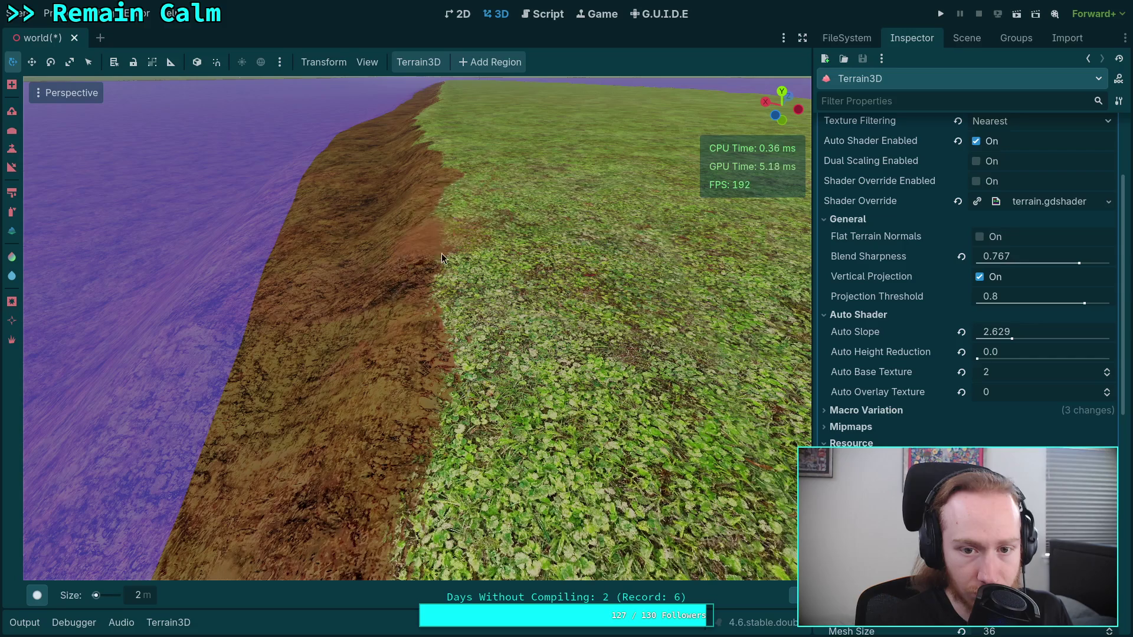
{"action": "left_click_drag", "start_coordinate": [433, 427], "coordinate": [426, 381]}
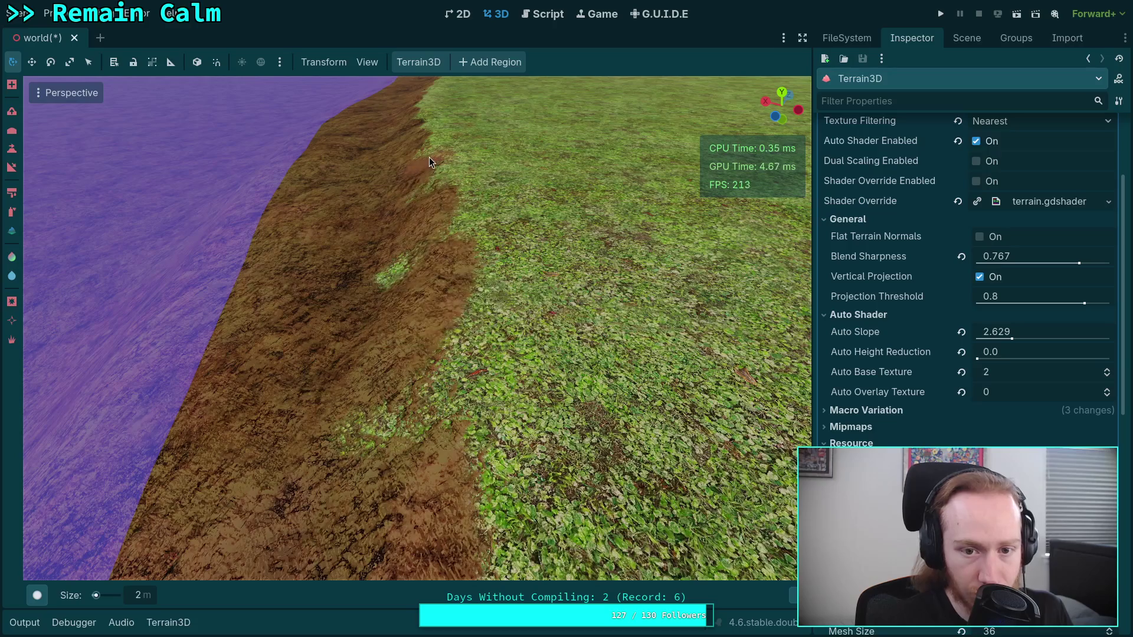
{"action": "mouse_move", "coordinate": [474, 280]}
{"action": "left_mouse_down"}
{"action": "mouse_move", "coordinate": [225, 154]}
{"action": "mouse_move", "coordinate": [195, 352]}
{"action": "left_mouse_up"}
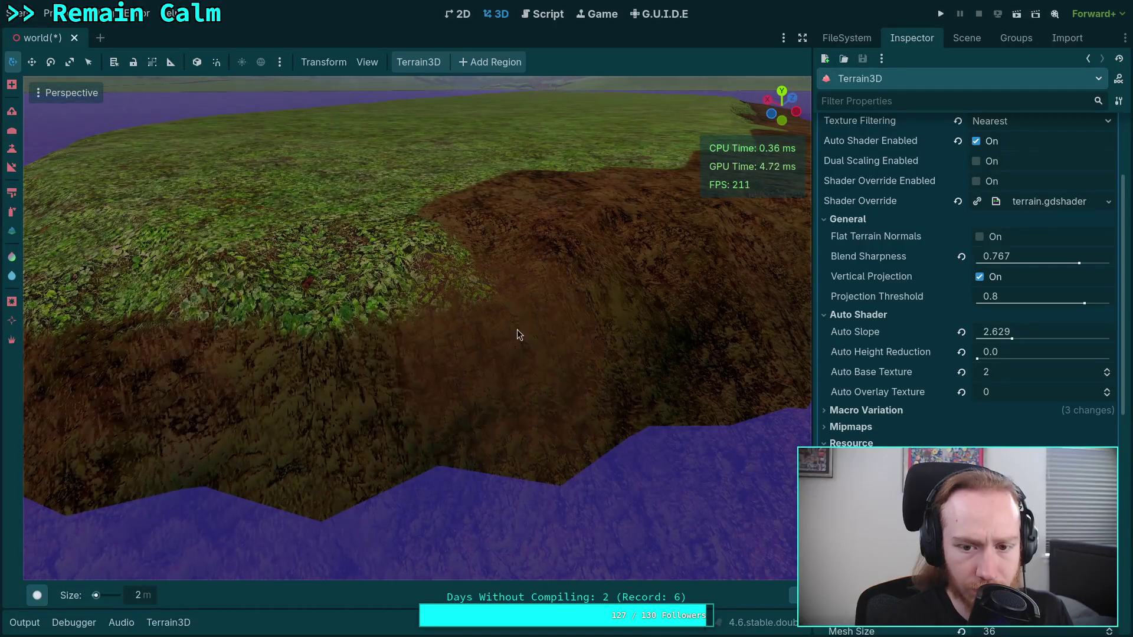
{"action": "left_click_drag", "start_coordinate": [611, 280], "coordinate": [368, 366]}
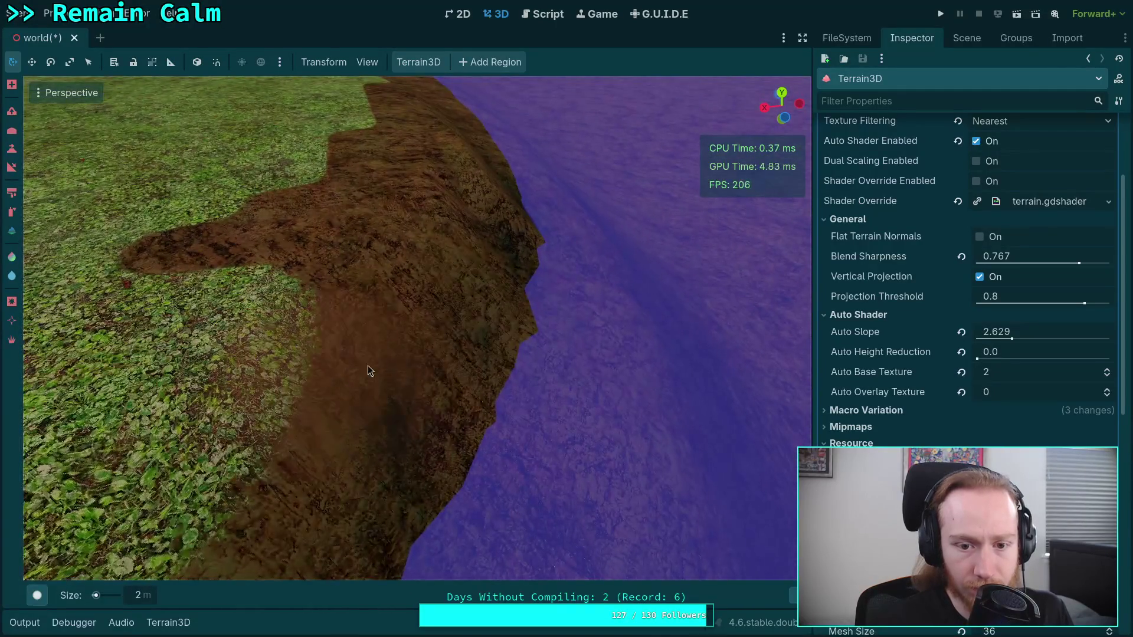
{"action": "left_click_drag", "start_coordinate": [388, 196], "coordinate": [332, 245]}
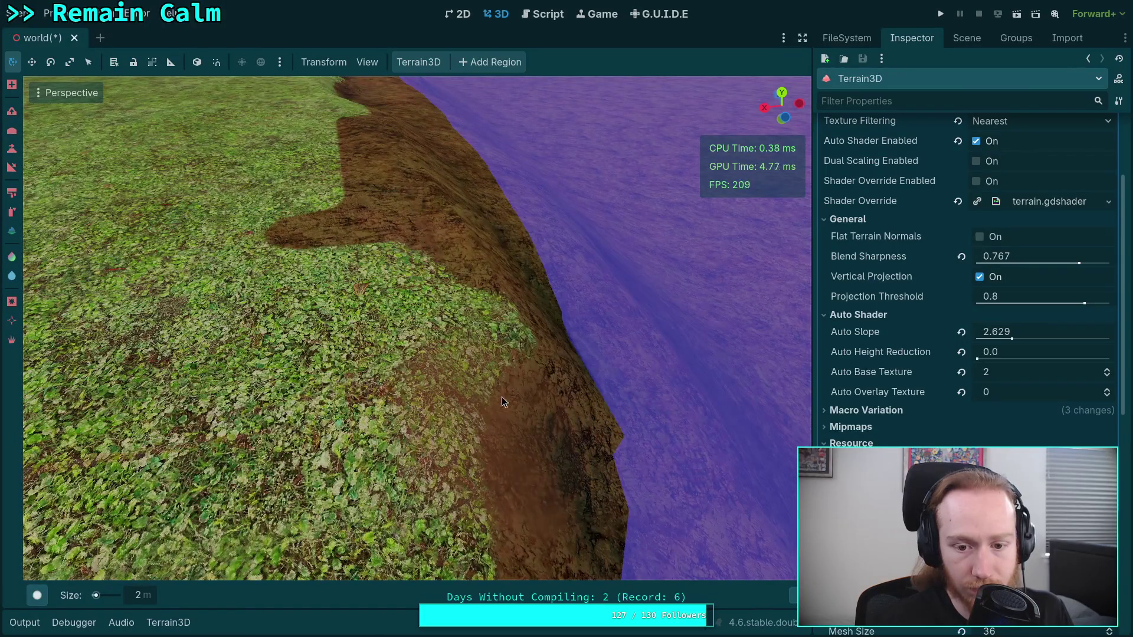
{"action": "left_click_drag", "start_coordinate": [476, 274], "coordinate": [295, 327]}
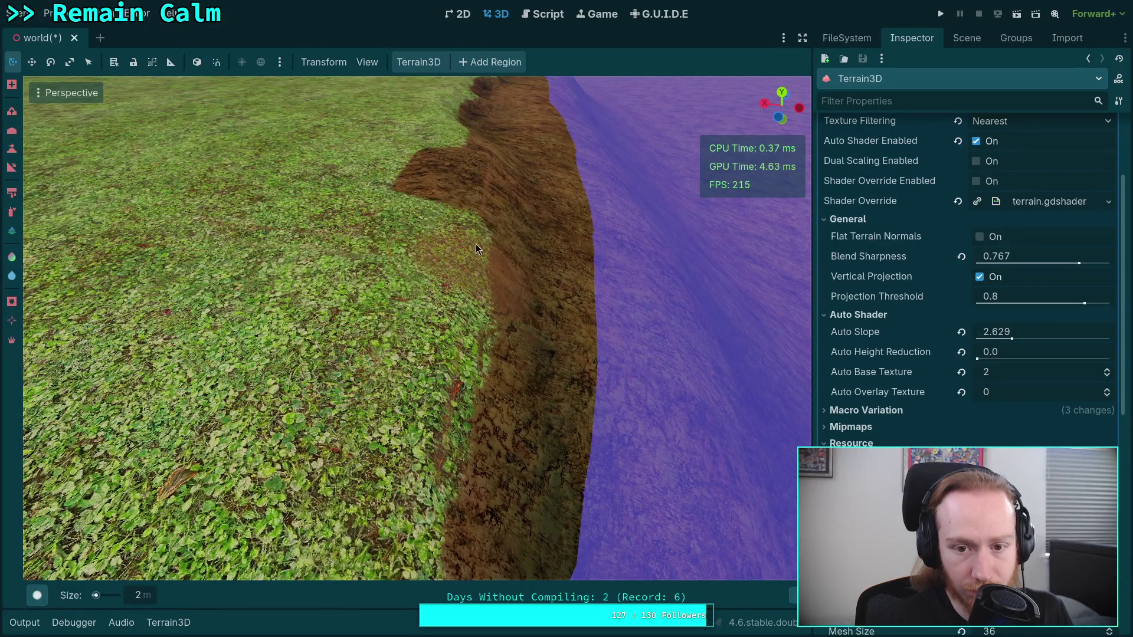
{"action": "left_click_drag", "start_coordinate": [475, 243], "coordinate": [472, 323]}
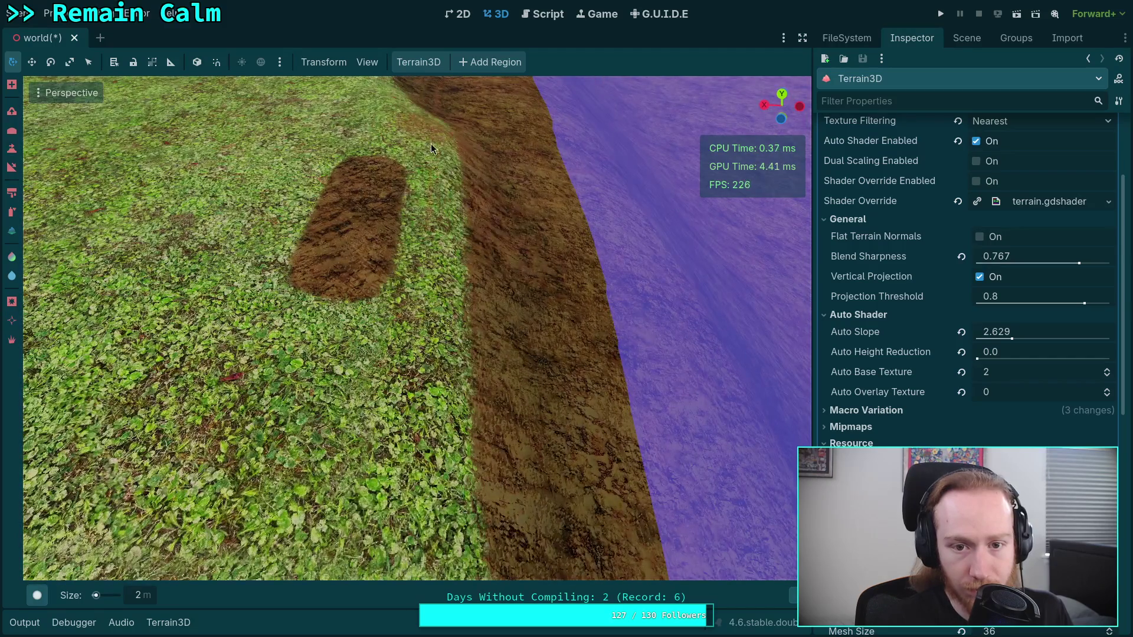
{"action": "left_click_drag", "start_coordinate": [356, 179], "coordinate": [274, 251]}
{"action": "left_click_drag", "start_coordinate": [494, 246], "coordinate": [399, 303]}
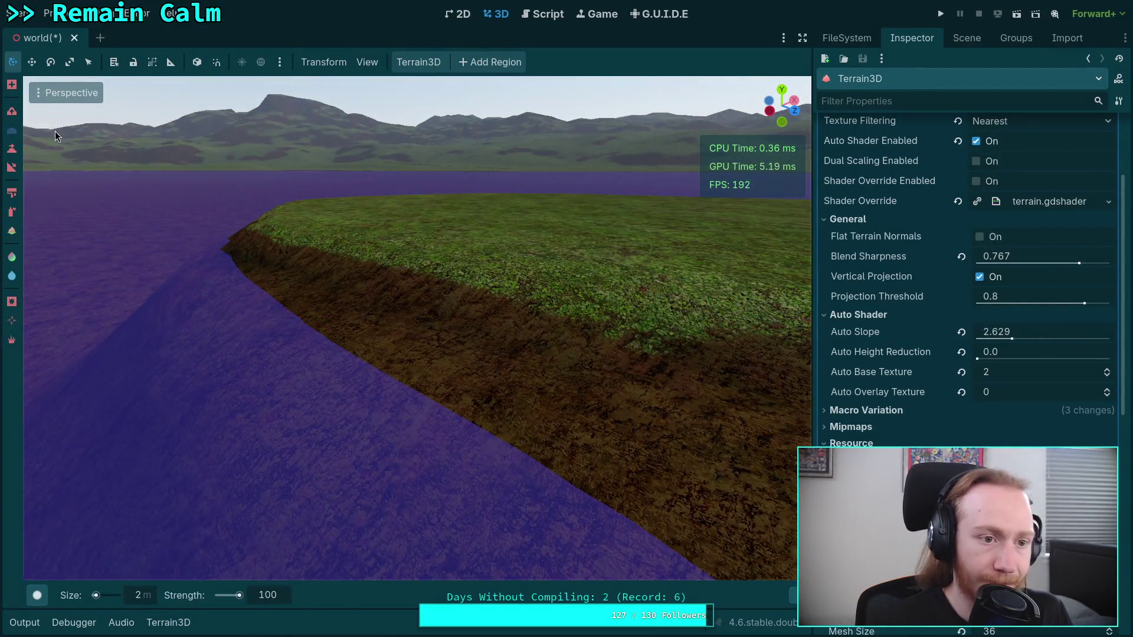
- Switch to the Circle4 brush and drop its strength from 100 to a low value
{"action": "mouse_move", "coordinate": [37, 595]}
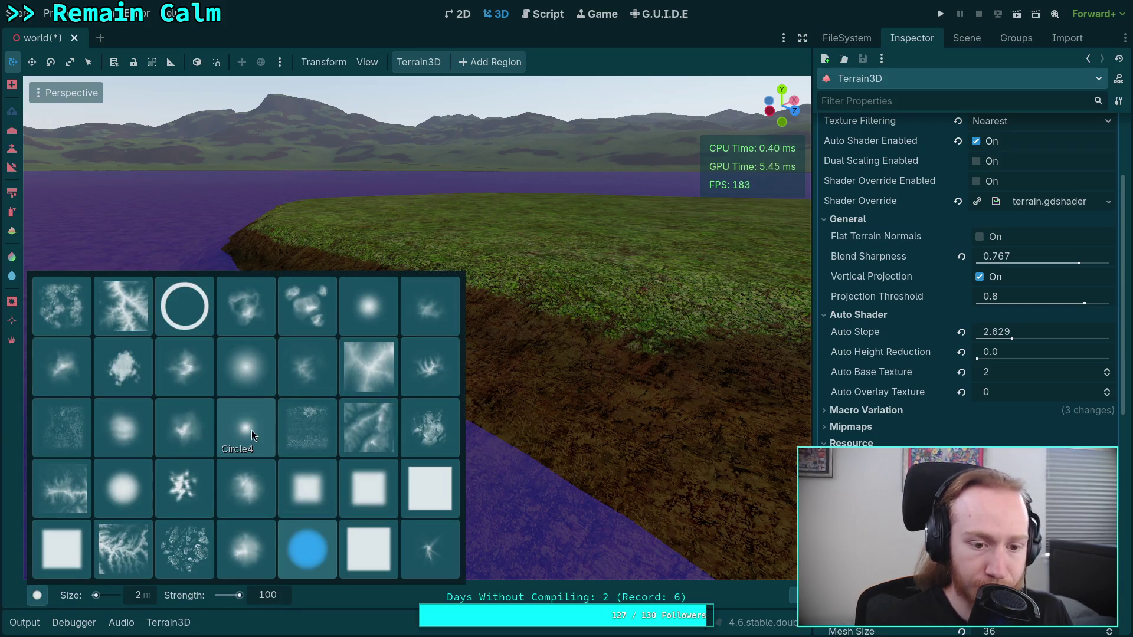
{"action": "left_click", "coordinate": [252, 435]}
{"action": "mouse_move", "coordinate": [551, 436]}
{"action": "left_mouse_down"}
{"action": "mouse_move", "coordinate": [312, 378]}
{"action": "mouse_move", "coordinate": [526, 420]}
{"action": "left_mouse_up"}
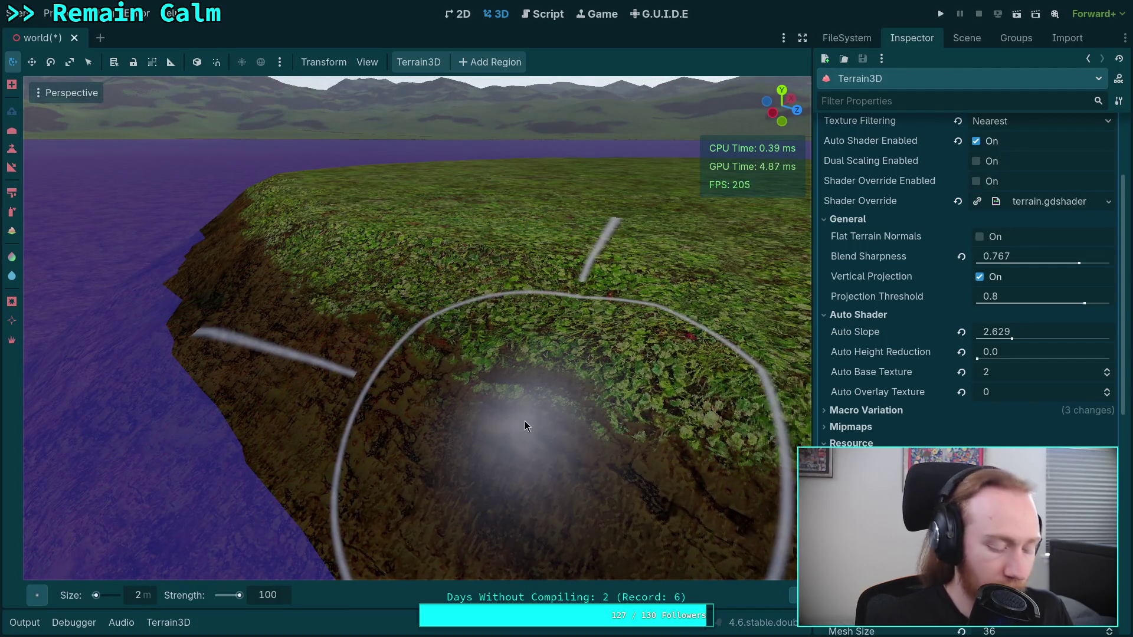
{"action": "key", "text": "ctrl"}
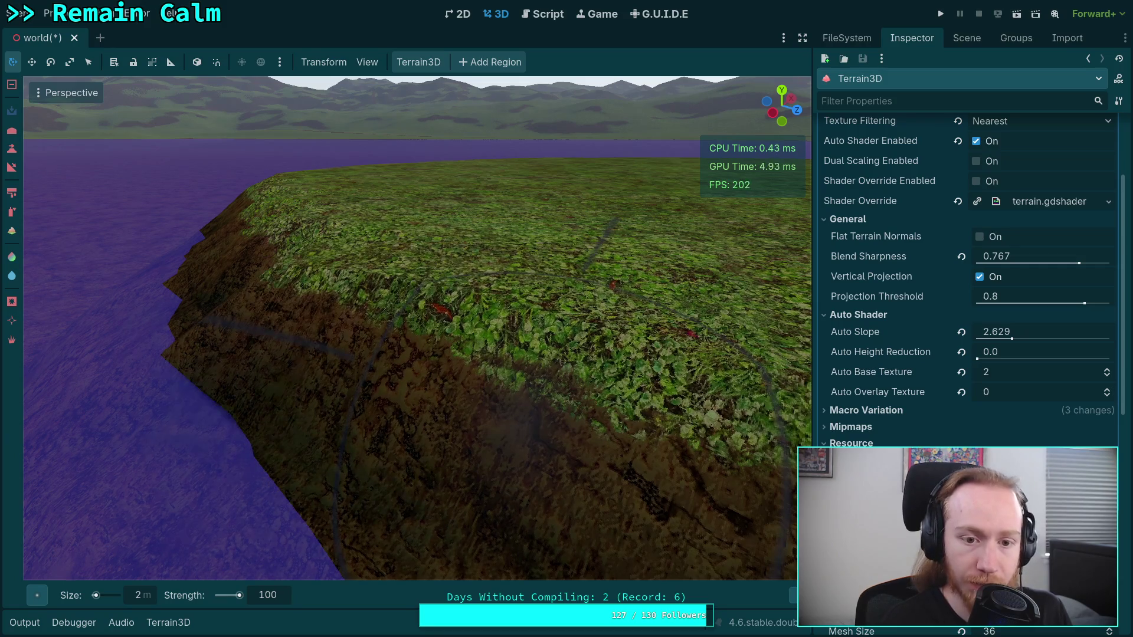
{"action": "double_click", "coordinate": [274, 593]}
{"action": "type", "text": "2"}
{"action": "key", "text": "Return"}
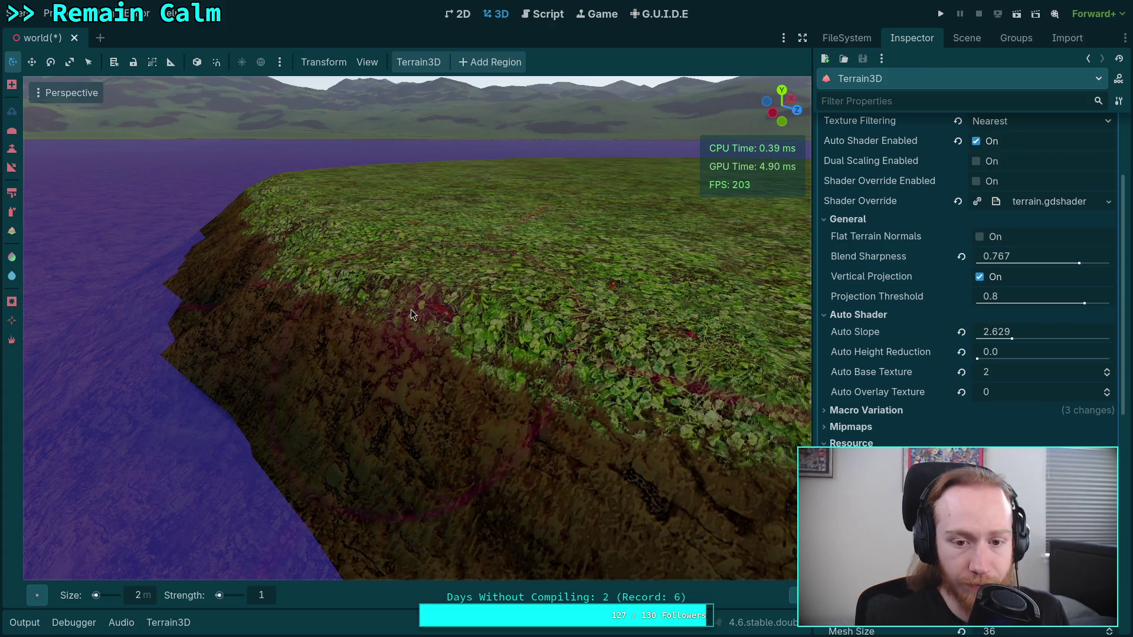
- Orbit along the cliff edge beside the water, ending looking down on the dirt bank
{"action": "scroll", "coordinate": [491, 377], "scroll_direction": "up", "scroll_amount": 3}
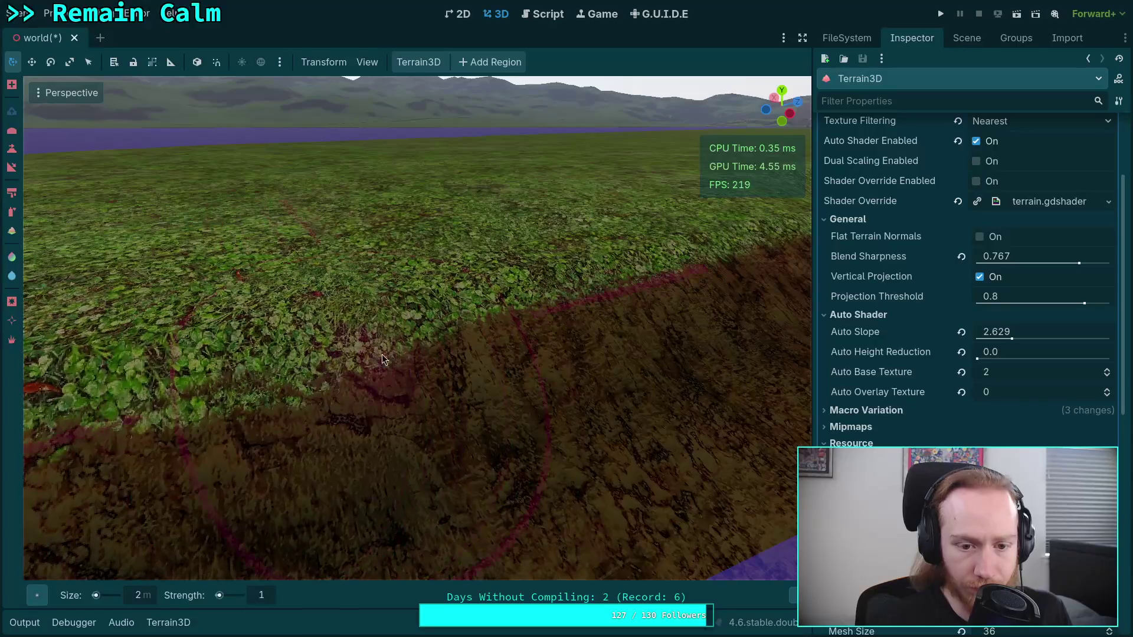
{"action": "mouse_move", "coordinate": [553, 319]}
{"action": "left_mouse_down"}
{"action": "mouse_move", "coordinate": [405, 392]}
{"action": "mouse_move", "coordinate": [392, 348]}
{"action": "mouse_move", "coordinate": [321, 382]}
{"action": "left_mouse_up"}
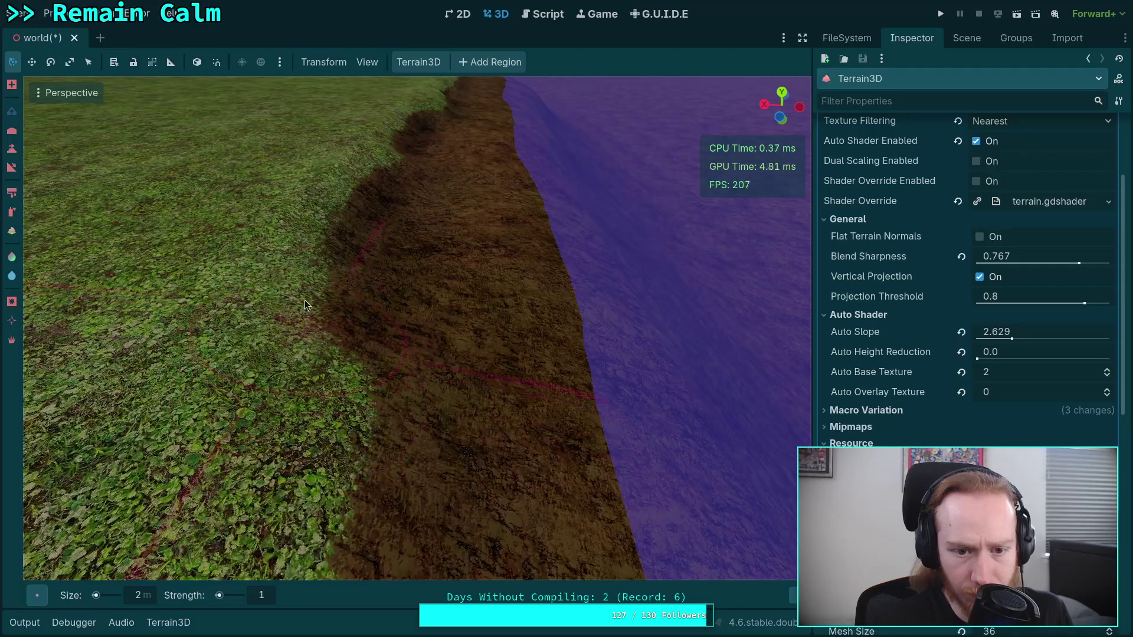
{"action": "mouse_move", "coordinate": [350, 186]}
{"action": "left_mouse_down"}
{"action": "mouse_move", "coordinate": [195, 207]}
{"action": "mouse_move", "coordinate": [215, 309]}
{"action": "left_mouse_up"}
{"action": "left_click_drag", "start_coordinate": [676, 363], "coordinate": [540, 384]}
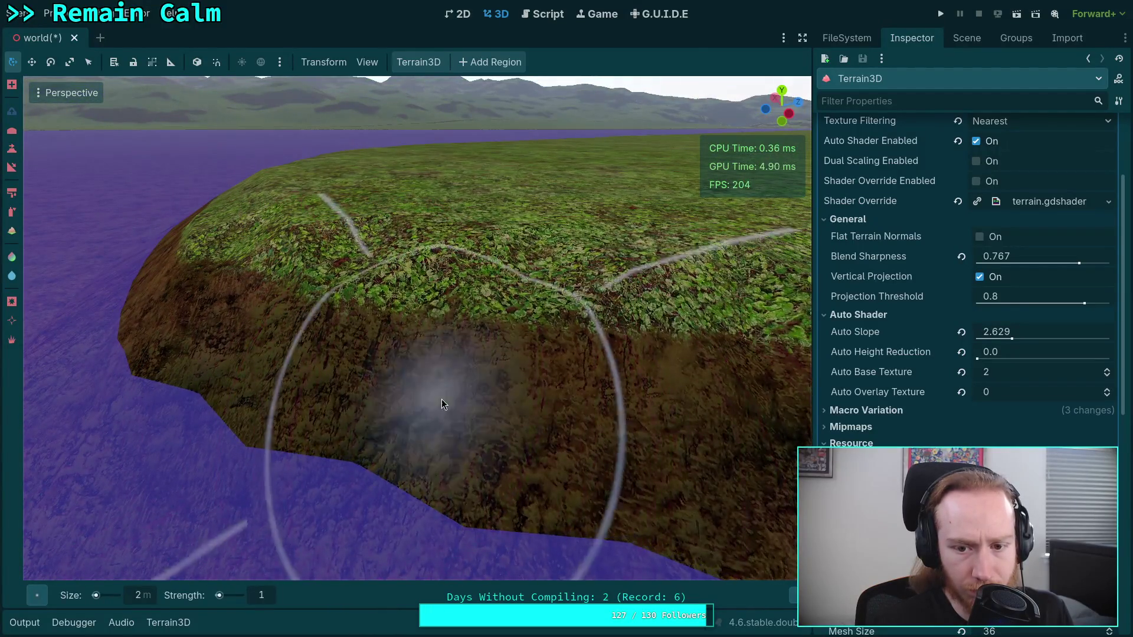
{"action": "left_click_drag", "start_coordinate": [442, 399], "coordinate": [367, 381]}
{"action": "mouse_move", "coordinate": [640, 440]}
{"action": "left_mouse_down"}
{"action": "mouse_move", "coordinate": [419, 90]}
{"action": "mouse_move", "coordinate": [405, 96]}
{"action": "mouse_move", "coordinate": [760, 144]}
{"action": "left_mouse_up"}
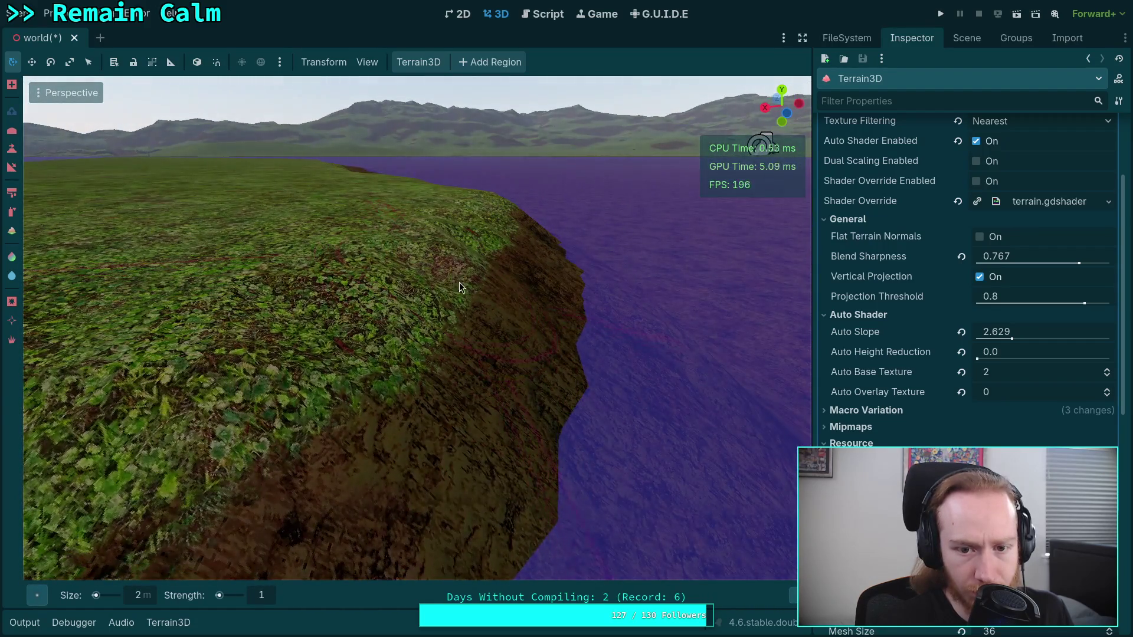
{"action": "mouse_move", "coordinate": [470, 402]}
{"action": "left_mouse_down"}
{"action": "mouse_move", "coordinate": [597, 387]}
{"action": "mouse_move", "coordinate": [444, 385]}
{"action": "mouse_move", "coordinate": [612, 302]}
{"action": "mouse_move", "coordinate": [500, 349]}
{"action": "mouse_move", "coordinate": [291, 372]}
{"action": "mouse_move", "coordinate": [360, 369]}
{"action": "left_mouse_up"}
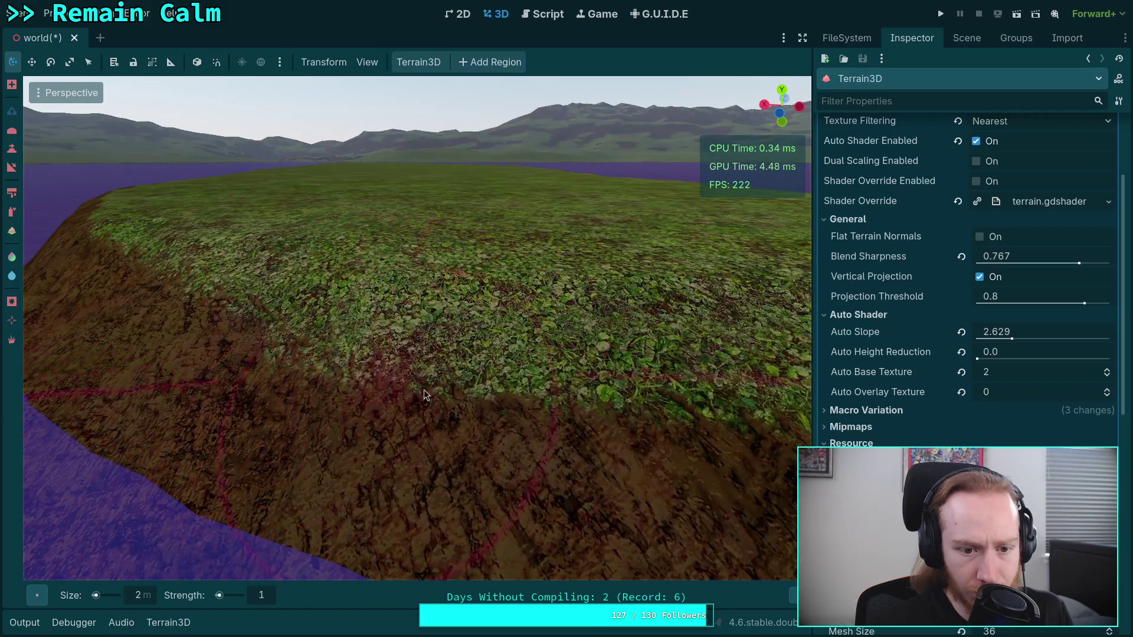
{"action": "mouse_move", "coordinate": [424, 395]}
{"action": "left_mouse_down"}
{"action": "mouse_move", "coordinate": [594, 342]}
{"action": "mouse_move", "coordinate": [445, 384]}
{"action": "mouse_move", "coordinate": [460, 349]}
{"action": "left_mouse_up"}
{"action": "mouse_move", "coordinate": [225, 298]}
{"action": "left_mouse_down"}
{"action": "mouse_move", "coordinate": [502, 377]}
{"action": "mouse_move", "coordinate": [354, 328]}
{"action": "mouse_move", "coordinate": [679, 472]}
{"action": "mouse_move", "coordinate": [463, 349]}
{"action": "left_mouse_up"}
{"action": "mouse_move", "coordinate": [149, 323]}
{"action": "left_mouse_down"}
{"action": "mouse_move", "coordinate": [738, 519]}
{"action": "mouse_move", "coordinate": [406, 361]}
{"action": "mouse_move", "coordinate": [366, 355]}
{"action": "mouse_move", "coordinate": [324, 284]}
{"action": "mouse_move", "coordinate": [438, 452]}
{"action": "mouse_move", "coordinate": [430, 373]}
{"action": "left_mouse_up"}
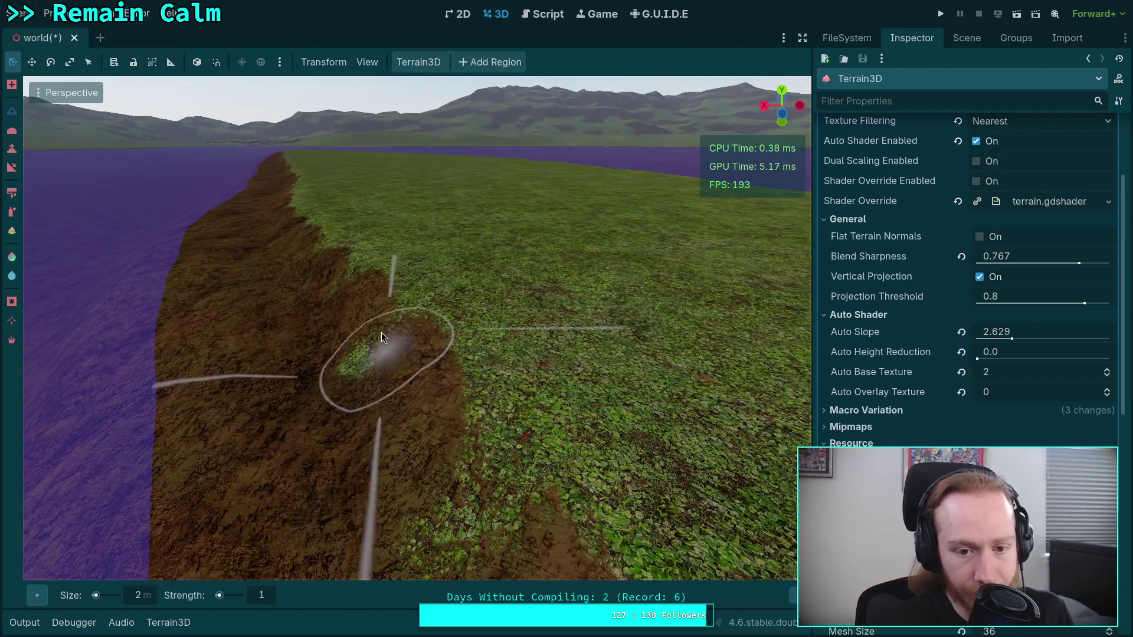
{"action": "mouse_move", "coordinate": [438, 427]}
{"action": "left_mouse_down"}
{"action": "mouse_move", "coordinate": [366, 413]}
{"action": "mouse_move", "coordinate": [348, 384]}
{"action": "mouse_move", "coordinate": [107, 289]}
{"action": "left_mouse_up"}
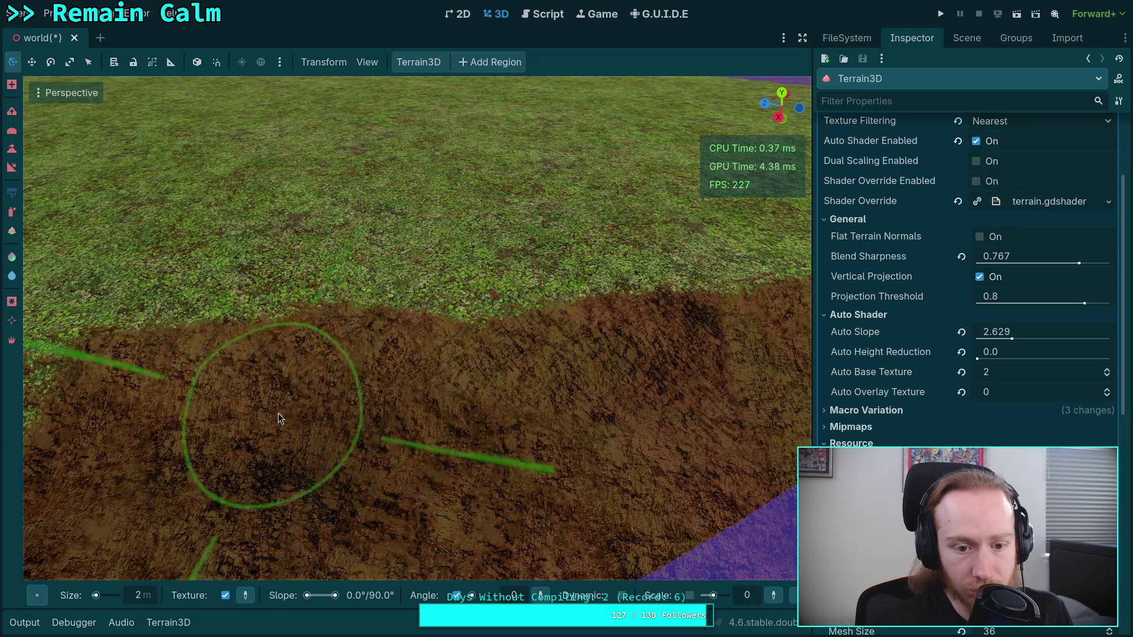
{"action": "mouse_move", "coordinate": [278, 414]}
{"action": "left_mouse_down"}
{"action": "mouse_move", "coordinate": [526, 425]}
{"action": "mouse_move", "coordinate": [325, 401]}
{"action": "mouse_move", "coordinate": [331, 360]}
{"action": "mouse_move", "coordinate": [307, 354]}
{"action": "mouse_move", "coordinate": [298, 172]}
{"action": "mouse_move", "coordinate": [215, 101]}
{"action": "mouse_move", "coordinate": [177, 91]}
{"action": "mouse_move", "coordinate": [164, 59]}
{"action": "mouse_move", "coordinate": [17, 161]}
{"action": "left_mouse_up"}
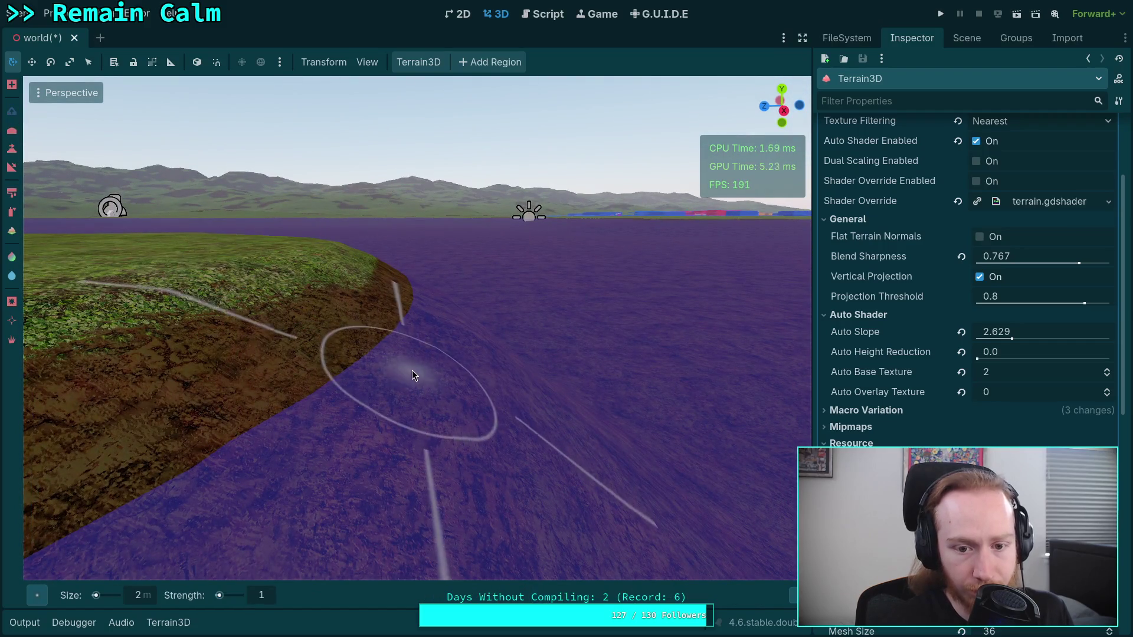
{"action": "key", "text": "ctrl"}
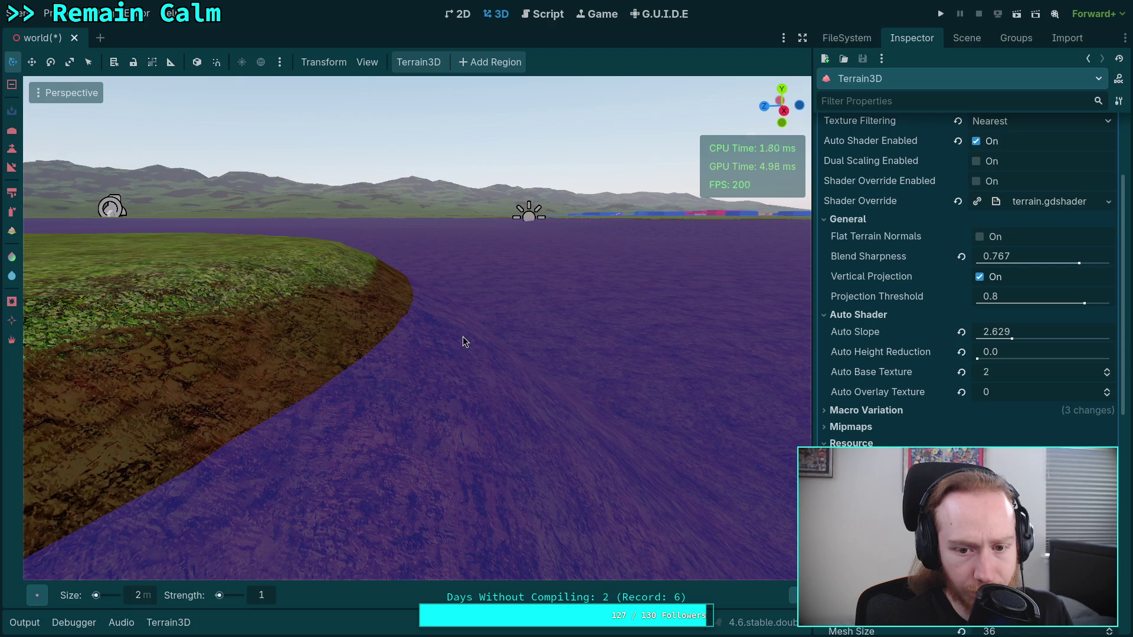
{"action": "mouse_move", "coordinate": [392, 450]}
{"action": "left_mouse_down"}
{"action": "mouse_move", "coordinate": [430, 466]}
{"action": "mouse_move", "coordinate": [366, 464]}
{"action": "mouse_move", "coordinate": [277, 391]}
{"action": "left_mouse_up"}
{"action": "left_click_drag", "start_coordinate": [392, 467], "coordinate": [413, 474]}
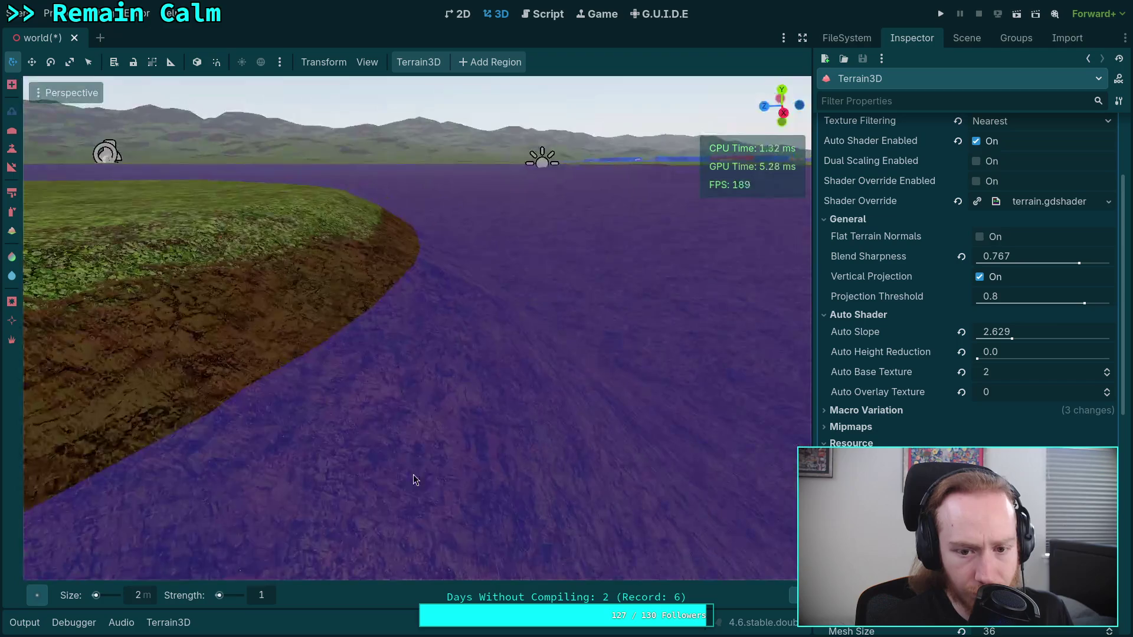
{"action": "mouse_move", "coordinate": [471, 362]}
{"action": "left_mouse_down"}
{"action": "mouse_move", "coordinate": [342, 443]}
{"action": "mouse_move", "coordinate": [437, 325]}
{"action": "left_mouse_up"}
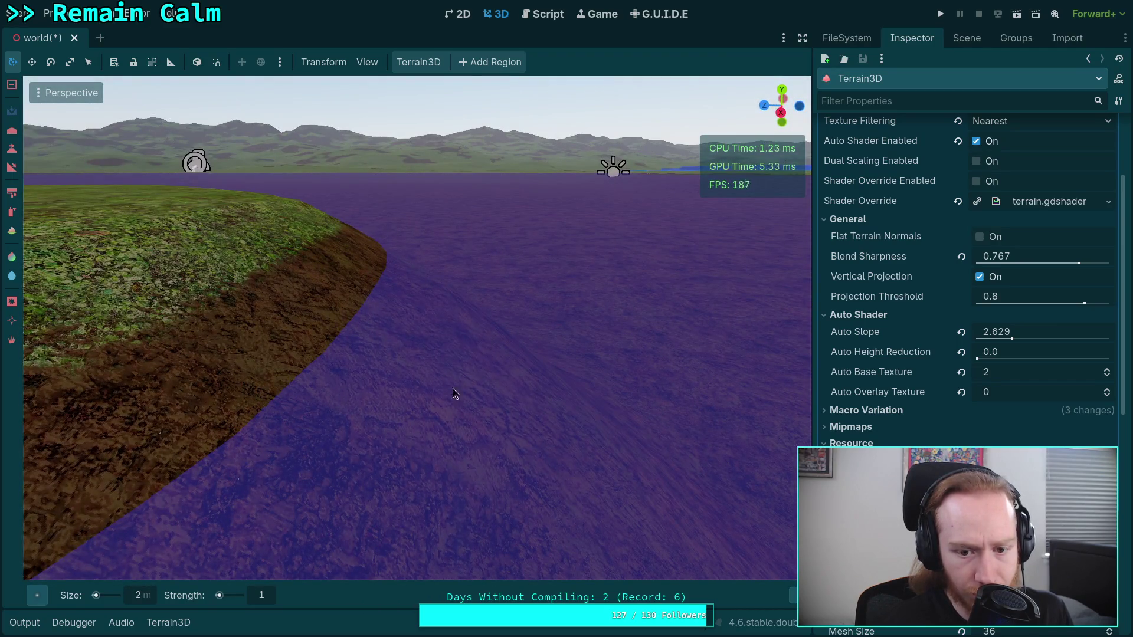
{"action": "left_click_drag", "start_coordinate": [498, 447], "coordinate": [562, 313]}
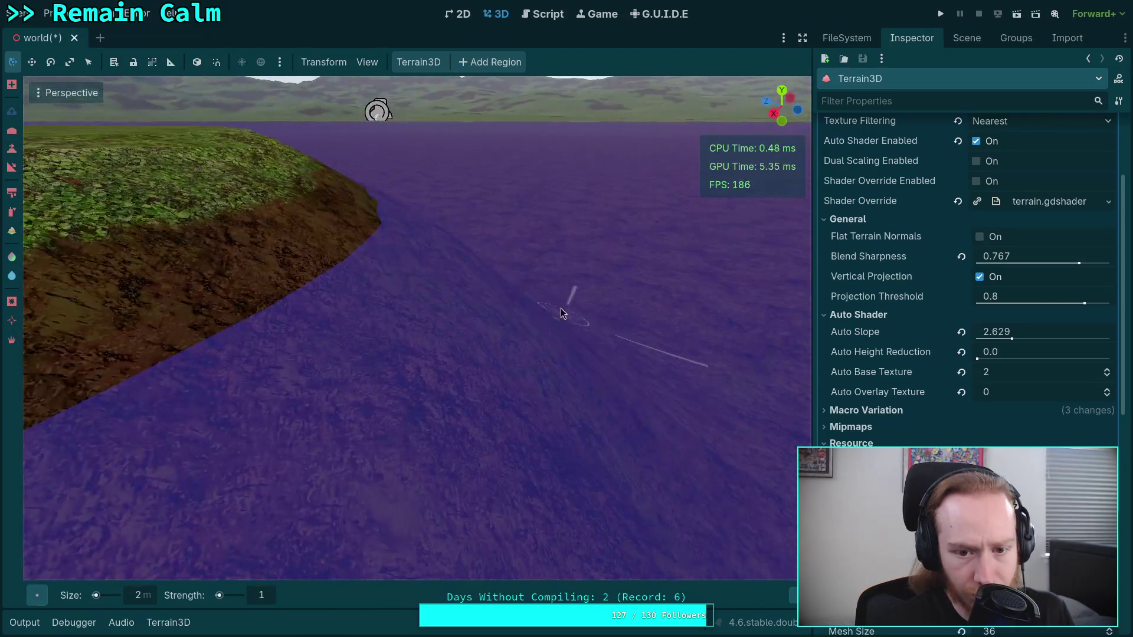
{"action": "mouse_move", "coordinate": [402, 437]}
{"action": "left_mouse_down"}
{"action": "mouse_move", "coordinate": [430, 440]}
{"action": "mouse_move", "coordinate": [202, 378]}
{"action": "left_mouse_up"}
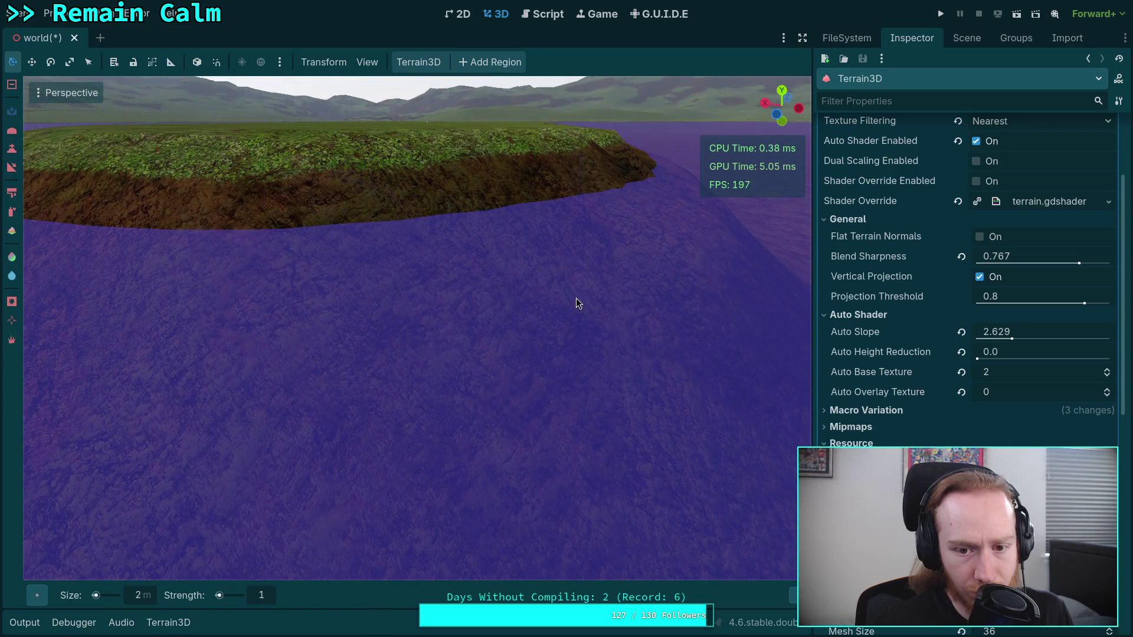
{"action": "left_click_drag", "start_coordinate": [377, 361], "coordinate": [462, 412]}
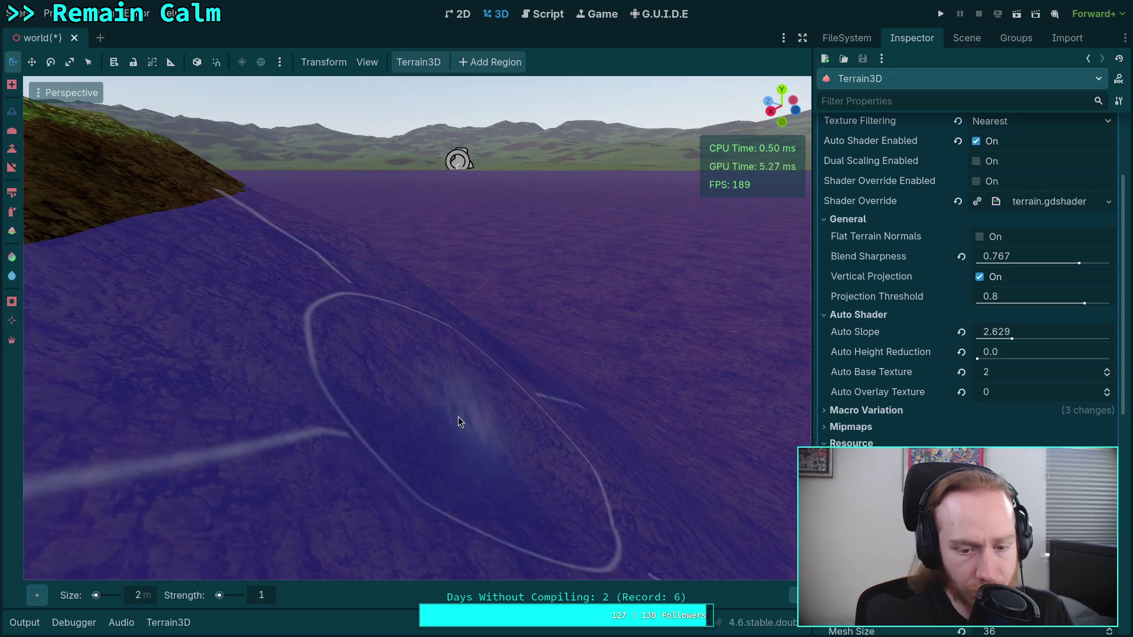
{"action": "left_click_drag", "start_coordinate": [479, 470], "coordinate": [472, 388]}
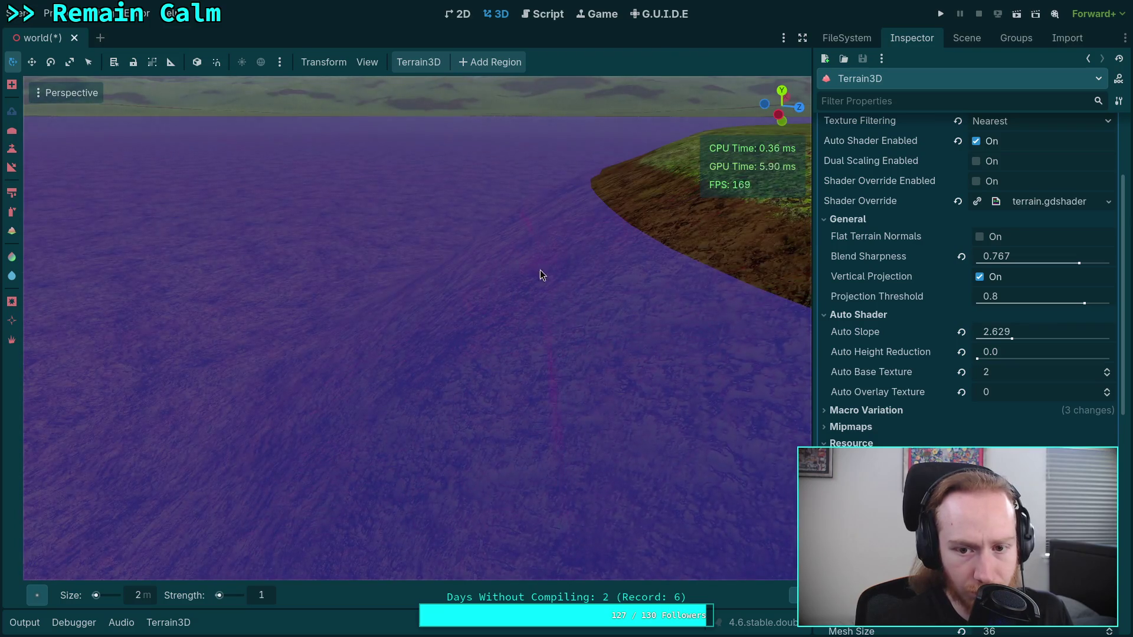
{"action": "mouse_move", "coordinate": [554, 280]}
{"action": "left_mouse_down"}
{"action": "mouse_move", "coordinate": [379, 367]}
{"action": "mouse_move", "coordinate": [458, 320]}
{"action": "left_mouse_up"}
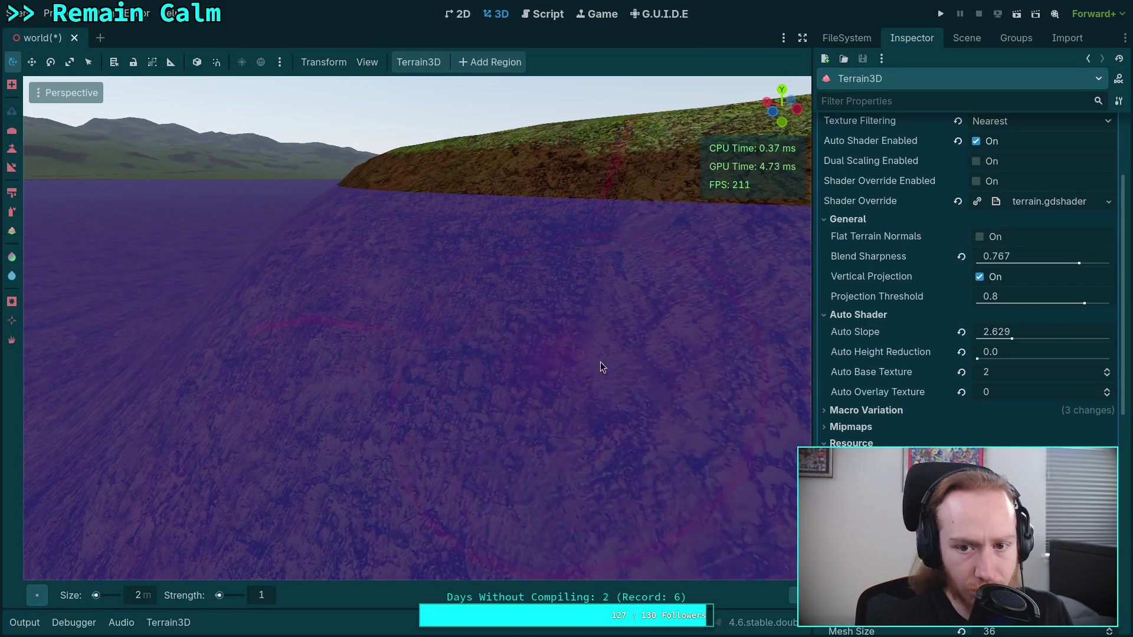
{"action": "left_click_drag", "start_coordinate": [600, 362], "coordinate": [711, 128]}
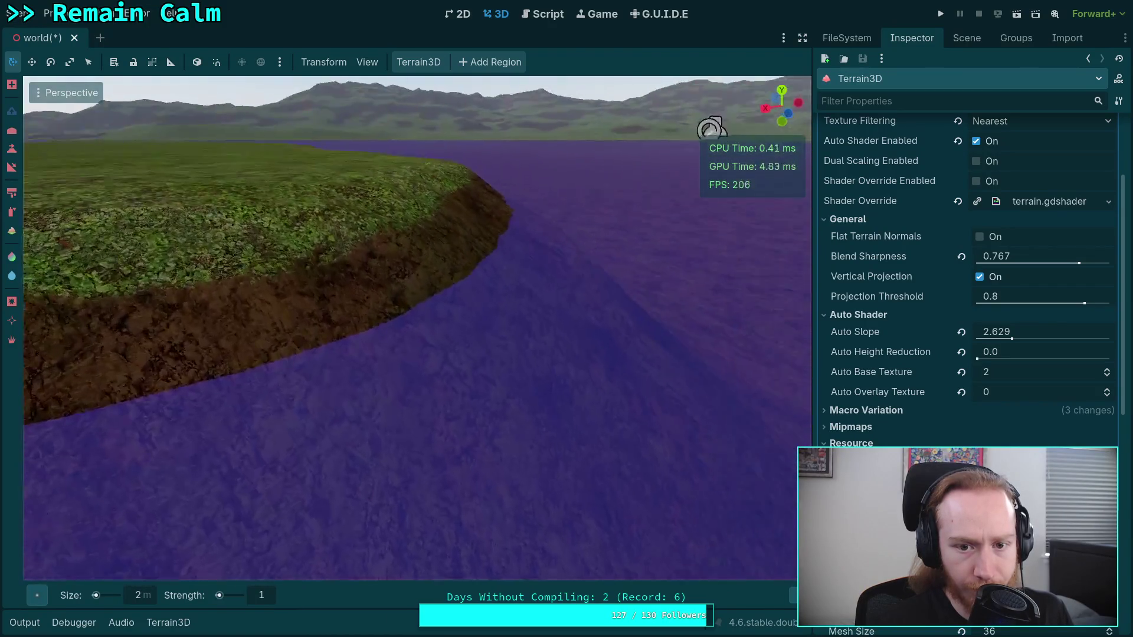
{"action": "left_click_drag", "start_coordinate": [618, 392], "coordinate": [617, 392]}
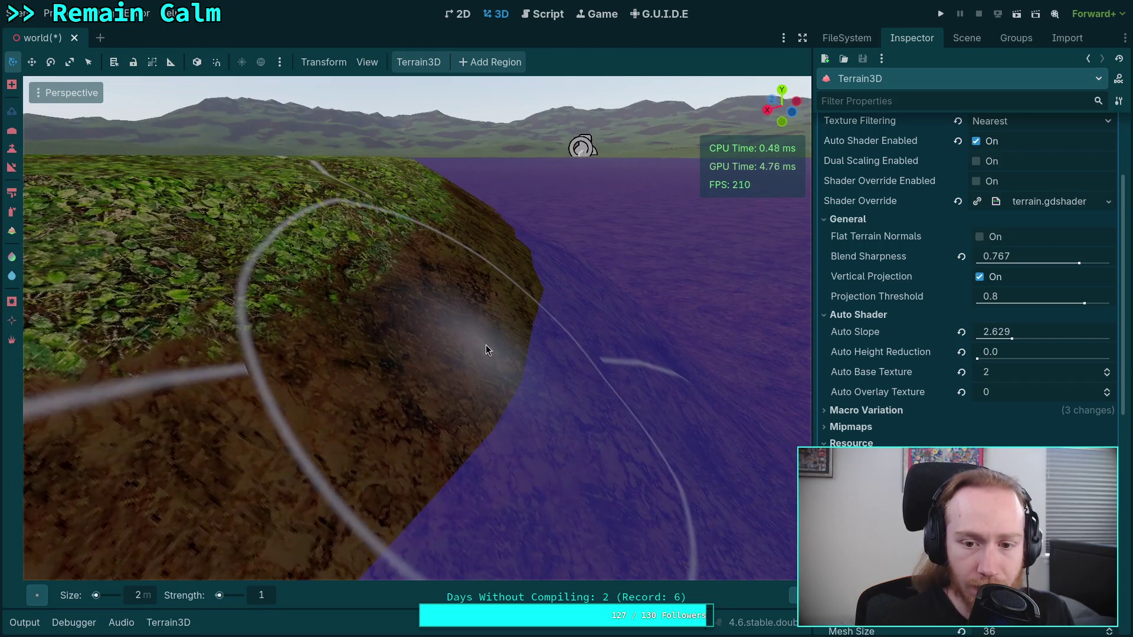
- Select the flatten tool at height -0.9 and lower stretches of the dirt slope
{"action": "left_click", "coordinate": [13, 150]}
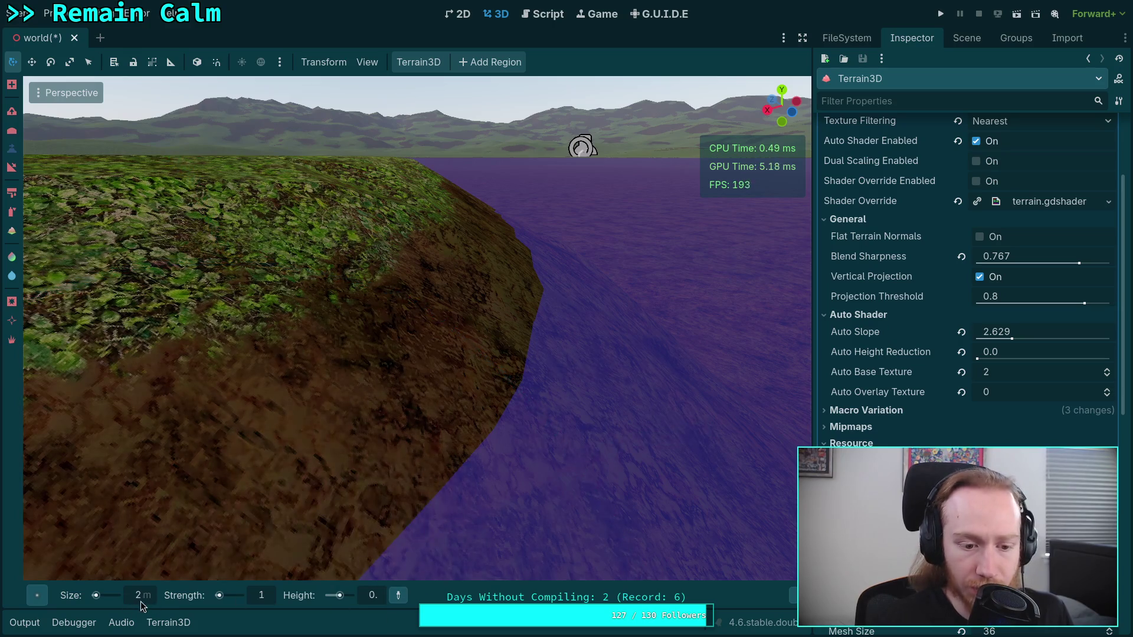
{"action": "scroll", "coordinate": [141, 601], "scroll_direction": "down", "scroll_amount": 1}
{"action": "type", "text": ".9"}
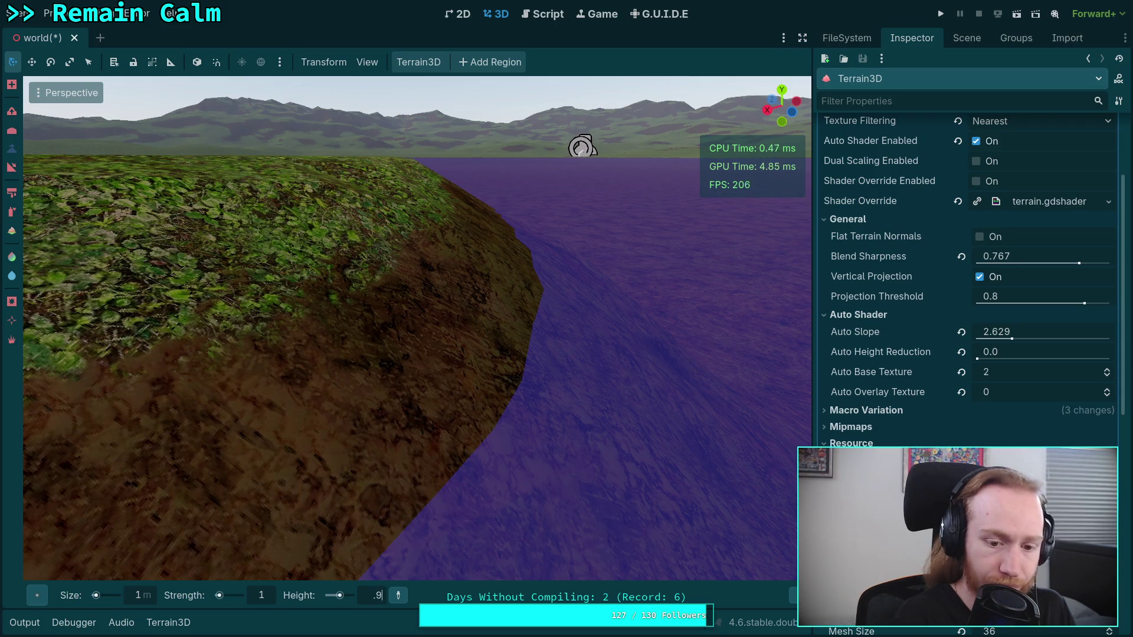
{"action": "key", "text": "Return"}
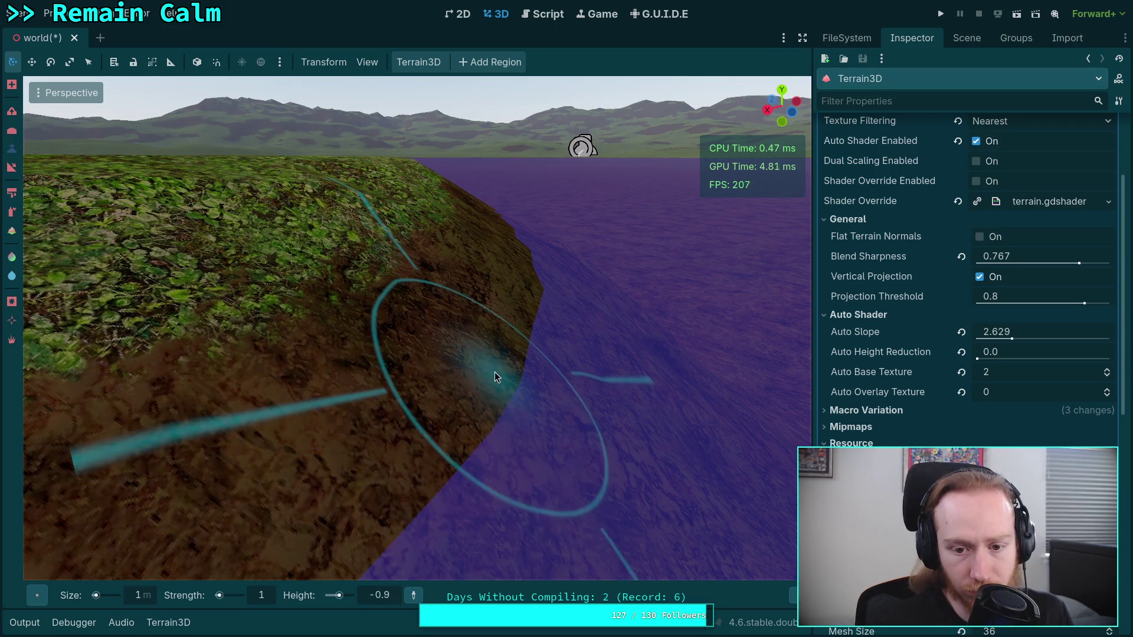
{"action": "mouse_move", "coordinate": [495, 372]}
{"action": "left_mouse_down"}
{"action": "mouse_move", "coordinate": [461, 384]}
{"action": "mouse_move", "coordinate": [468, 373]}
{"action": "left_mouse_up"}
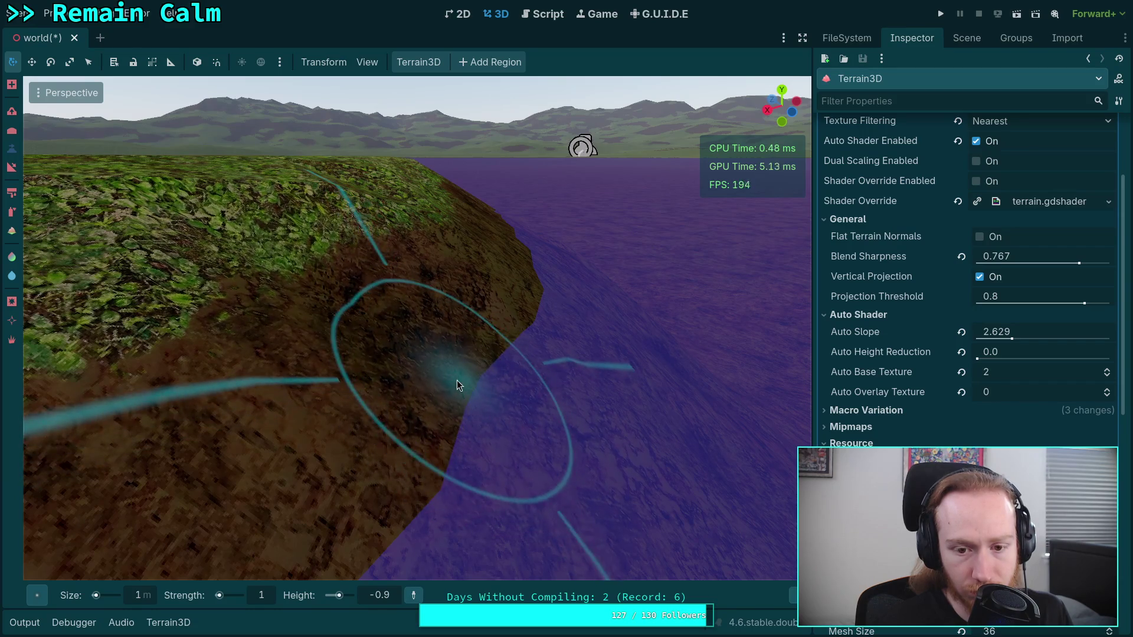
{"action": "mouse_move", "coordinate": [457, 380]}
{"action": "left_mouse_down"}
{"action": "mouse_move", "coordinate": [445, 411]}
{"action": "mouse_move", "coordinate": [413, 395]}
{"action": "mouse_move", "coordinate": [578, 386]}
{"action": "left_mouse_up"}
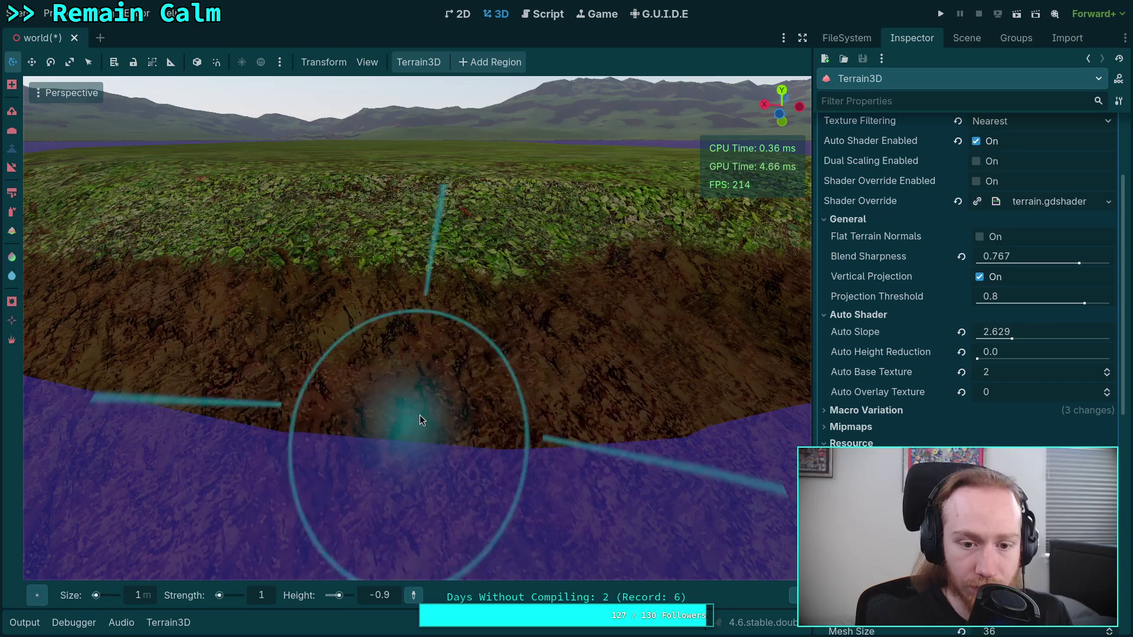
{"action": "mouse_move", "coordinate": [153, 319]}
{"action": "left_mouse_down"}
{"action": "mouse_move", "coordinate": [391, 455]}
{"action": "mouse_move", "coordinate": [296, 395]}
{"action": "mouse_move", "coordinate": [334, 373]}
{"action": "left_mouse_up"}
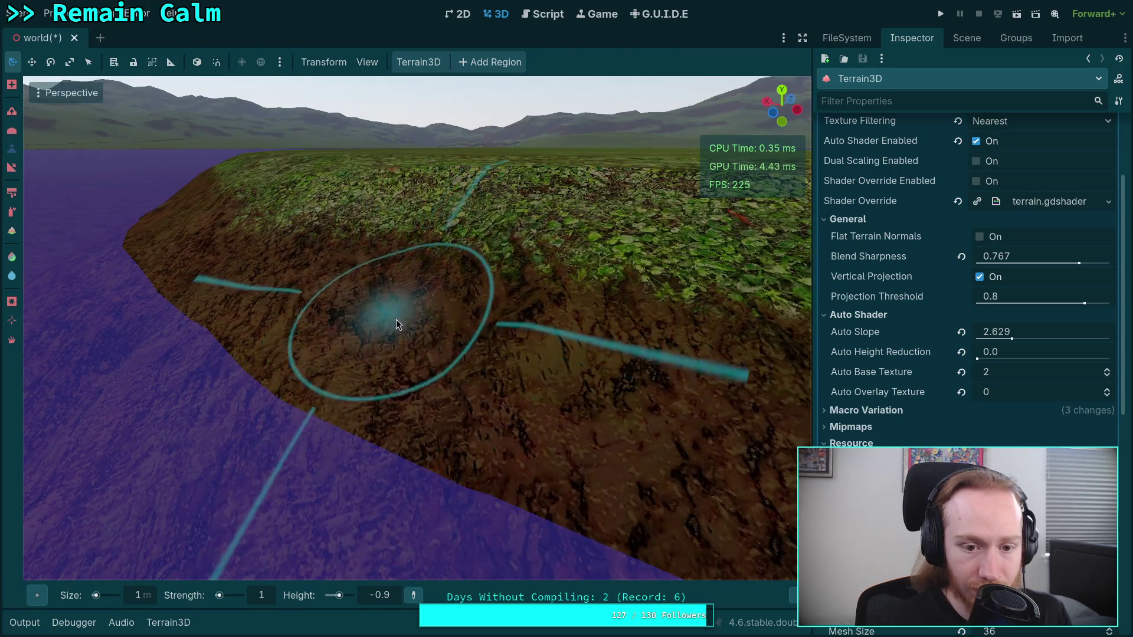
{"action": "left_click_drag", "start_coordinate": [462, 348], "coordinate": [463, 347]}
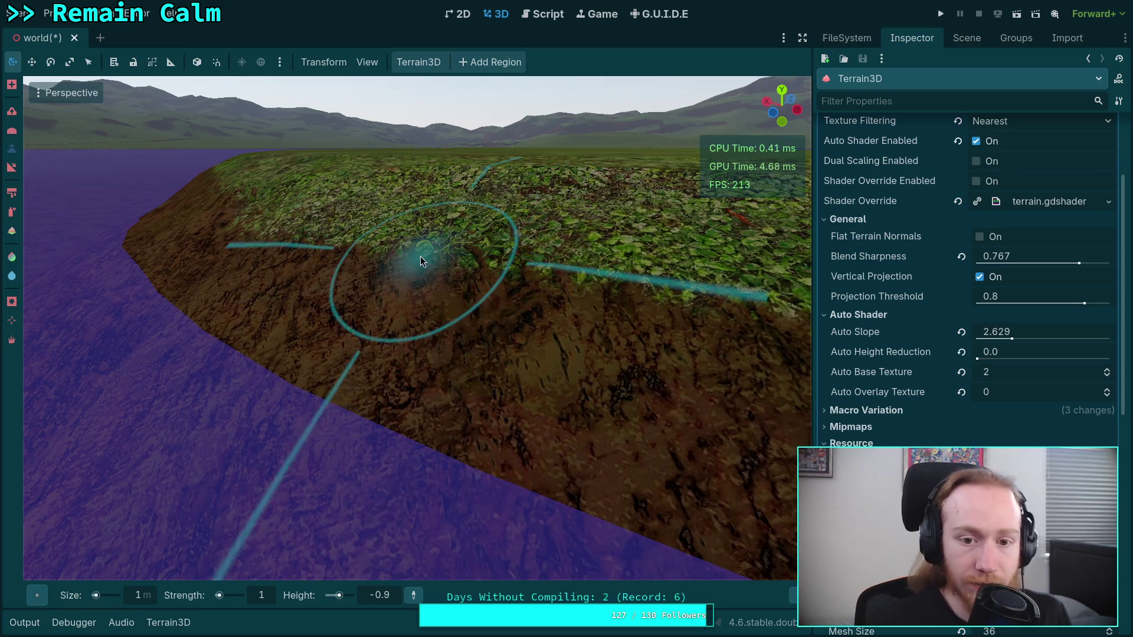
- Orbit over the grassy ridge and hillside to check the lowered shoreline
{"action": "mouse_move", "coordinate": [497, 314]}
{"action": "left_mouse_down"}
{"action": "mouse_move", "coordinate": [646, 147]}
{"action": "mouse_move", "coordinate": [467, 260]}
{"action": "mouse_move", "coordinate": [438, 211]}
{"action": "mouse_move", "coordinate": [416, 279]}
{"action": "mouse_move", "coordinate": [518, 274]}
{"action": "mouse_move", "coordinate": [469, 296]}
{"action": "left_mouse_up"}
{"action": "mouse_move", "coordinate": [315, 382]}
{"action": "left_mouse_down"}
{"action": "mouse_move", "coordinate": [582, 367]}
{"action": "mouse_move", "coordinate": [407, 351]}
{"action": "left_mouse_up"}
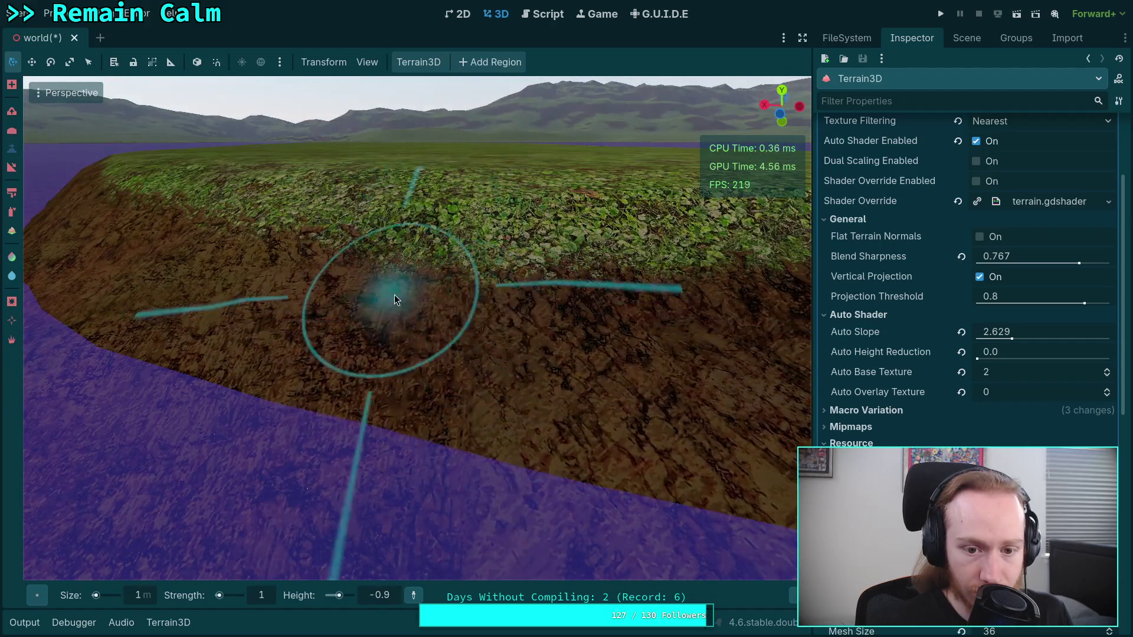
{"action": "mouse_move", "coordinate": [395, 295]}
{"action": "left_mouse_down"}
{"action": "mouse_move", "coordinate": [291, 317]}
{"action": "mouse_move", "coordinate": [424, 318]}
{"action": "left_mouse_up"}
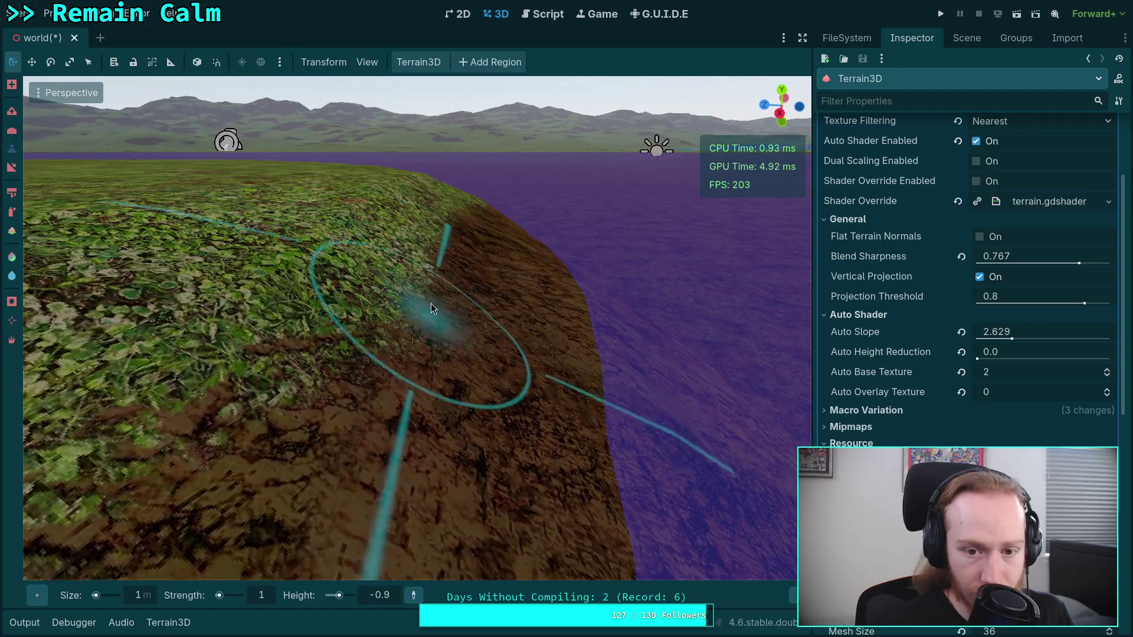
{"action": "mouse_move", "coordinate": [425, 359]}
{"action": "left_mouse_down"}
{"action": "mouse_move", "coordinate": [422, 307]}
{"action": "mouse_move", "coordinate": [487, 334]}
{"action": "left_mouse_up"}
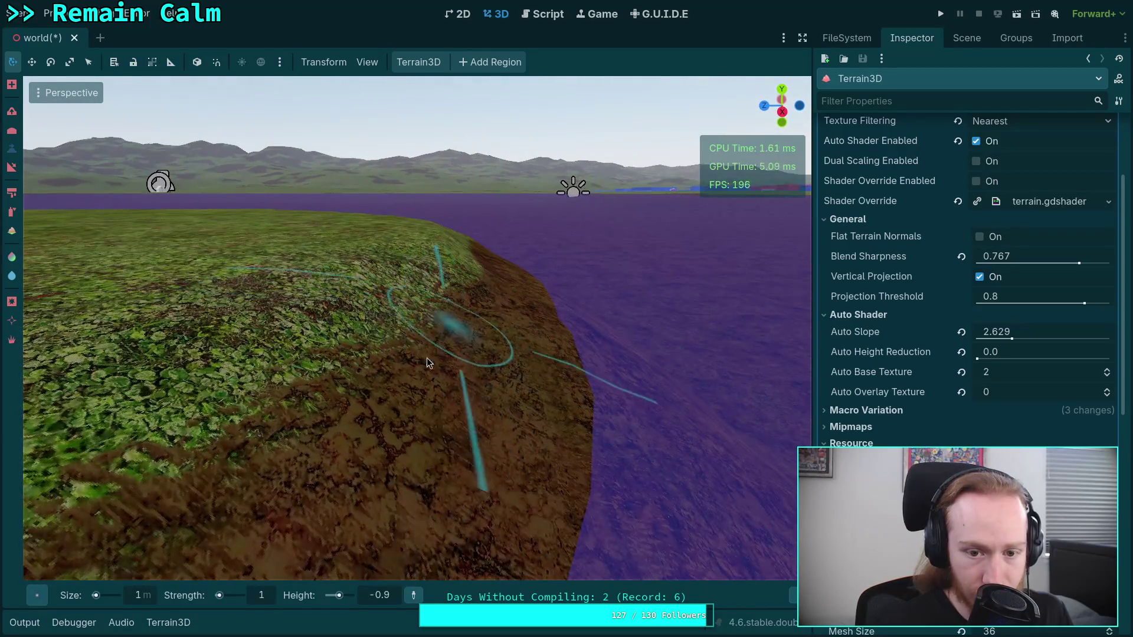
{"action": "left_click_drag", "start_coordinate": [380, 417], "coordinate": [396, 401]}
{"action": "left_click_drag", "start_coordinate": [430, 281], "coordinate": [430, 281]}
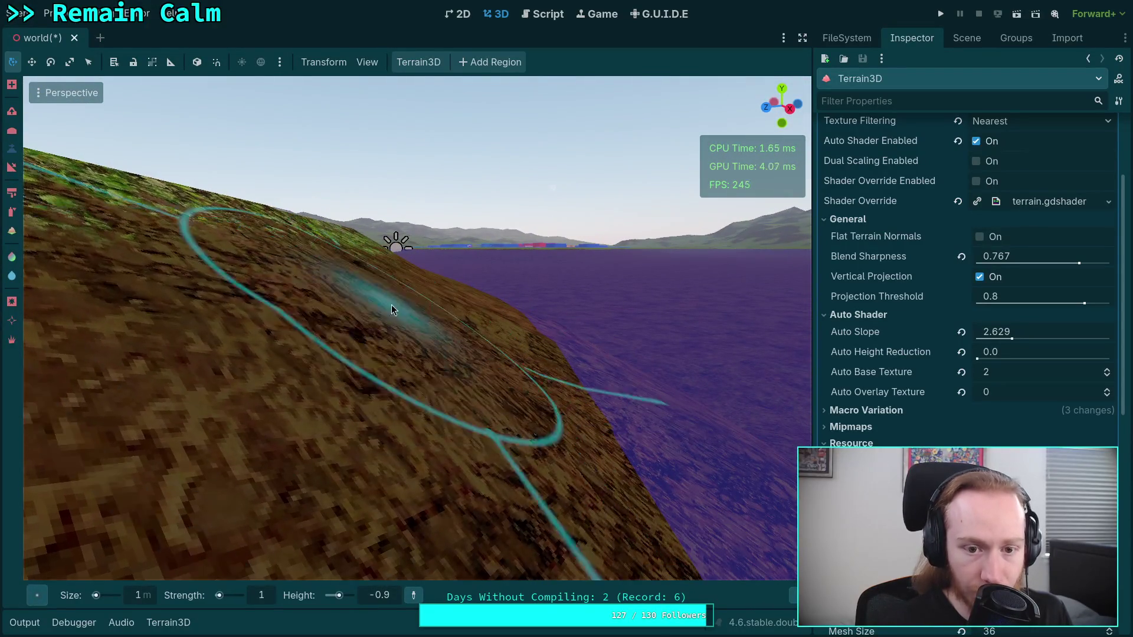
{"action": "left_click_drag", "start_coordinate": [384, 334], "coordinate": [473, 322]}
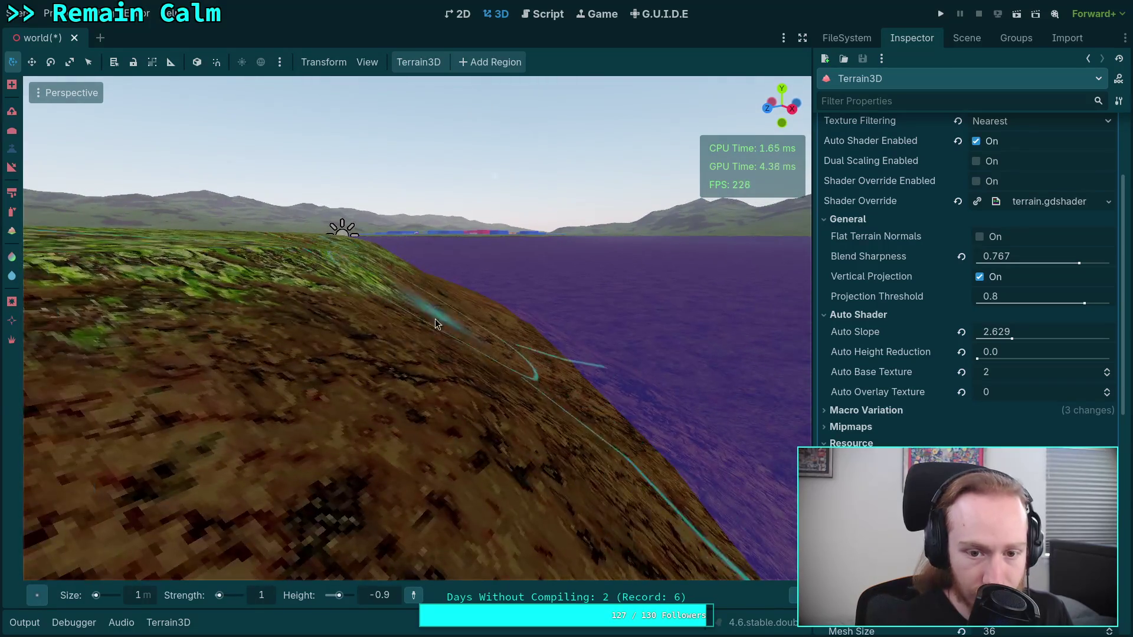
{"action": "mouse_move", "coordinate": [434, 398]}
{"action": "left_mouse_down"}
{"action": "mouse_move", "coordinate": [405, 342]}
{"action": "mouse_move", "coordinate": [396, 403]}
{"action": "left_mouse_up"}
- Fly back and forth above the cliff top to inspect the hillside
{"action": "key", "text": "s"}
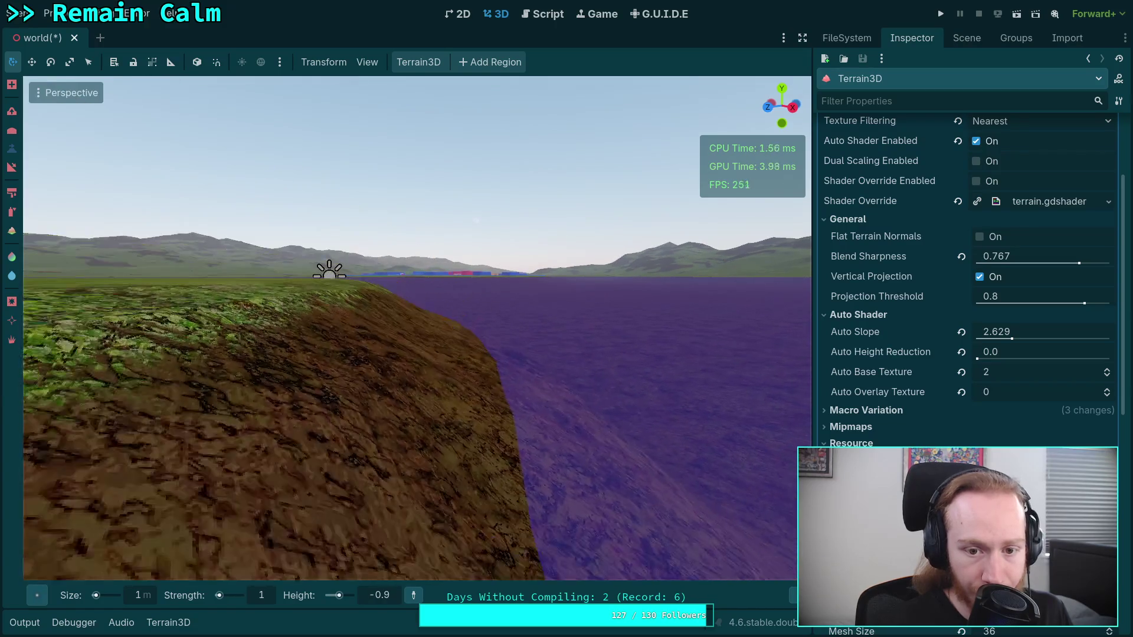
{"action": "key", "text": "w"}
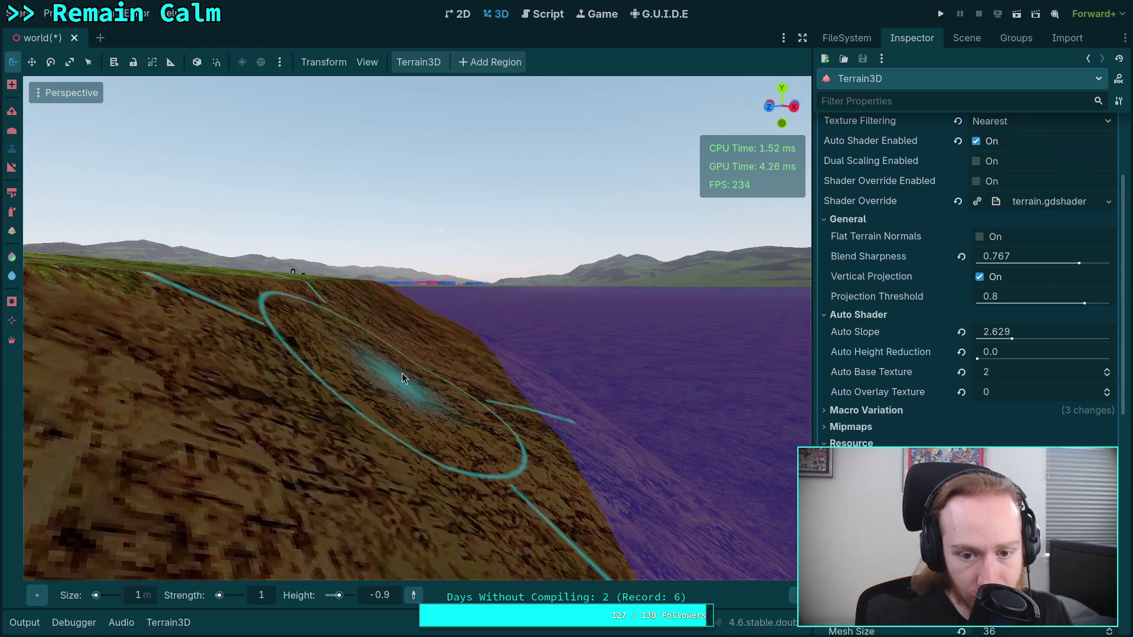
{"action": "key", "text": "s"}
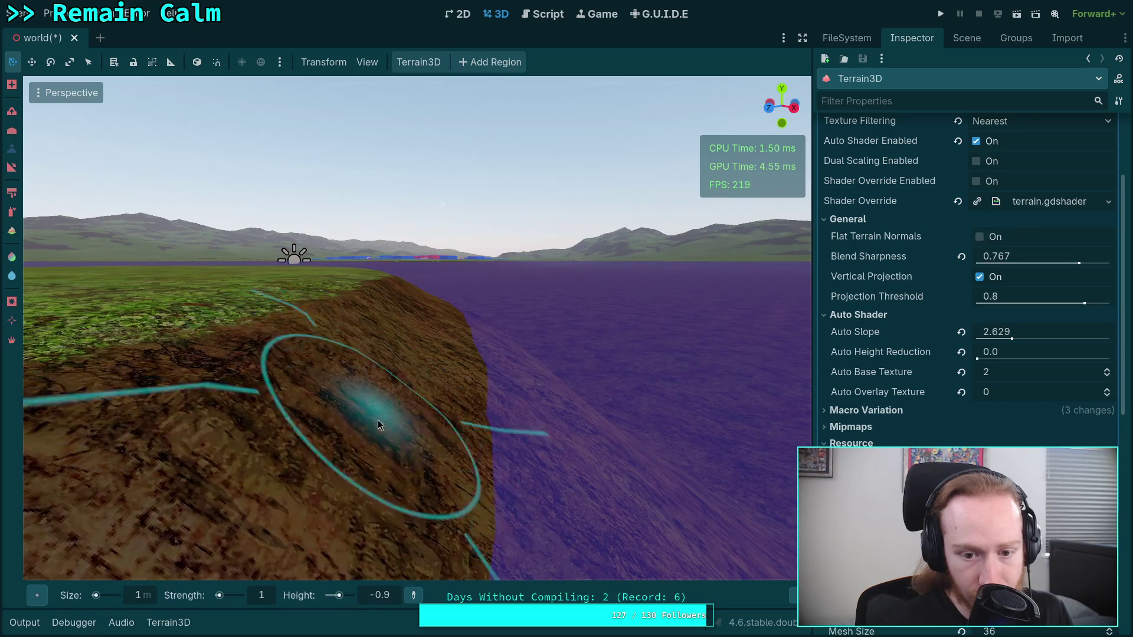
{"action": "key", "text": "w"}
{"action": "key", "text": "s"}
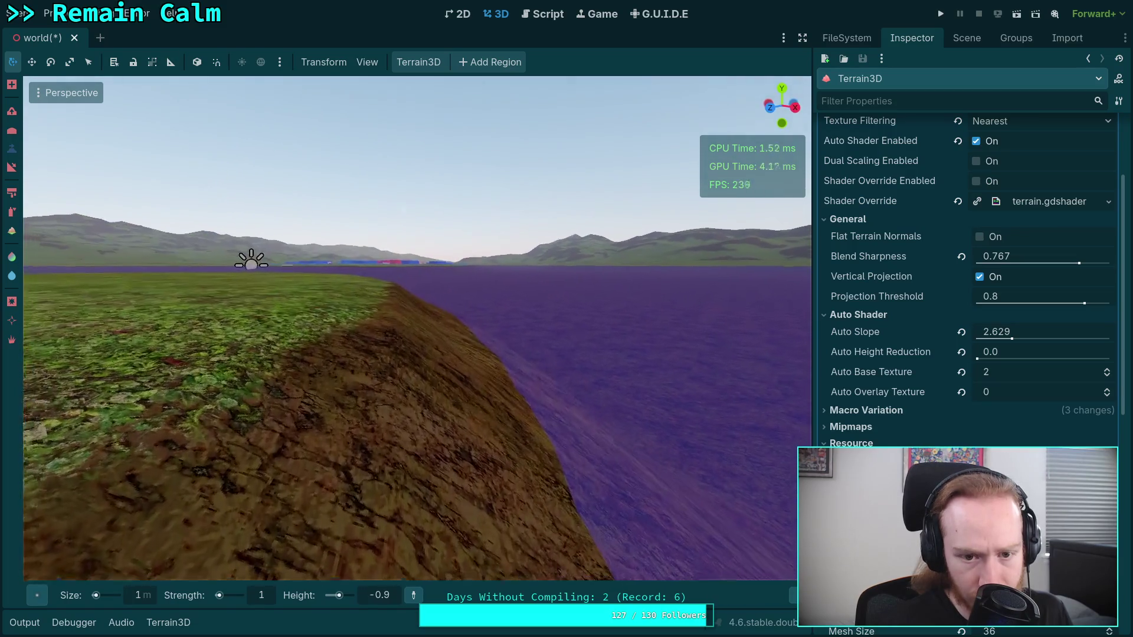
{"action": "key", "text": "w"}
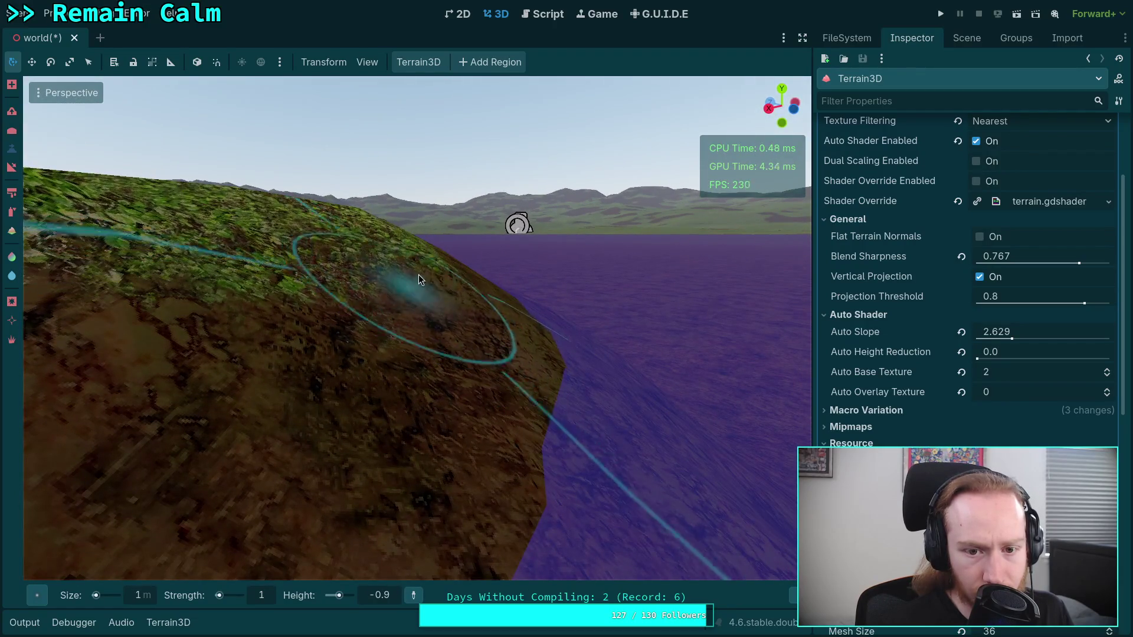
- Deselect the height-flattening brush and fly the camera along the grassy hill above the water
{"action": "left_click", "coordinate": [12, 111]}
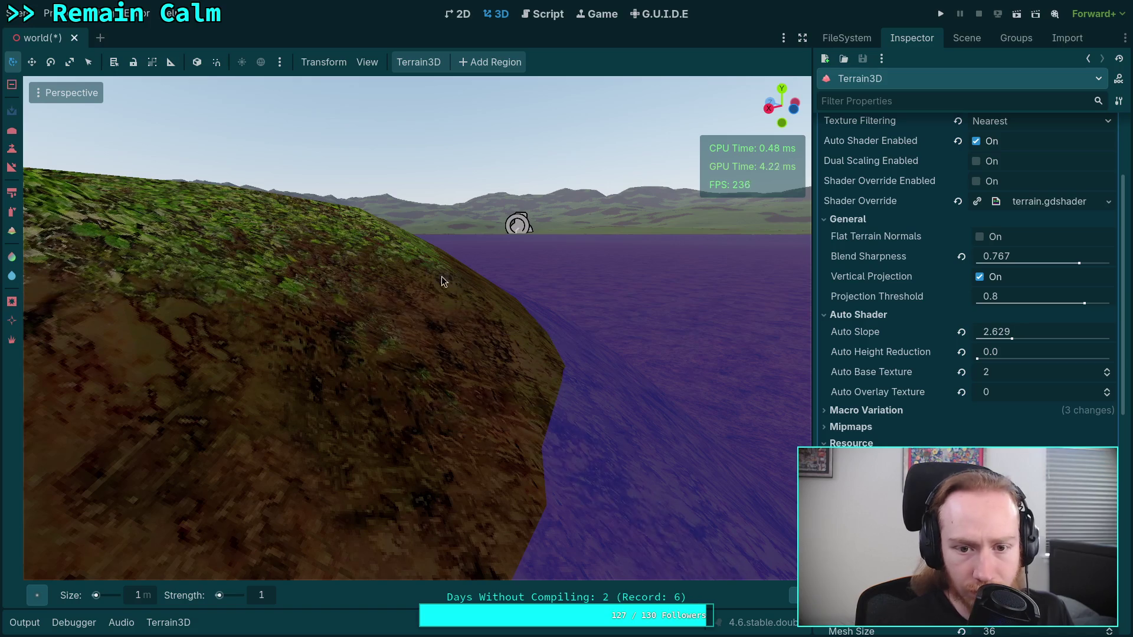
{"action": "mouse_move", "coordinate": [456, 295]}
{"action": "left_mouse_down"}
{"action": "mouse_move", "coordinate": [493, 425]}
{"action": "mouse_move", "coordinate": [554, 316]}
{"action": "left_mouse_up"}
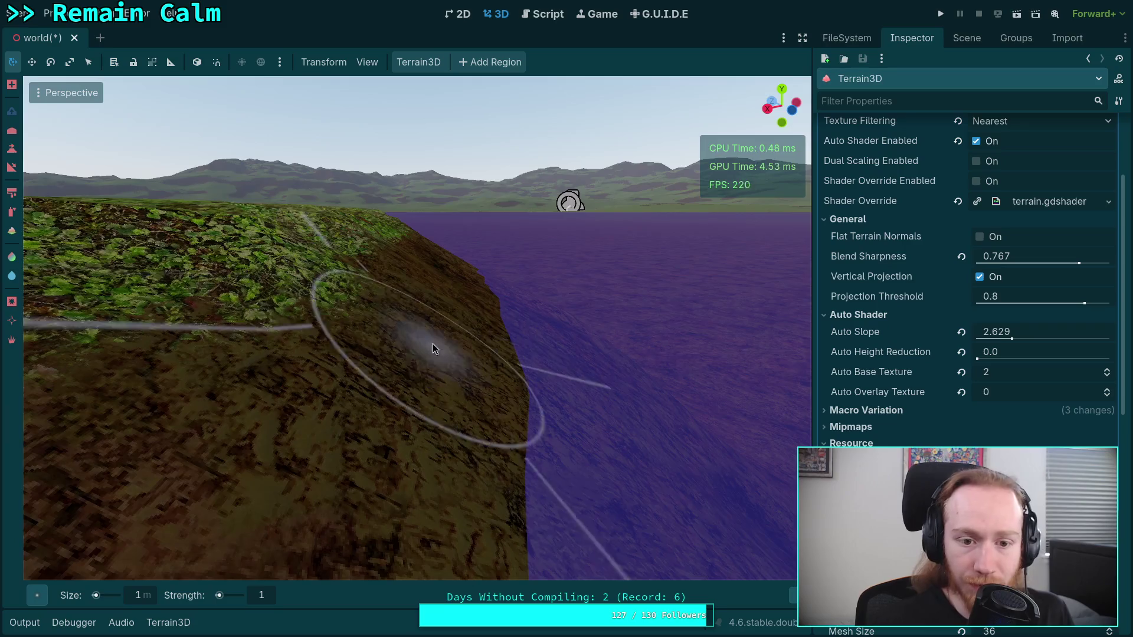
{"action": "left_click_drag", "start_coordinate": [433, 344], "coordinate": [378, 295]}
{"action": "left_click_drag", "start_coordinate": [384, 156], "coordinate": [525, 181]}
{"action": "left_click_drag", "start_coordinate": [429, 342], "coordinate": [429, 342]}
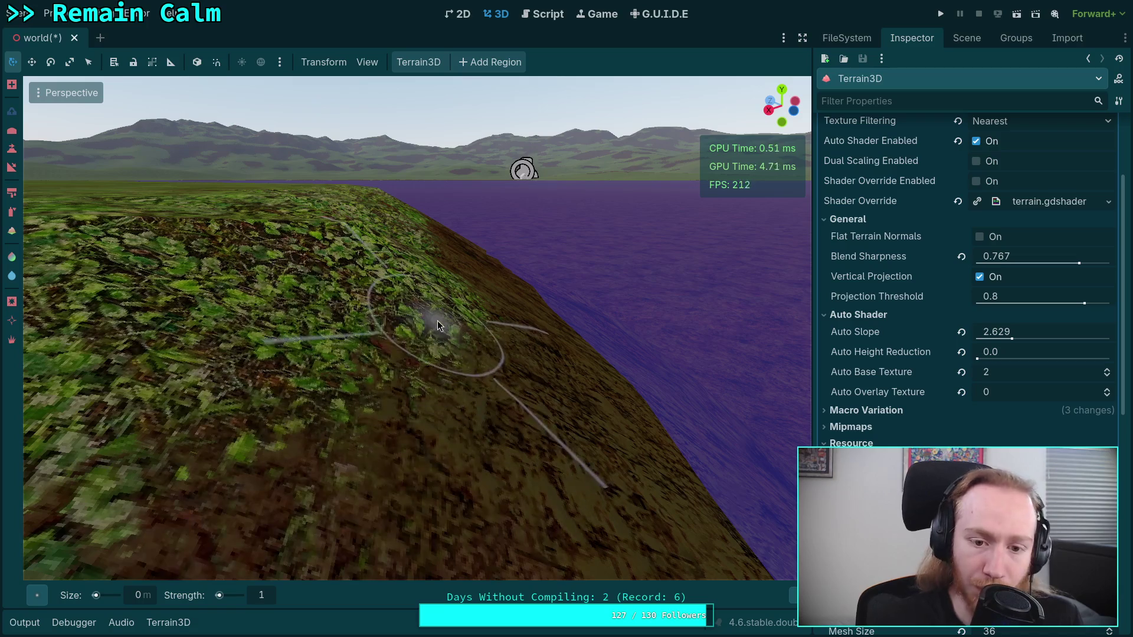
- Switch off the terrain brush and orbit over the dirt slope descending into the purple water
{"action": "key", "text": "r"}
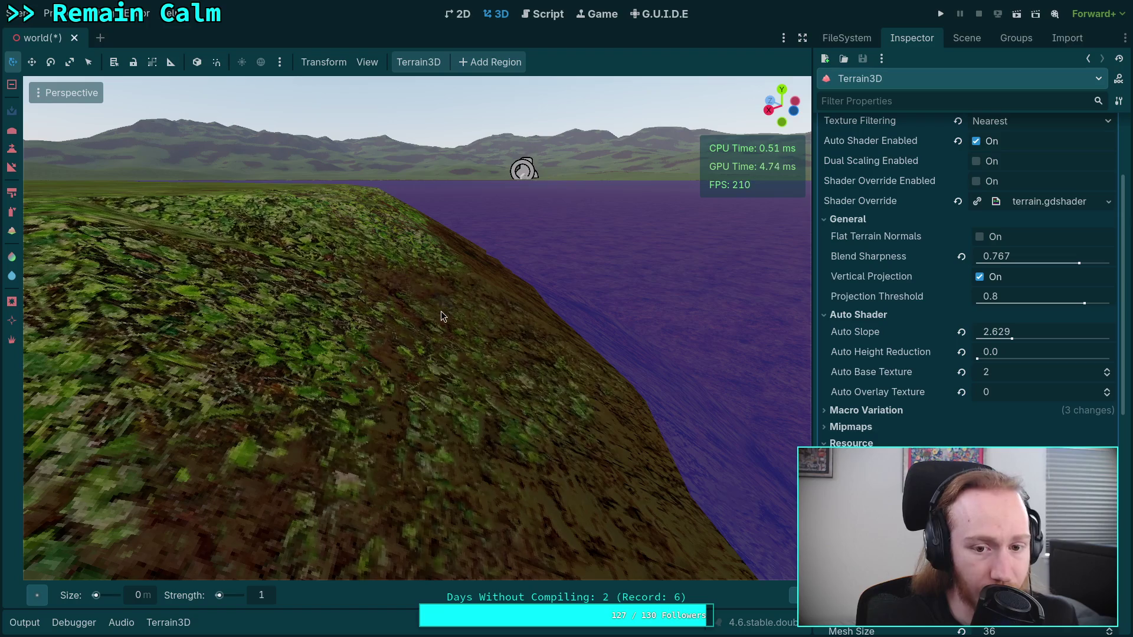
{"action": "mouse_move", "coordinate": [446, 384]}
{"action": "left_mouse_down"}
{"action": "mouse_move", "coordinate": [389, 330]}
{"action": "mouse_move", "coordinate": [409, 357]}
{"action": "left_mouse_up"}
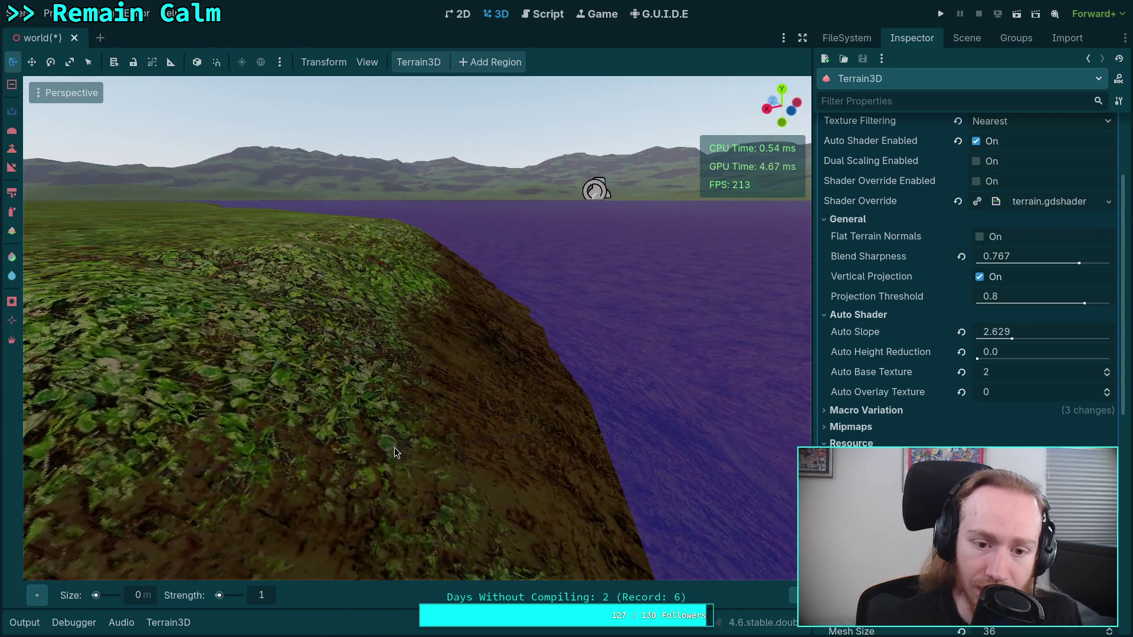
{"action": "mouse_move", "coordinate": [399, 419]}
{"action": "left_mouse_down"}
{"action": "mouse_move", "coordinate": [418, 387]}
{"action": "mouse_move", "coordinate": [437, 390]}
{"action": "mouse_move", "coordinate": [421, 370]}
{"action": "mouse_move", "coordinate": [434, 360]}
{"action": "mouse_move", "coordinate": [318, 283]}
{"action": "left_mouse_up"}
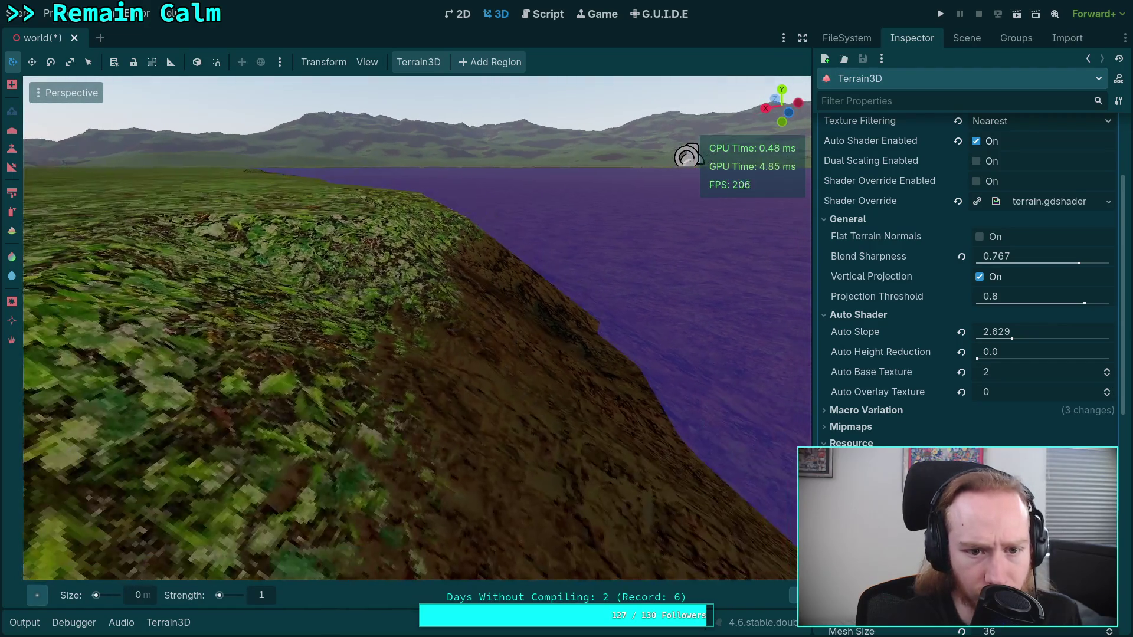
{"action": "mouse_move", "coordinate": [687, 155]}
{"action": "left_mouse_down"}
{"action": "mouse_move", "coordinate": [652, 141]}
{"action": "mouse_move", "coordinate": [498, 362]}
{"action": "mouse_move", "coordinate": [501, 383]}
{"action": "mouse_move", "coordinate": [460, 328]}
{"action": "mouse_move", "coordinate": [561, 328]}
{"action": "mouse_move", "coordinate": [464, 347]}
{"action": "mouse_move", "coordinate": [392, 240]}
{"action": "mouse_move", "coordinate": [430, 385]}
{"action": "mouse_move", "coordinate": [368, 204]}
{"action": "mouse_move", "coordinate": [305, 159]}
{"action": "mouse_move", "coordinate": [377, 100]}
{"action": "mouse_move", "coordinate": [390, 264]}
{"action": "mouse_move", "coordinate": [389, 188]}
{"action": "mouse_move", "coordinate": [349, 257]}
{"action": "mouse_move", "coordinate": [503, 310]}
{"action": "mouse_move", "coordinate": [599, 324]}
{"action": "mouse_move", "coordinate": [270, 286]}
{"action": "mouse_move", "coordinate": [602, 314]}
{"action": "mouse_move", "coordinate": [531, 265]}
{"action": "mouse_move", "coordinate": [472, 248]}
{"action": "mouse_move", "coordinate": [413, 272]}
{"action": "mouse_move", "coordinate": [280, 274]}
{"action": "mouse_move", "coordinate": [302, 295]}
{"action": "mouse_move", "coordinate": [288, 307]}
{"action": "mouse_move", "coordinate": [125, 236]}
{"action": "left_mouse_up"}
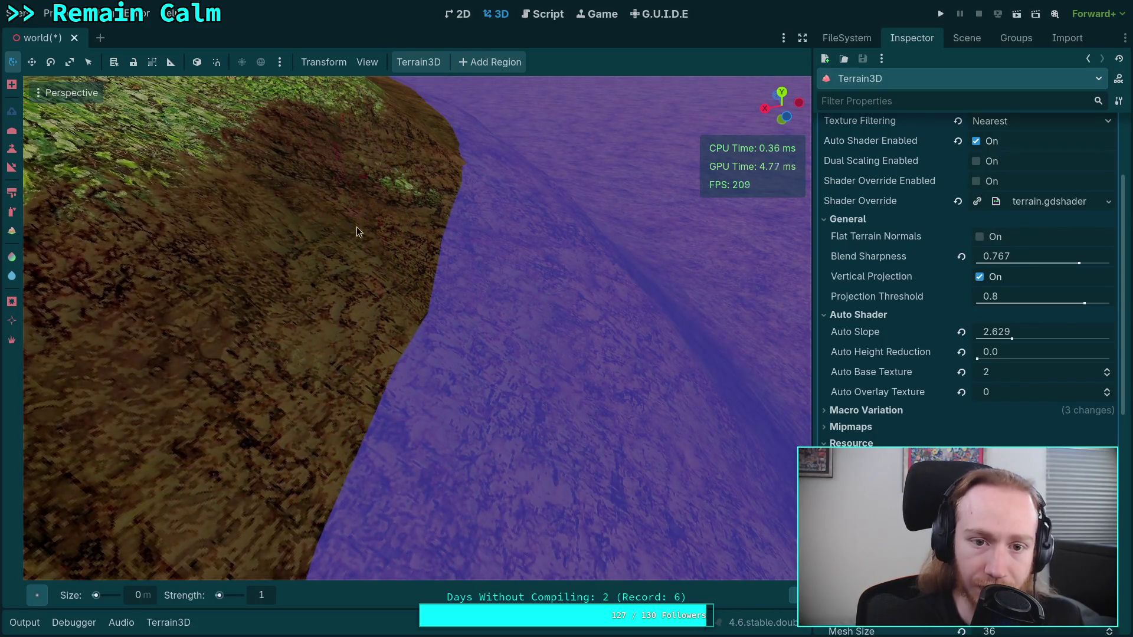
{"action": "mouse_move", "coordinate": [356, 227]}
{"action": "left_mouse_down"}
{"action": "mouse_move", "coordinate": [349, 271]}
{"action": "mouse_move", "coordinate": [479, 384]}
{"action": "mouse_move", "coordinate": [542, 316]}
{"action": "mouse_move", "coordinate": [399, 339]}
{"action": "mouse_move", "coordinate": [312, 175]}
{"action": "left_mouse_up"}
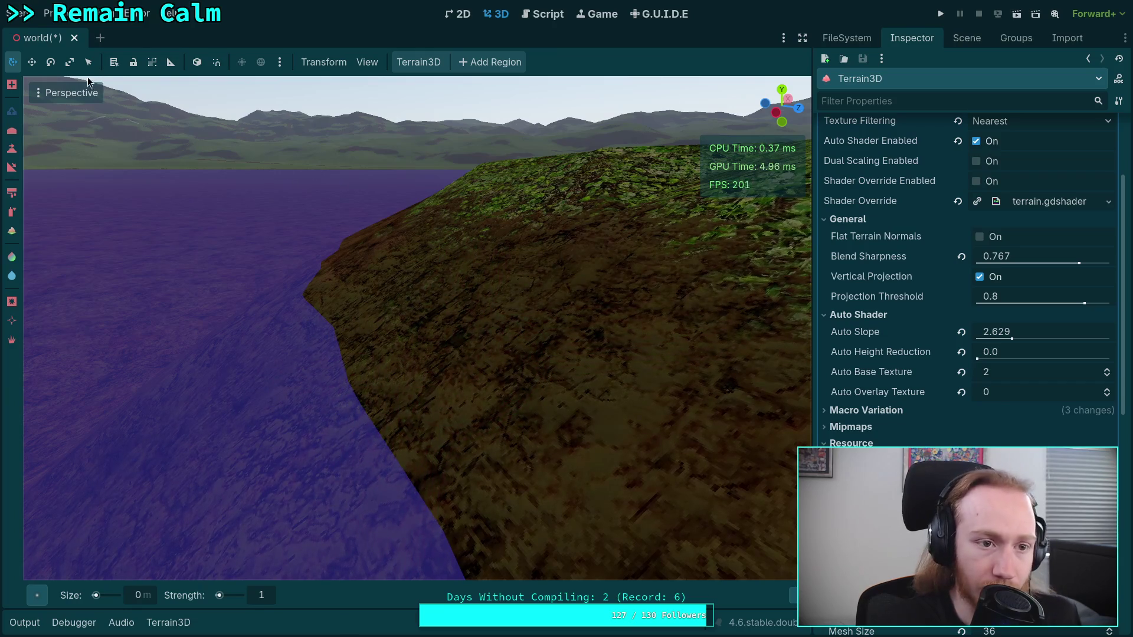
{"action": "left_click", "coordinate": [48, 92]}
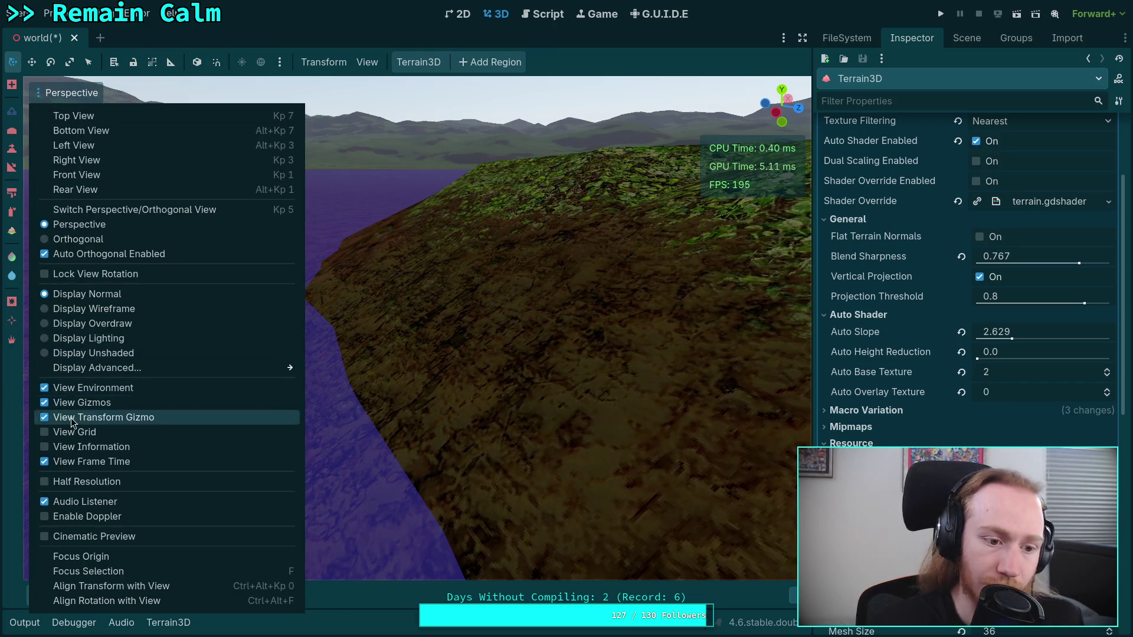
{"action": "left_click", "coordinate": [49, 309]}
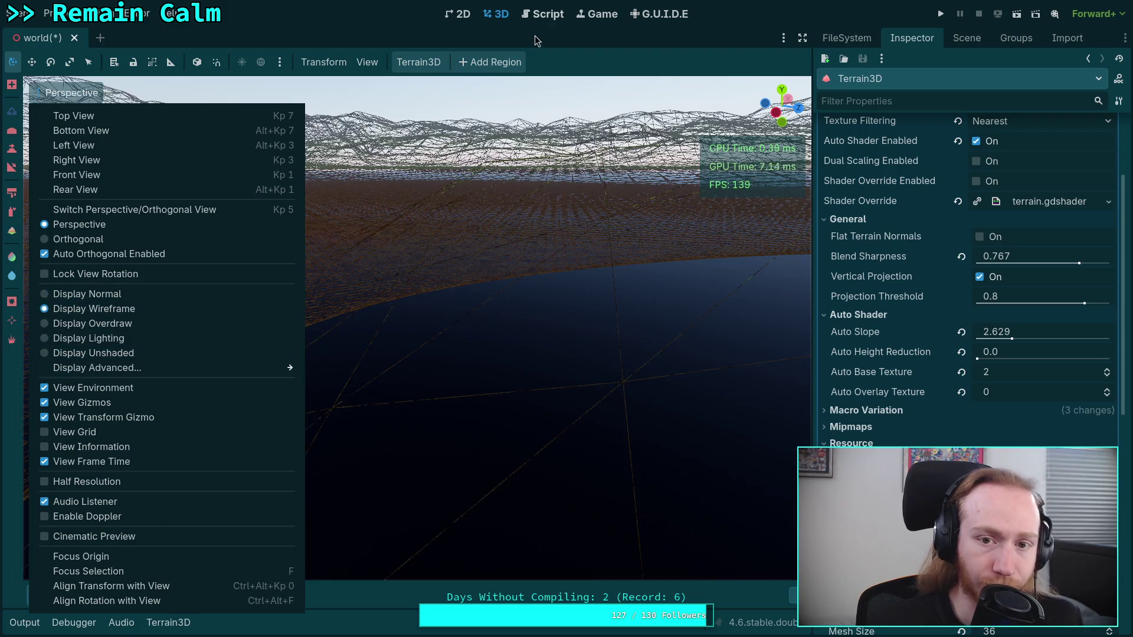
{"action": "key", "text": "Escape"}
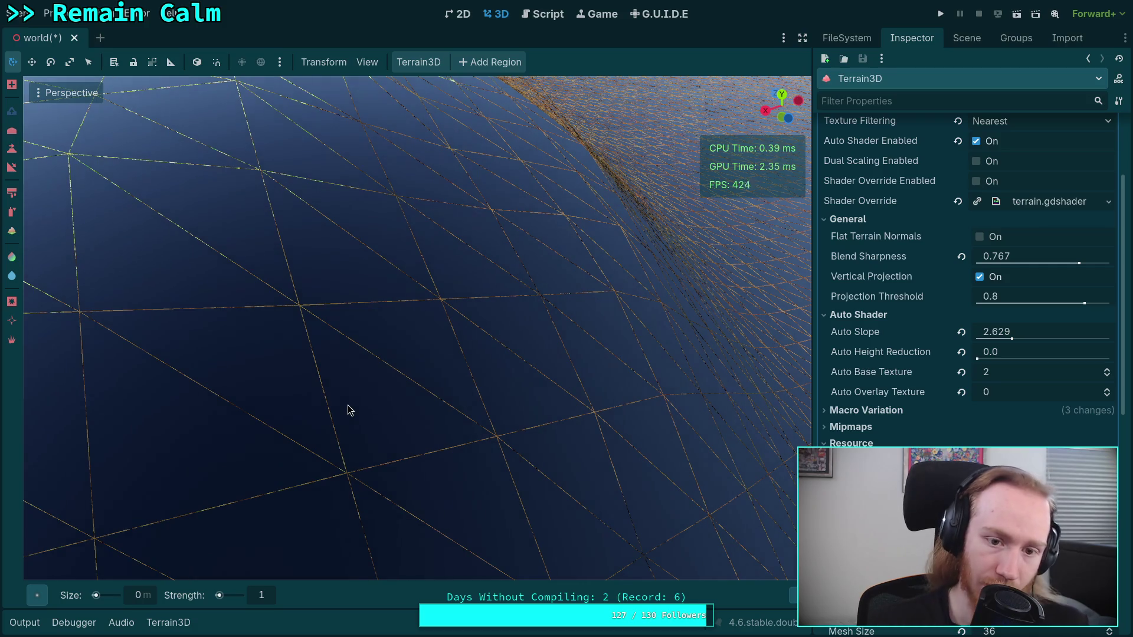
{"action": "mouse_move", "coordinate": [411, 344]}
{"action": "left_mouse_down"}
{"action": "mouse_move", "coordinate": [455, 337]}
{"action": "mouse_move", "coordinate": [399, 370]}
{"action": "left_mouse_up"}
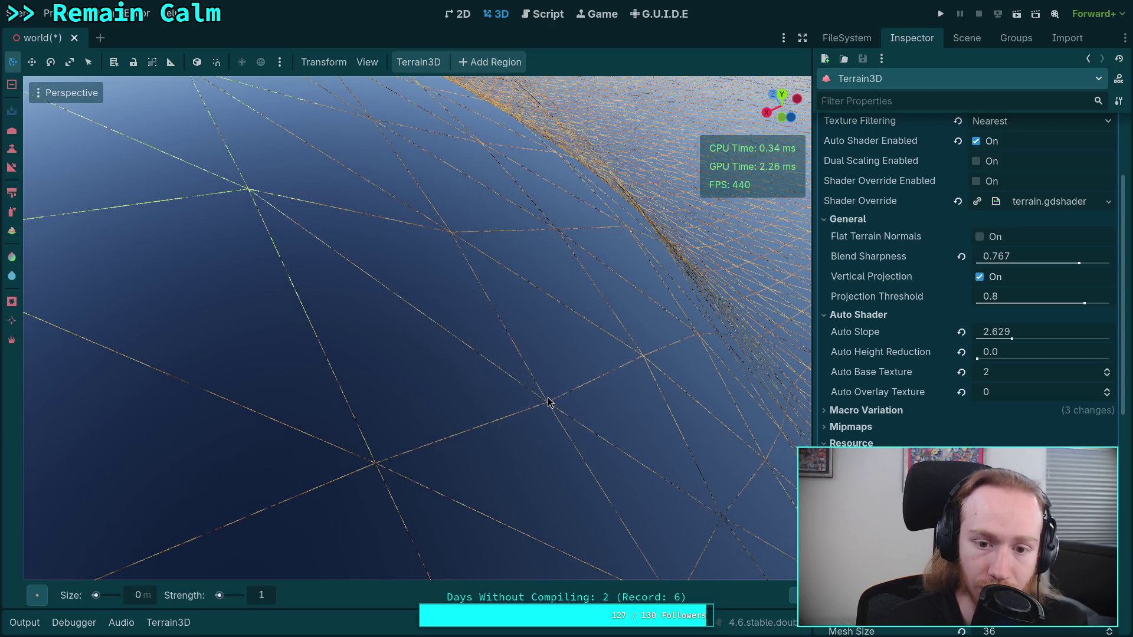
{"action": "key", "text": "ctrl"}
{"action": "scroll", "coordinate": [501, 387], "scroll_direction": "down", "scroll_amount": 5}
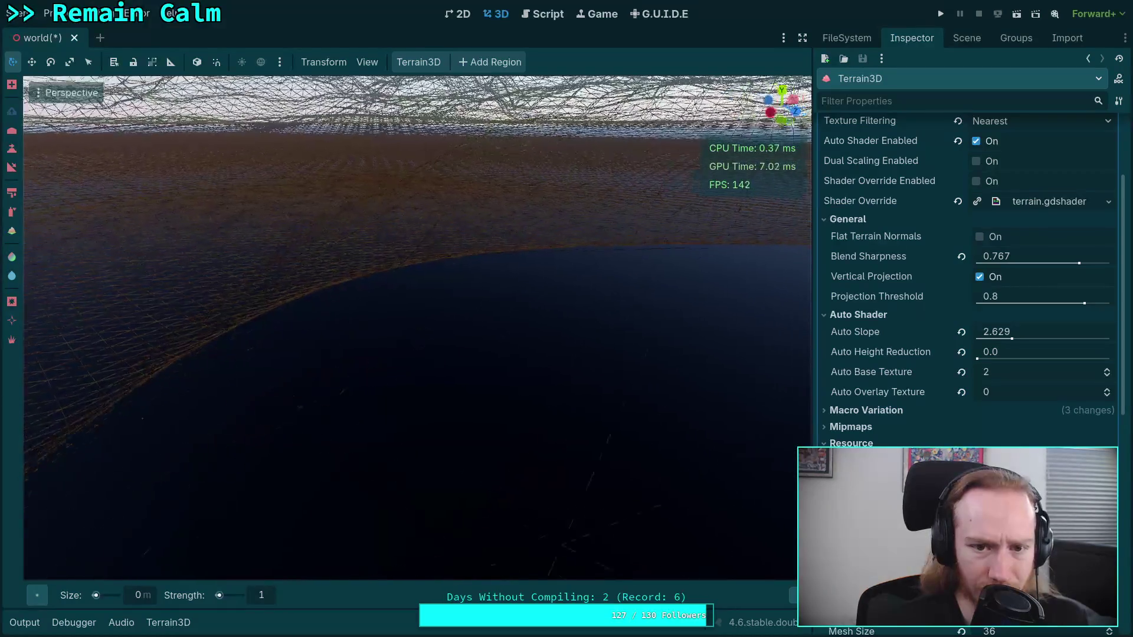
{"action": "left_click", "coordinate": [71, 93]}
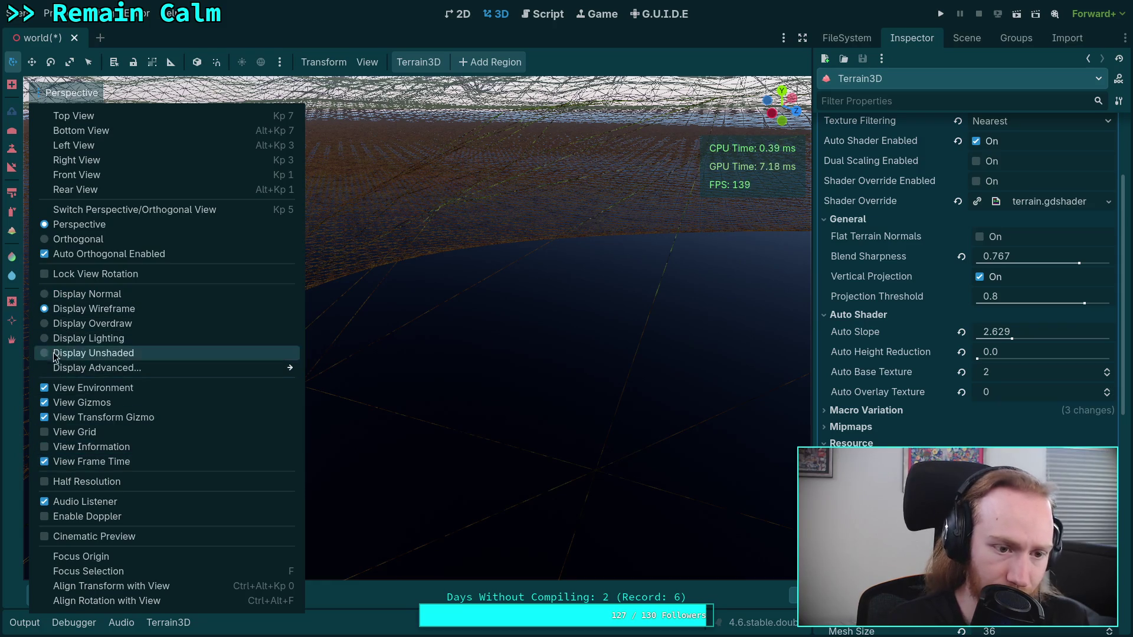
{"action": "left_click", "coordinate": [52, 293]}
{"action": "left_click", "coordinate": [564, 367]}
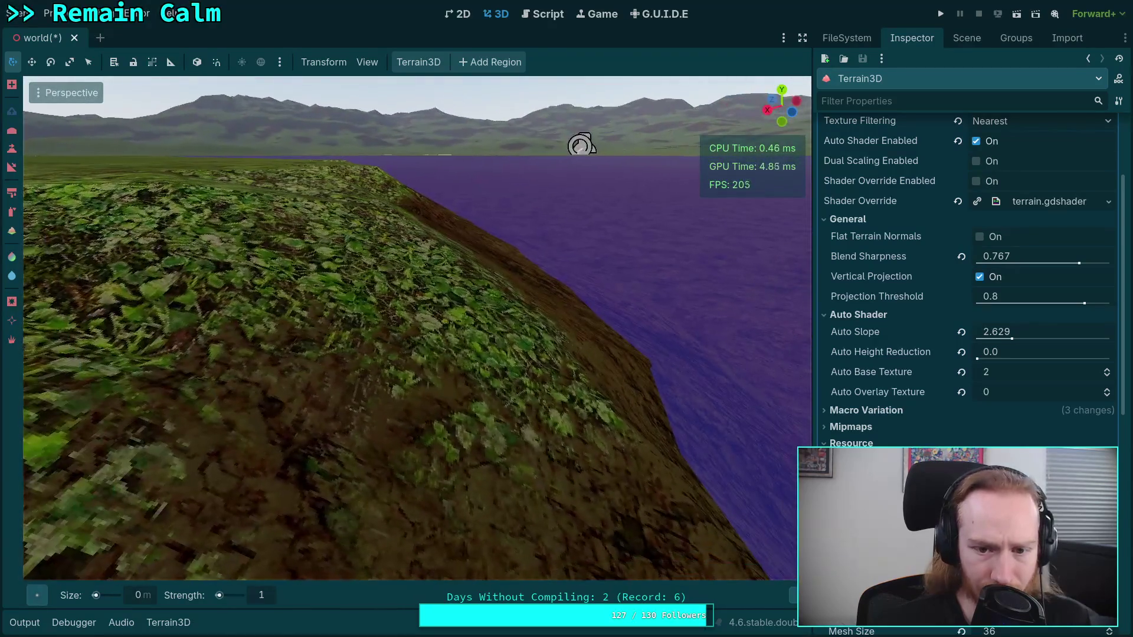
{"action": "left_click", "coordinate": [50, 94]}
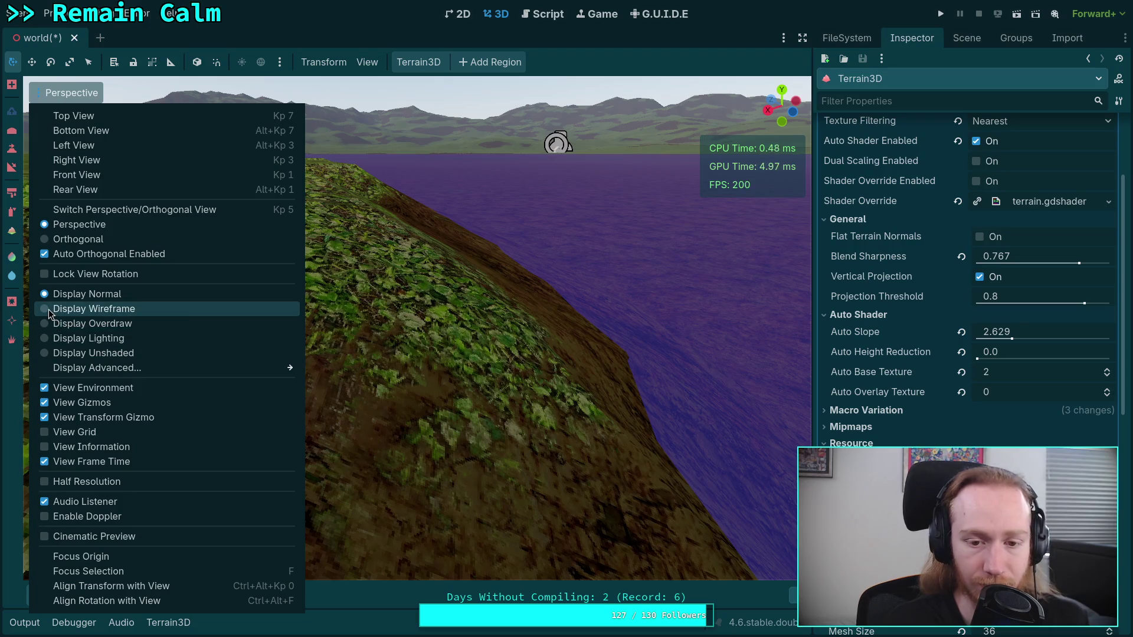
{"action": "left_click", "coordinate": [478, 187]}
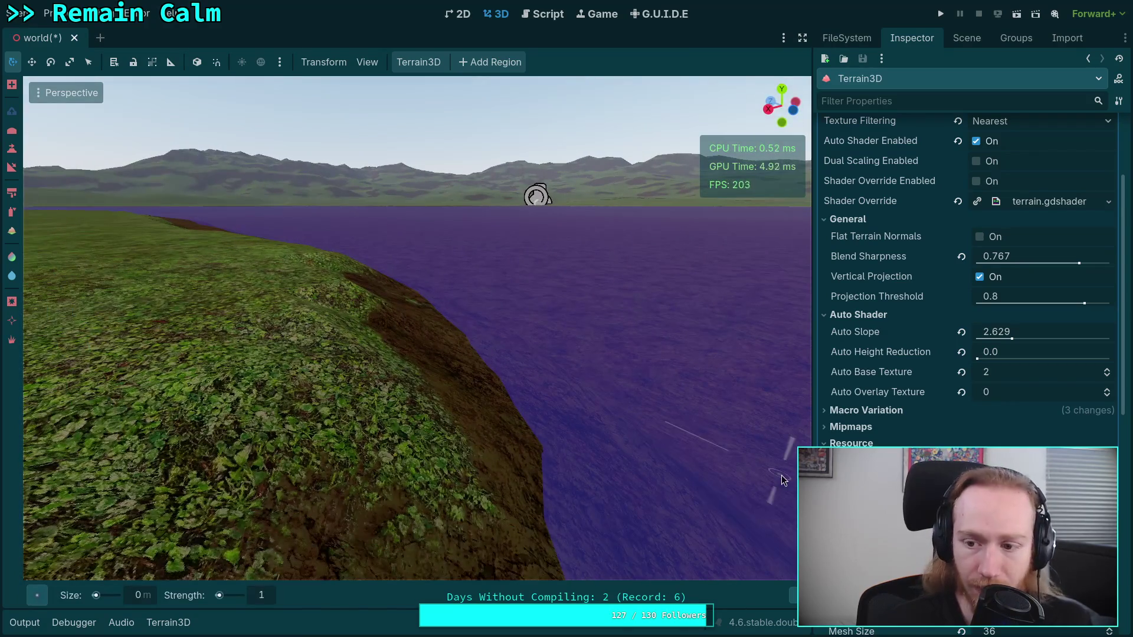
- Set the Terrain Mesh Tessellation Level to 2, briefly dropping it to 0 to compare
{"action": "scroll", "coordinate": [1045, 389], "scroll_direction": "down", "scroll_amount": 5}
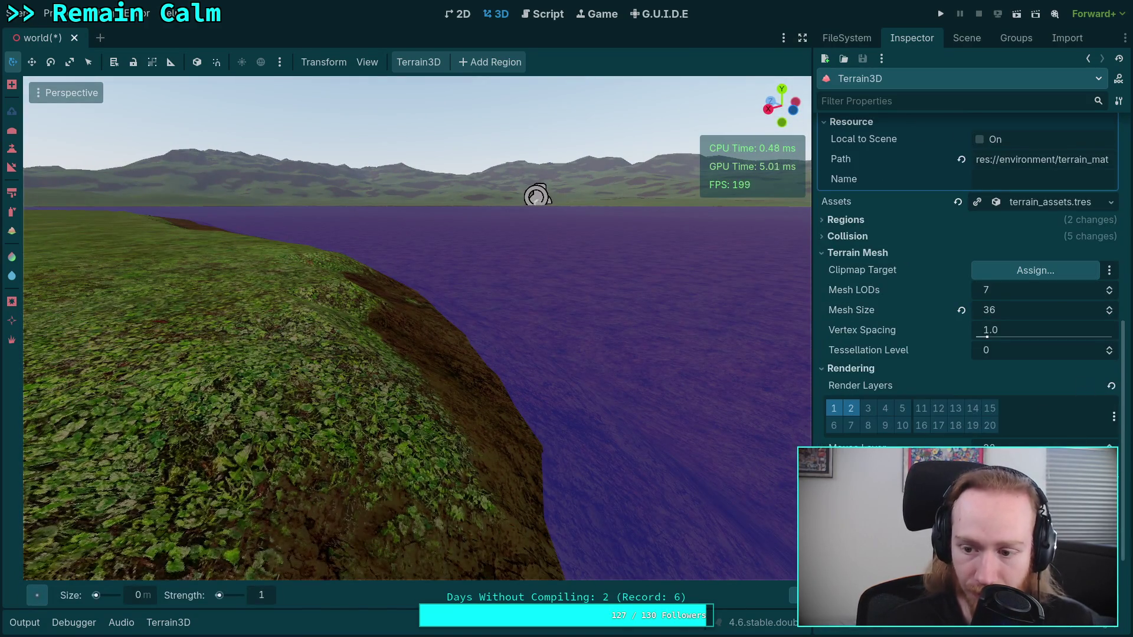
{"action": "left_click", "coordinate": [1110, 350]}
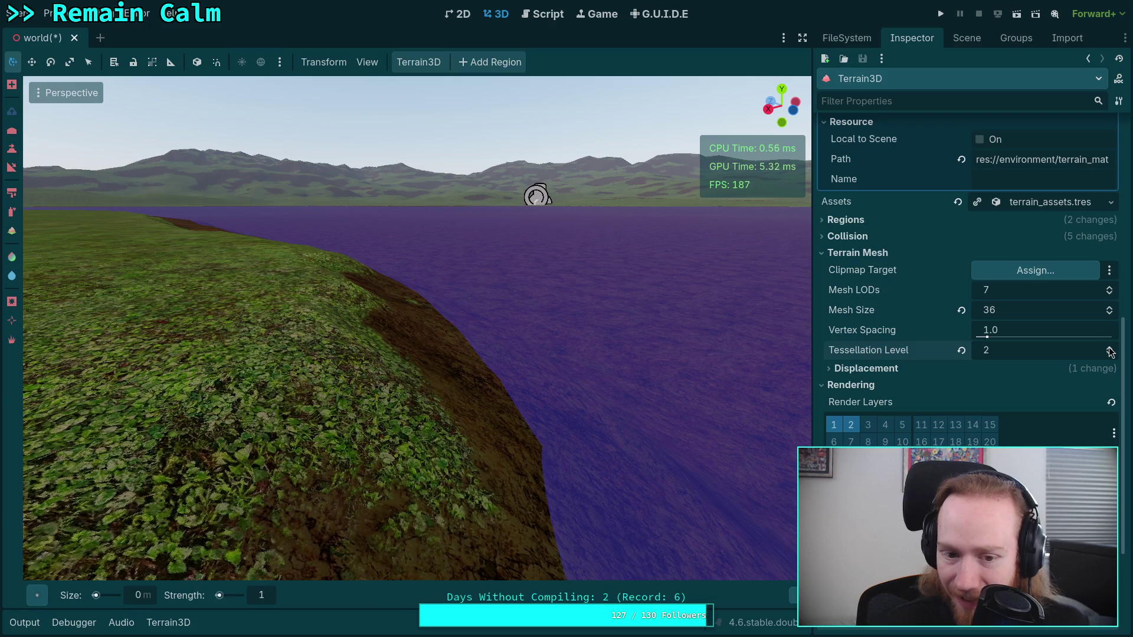
{"action": "left_click", "coordinate": [1110, 350]}
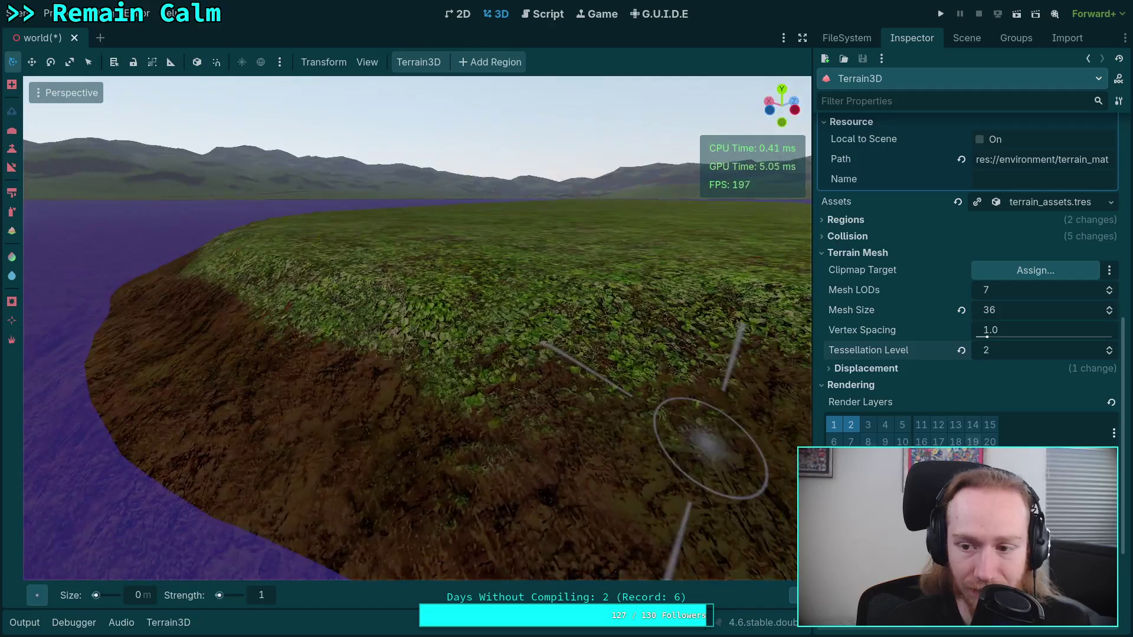
{"action": "left_click", "coordinate": [1109, 354]}
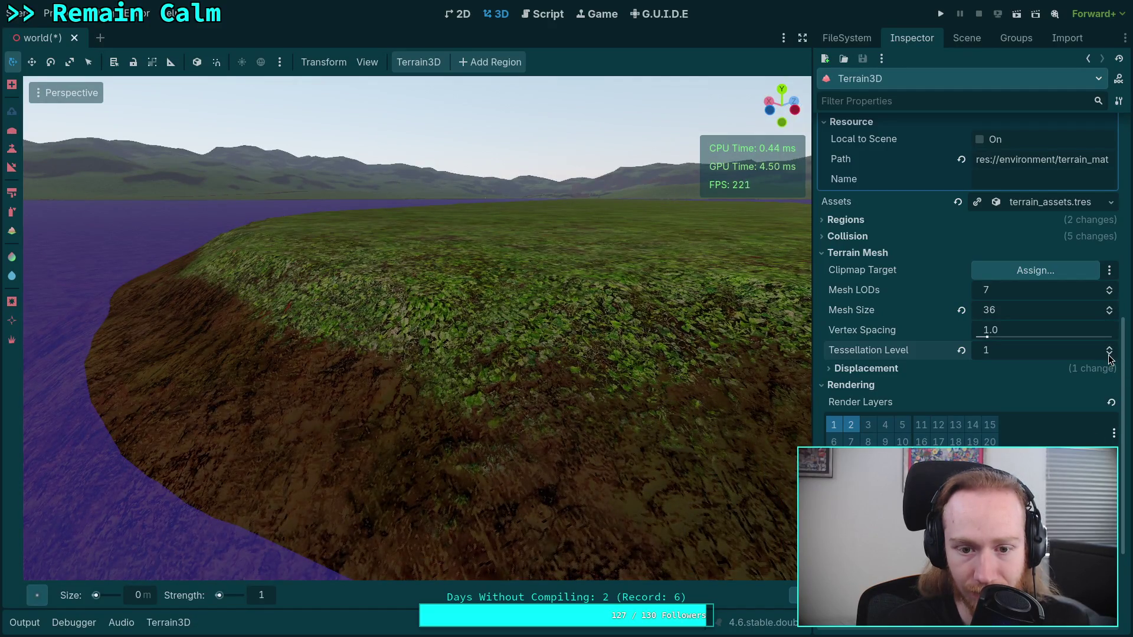
{"action": "left_click", "coordinate": [1109, 354]}
{"action": "left_click", "coordinate": [1109, 349]}
{"action": "left_click", "coordinate": [1109, 349]}
{"action": "left_click_drag", "start_coordinate": [324, 366], "coordinate": [476, 352]}
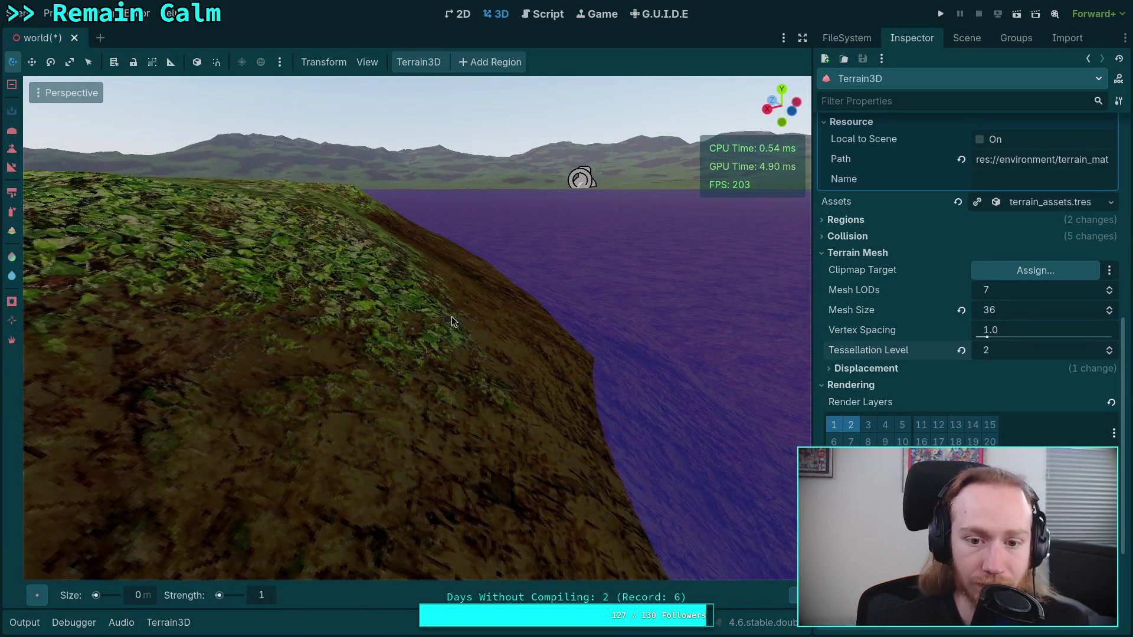
- Fly around the tessellated hill to view its dirt slope, shoreline and distant mountains
{"action": "mouse_move", "coordinate": [440, 310]}
{"action": "left_mouse_down"}
{"action": "mouse_move", "coordinate": [449, 383]}
{"action": "mouse_move", "coordinate": [417, 417]}
{"action": "left_mouse_up"}
{"action": "mouse_move", "coordinate": [483, 483]}
{"action": "left_mouse_down"}
{"action": "mouse_move", "coordinate": [506, 472]}
{"action": "mouse_move", "coordinate": [632, 134]}
{"action": "mouse_move", "coordinate": [537, 235]}
{"action": "mouse_move", "coordinate": [542, 214]}
{"action": "mouse_move", "coordinate": [673, 167]}
{"action": "mouse_move", "coordinate": [531, 295]}
{"action": "mouse_move", "coordinate": [403, 440]}
{"action": "left_mouse_up"}
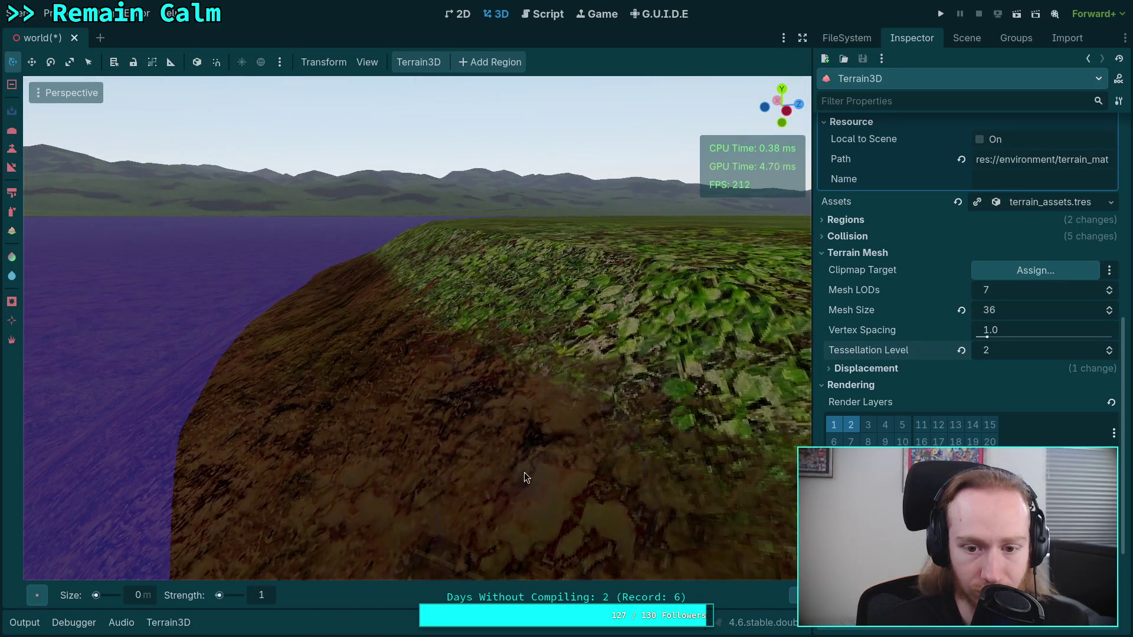
{"action": "mouse_move", "coordinate": [524, 472]}
{"action": "left_mouse_down"}
{"action": "mouse_move", "coordinate": [649, 480]}
{"action": "mouse_move", "coordinate": [531, 413]}
{"action": "mouse_move", "coordinate": [347, 398]}
{"action": "left_mouse_up"}
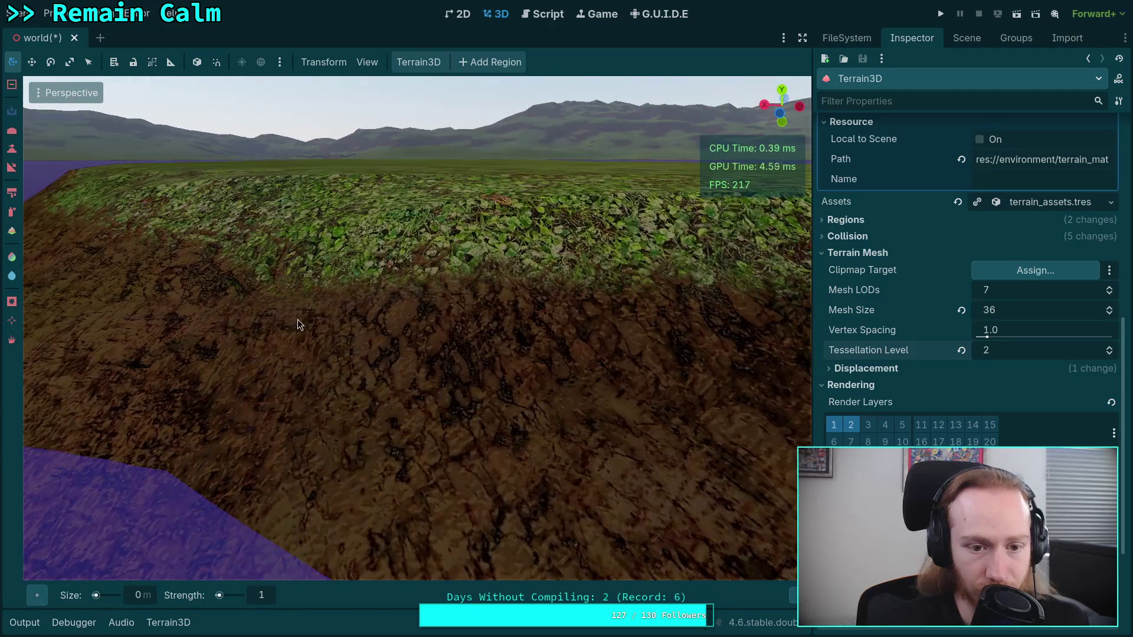
{"action": "mouse_move", "coordinate": [347, 346]}
{"action": "left_mouse_down"}
{"action": "mouse_move", "coordinate": [614, 310]}
{"action": "mouse_move", "coordinate": [253, 286]}
{"action": "mouse_move", "coordinate": [612, 353]}
{"action": "mouse_move", "coordinate": [220, 185]}
{"action": "left_mouse_up"}
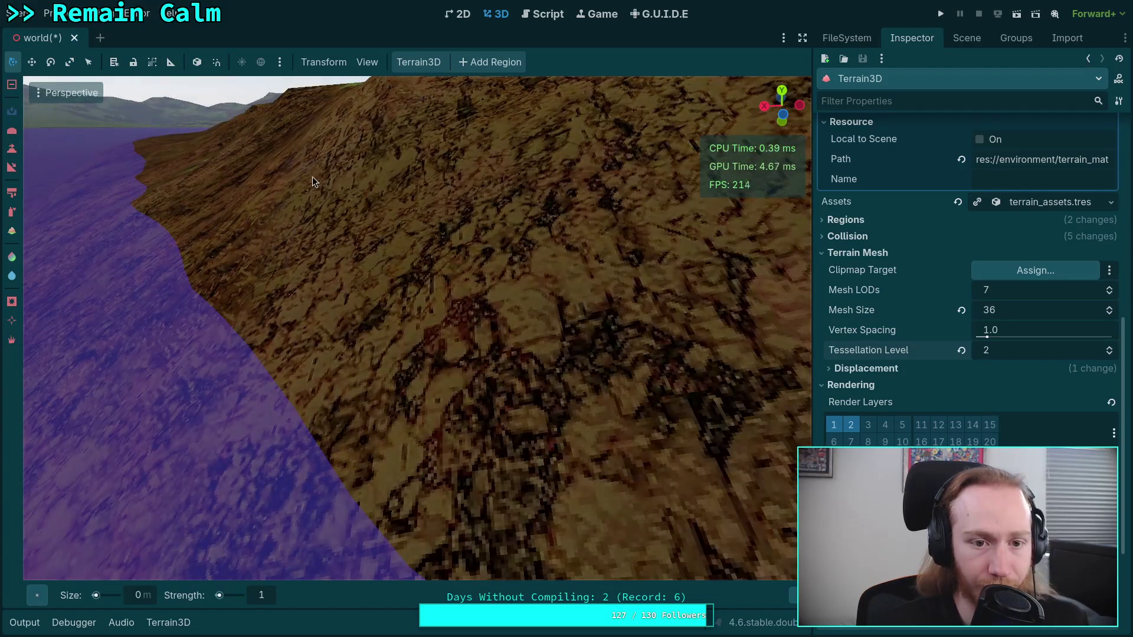
{"action": "left_click_drag", "start_coordinate": [327, 179], "coordinate": [383, 187]}
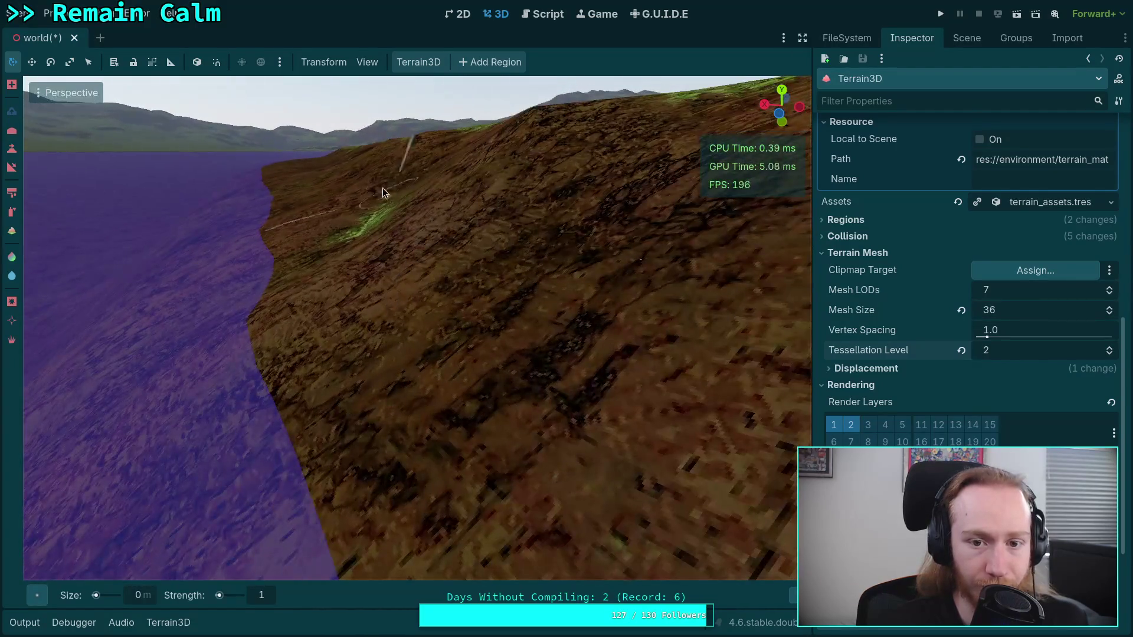
{"action": "mouse_move", "coordinate": [426, 346]}
{"action": "left_mouse_down"}
{"action": "mouse_move", "coordinate": [354, 298]}
{"action": "mouse_move", "coordinate": [410, 248]}
{"action": "mouse_move", "coordinate": [385, 215]}
{"action": "mouse_move", "coordinate": [472, 258]}
{"action": "mouse_move", "coordinate": [402, 212]}
{"action": "mouse_move", "coordinate": [316, 180]}
{"action": "left_mouse_up"}
- Undo the accidental bump raised on the ridge and reframe the view toward the lake edge
{"action": "key", "text": "ctrl+z"}
{"action": "key", "text": "ctrl+z"}
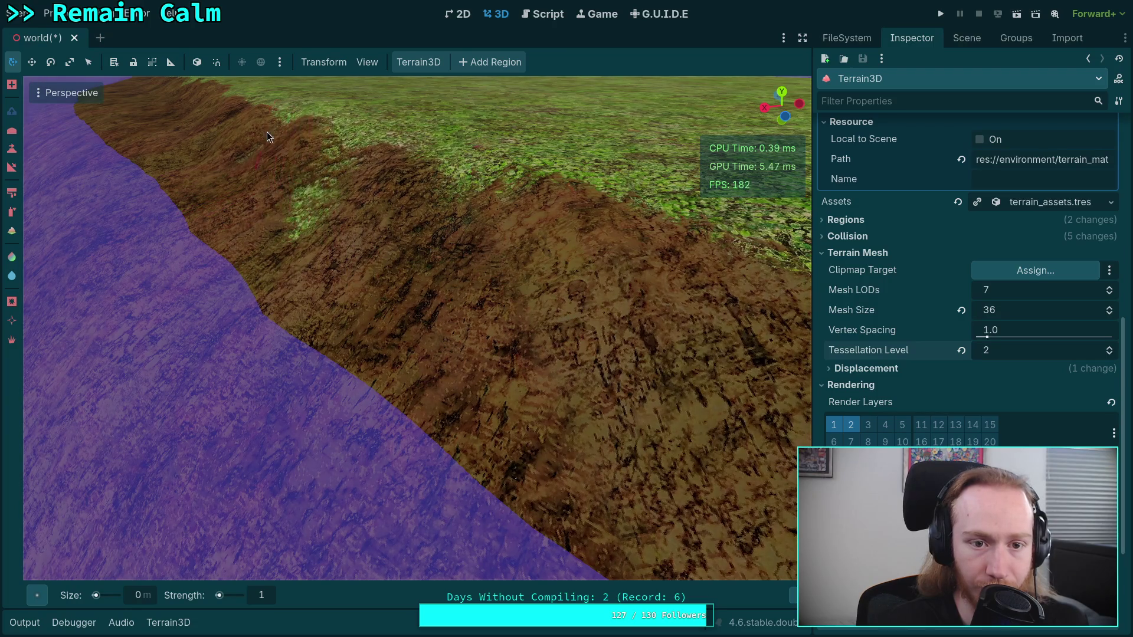
{"action": "mouse_move", "coordinate": [267, 133]}
{"action": "left_mouse_down"}
{"action": "mouse_move", "coordinate": [251, 94]}
{"action": "mouse_move", "coordinate": [324, 187]}
{"action": "left_mouse_up"}
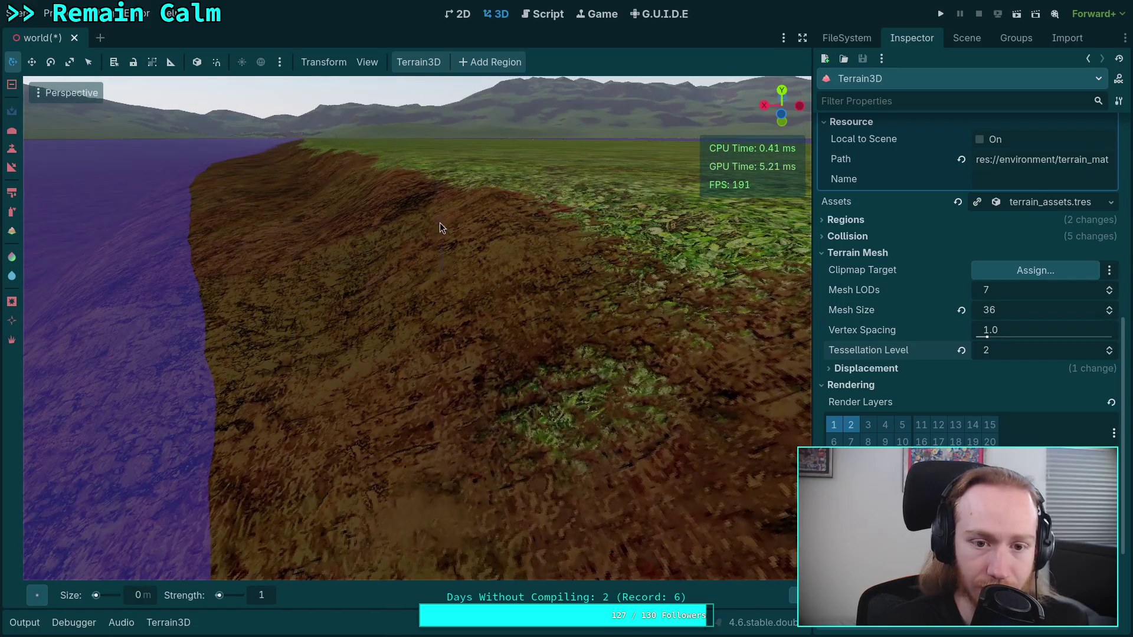
{"action": "left_click_drag", "start_coordinate": [518, 316], "coordinate": [499, 295]}
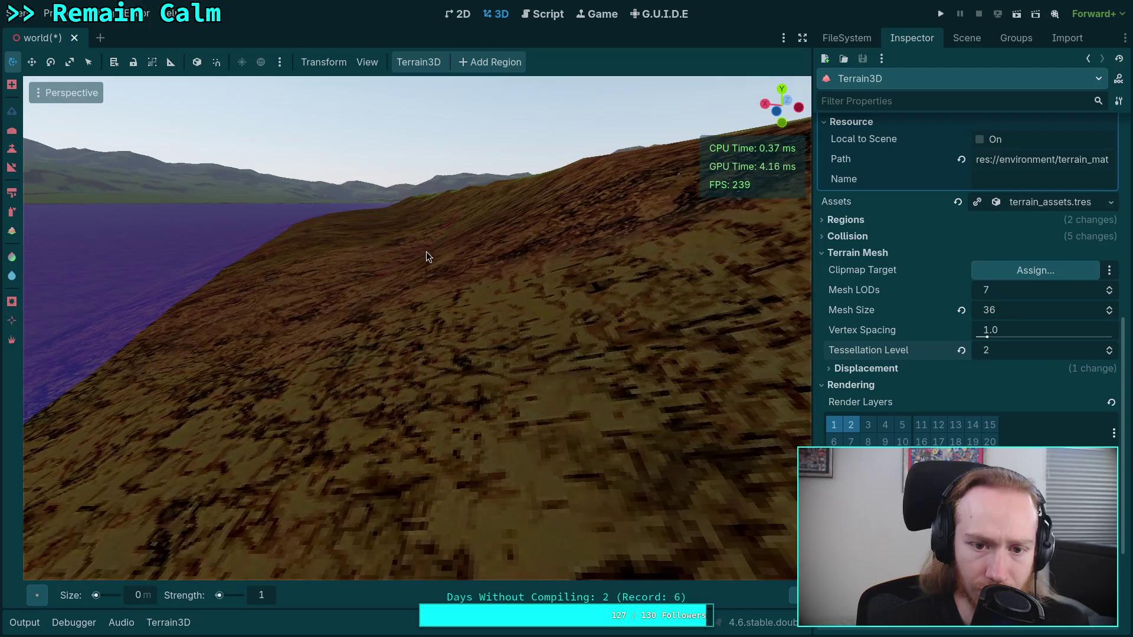
{"action": "mouse_move", "coordinate": [459, 225]}
{"action": "left_mouse_down"}
{"action": "mouse_move", "coordinate": [489, 239]}
{"action": "mouse_move", "coordinate": [479, 264]}
{"action": "mouse_move", "coordinate": [441, 256]}
{"action": "left_mouse_up"}
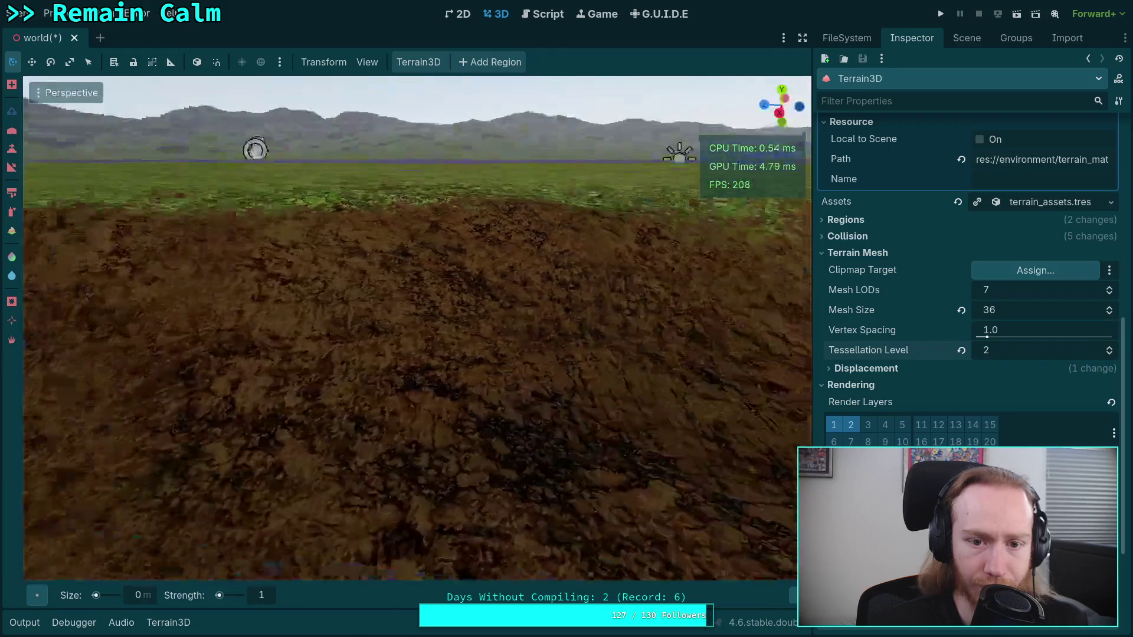
{"action": "left_click_drag", "start_coordinate": [477, 297], "coordinate": [477, 297]}
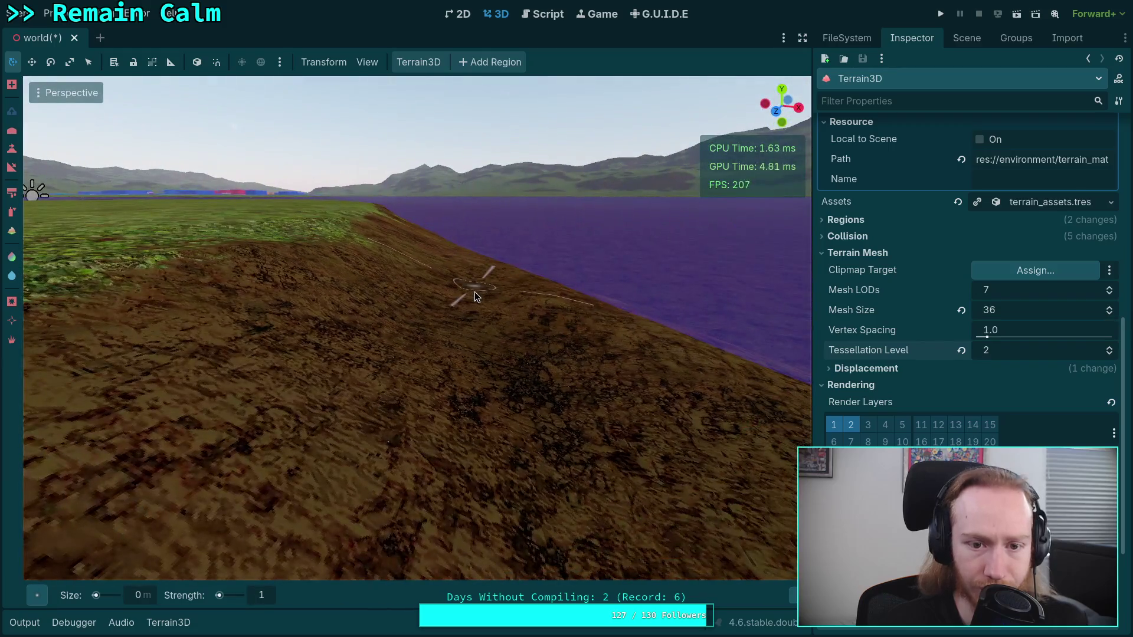
- Drop Tessellation Level to 0 and restore it to 2, then bring up the viewport display menu
{"action": "double_click", "coordinate": [1112, 357]}
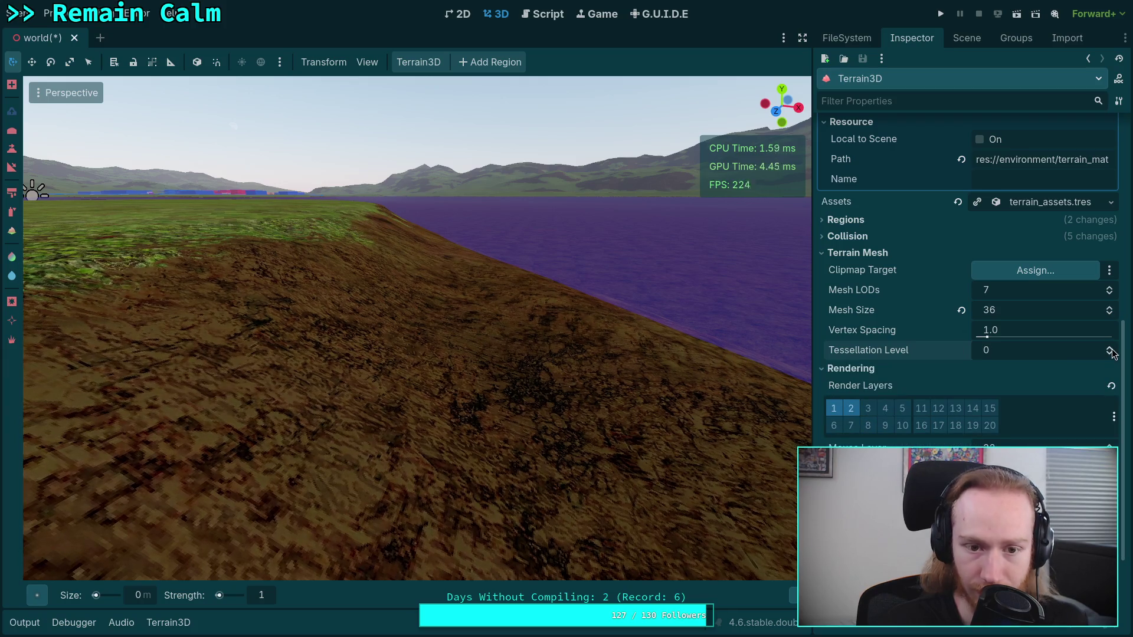
{"action": "double_click", "coordinate": [1111, 349]}
{"action": "left_click_drag", "start_coordinate": [519, 480], "coordinate": [519, 480]}
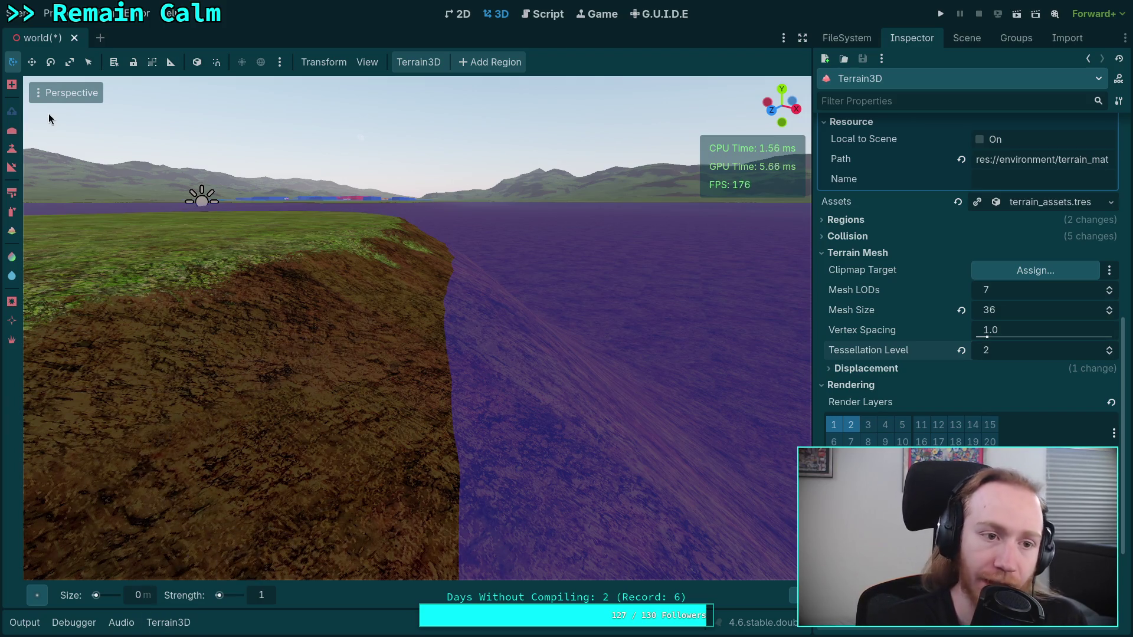
{"action": "left_click", "coordinate": [37, 96]}
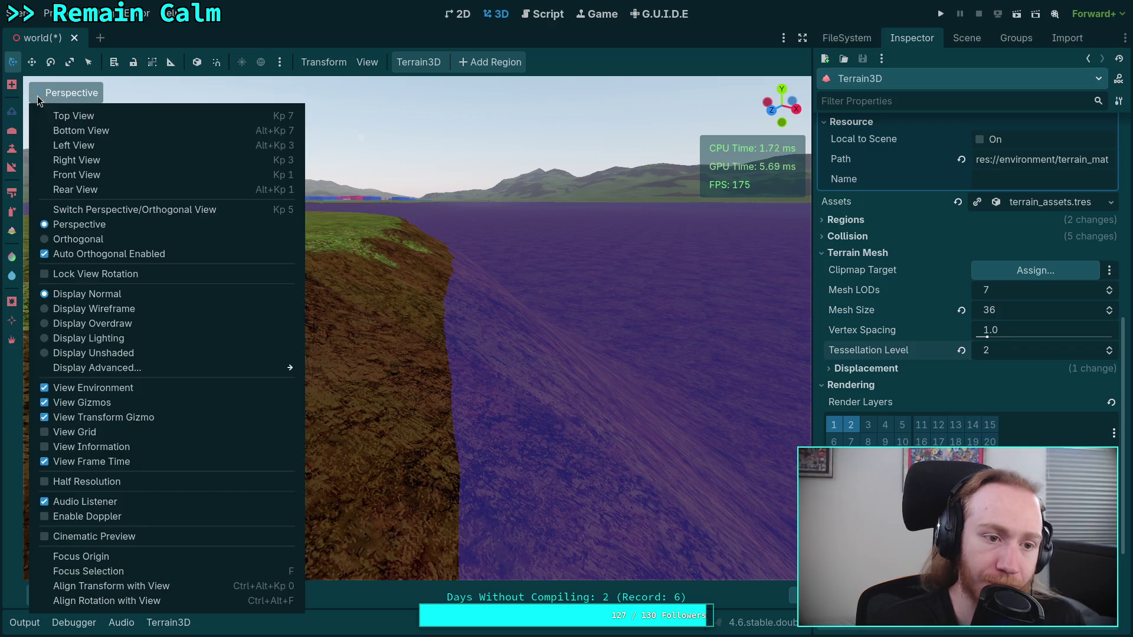
- Switch the viewport to wireframe and toggle Tessellation Level between 2 and 0, leaving it at 0
{"action": "left_click", "coordinate": [43, 311]}
{"action": "left_click_drag", "start_coordinate": [431, 414], "coordinate": [430, 414]}
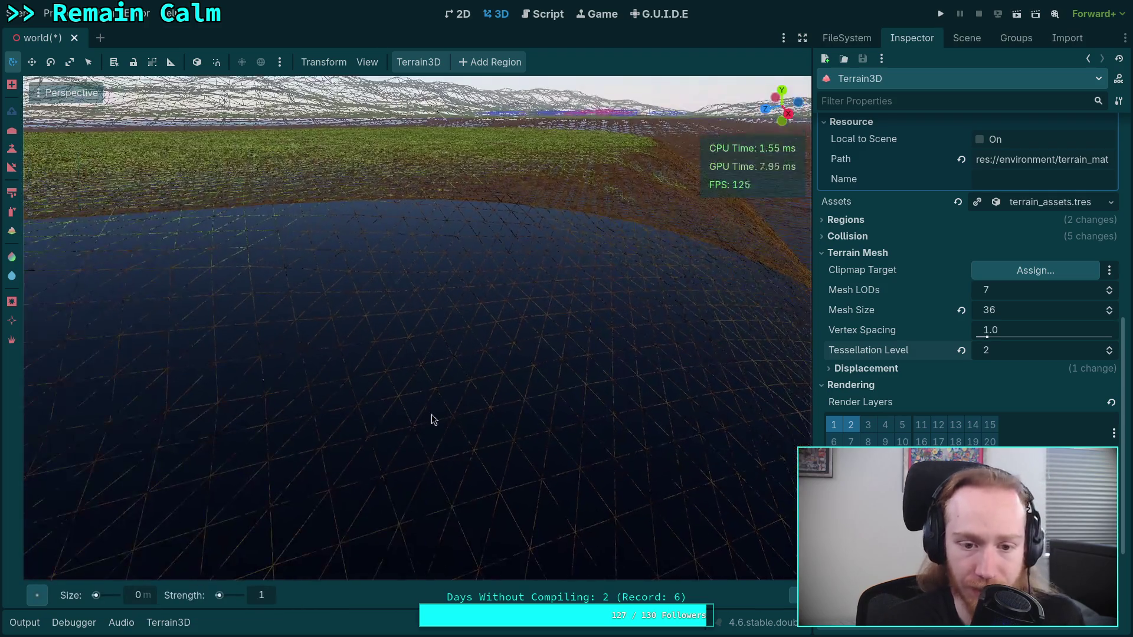
{"action": "left_click", "coordinate": [1109, 354]}
{"action": "left_click", "coordinate": [1110, 354]}
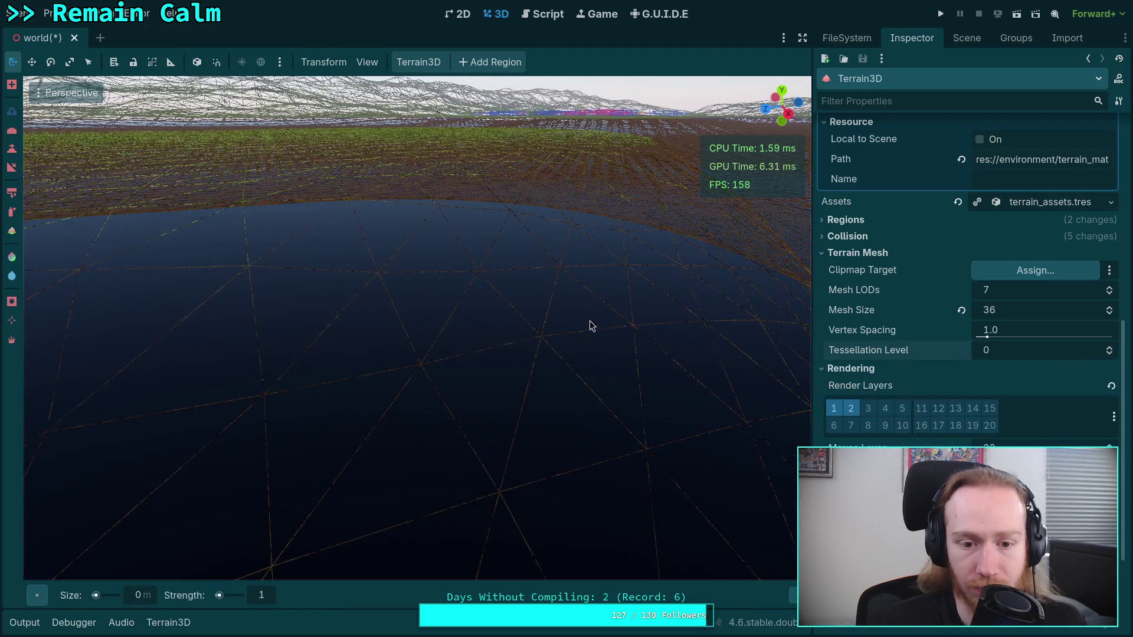
{"action": "left_click_drag", "start_coordinate": [747, 342], "coordinate": [747, 342]}
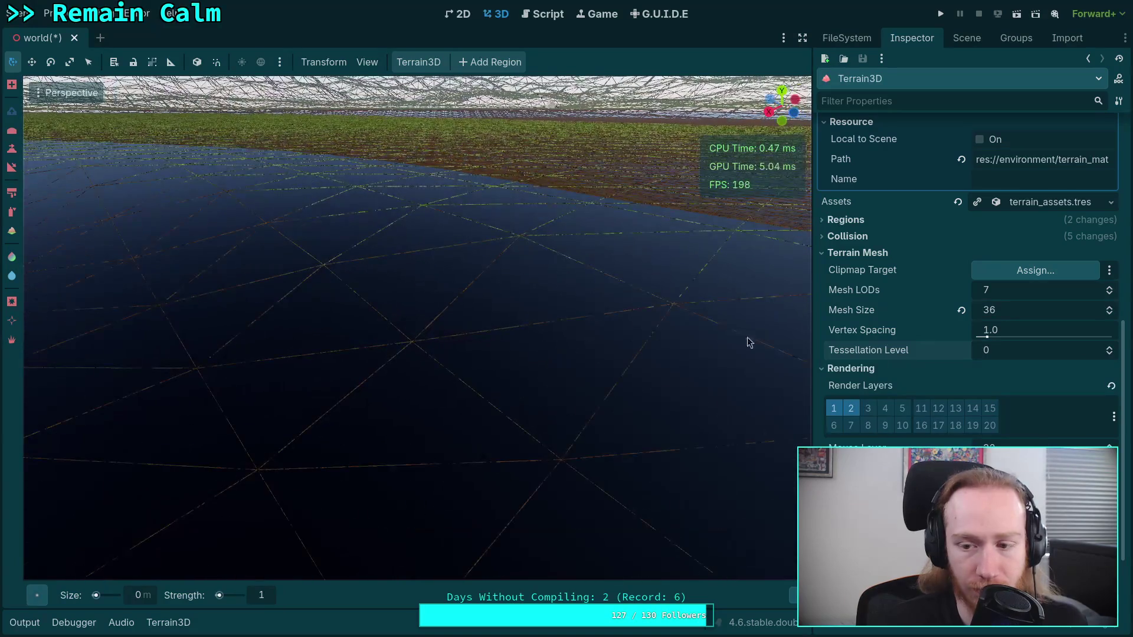
{"action": "left_click", "coordinate": [1110, 349]}
{"action": "left_click", "coordinate": [1110, 349]}
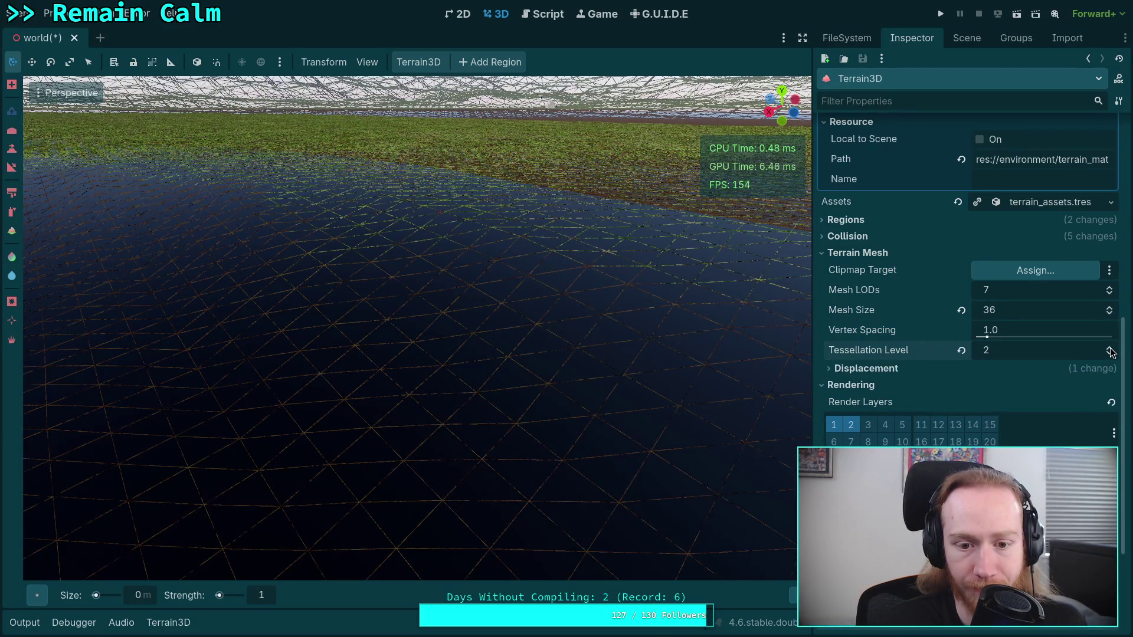
{"action": "left_click", "coordinate": [1110, 354]}
{"action": "left_click", "coordinate": [1111, 355]}
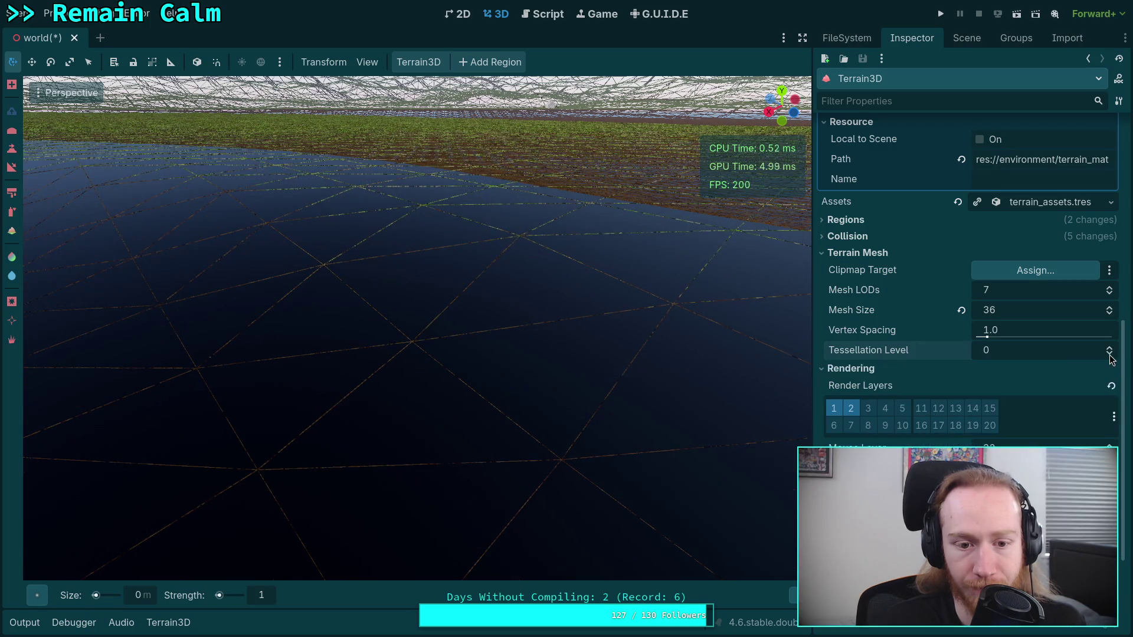
{"action": "left_click_drag", "start_coordinate": [413, 325], "coordinate": [469, 319]}
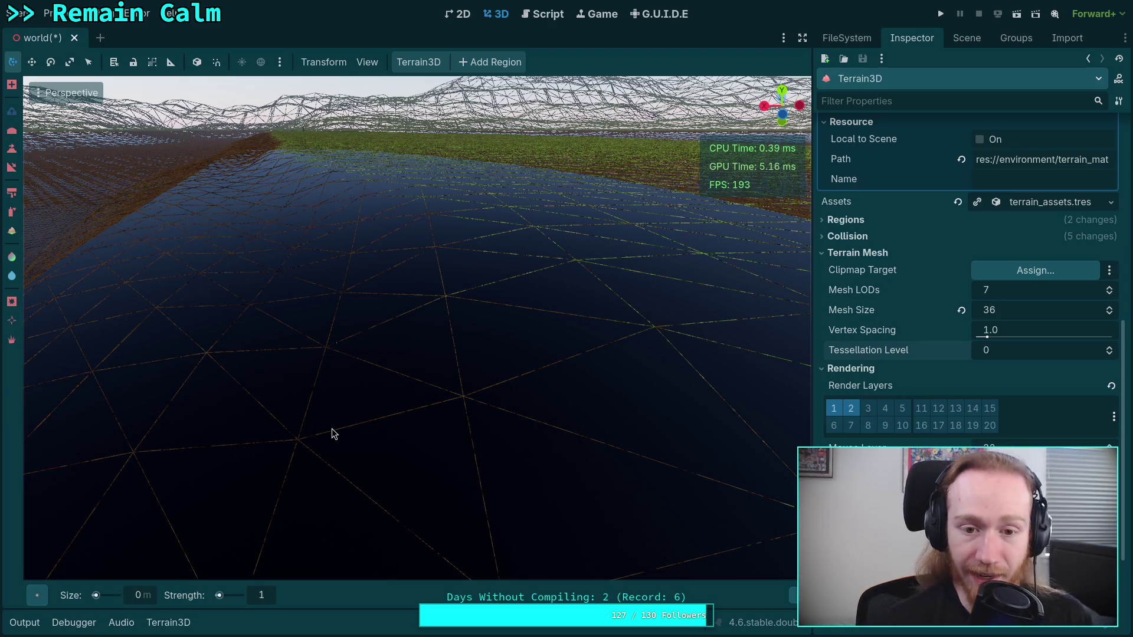
- Look over the wireframe grid and step Tessellation Level from 0 to 2, settling at 1
{"action": "left_click_drag", "start_coordinate": [332, 428], "coordinate": [271, 371]}
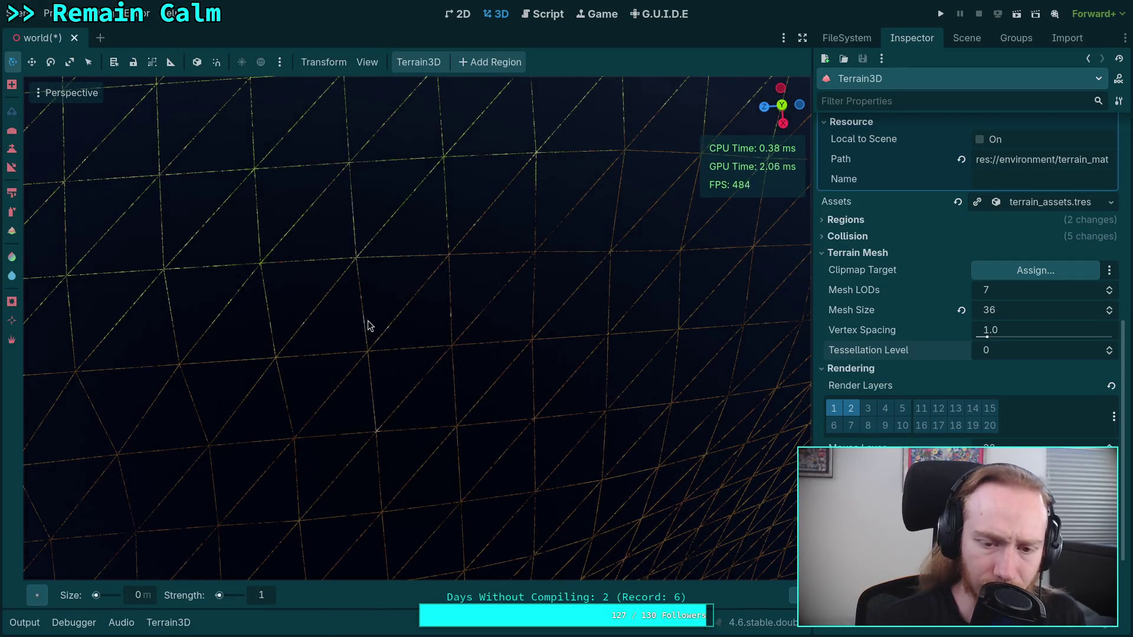
{"action": "left_click_drag", "start_coordinate": [369, 326], "coordinate": [352, 319]}
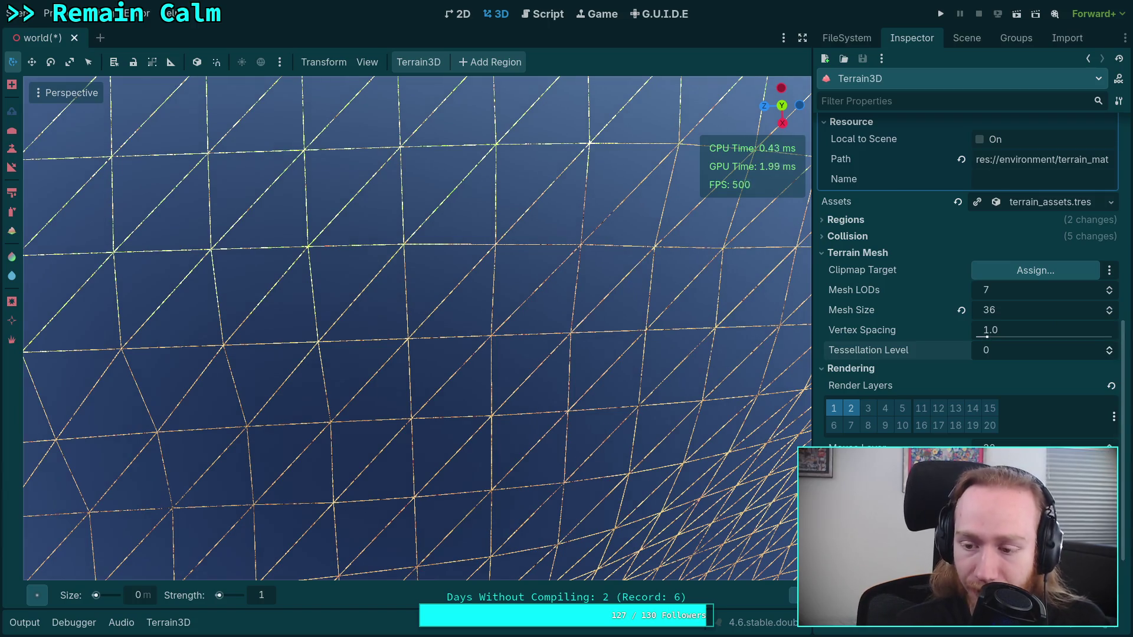
{"action": "left_click", "coordinate": [1109, 348]}
{"action": "left_click", "coordinate": [1109, 348]}
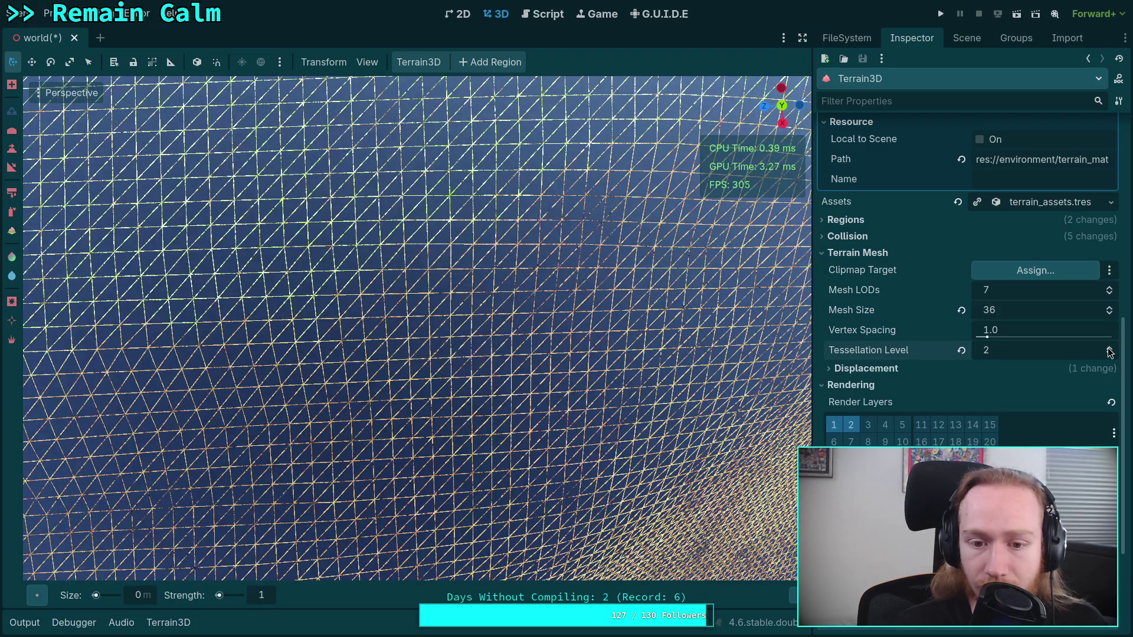
{"action": "left_click", "coordinate": [1110, 354]}
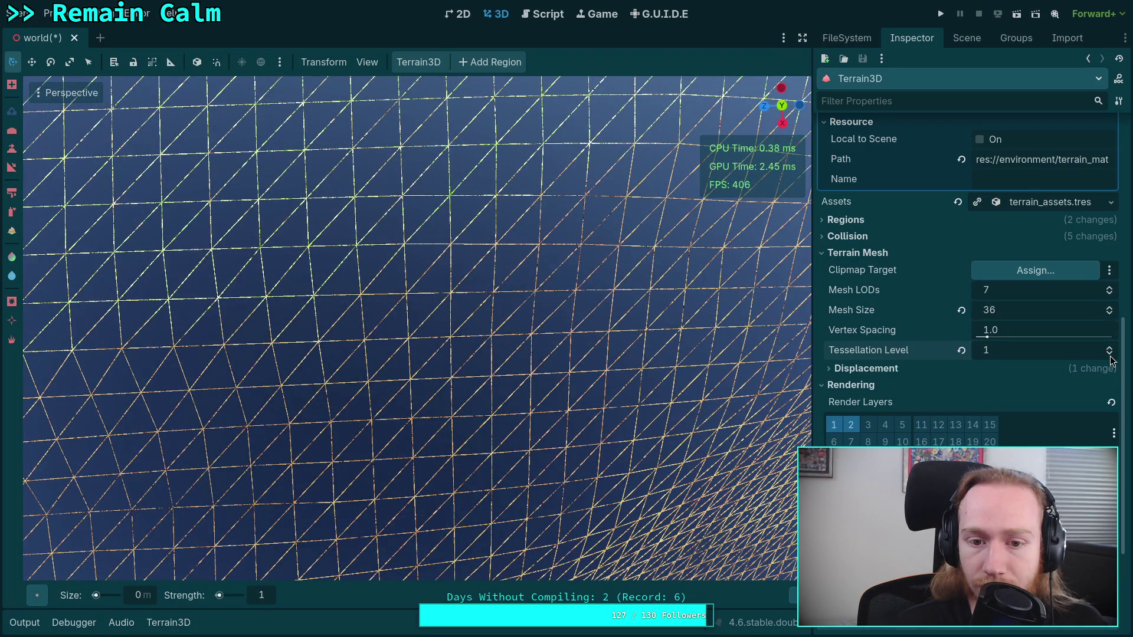
{"action": "left_click", "coordinate": [1109, 354]}
{"action": "left_click", "coordinate": [1109, 347]}
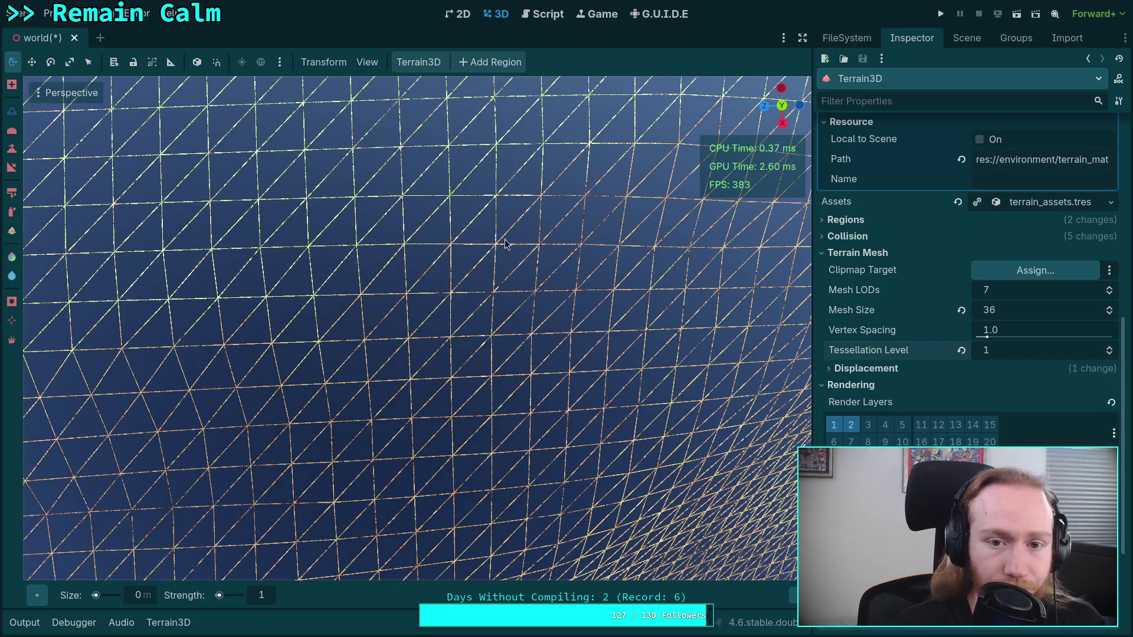
{"action": "left_click", "coordinate": [44, 91]}
- Return the viewport to normal textured display and fly close to the dirt hillside
{"action": "left_click", "coordinate": [65, 296]}
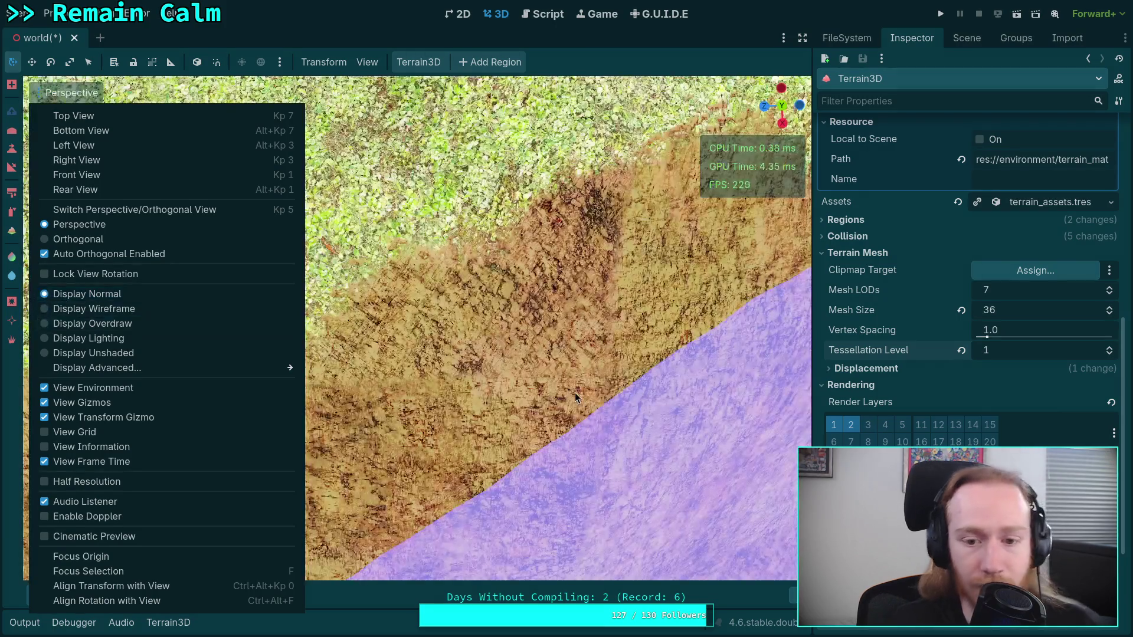
{"action": "left_click", "coordinate": [575, 392]}
{"action": "mouse_move", "coordinate": [455, 415]}
{"action": "left_mouse_down"}
{"action": "mouse_move", "coordinate": [455, 319]}
{"action": "mouse_move", "coordinate": [396, 409]}
{"action": "mouse_move", "coordinate": [455, 414]}
{"action": "mouse_move", "coordinate": [455, 436]}
{"action": "mouse_move", "coordinate": [487, 340]}
{"action": "left_mouse_up"}
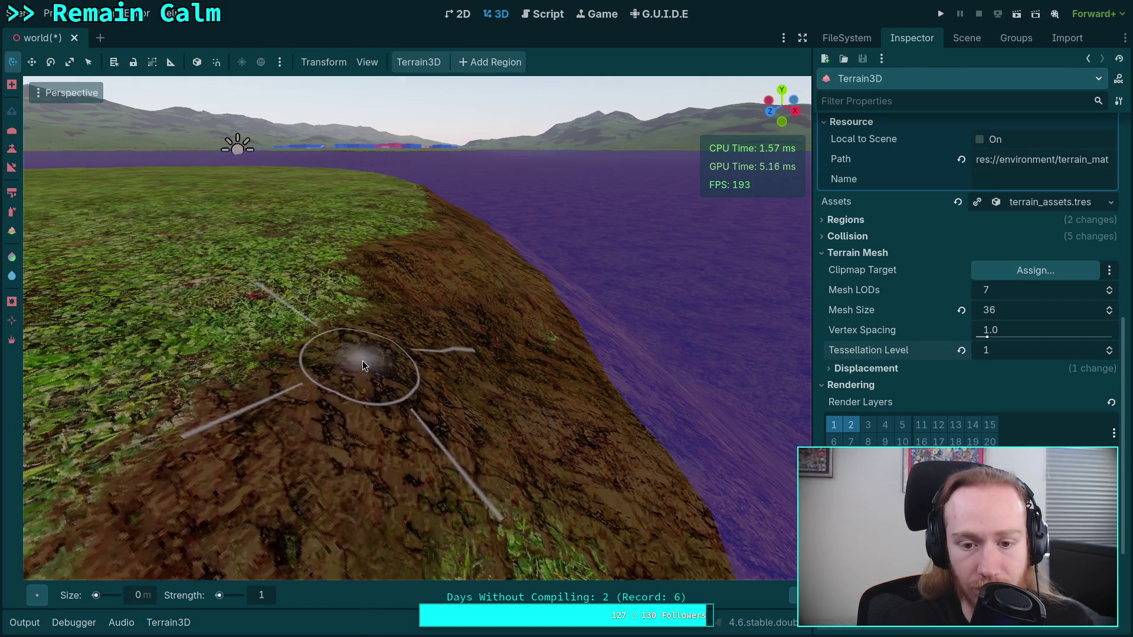
{"action": "mouse_move", "coordinate": [371, 388]}
{"action": "left_mouse_down"}
{"action": "mouse_move", "coordinate": [402, 373]}
{"action": "mouse_move", "coordinate": [392, 358]}
{"action": "mouse_move", "coordinate": [375, 374]}
{"action": "mouse_move", "coordinate": [395, 337]}
{"action": "mouse_move", "coordinate": [354, 331]}
{"action": "mouse_move", "coordinate": [546, 239]}
{"action": "left_mouse_up"}
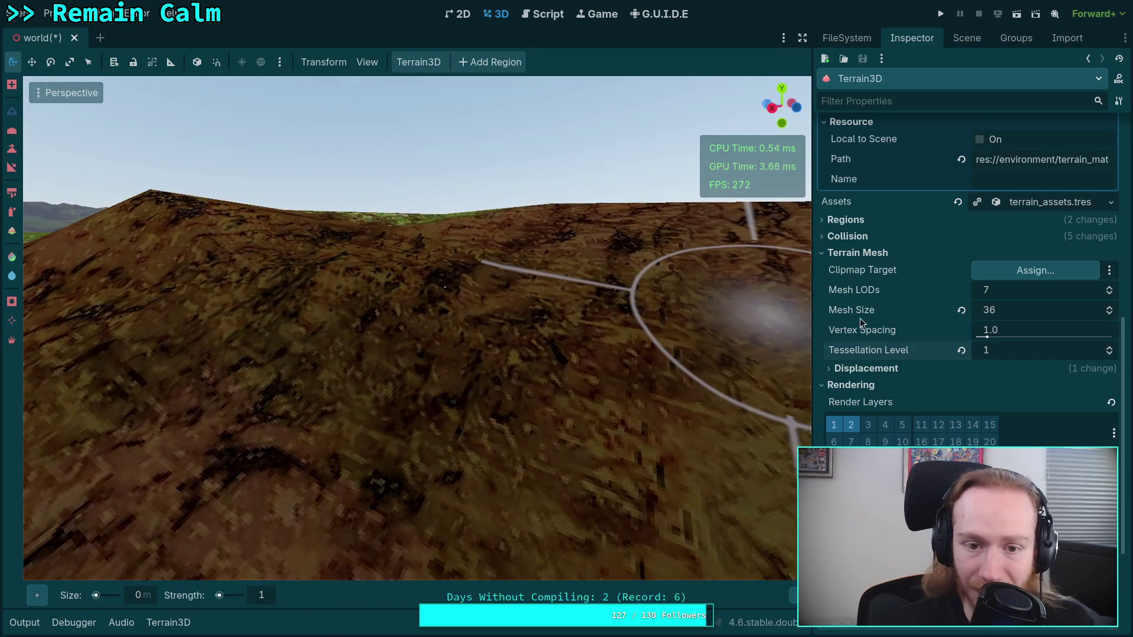
- Toggle Tessellation Level to 2 and back to 1, then undo and redo the last hill height change
{"action": "left_click", "coordinate": [1109, 348]}
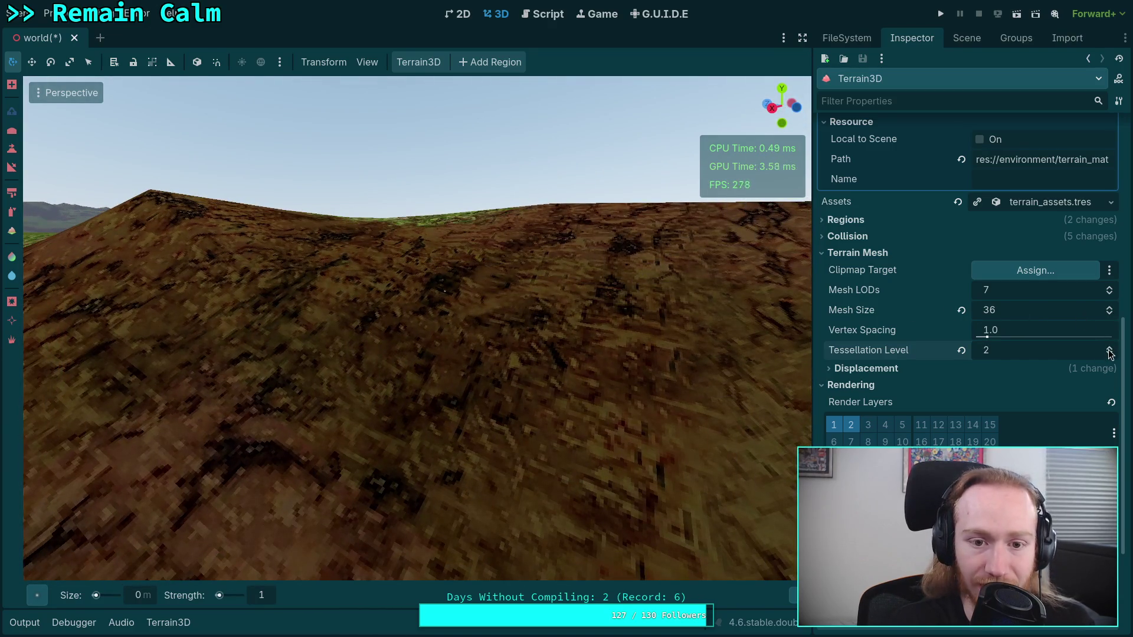
{"action": "left_click", "coordinate": [1110, 354]}
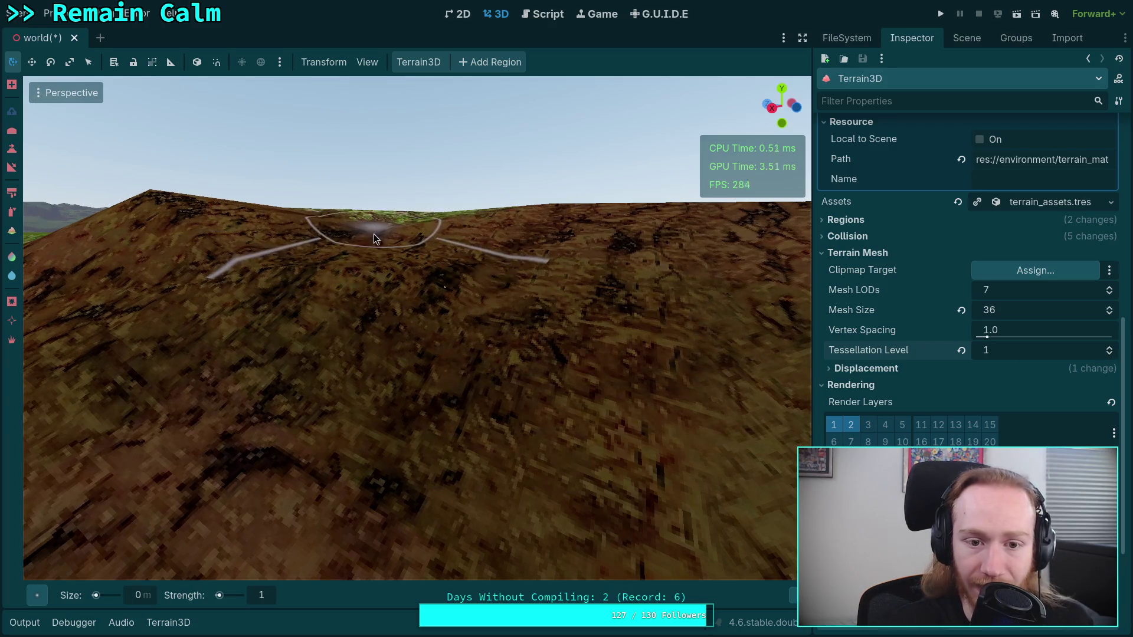
{"action": "scroll", "coordinate": [381, 211], "scroll_direction": "down", "scroll_amount": 5}
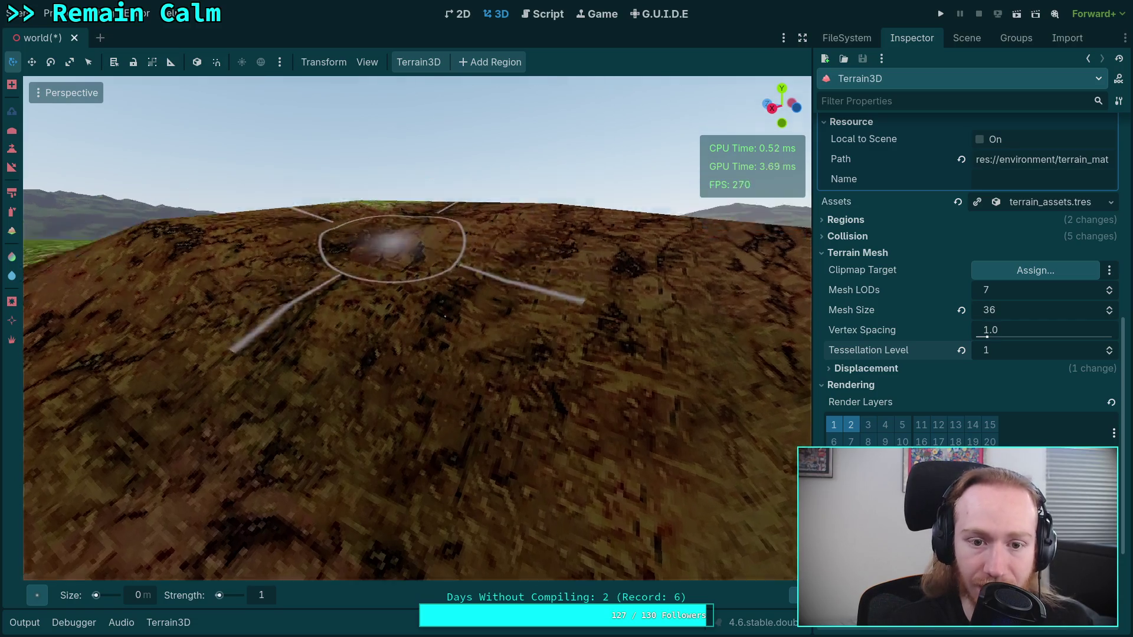
{"action": "scroll", "coordinate": [383, 215], "scroll_direction": "down", "scroll_amount": 3}
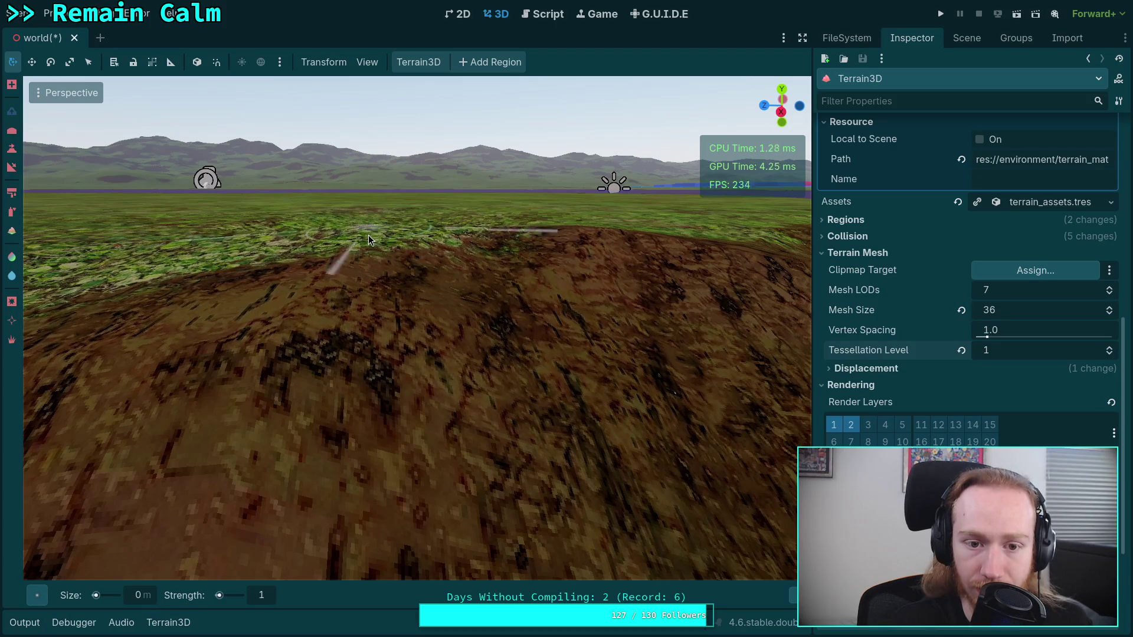
{"action": "key", "text": "ctrl+z"}
{"action": "key", "text": "ctrl+z"}
{"action": "key", "text": "ctrl+z"}
{"action": "key", "text": "ctrl+z"}
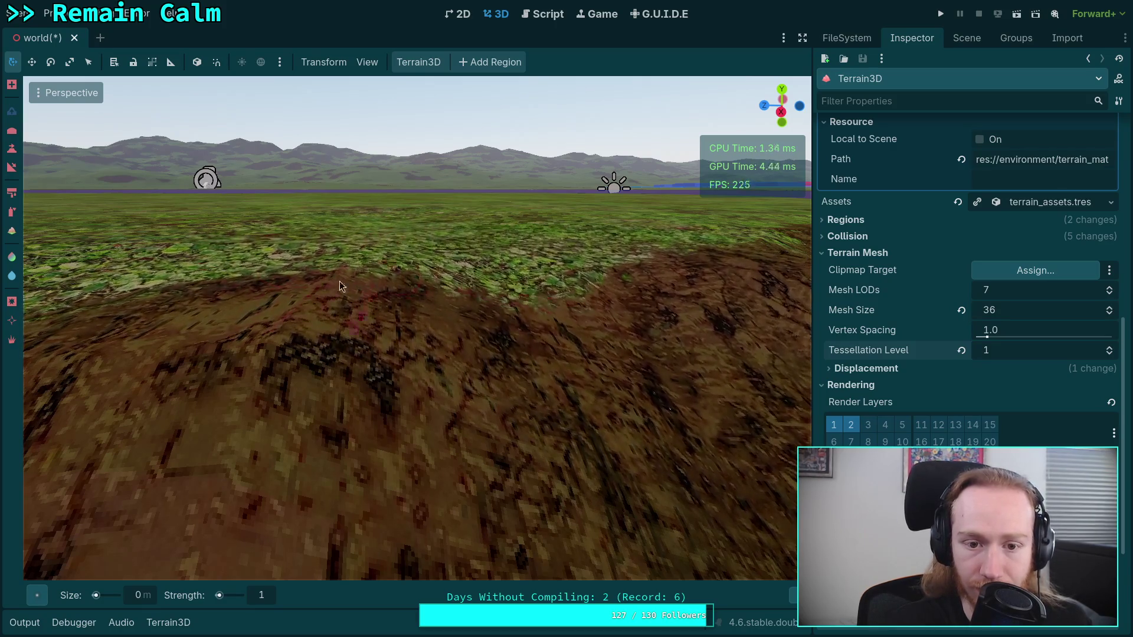
{"action": "key", "text": "ctrl+shift+z"}
{"action": "key", "text": "ctrl+shift+z"}
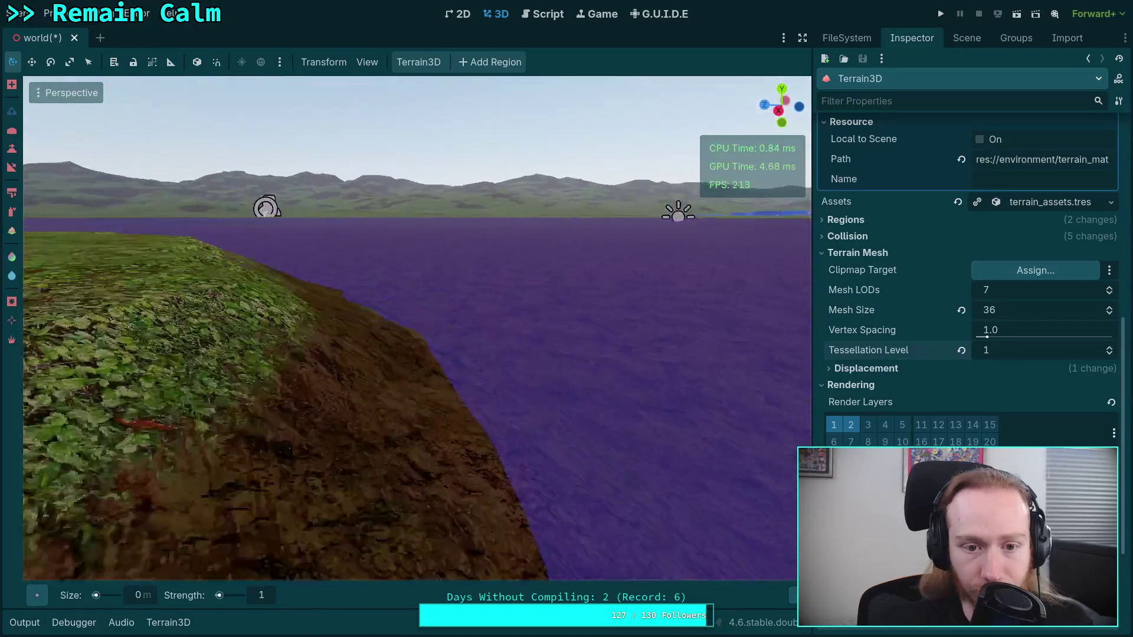
- Fly the camera over the grassy slope to the hillside edge above the purple water
{"action": "scroll", "coordinate": [321, 260], "scroll_direction": "down", "scroll_amount": 4}
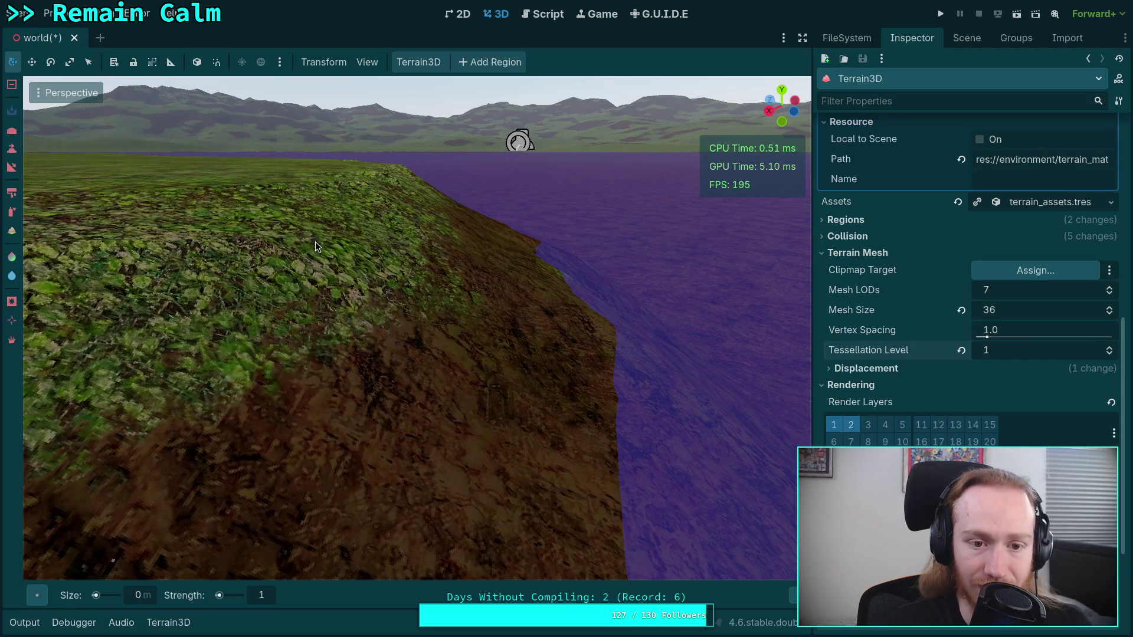
{"action": "left_click_drag", "start_coordinate": [315, 242], "coordinate": [177, 231]}
{"action": "mouse_move", "coordinate": [331, 266]}
{"action": "left_mouse_down"}
{"action": "mouse_move", "coordinate": [355, 287]}
{"action": "mouse_move", "coordinate": [637, 351]}
{"action": "mouse_move", "coordinate": [288, 229]}
{"action": "mouse_move", "coordinate": [141, 284]}
{"action": "left_mouse_up"}
{"action": "left_click_drag", "start_coordinate": [264, 242], "coordinate": [345, 279]}
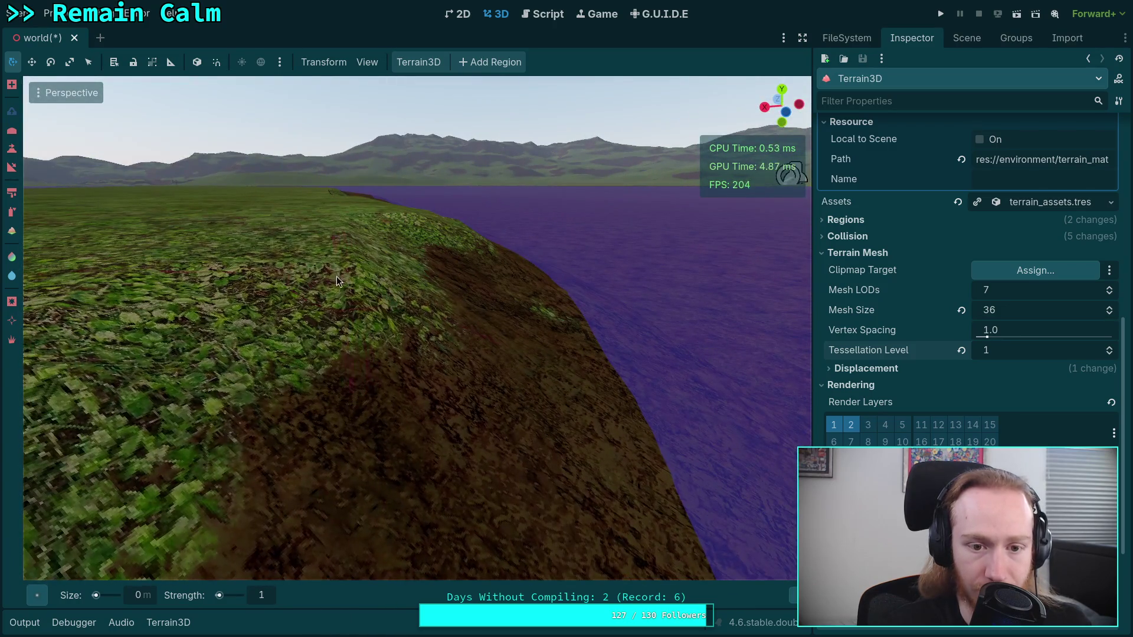
- Raise Tessellation Level to 2 and orbit along the dirt cliff edge
{"action": "left_click", "coordinate": [1109, 347]}
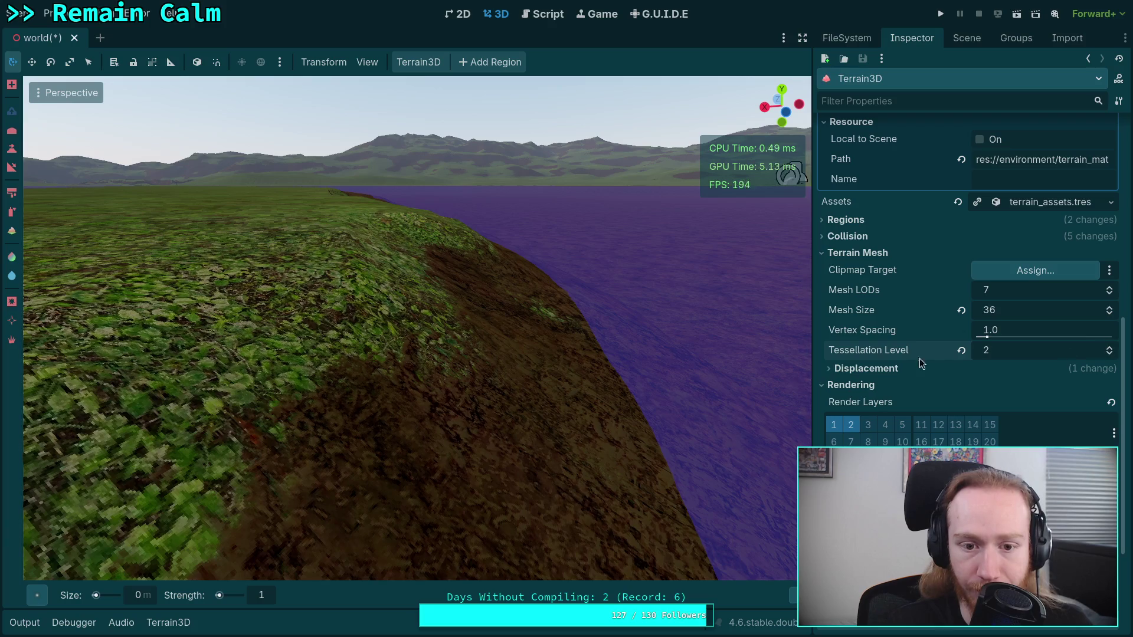
{"action": "mouse_move", "coordinate": [531, 354]}
{"action": "left_mouse_down"}
{"action": "mouse_move", "coordinate": [720, 468]}
{"action": "mouse_move", "coordinate": [426, 285]}
{"action": "mouse_move", "coordinate": [463, 327]}
{"action": "mouse_move", "coordinate": [295, 316]}
{"action": "left_mouse_up"}
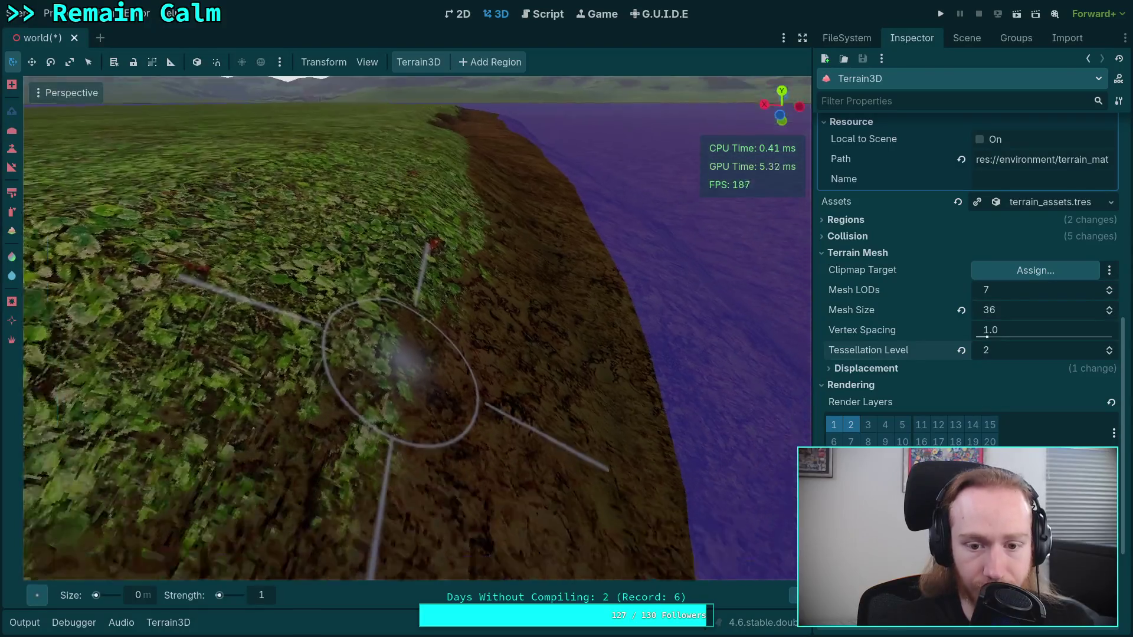
{"action": "mouse_move", "coordinate": [392, 379]}
{"action": "left_mouse_down"}
{"action": "mouse_move", "coordinate": [319, 378]}
{"action": "mouse_move", "coordinate": [518, 313]}
{"action": "left_mouse_up"}
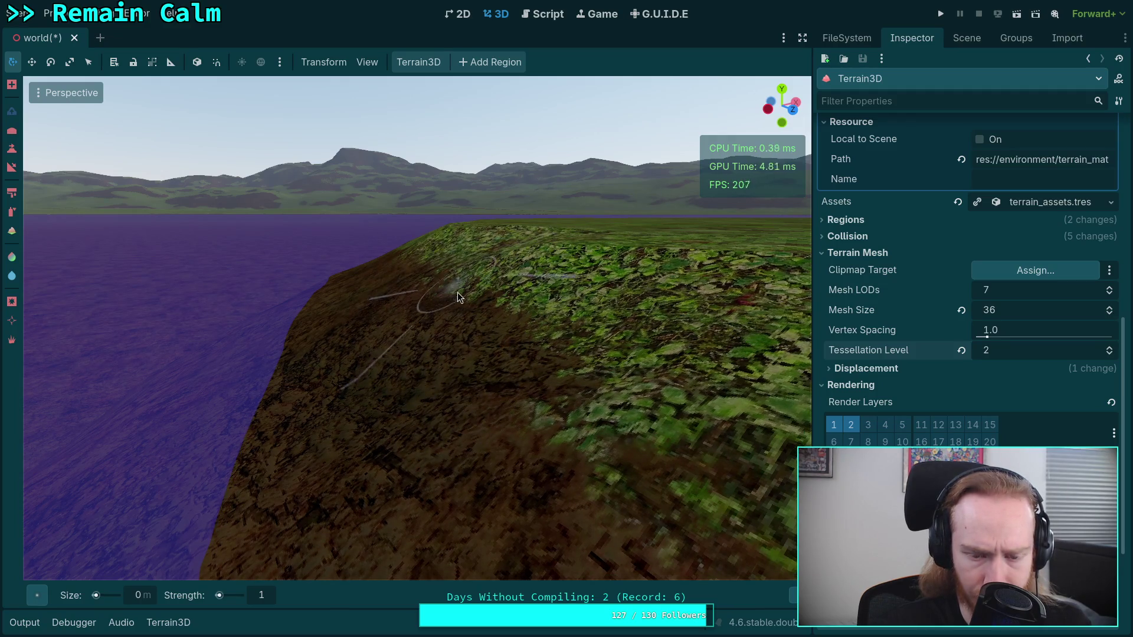
{"action": "left_click_drag", "start_coordinate": [458, 292], "coordinate": [431, 301]}
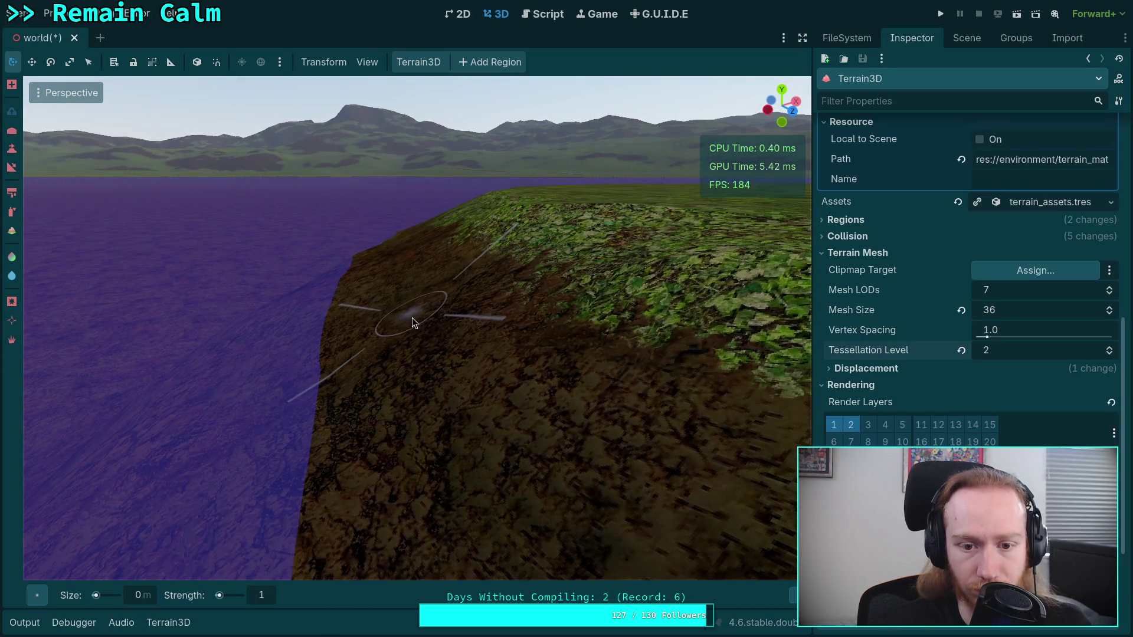
- Undo the last two terrain edits, redo one, and turn toward the purple water
{"action": "key", "text": "ctrl"}
{"action": "key", "text": "ctrl+z"}
{"action": "key", "text": "ctrl+z"}
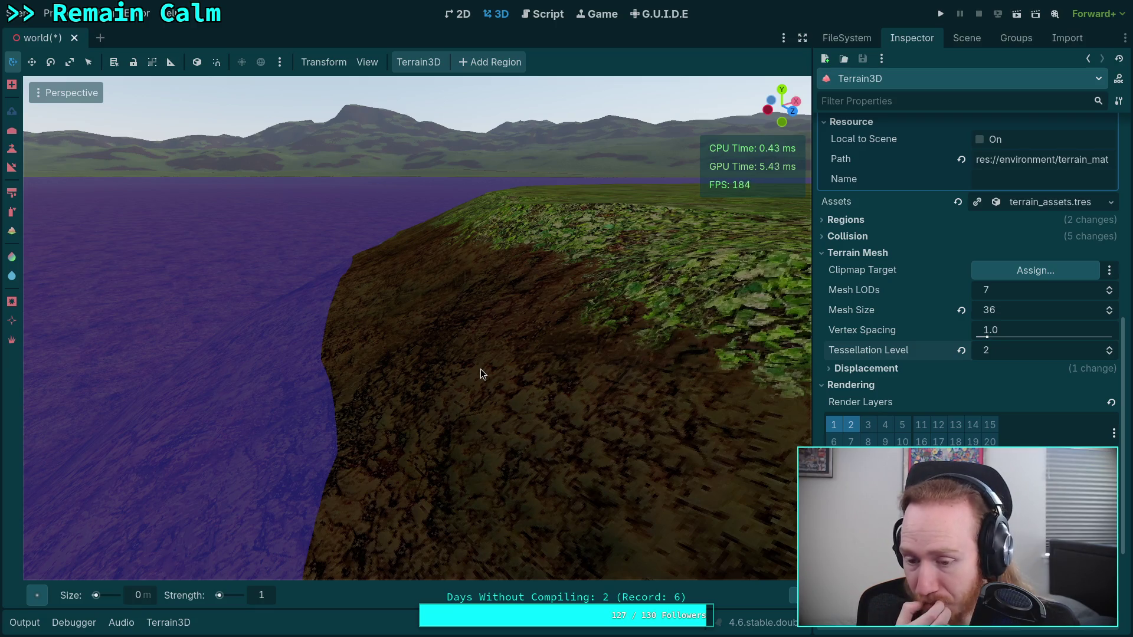
{"action": "key", "text": "ctrl+z"}
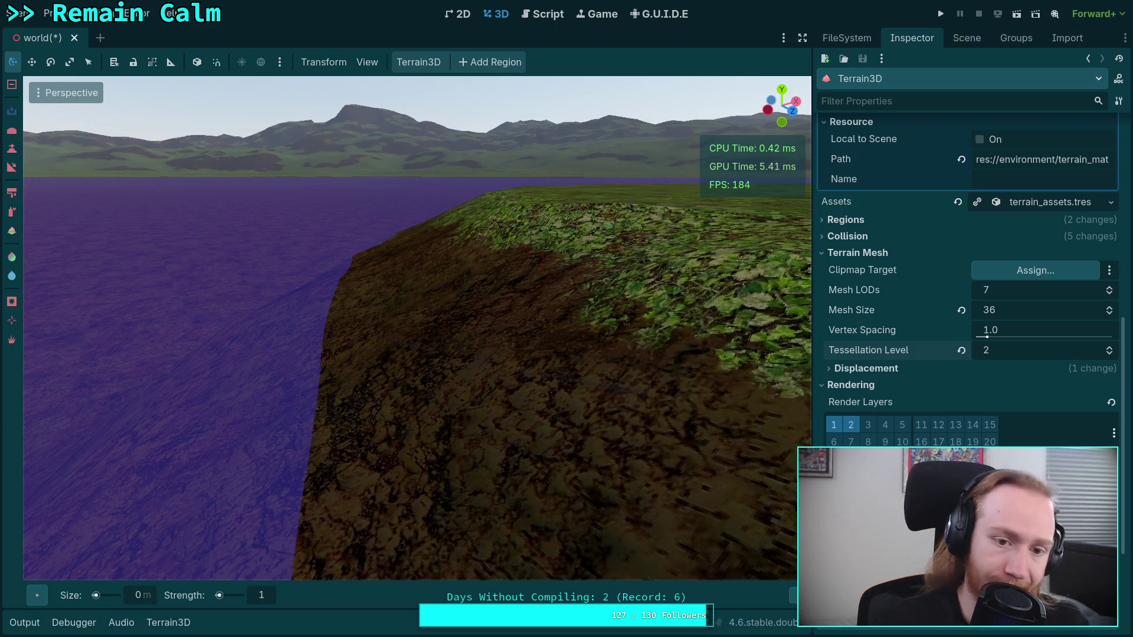
{"action": "scroll", "coordinate": [417, 328], "scroll_direction": "up", "scroll_amount": 5}
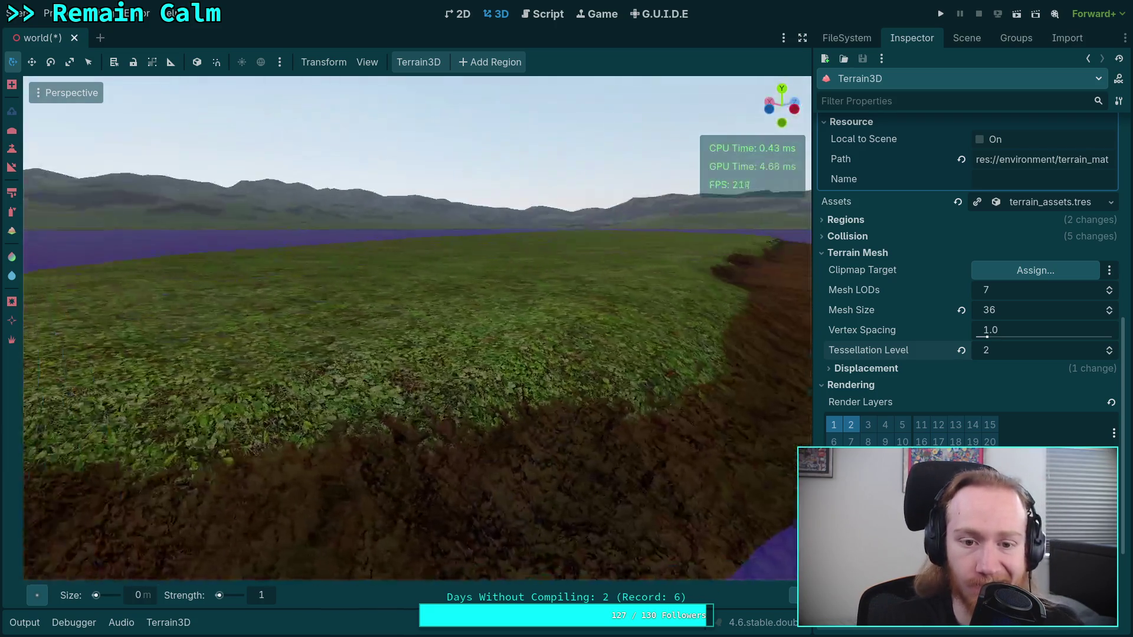
{"action": "left_click_drag", "start_coordinate": [417, 328], "coordinate": [266, 328]}
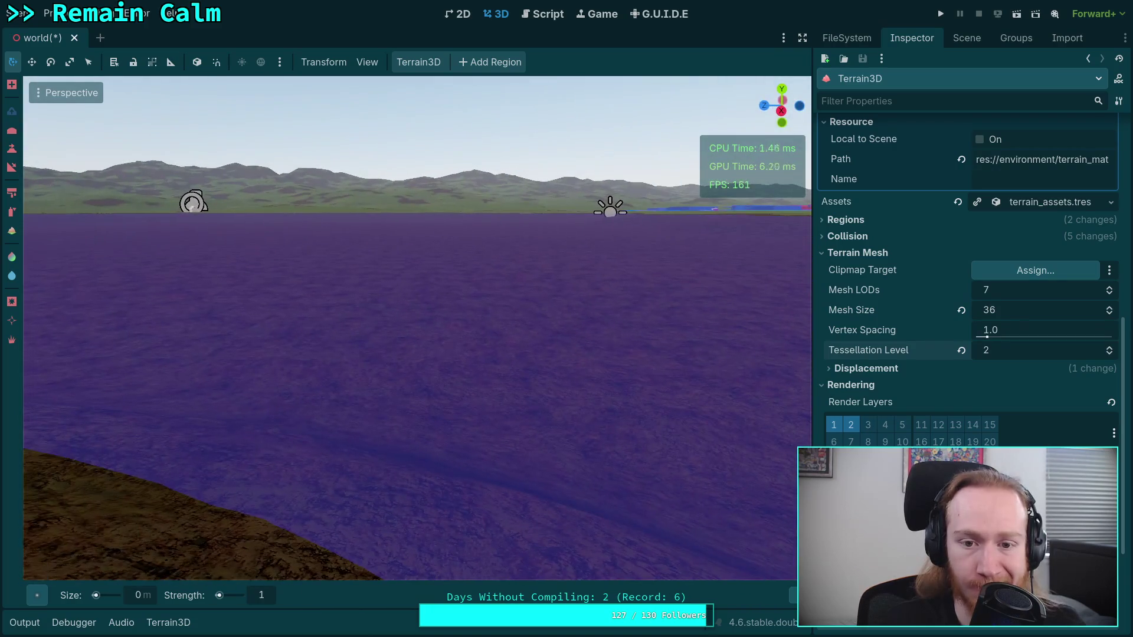
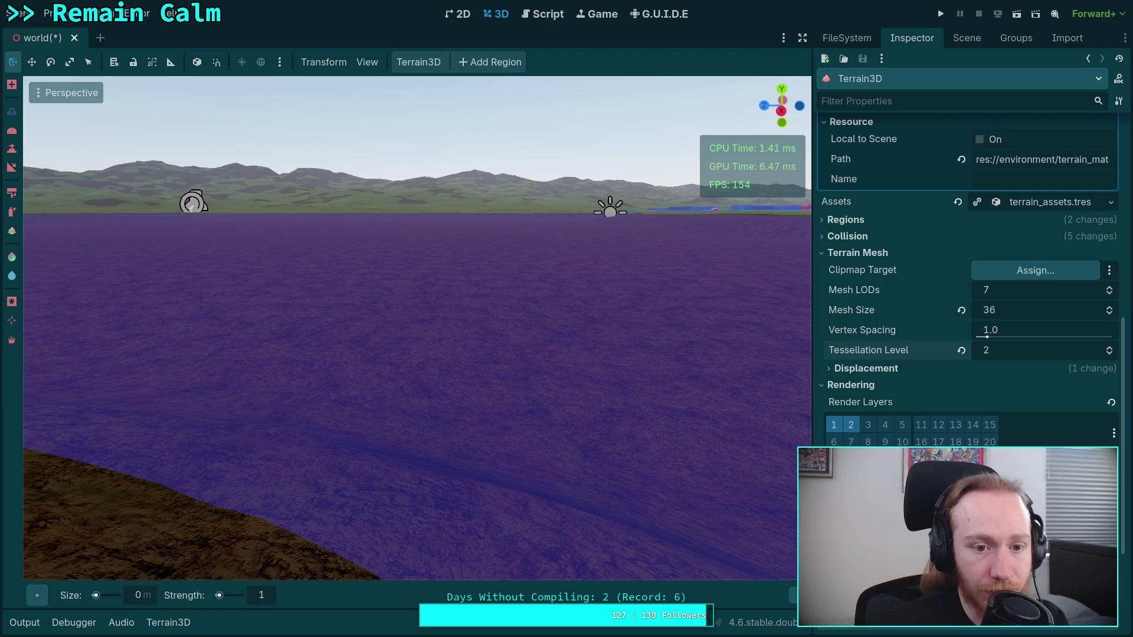
- Compare the shoreline at Tessellation Level 0 and 1, leaving the terrain at 1
{"action": "left_click_drag", "start_coordinate": [344, 277], "coordinate": [372, 236]}
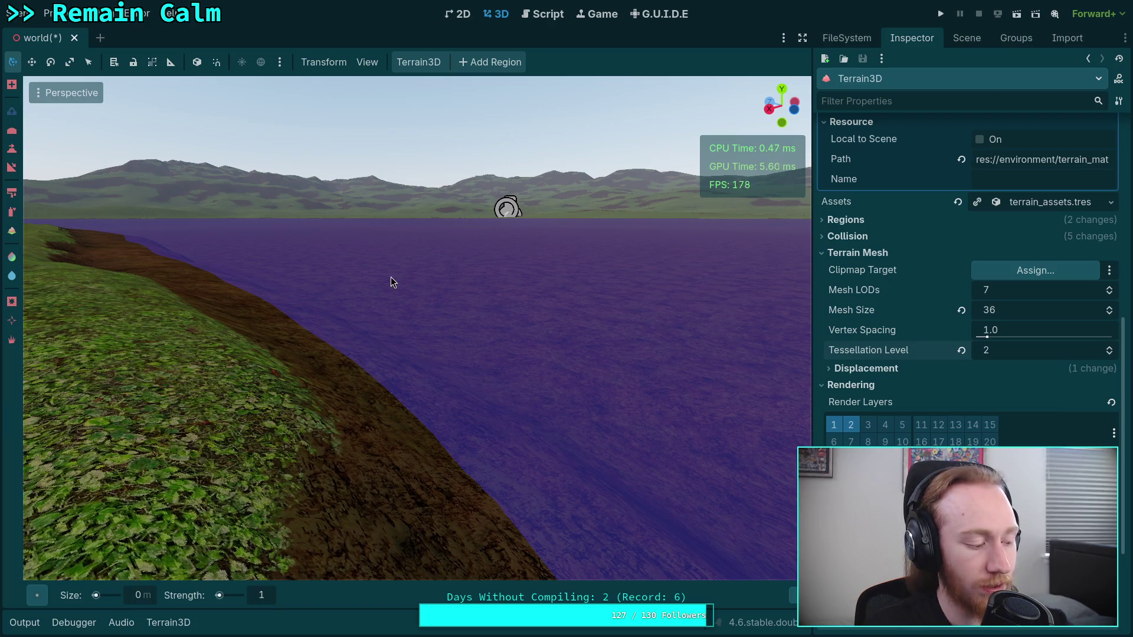
{"action": "left_click", "coordinate": [1111, 355]}
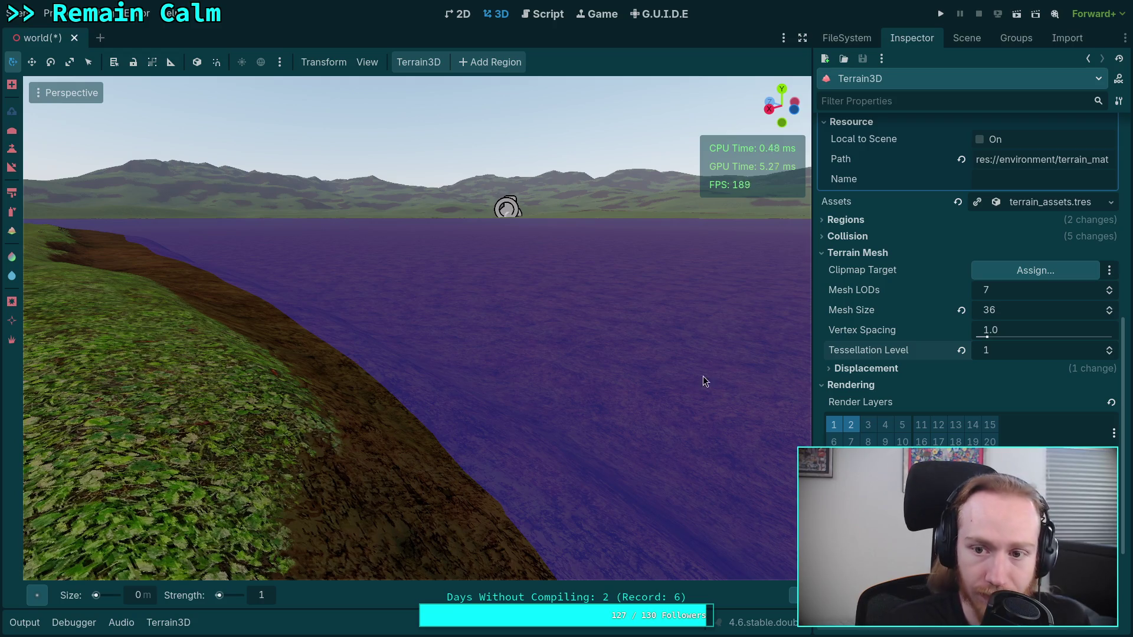
{"action": "left_click", "coordinate": [1110, 354]}
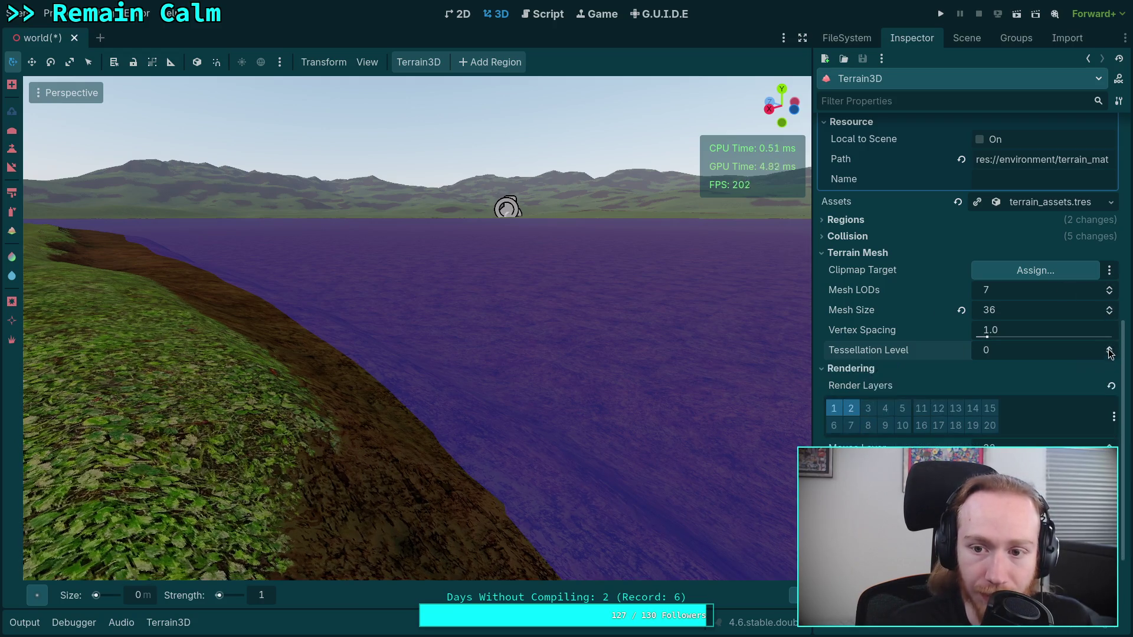
{"action": "left_click", "coordinate": [1109, 348]}
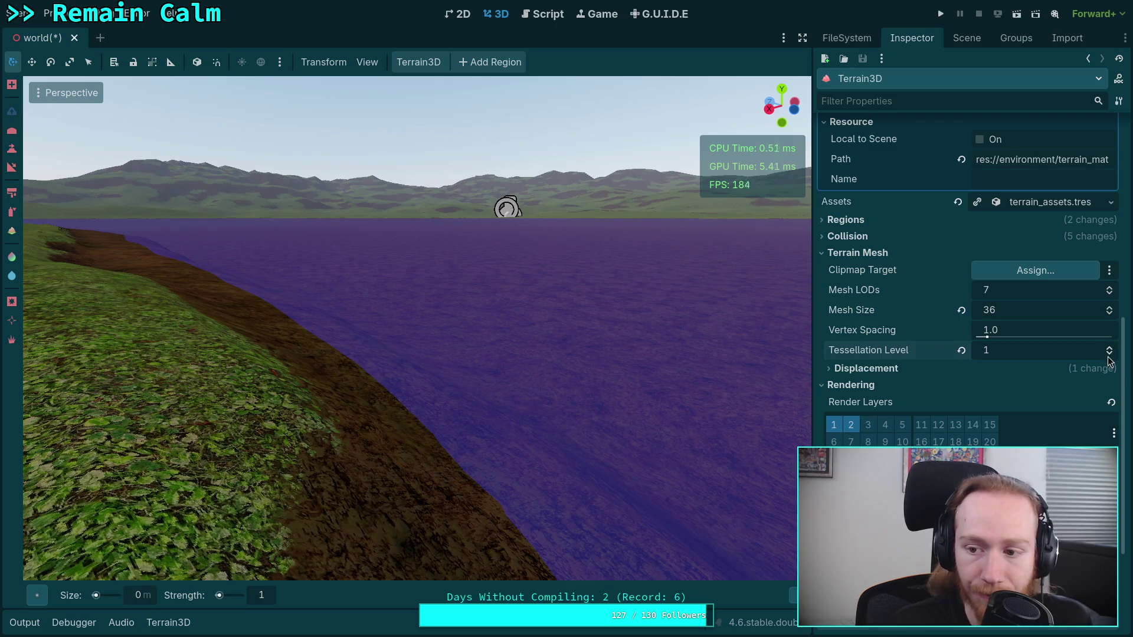
{"action": "left_click", "coordinate": [1111, 354]}
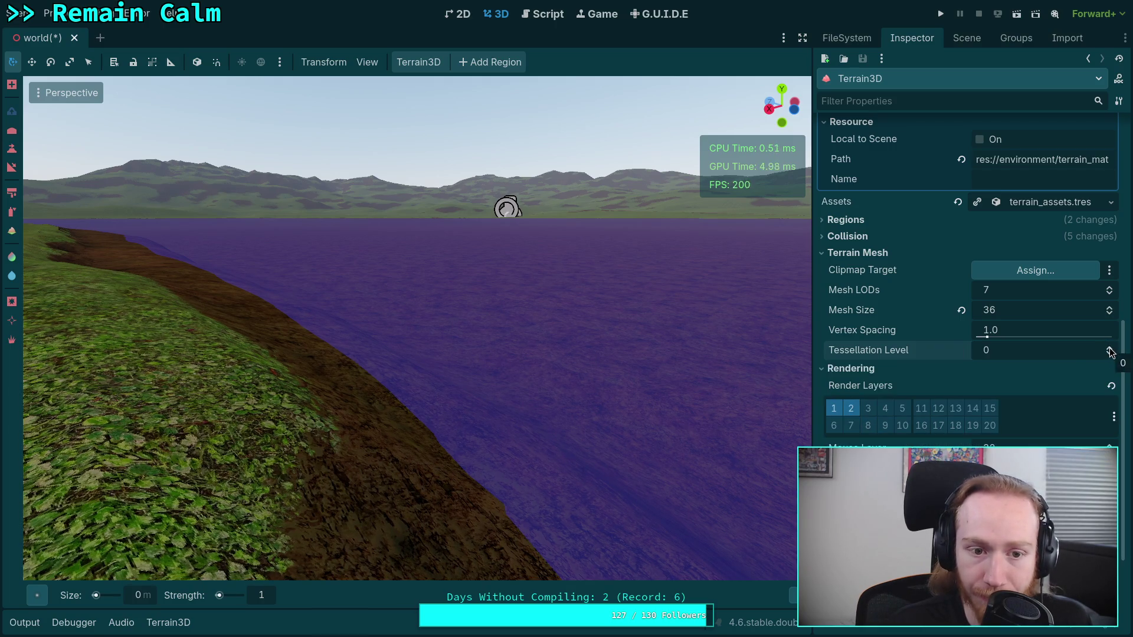
{"action": "left_click", "coordinate": [1110, 350]}
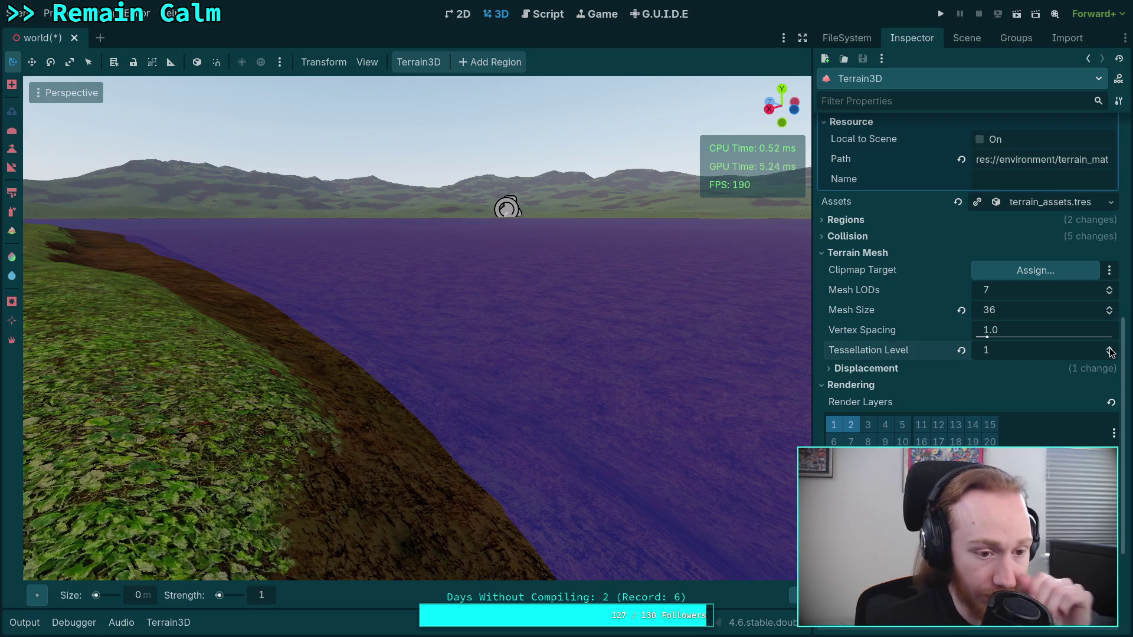
- Fly the camera forward along the grassy shoreline
{"action": "scroll", "coordinate": [1110, 353], "scroll_direction": "up", "scroll_amount": 2}
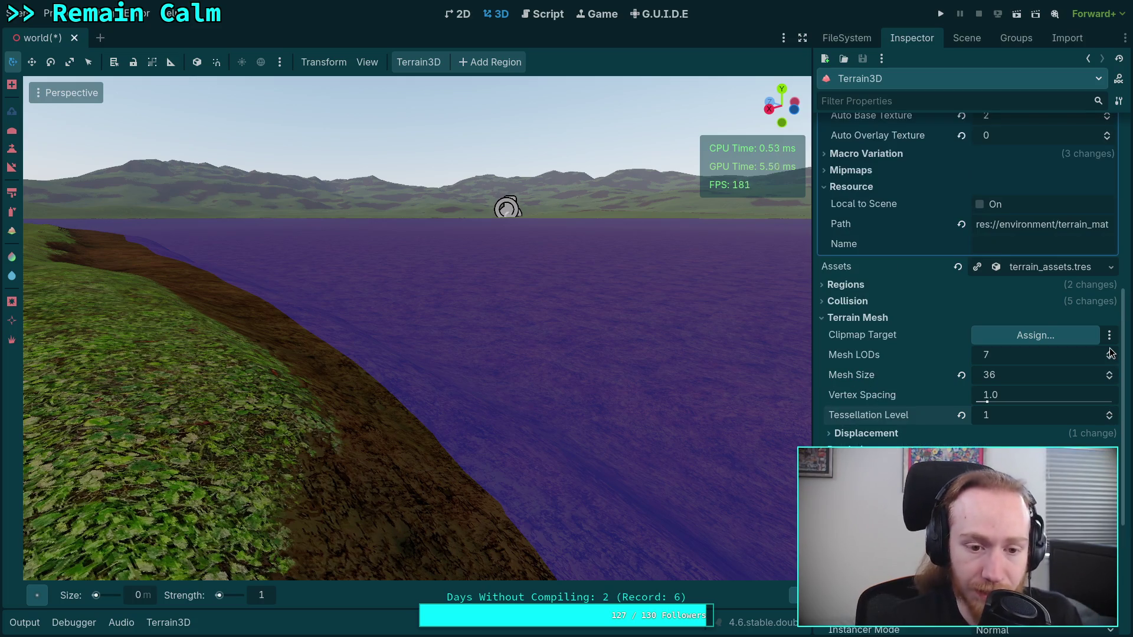
{"action": "key", "text": "w"}
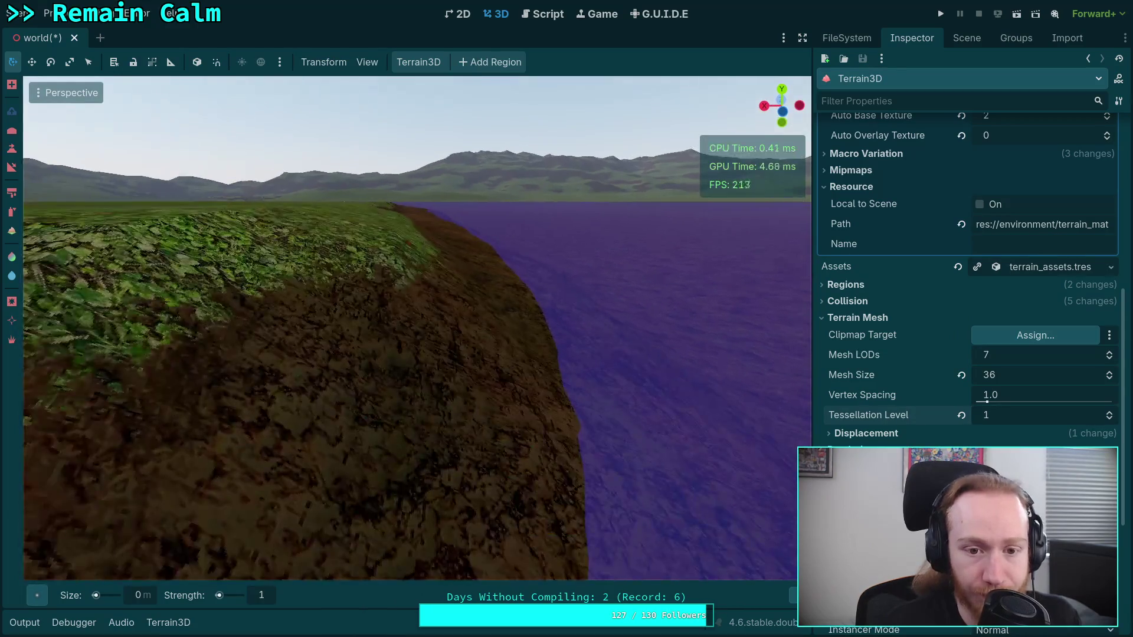
{"action": "key", "text": "w"}
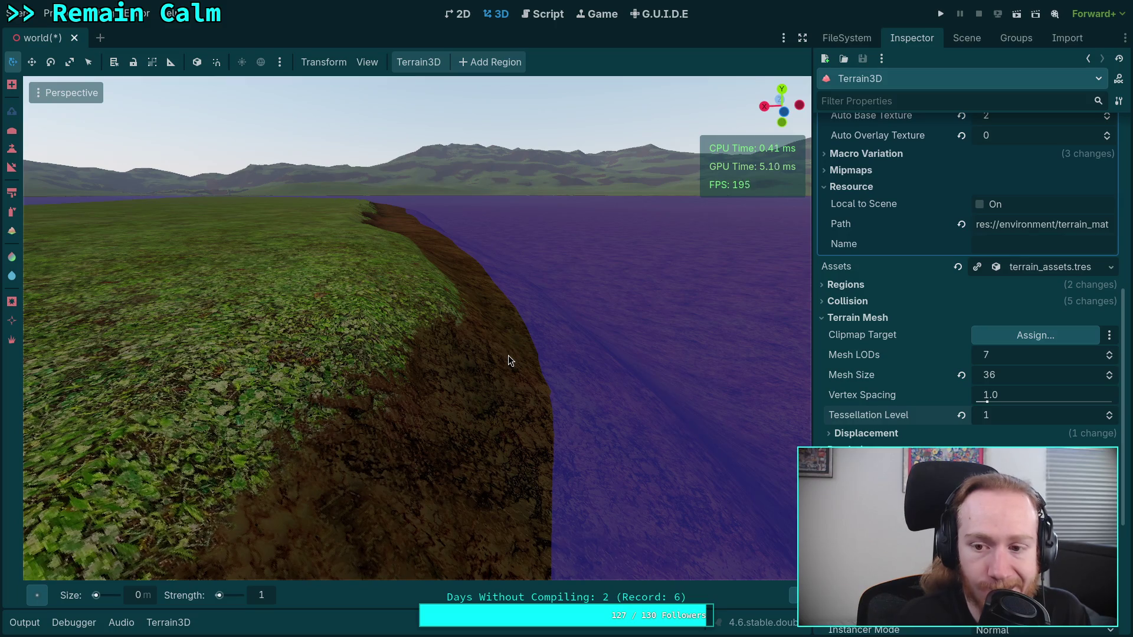
- Expand the Terrain3D Regions settings to check Region Size 128 and Mesh Size
{"action": "left_click", "coordinate": [825, 287]}
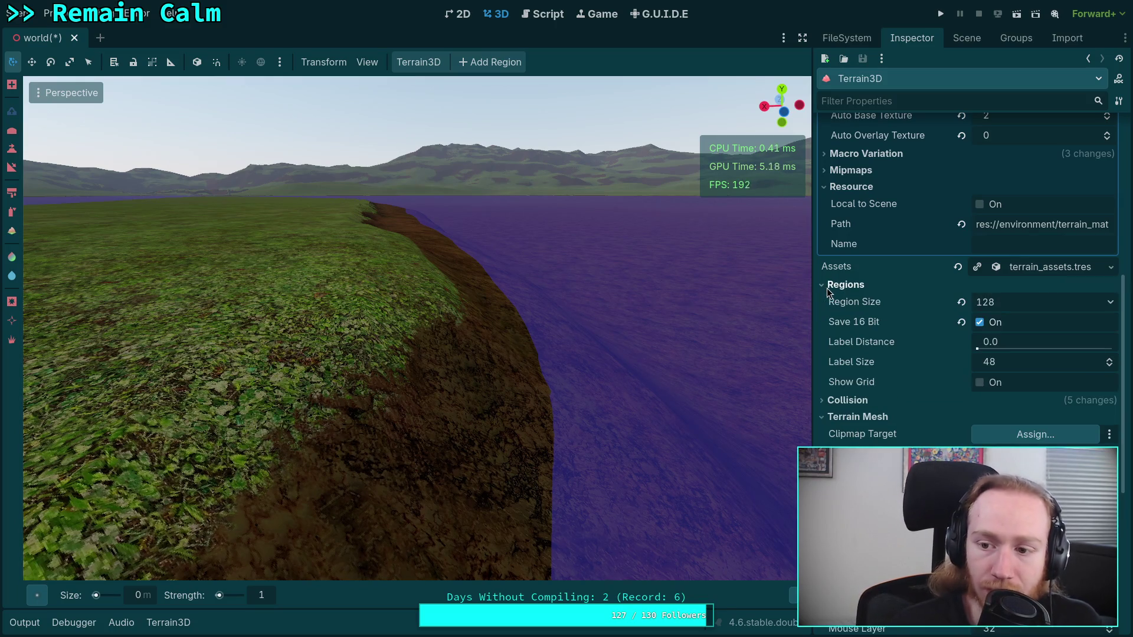
{"action": "mouse_move", "coordinate": [854, 308]}
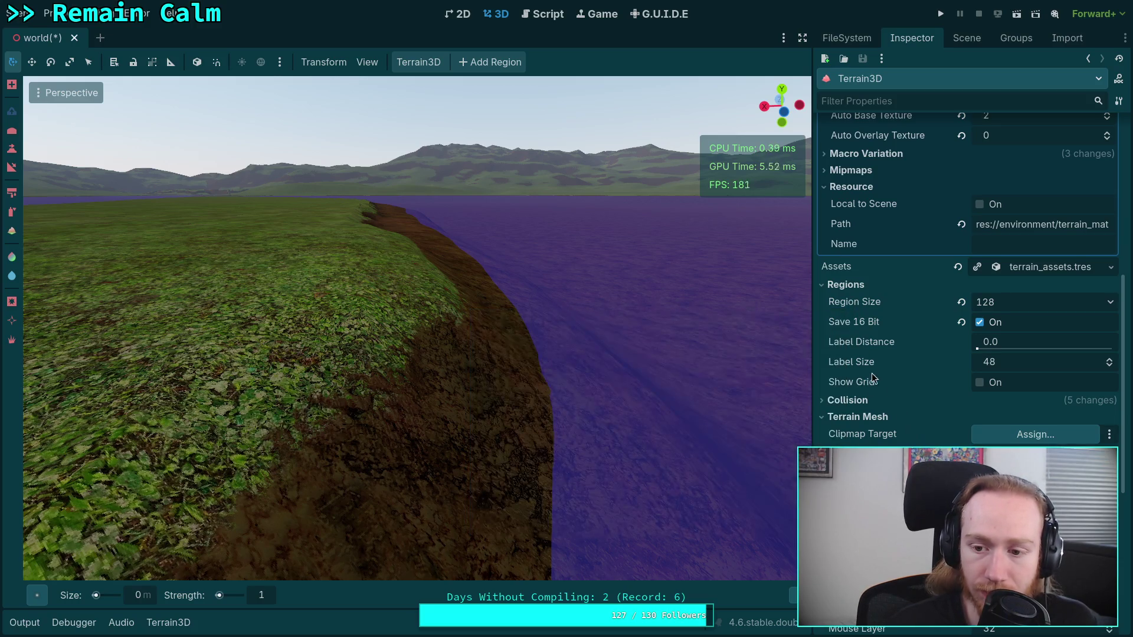
{"action": "scroll", "coordinate": [879, 402], "scroll_direction": "down", "scroll_amount": 3}
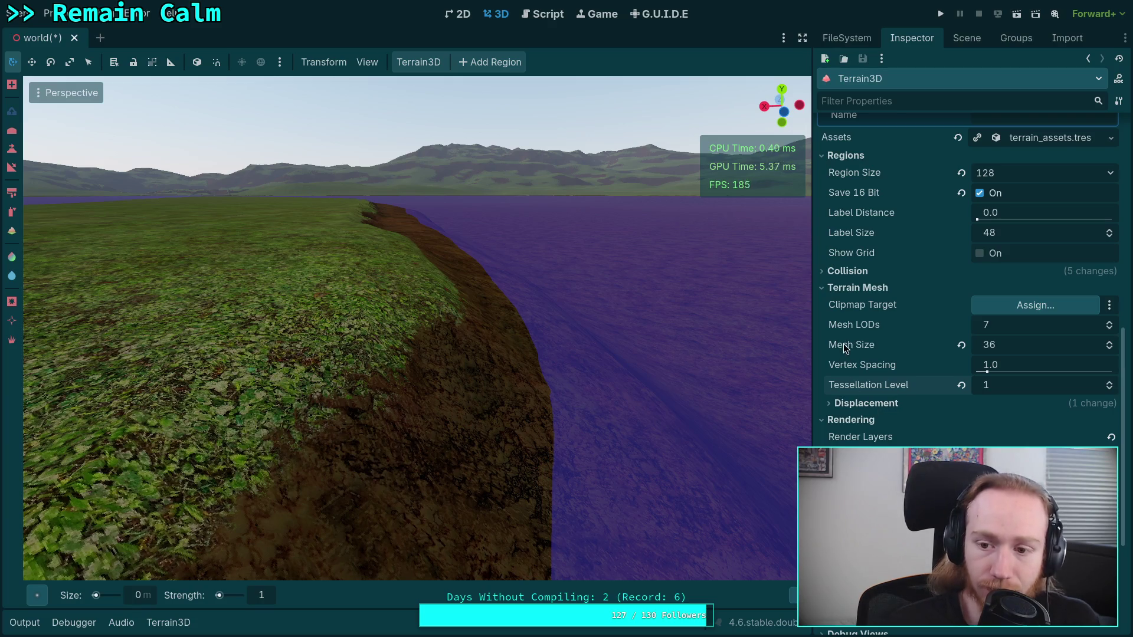
{"action": "mouse_move", "coordinate": [845, 347]}
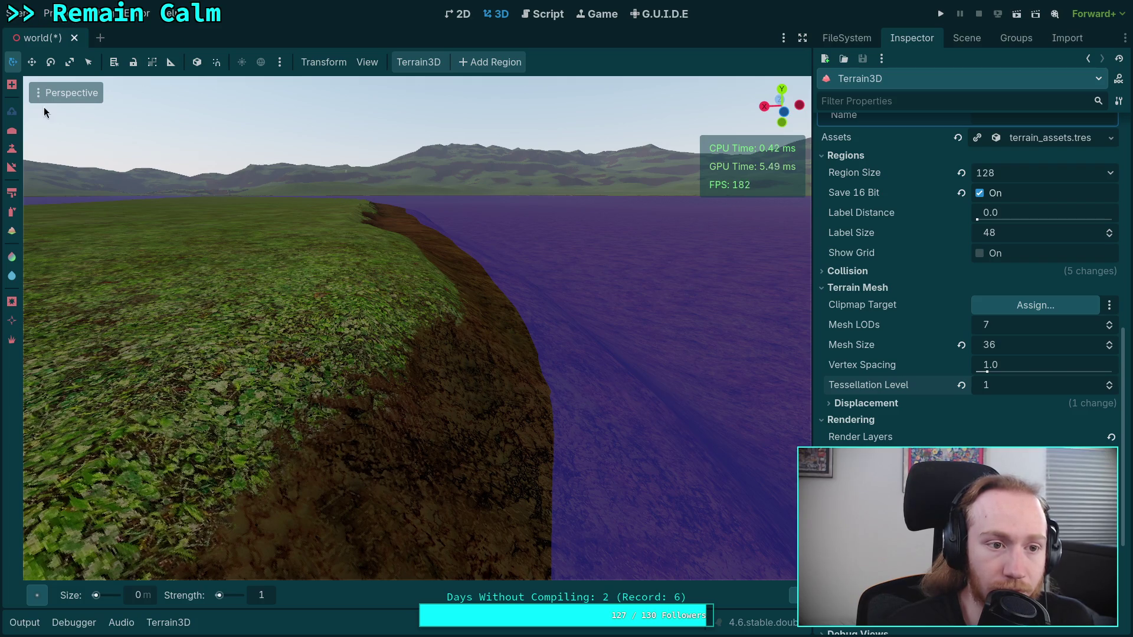
- Show the viewport as wireframe and drop Tessellation Level to 0
{"action": "left_click", "coordinate": [52, 93]}
{"action": "left_click", "coordinate": [77, 309]}
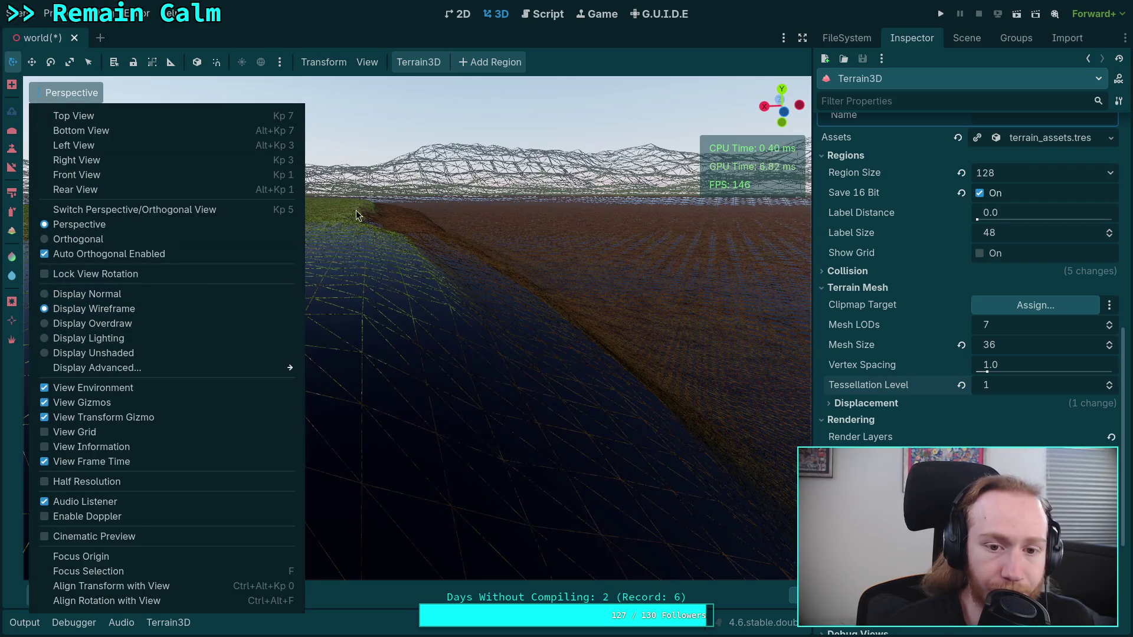
{"action": "left_click", "coordinate": [647, 57]}
{"action": "left_click", "coordinate": [1111, 389]}
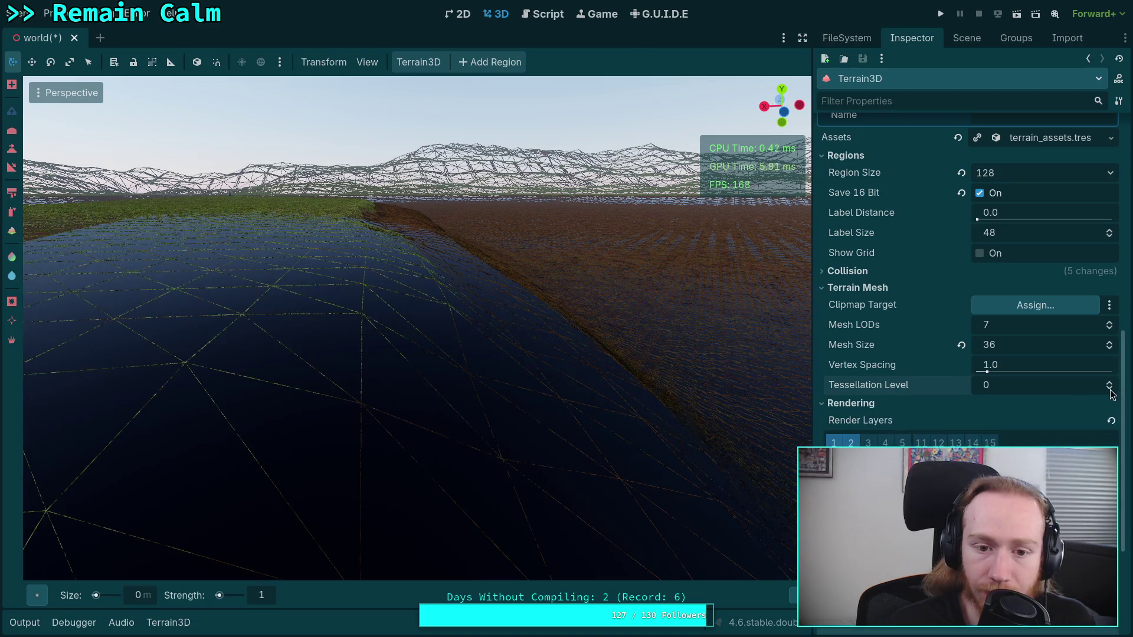
- Step Mesh Size down to 8, then back up through 20 and 28 to 36
{"action": "left_click", "coordinate": [1109, 350]}
{"action": "left_click", "coordinate": [1110, 350]}
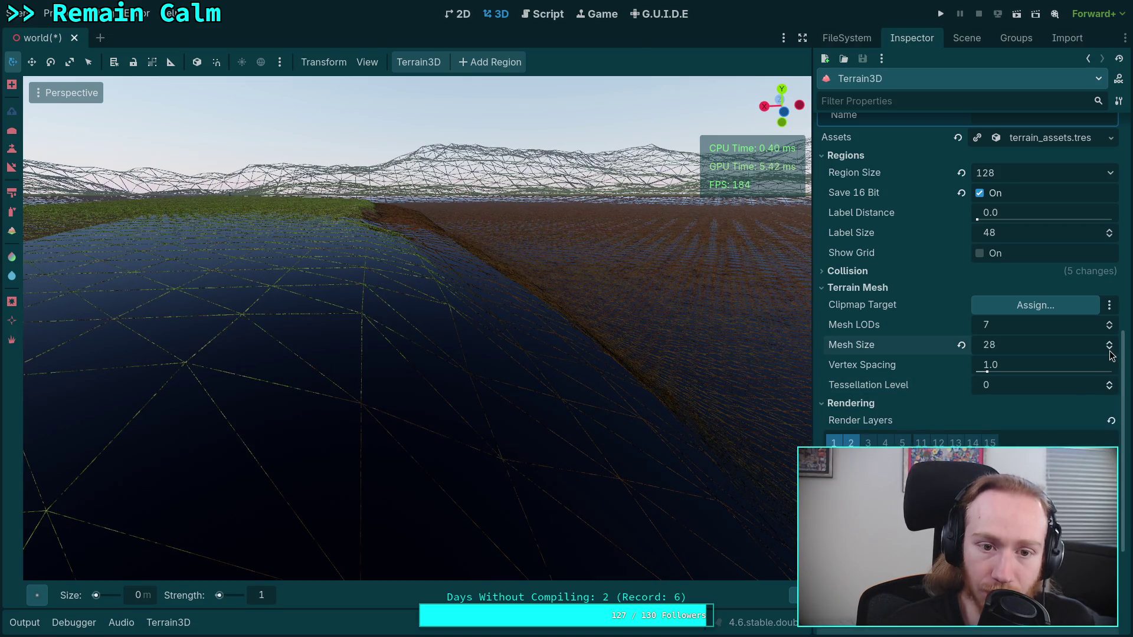
{"action": "left_click", "coordinate": [1109, 349]}
{"action": "left_click", "coordinate": [1110, 349]}
{"action": "left_click", "coordinate": [1110, 349]}
{"action": "left_click", "coordinate": [1109, 349]}
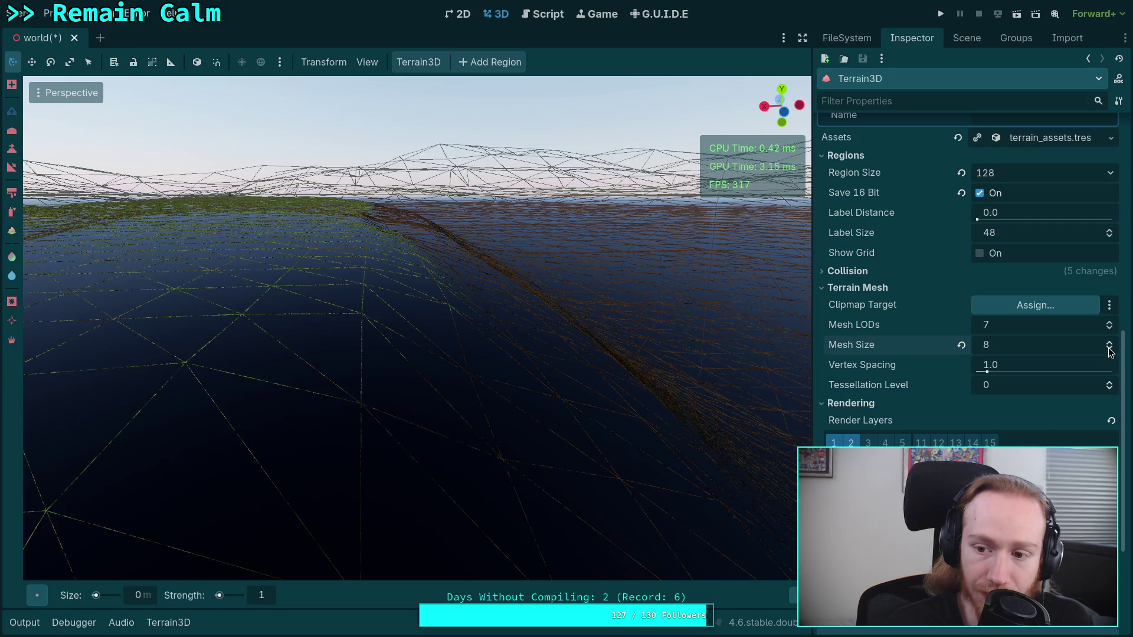
{"action": "left_click", "coordinate": [1110, 344]}
{"action": "left_click", "coordinate": [1110, 345]}
{"action": "left_click", "coordinate": [1109, 344]}
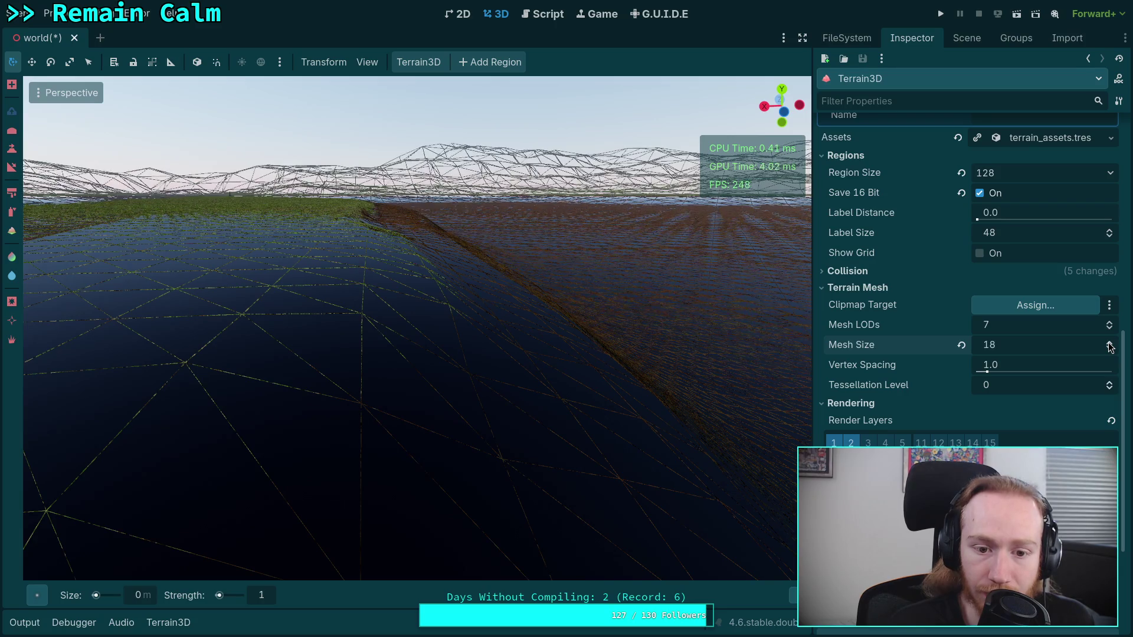
{"action": "left_click", "coordinate": [1109, 345]}
{"action": "left_click", "coordinate": [1109, 342]}
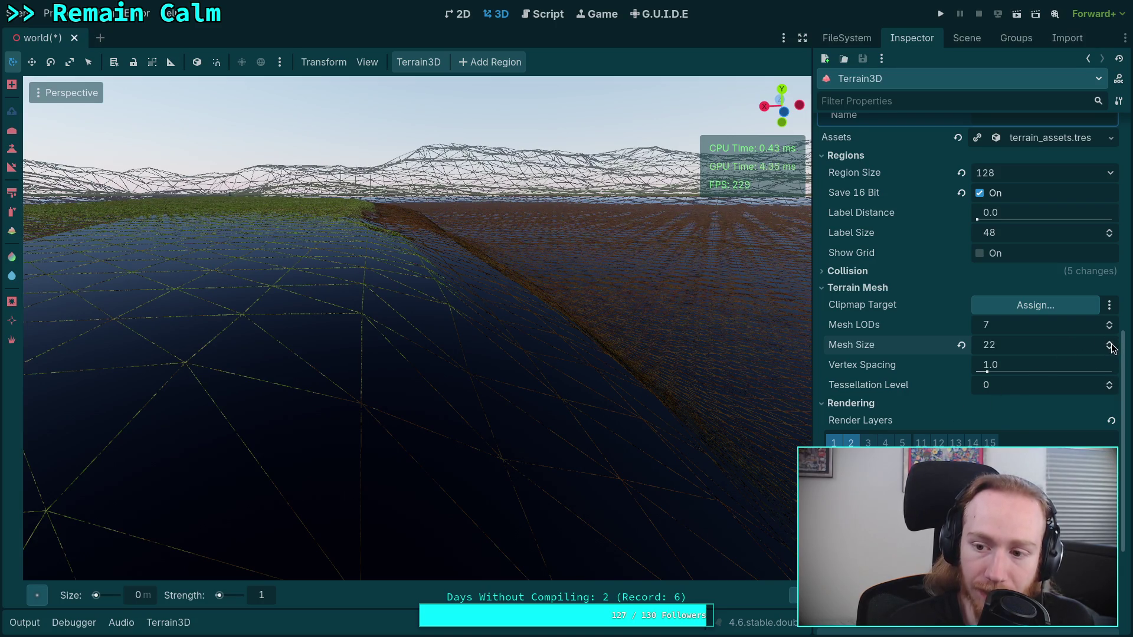
{"action": "left_click", "coordinate": [1109, 342]}
{"action": "left_click", "coordinate": [1109, 343]}
{"action": "left_click", "coordinate": [1110, 343]}
{"action": "left_click", "coordinate": [1110, 344]}
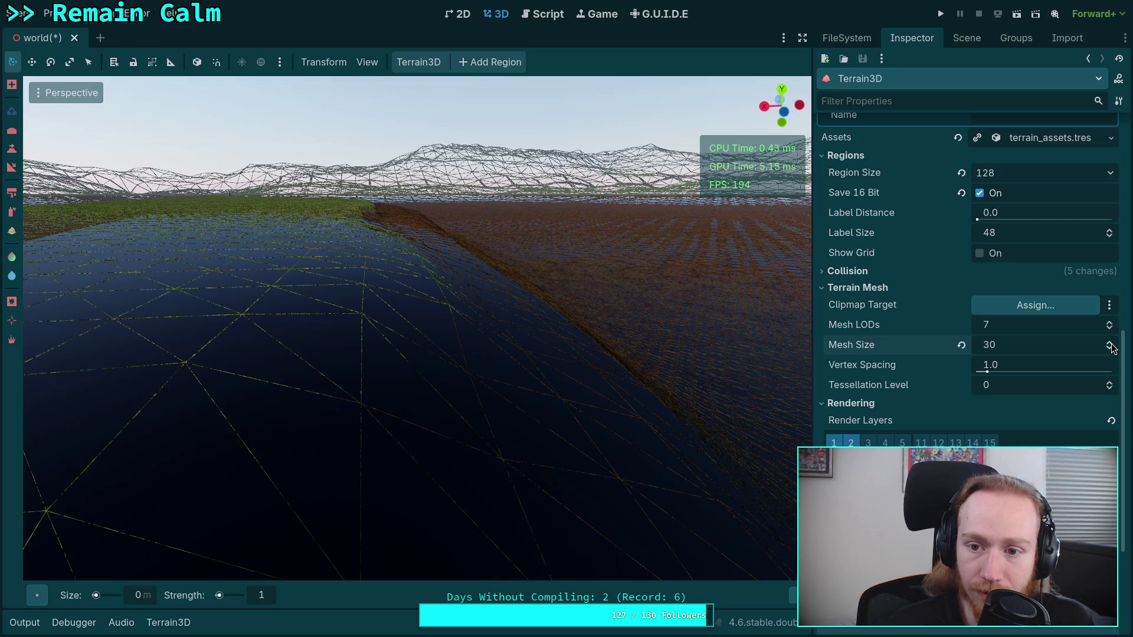
{"action": "left_click", "coordinate": [1110, 346]}
{"action": "left_click", "coordinate": [1110, 346]}
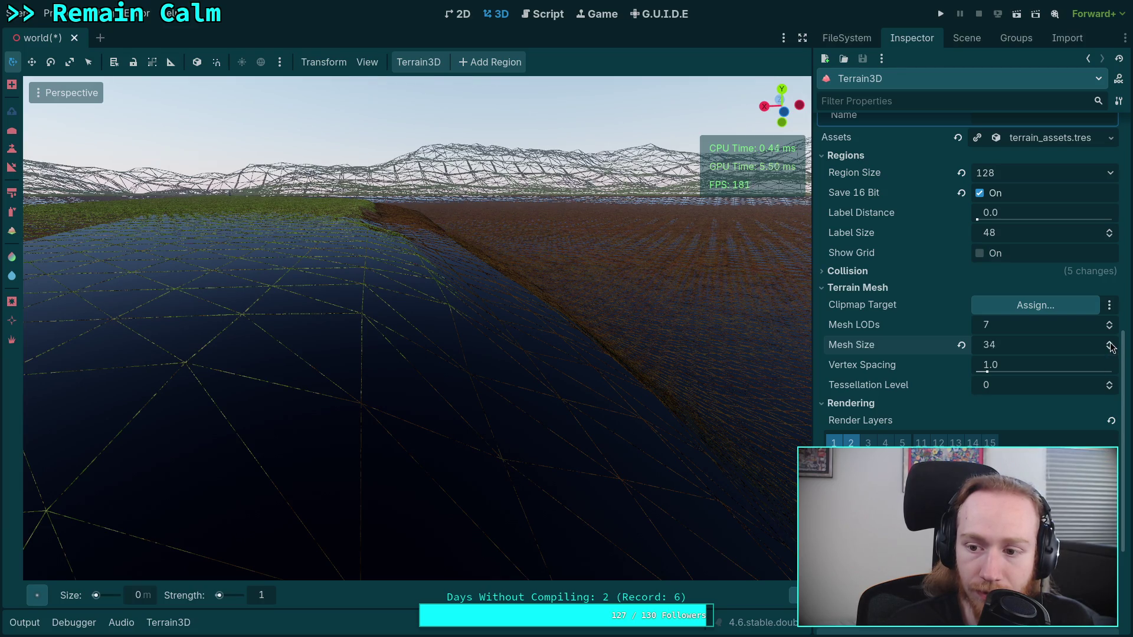
{"action": "left_click", "coordinate": [1110, 346]}
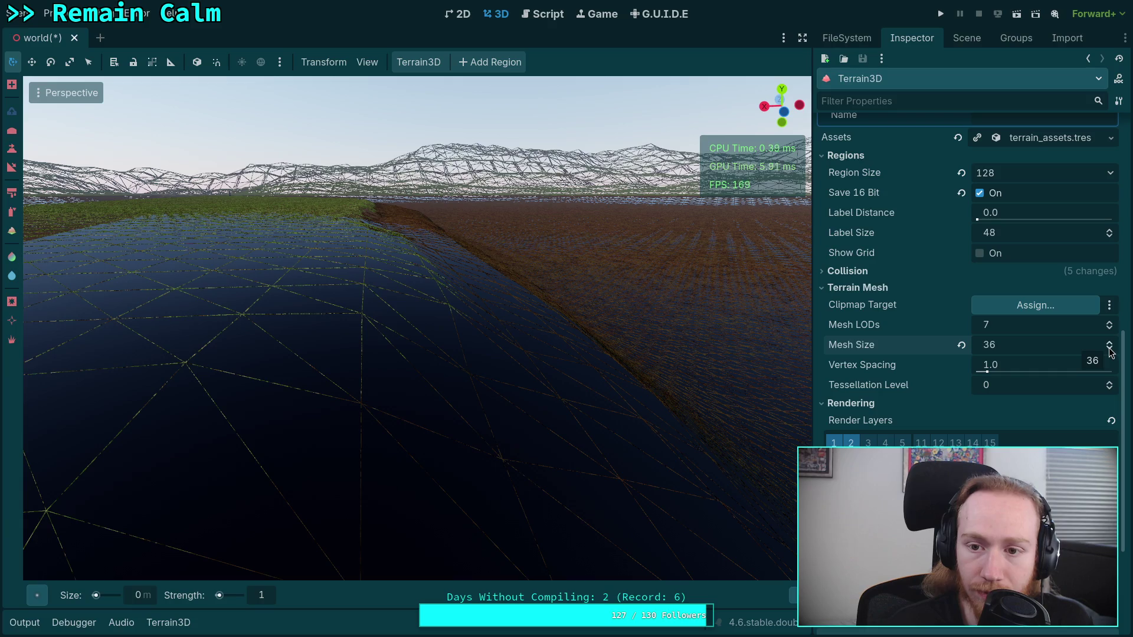
- Lower Mesh Size to 24, then raise it back to 36
{"action": "left_click", "coordinate": [1109, 348]}
{"action": "left_click", "coordinate": [1109, 348]}
{"action": "left_click", "coordinate": [1110, 348]}
{"action": "left_click", "coordinate": [1110, 349]}
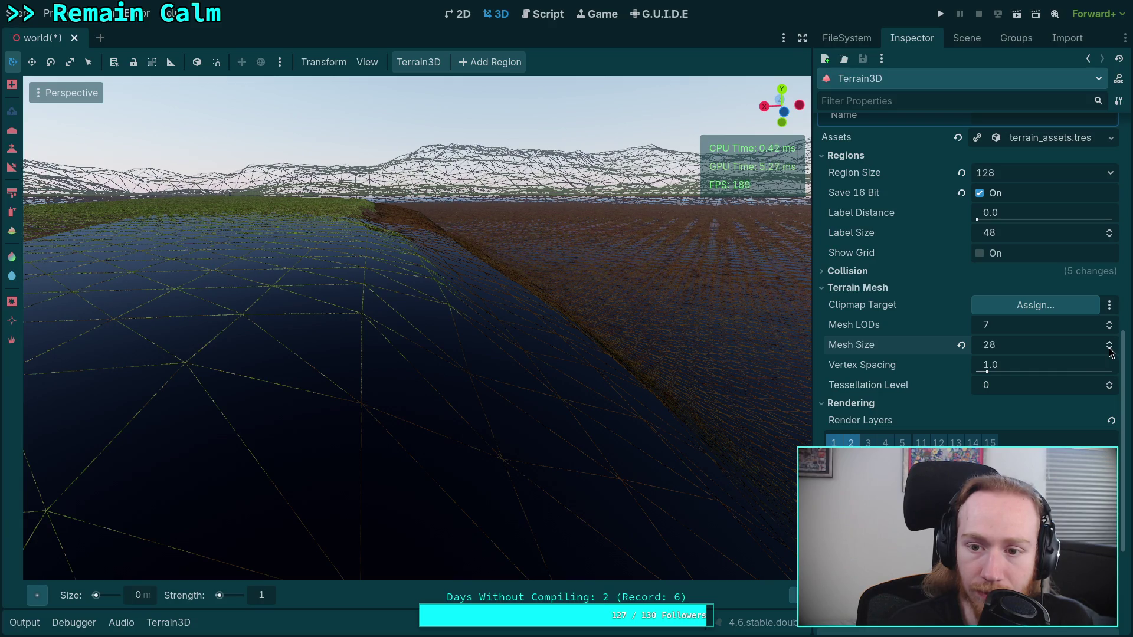
{"action": "left_click", "coordinate": [1110, 348]}
{"action": "left_click", "coordinate": [1110, 349]}
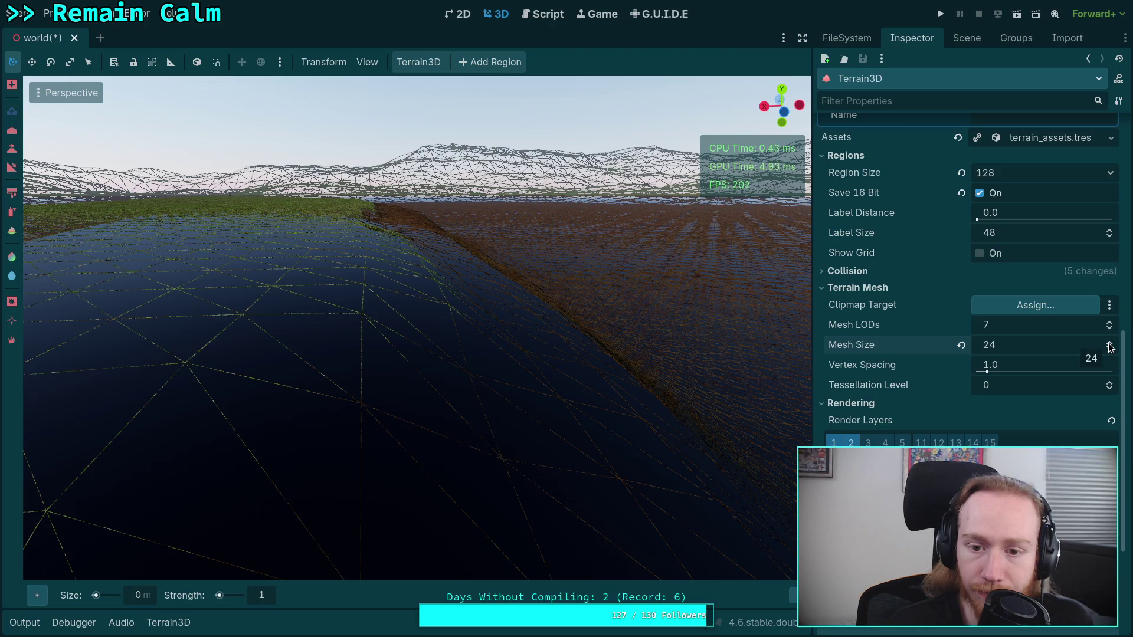
{"action": "left_click", "coordinate": [1110, 343]}
{"action": "left_click", "coordinate": [1110, 343]}
{"action": "left_click", "coordinate": [1111, 342]}
{"action": "left_click", "coordinate": [1110, 342]}
{"action": "left_click", "coordinate": [1110, 342]}
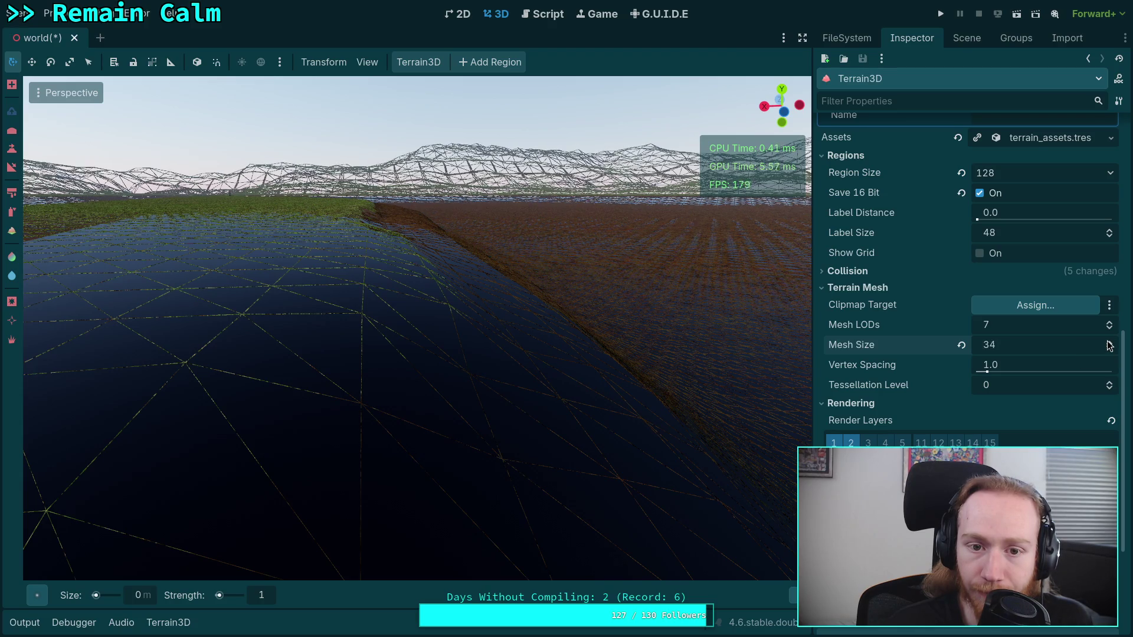
{"action": "left_click", "coordinate": [1110, 342]}
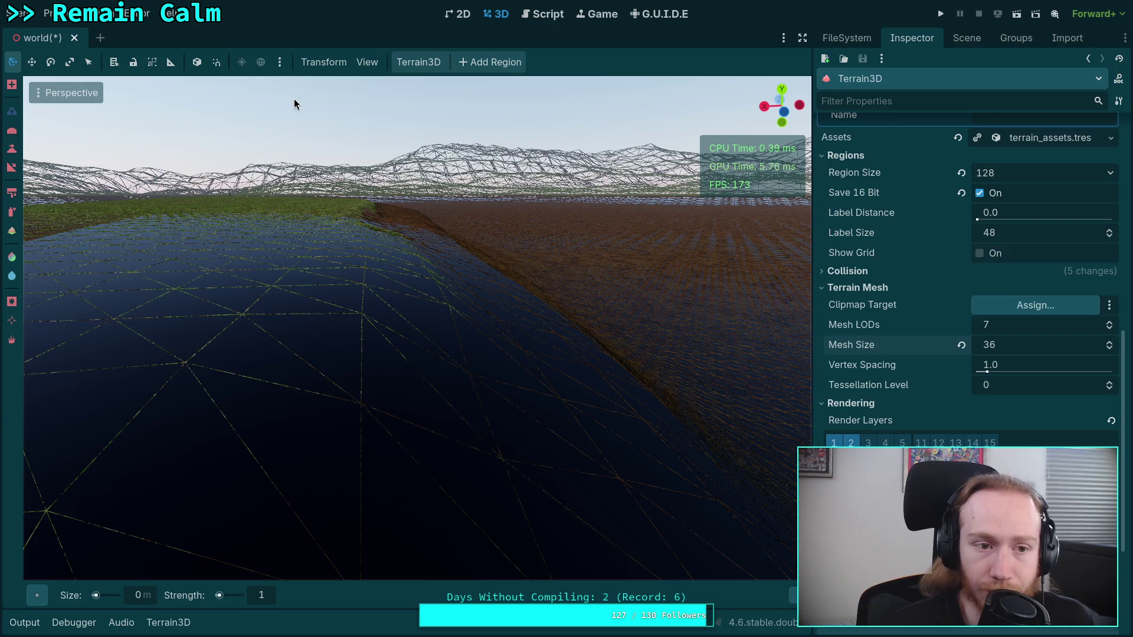
{"action": "left_click", "coordinate": [36, 98]}
- Restore normal viewport shading and lower Mesh Size from 36 to 18
{"action": "left_click", "coordinate": [87, 293]}
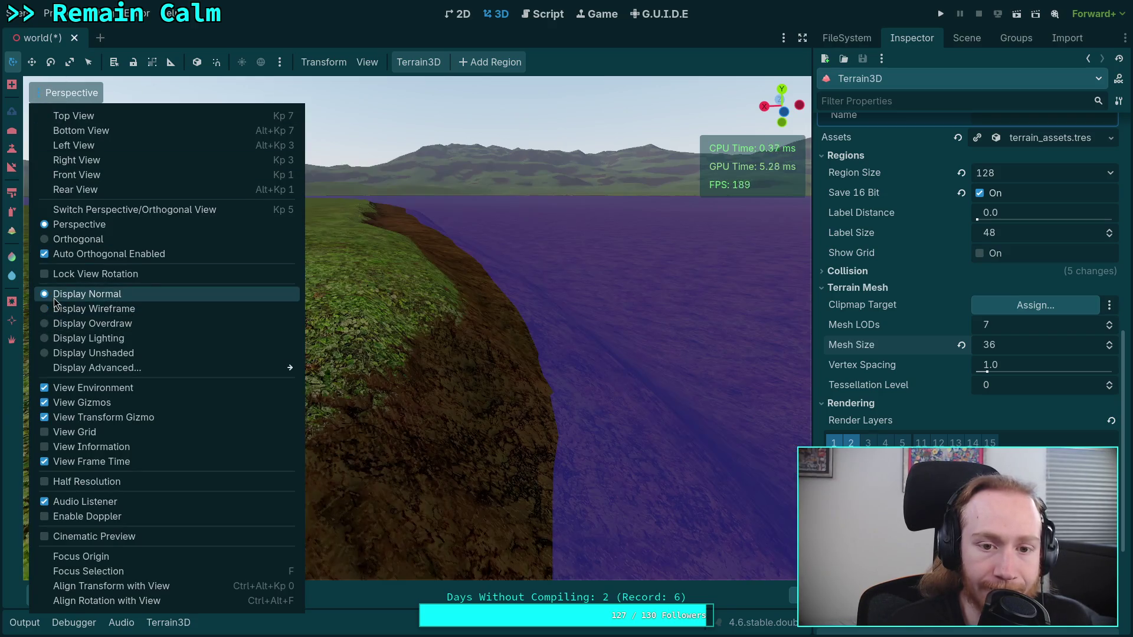
{"action": "left_click", "coordinate": [618, 40]}
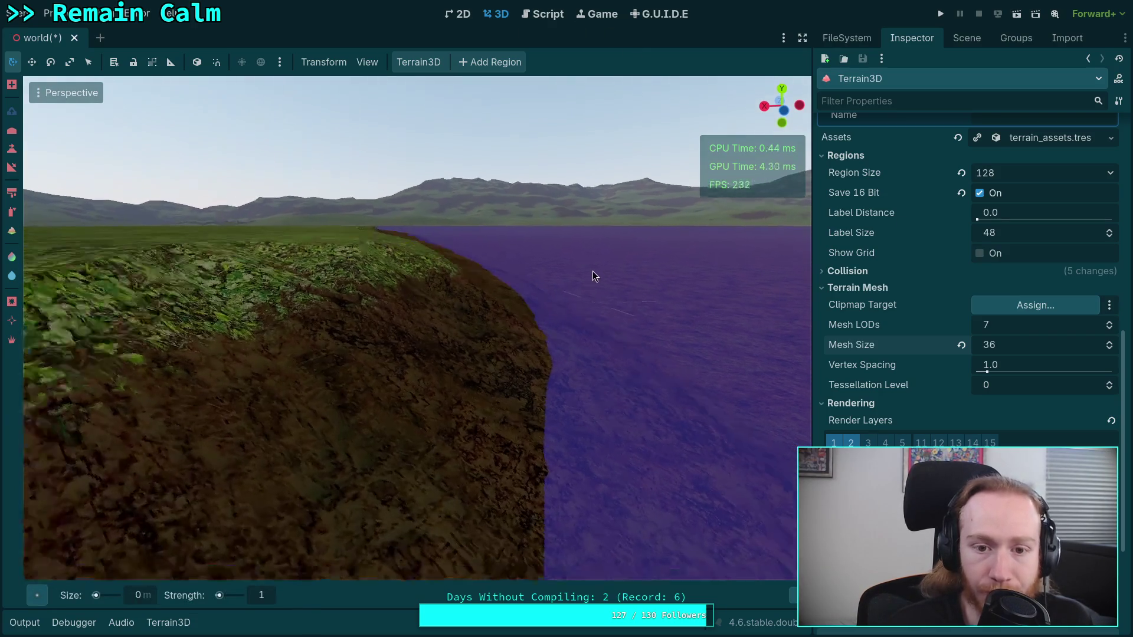
{"action": "left_click", "coordinate": [1112, 350]}
{"action": "double_click", "coordinate": [1112, 352]}
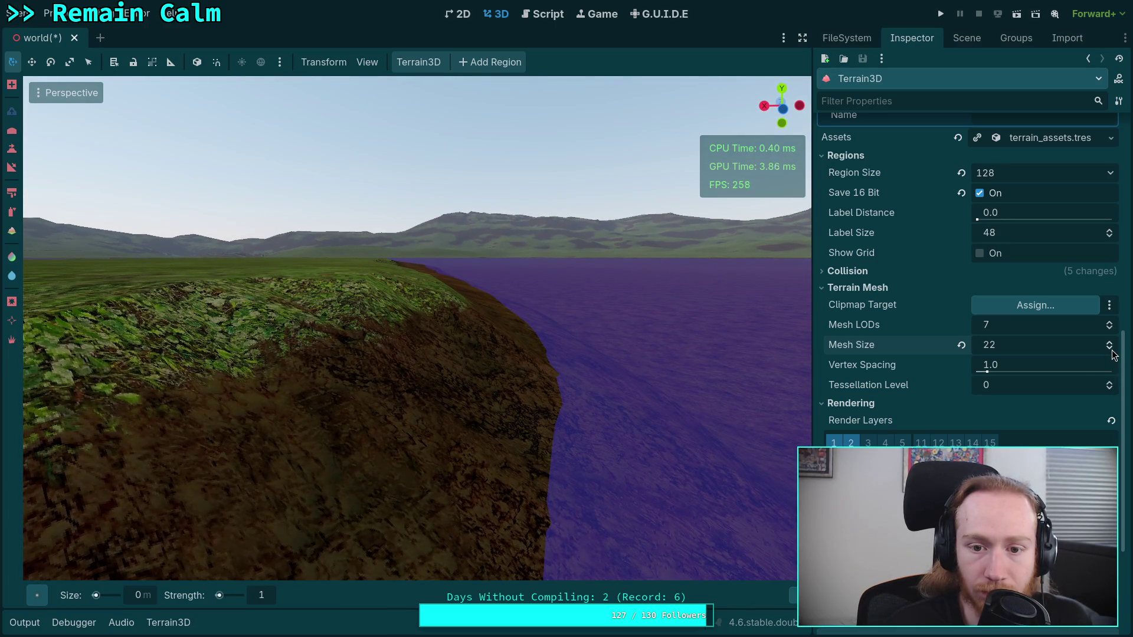
{"action": "double_click", "coordinate": [1112, 351]}
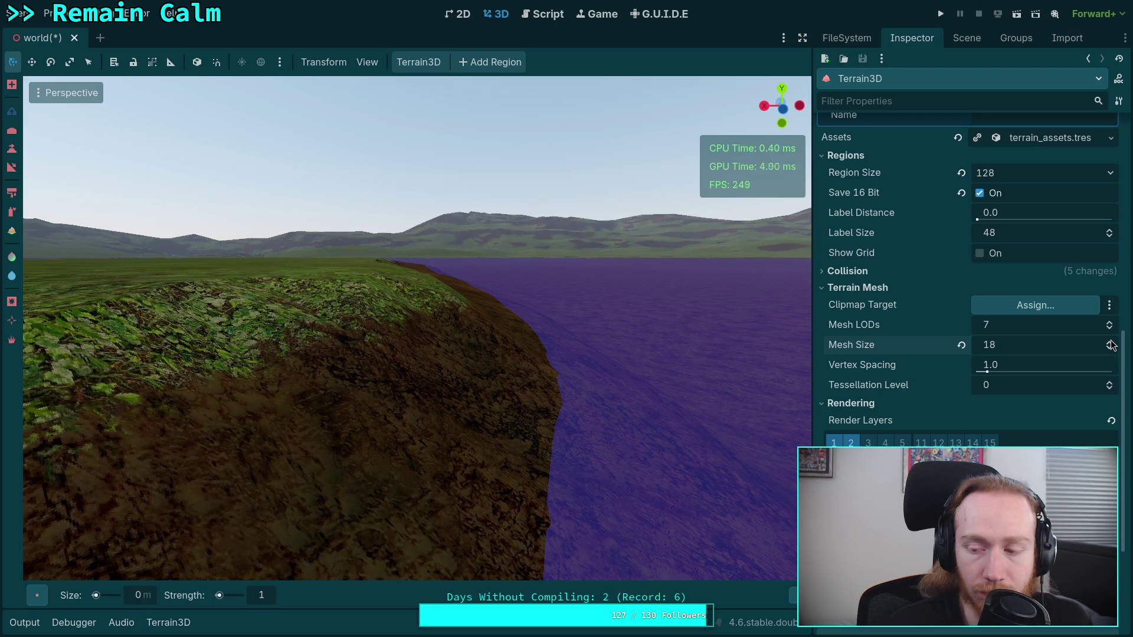
- Raise Mesh Size back to 36, then lower it again
{"action": "double_click", "coordinate": [1112, 343]}
{"action": "double_click", "coordinate": [1112, 342]}
{"action": "double_click", "coordinate": [1112, 343]}
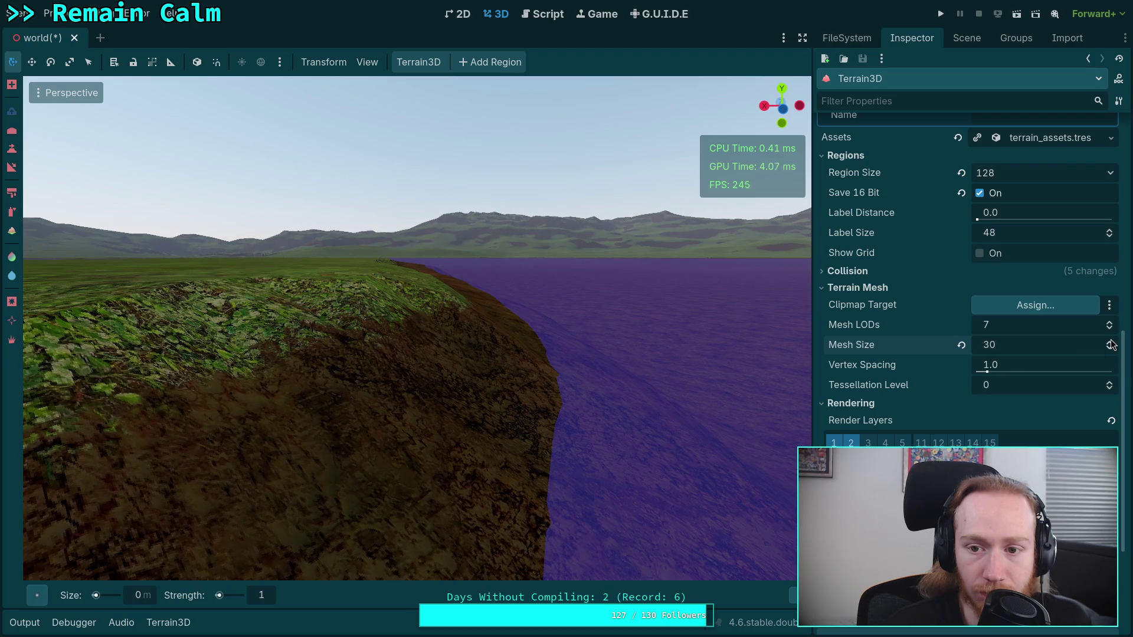
{"action": "triple_click", "coordinate": [1111, 343]}
{"action": "triple_click", "coordinate": [1111, 348]}
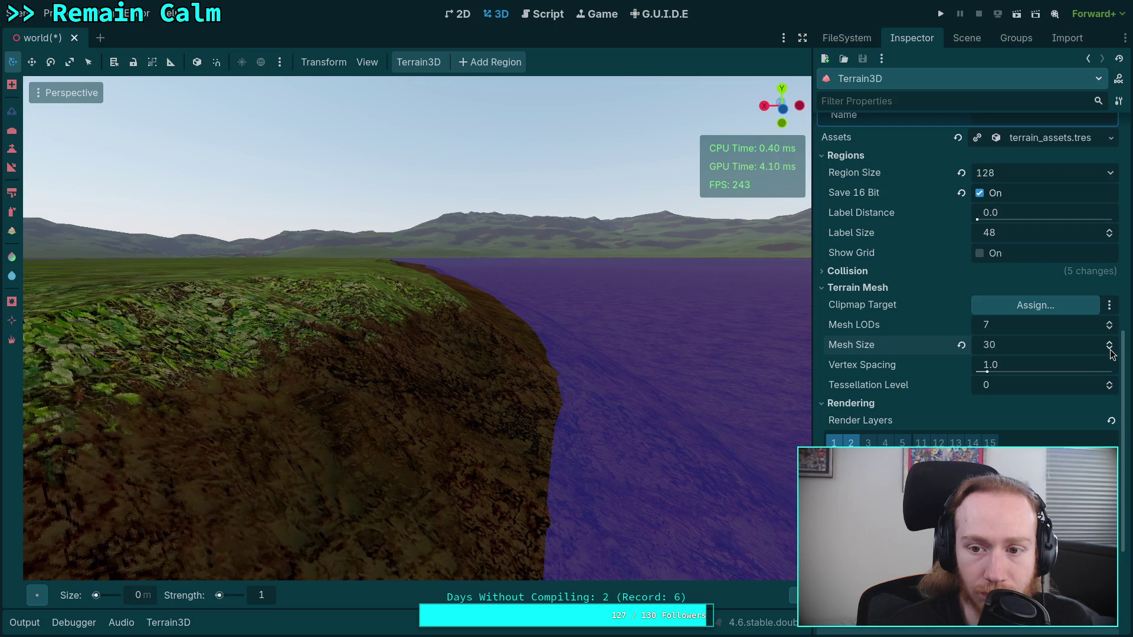
{"action": "triple_click", "coordinate": [1110, 348]}
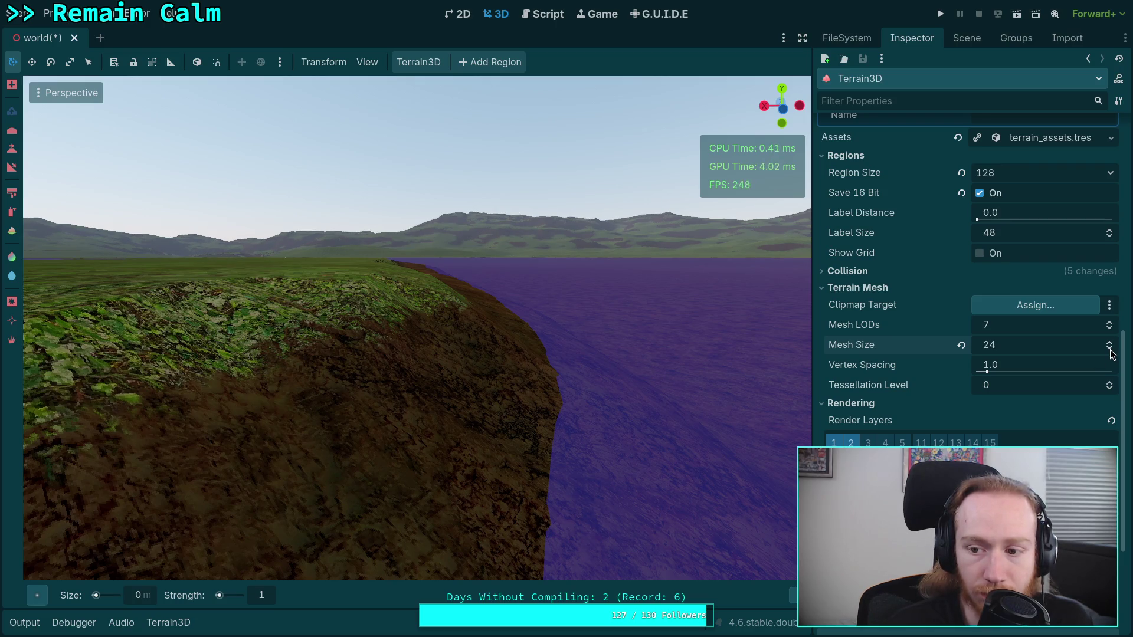
- Step Mesh Size down toward 8, then raise it through 14 to 20
{"action": "left_click", "coordinate": [1110, 350]}
{"action": "left_click", "coordinate": [1110, 350]}
{"action": "left_click", "coordinate": [1110, 351]}
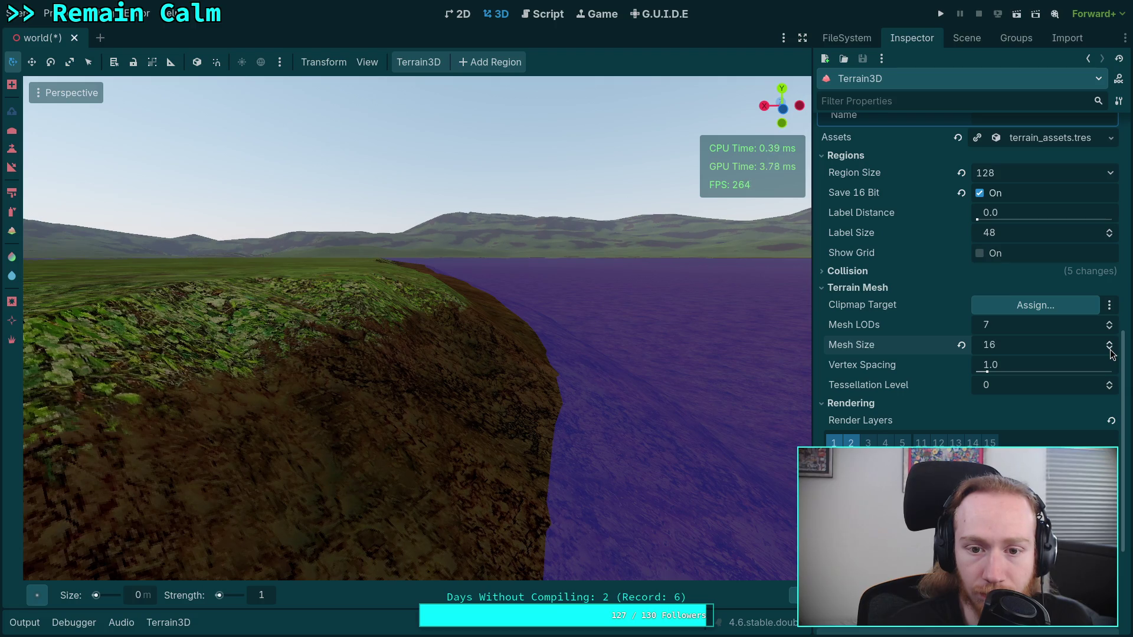
{"action": "left_click", "coordinate": [1110, 350]}
{"action": "left_click", "coordinate": [1110, 351]}
{"action": "left_click", "coordinate": [1111, 351]}
{"action": "left_click", "coordinate": [1110, 350]}
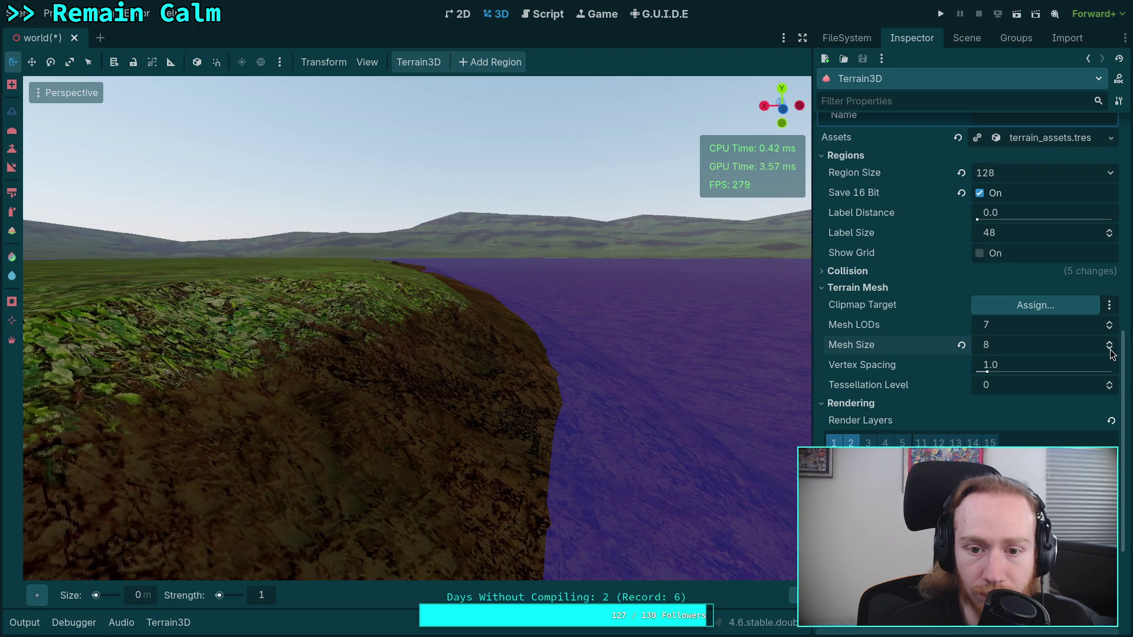
{"action": "left_click", "coordinate": [1110, 343]}
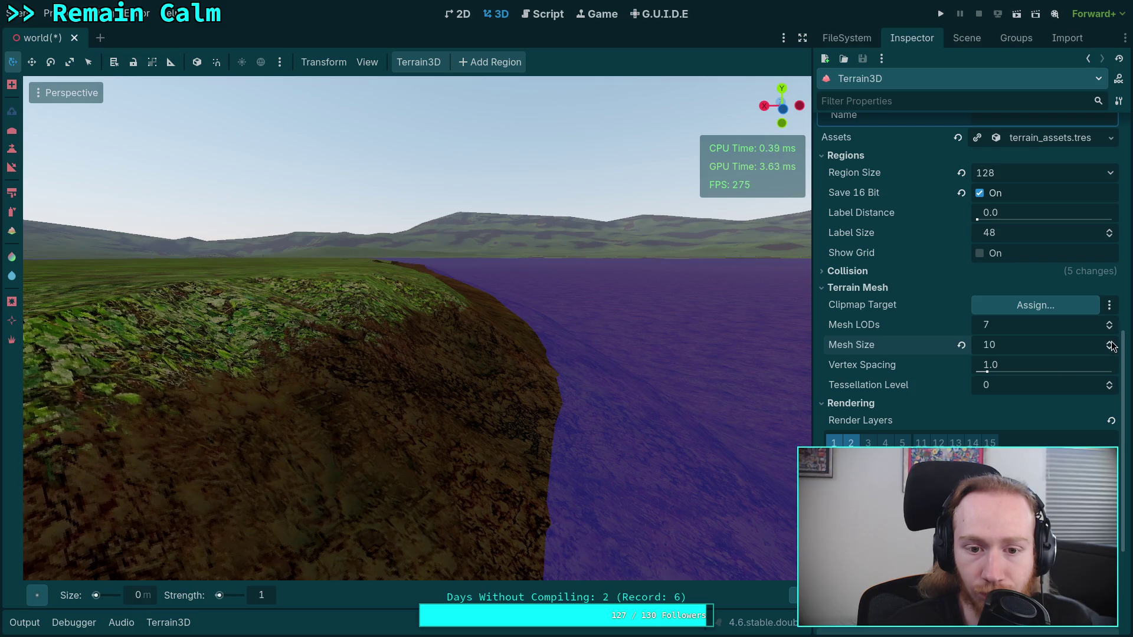
{"action": "left_click", "coordinate": [1110, 342]}
{"action": "left_click", "coordinate": [1110, 342]}
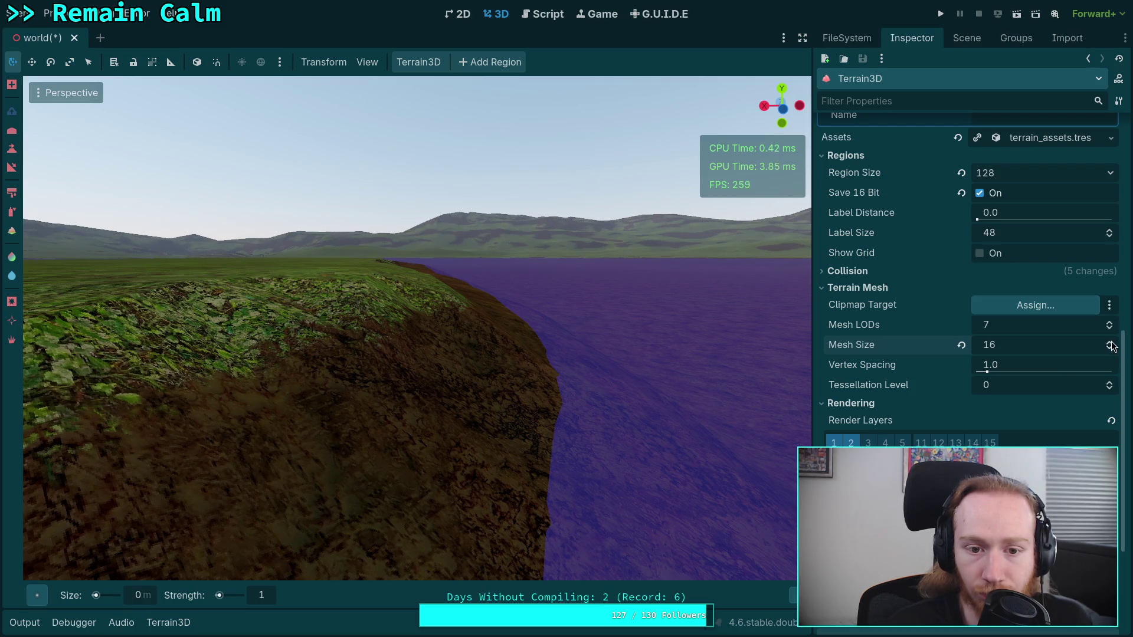
{"action": "key", "text": "e"}
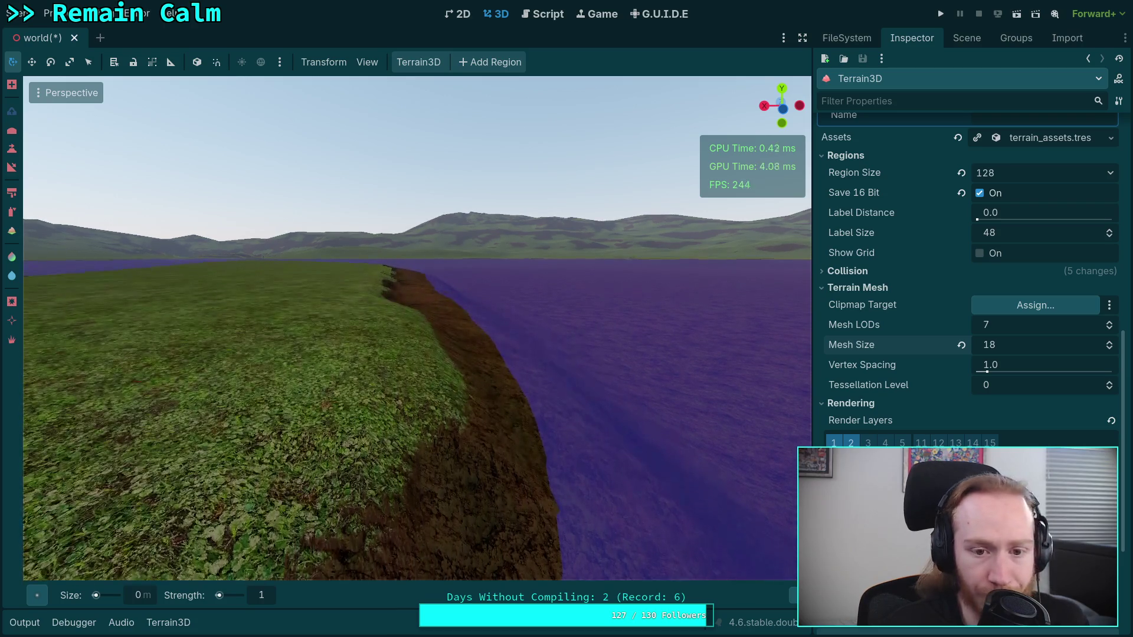
{"action": "left_click", "coordinate": [1110, 343]}
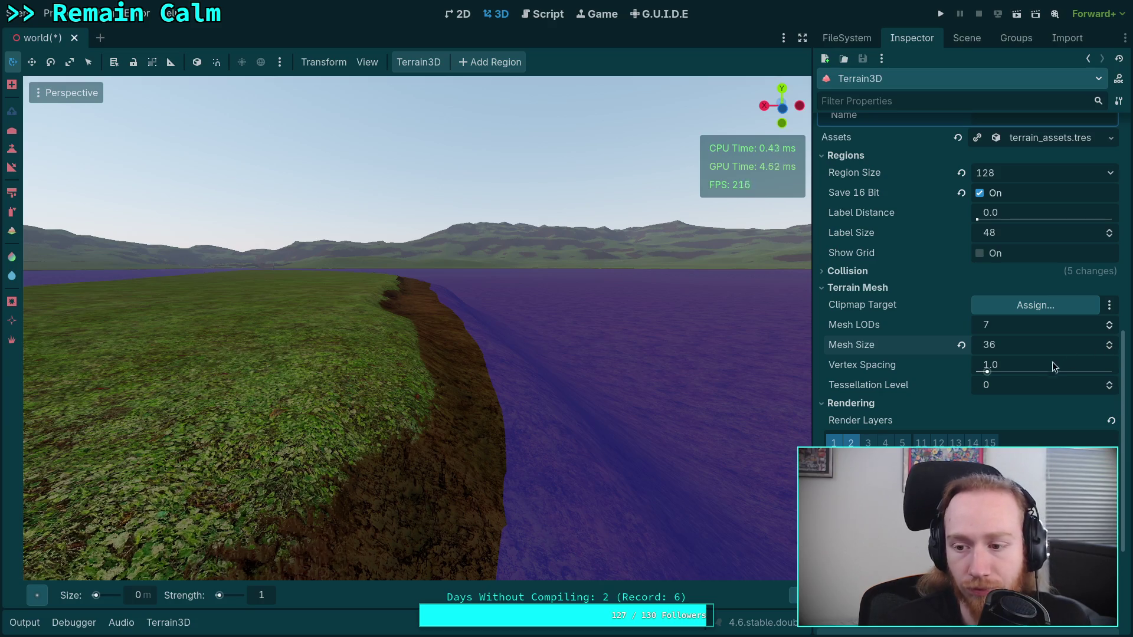
- Try a Vertex Spacing of 0.5, then restore it to 1.0
{"action": "left_click", "coordinate": [1037, 366]}
{"action": "type", "text": "0.5"}
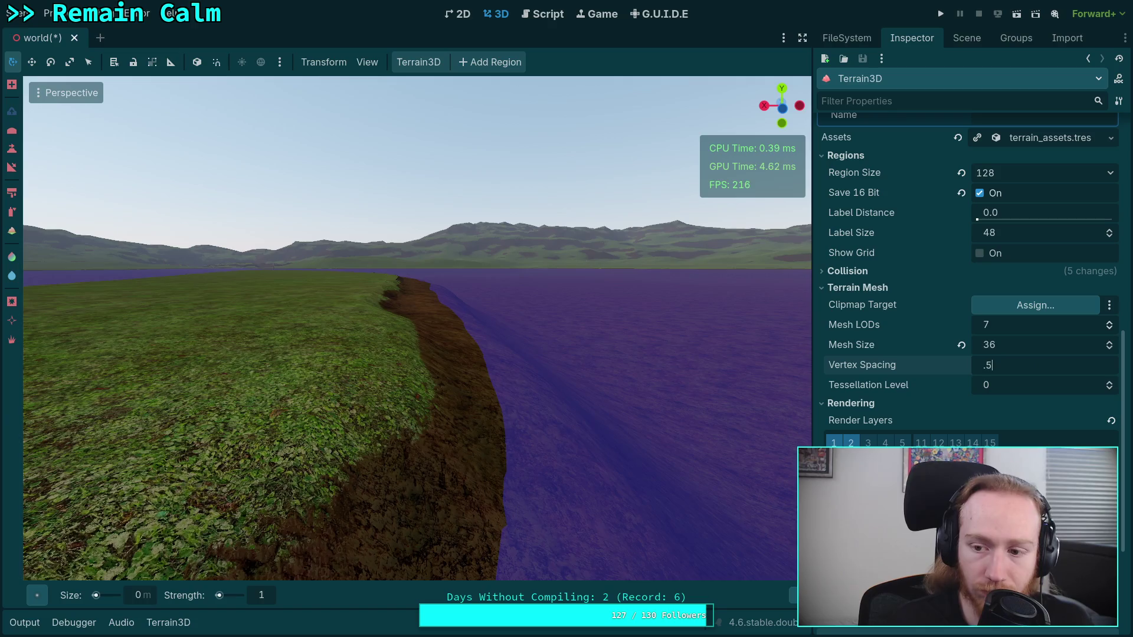
{"action": "key", "text": "Return"}
{"action": "left_click", "coordinate": [1038, 366]}
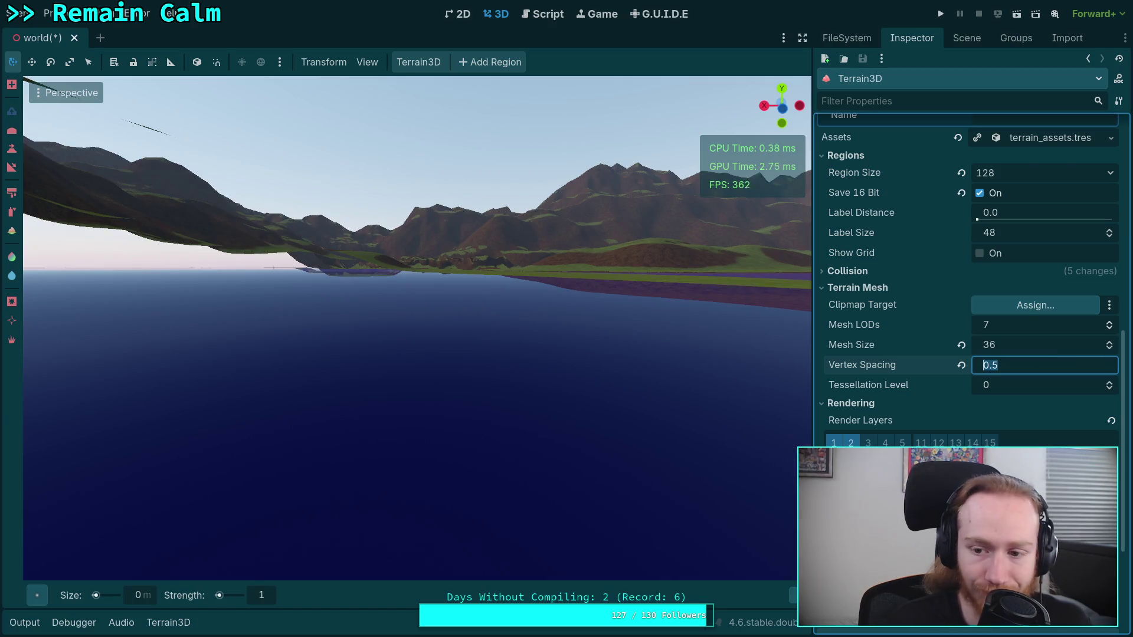
{"action": "type", "text": "2"}
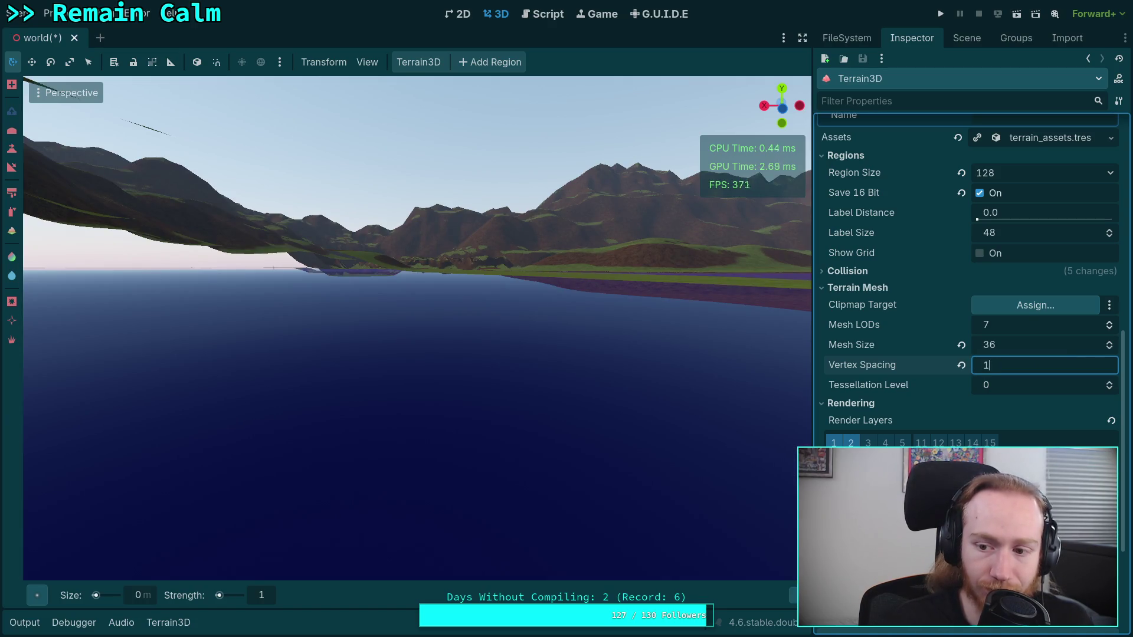
{"action": "key", "text": "Return"}
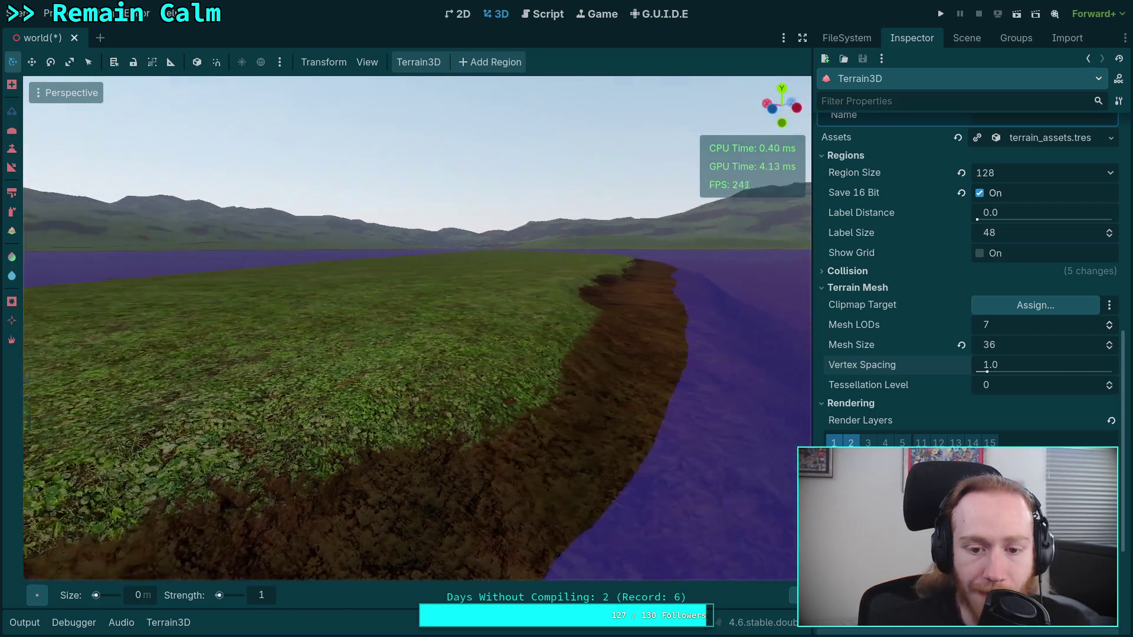
{"action": "left_click_drag", "start_coordinate": [583, 437], "coordinate": [449, 434]}
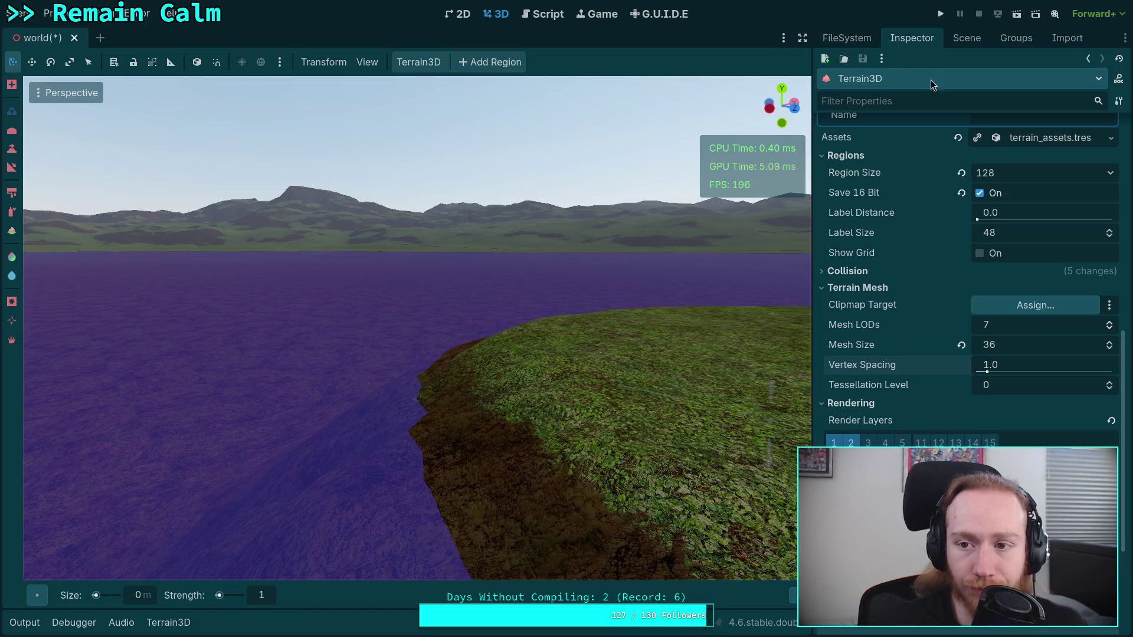
- Browse the FileSystem dock, collapsing the scene and textures folders and expanding terrain_data
{"action": "left_click", "coordinate": [847, 38]}
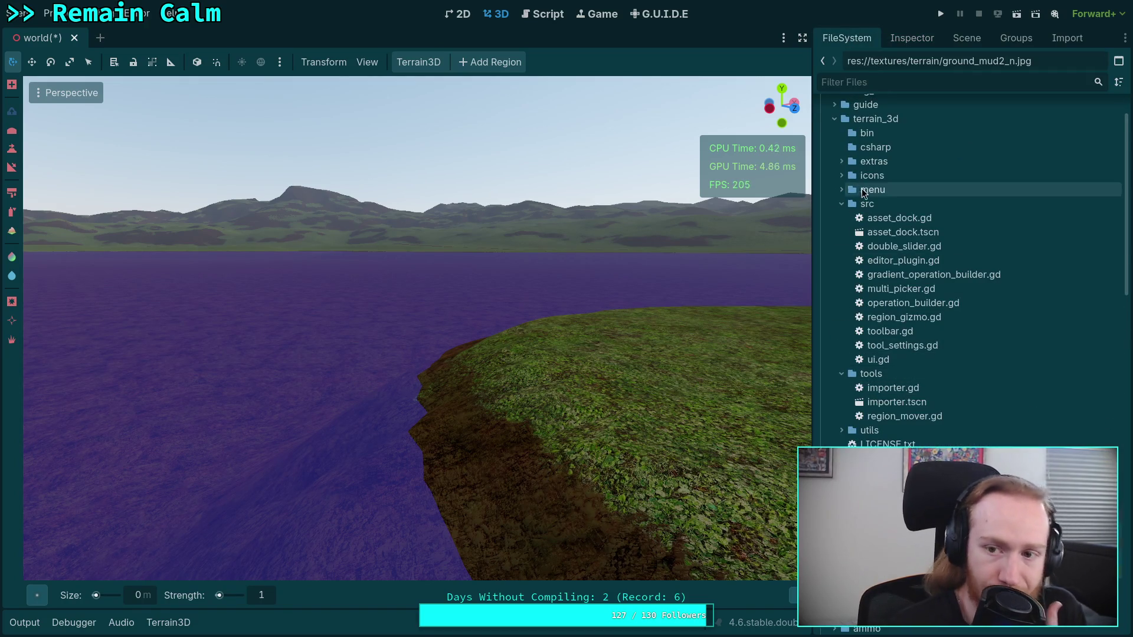
{"action": "scroll", "coordinate": [892, 320], "scroll_direction": "down", "scroll_amount": 10}
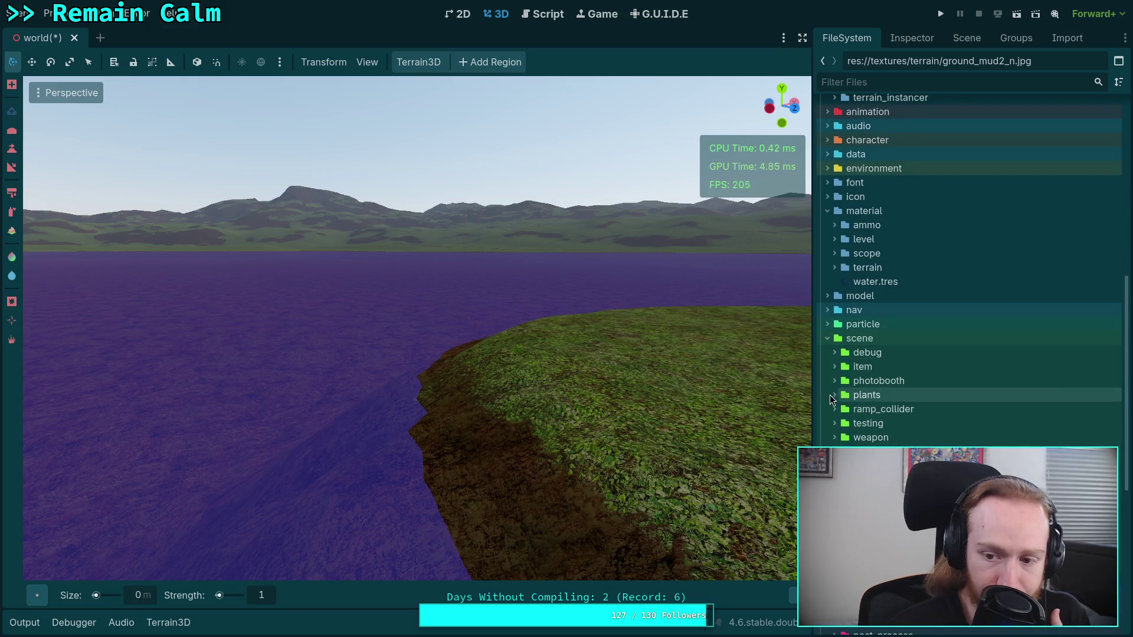
{"action": "left_click", "coordinate": [827, 338]}
{"action": "scroll", "coordinate": [828, 378], "scroll_direction": "down", "scroll_amount": 5}
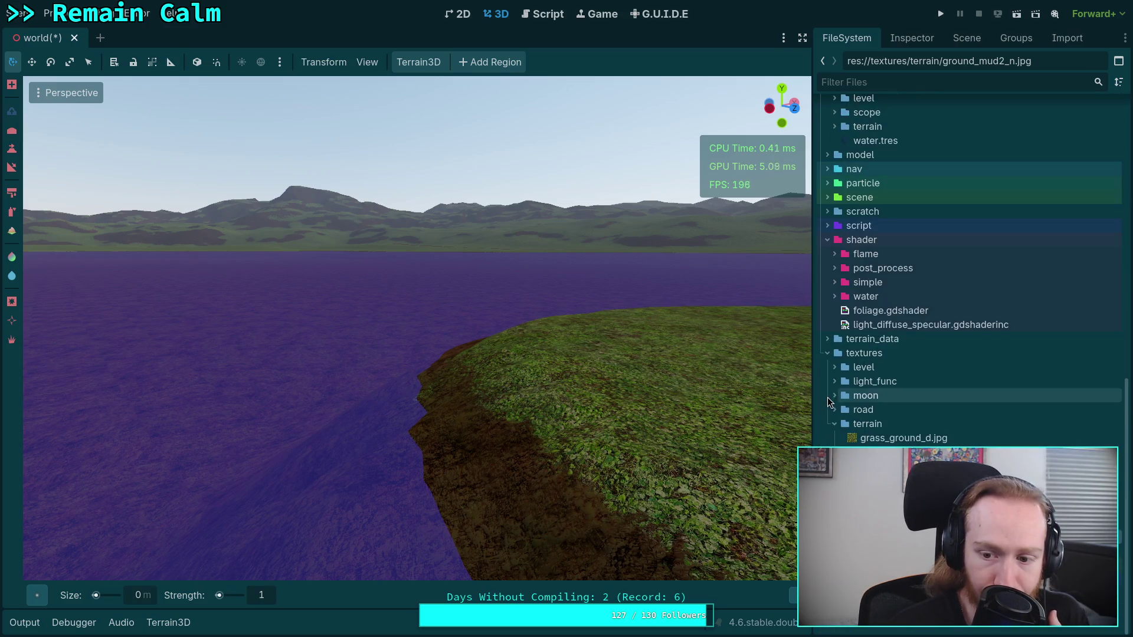
{"action": "left_click", "coordinate": [827, 353]}
{"action": "left_click", "coordinate": [827, 449]}
{"action": "scroll", "coordinate": [886, 472], "scroll_direction": "down", "scroll_amount": 6}
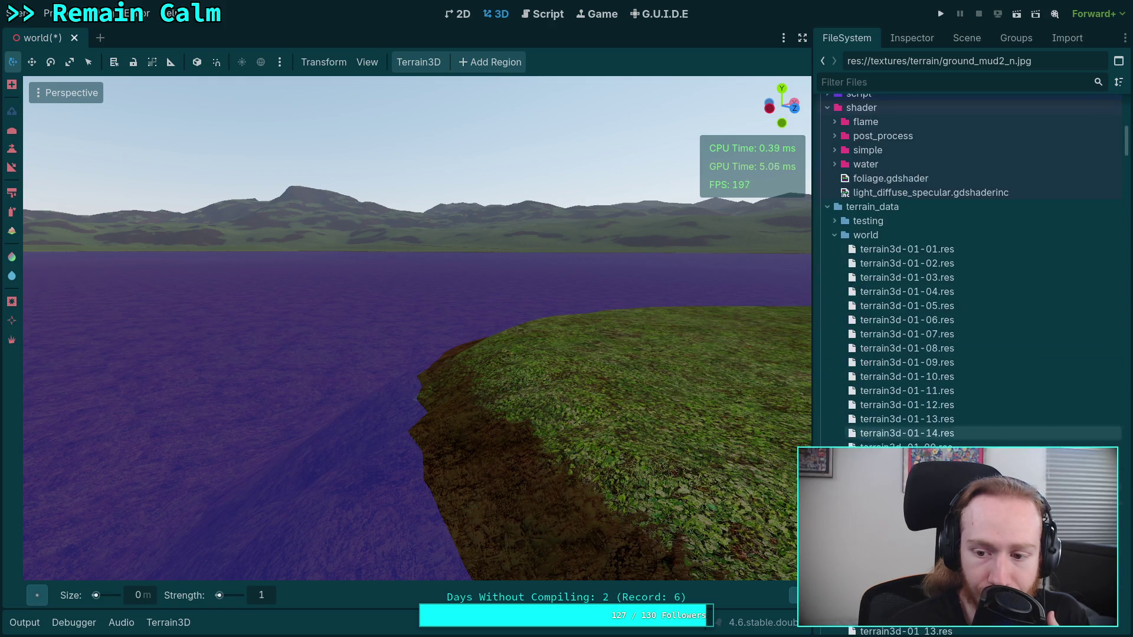
{"action": "scroll", "coordinate": [974, 271], "scroll_direction": "down", "scroll_amount": 15}
{"action": "left_click_drag", "start_coordinate": [1127, 222], "coordinate": [1116, 633]}
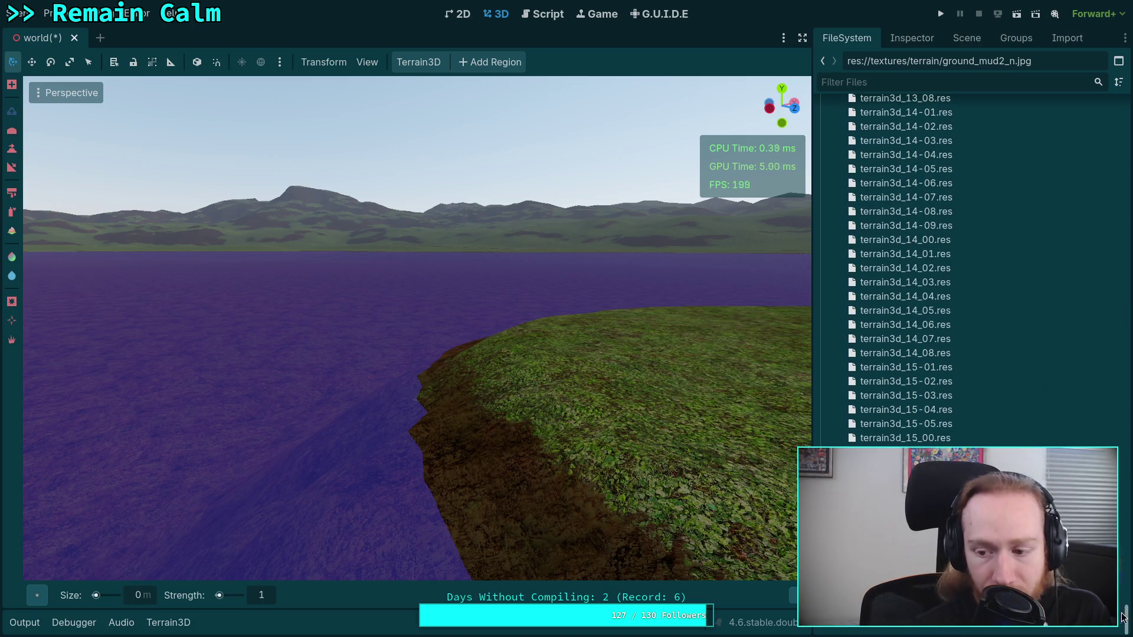
{"action": "left_click_drag", "start_coordinate": [1124, 616], "coordinate": [1126, 118]}
{"action": "scroll", "coordinate": [833, 359], "scroll_direction": "up", "scroll_amount": 5}
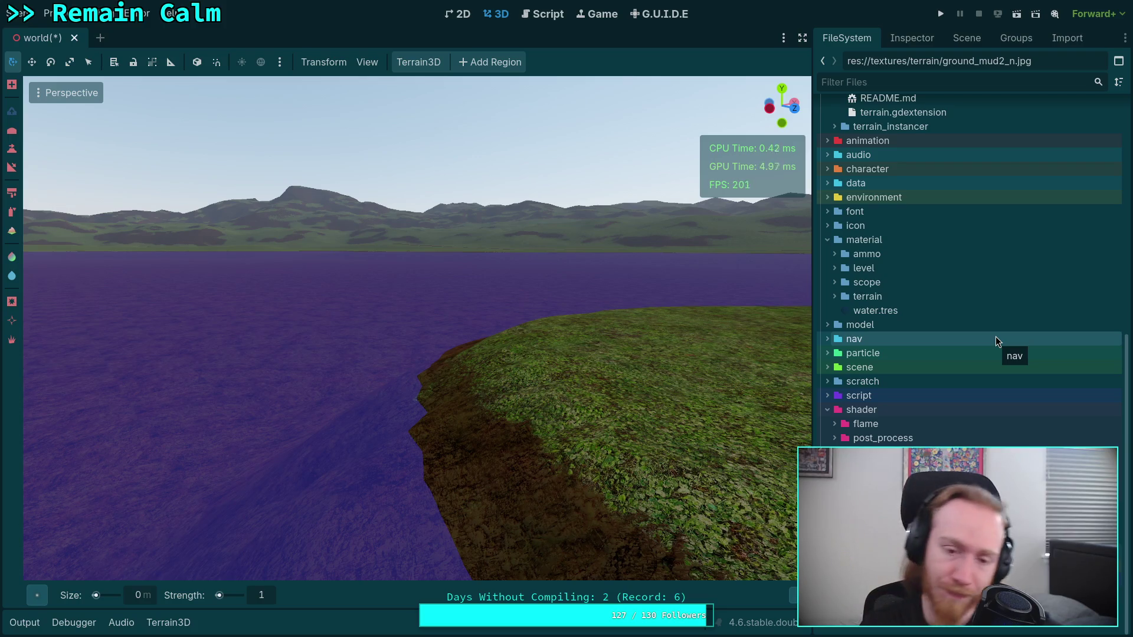
{"action": "scroll", "coordinate": [927, 390], "scroll_direction": "up", "scroll_amount": 2}
- Fly along the riverbank over the dirt bank, then tilt the view up toward the mountains
{"action": "left_click", "coordinate": [912, 38]}
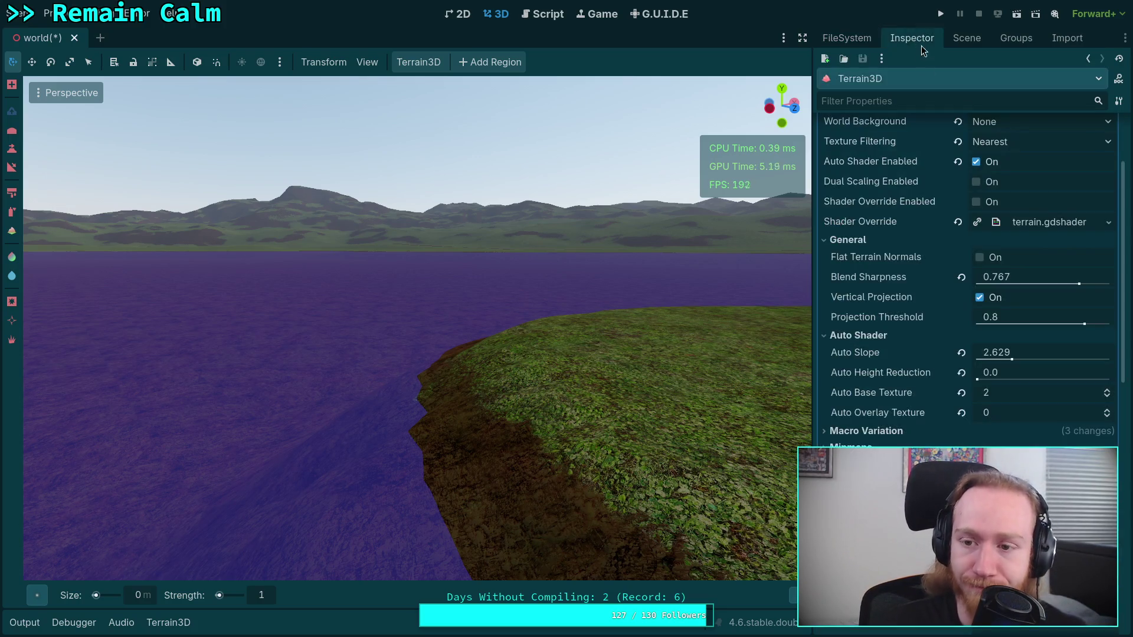
{"action": "key", "text": "w"}
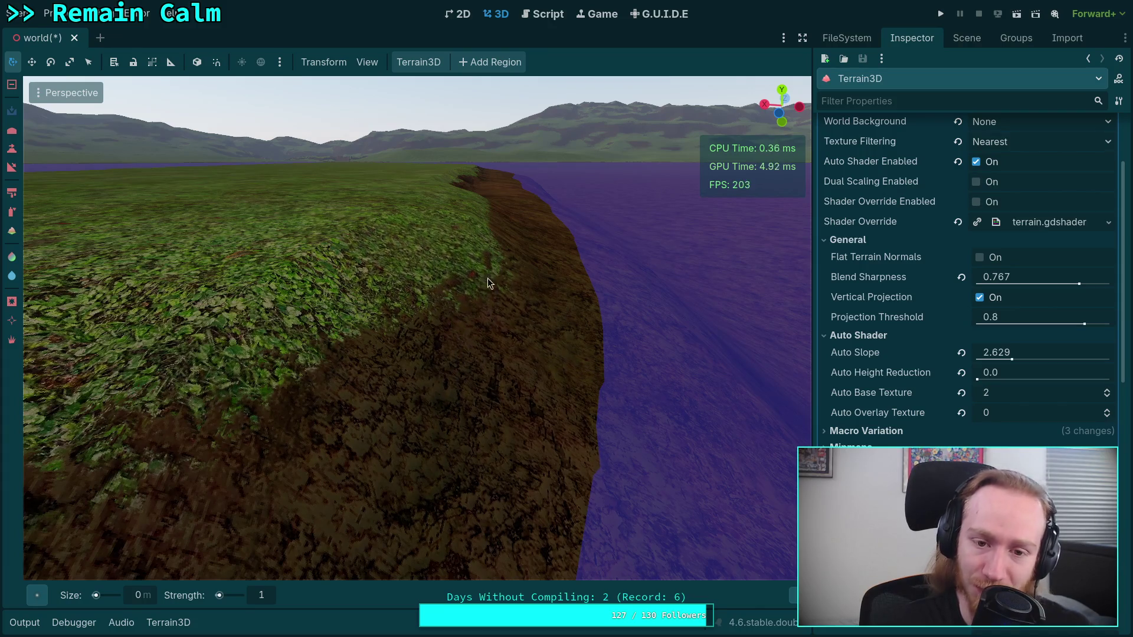
{"action": "key", "text": "w"}
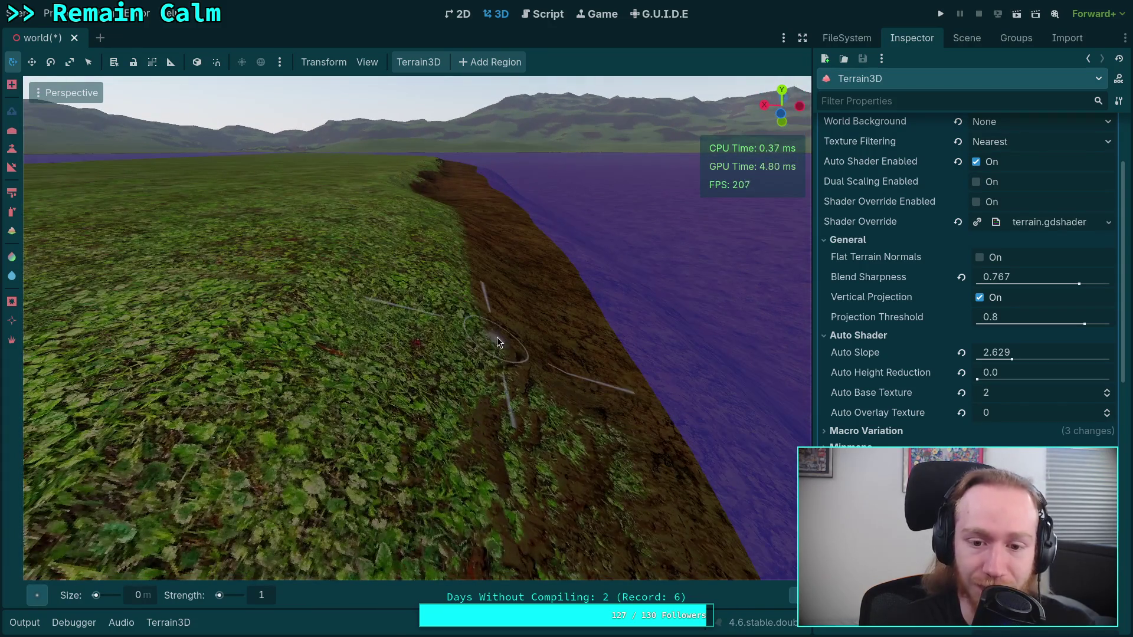
{"action": "key", "text": "s"}
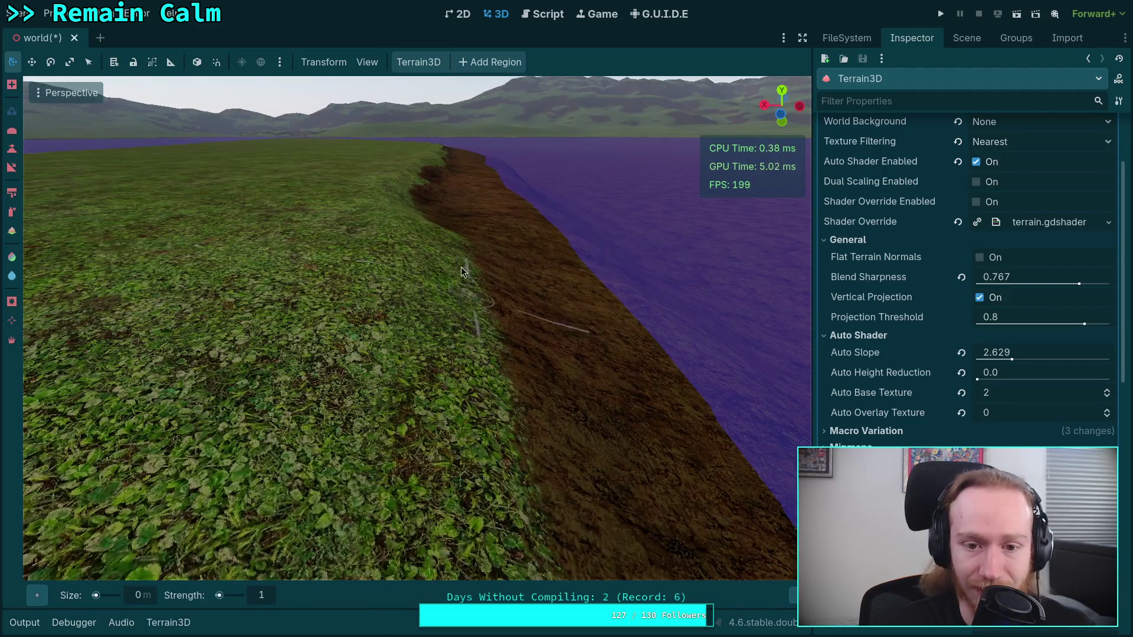
{"action": "key", "text": "w"}
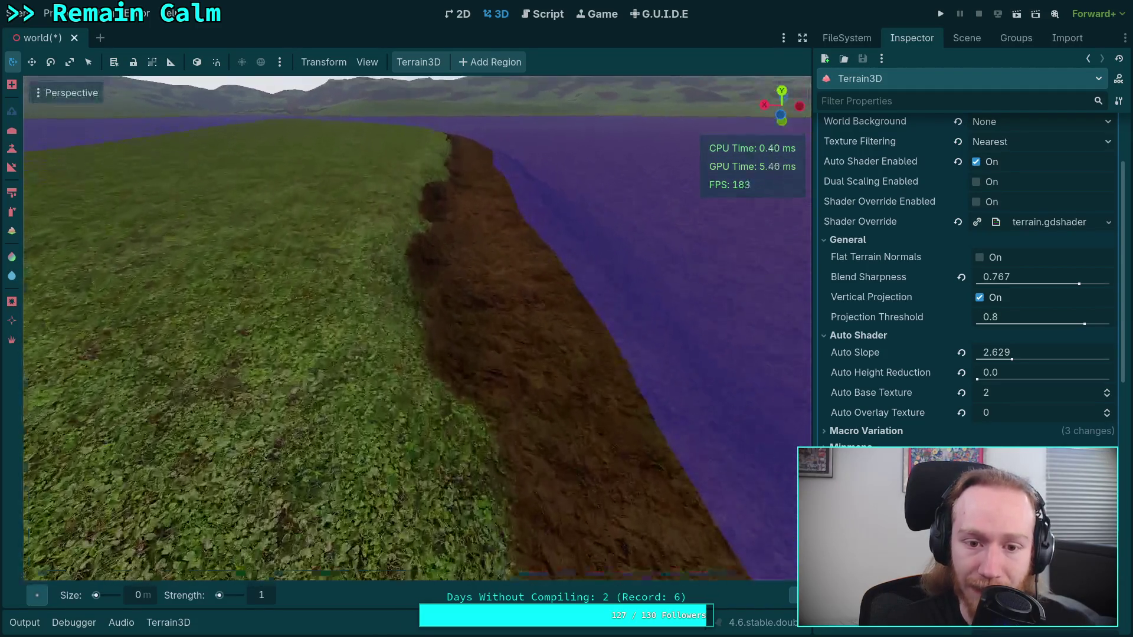
{"action": "mouse_move", "coordinate": [417, 435]}
{"action": "left_mouse_down"}
{"action": "mouse_move", "coordinate": [416, 354]}
{"action": "mouse_move", "coordinate": [370, 351]}
{"action": "mouse_move", "coordinate": [358, 369]}
{"action": "mouse_move", "coordinate": [348, 348]}
{"action": "mouse_move", "coordinate": [564, 334]}
{"action": "left_mouse_up"}
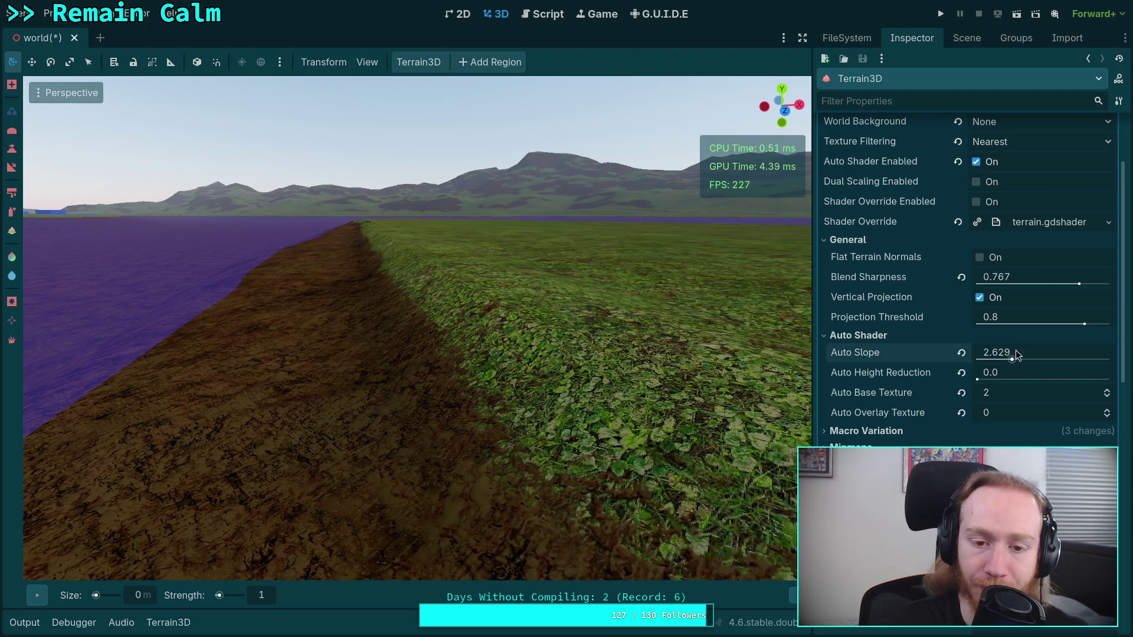
- Raise Auto Slope so more dirt shows and set Blend Sharpness to 1.0
{"action": "mouse_move", "coordinate": [1015, 352]}
{"action": "left_mouse_down"}
{"action": "mouse_move", "coordinate": [1111, 352]}
{"action": "mouse_move", "coordinate": [978, 352]}
{"action": "mouse_move", "coordinate": [993, 352]}
{"action": "left_mouse_up"}
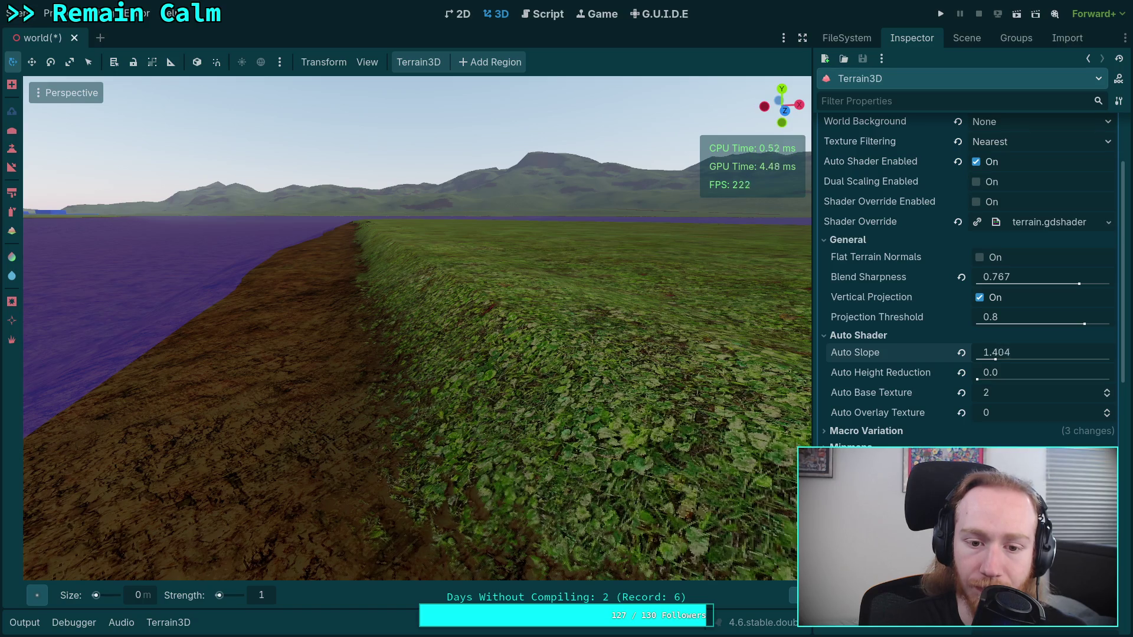
{"action": "left_click_drag", "start_coordinate": [996, 352], "coordinate": [1016, 352]}
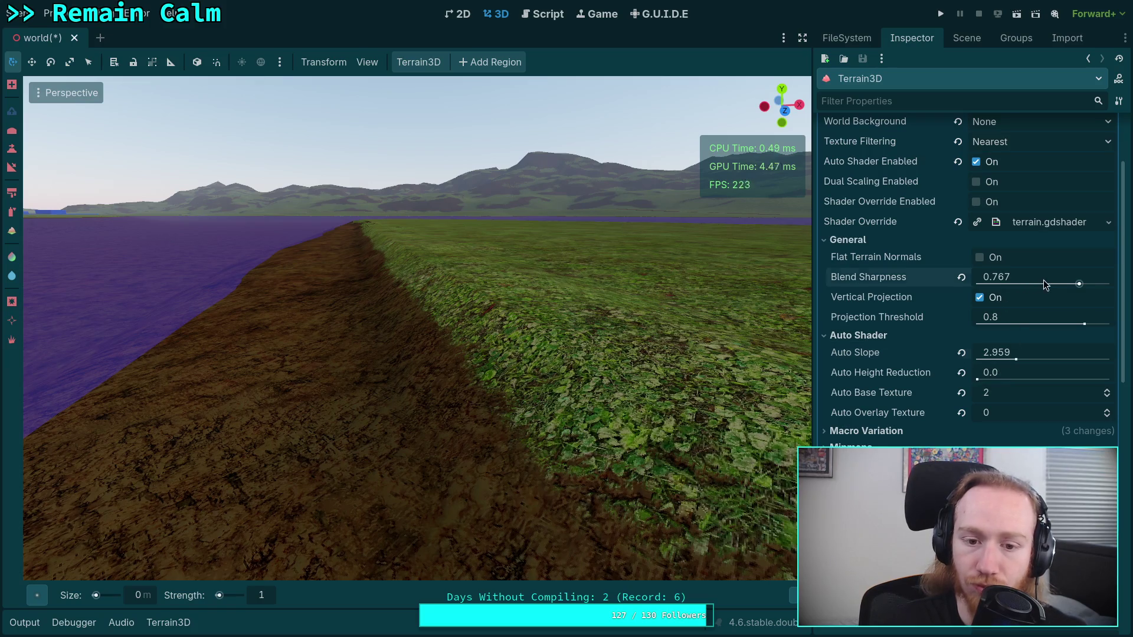
{"action": "mouse_move", "coordinate": [1044, 280]}
{"action": "left_mouse_down"}
{"action": "mouse_move", "coordinate": [985, 279]}
{"action": "mouse_move", "coordinate": [1111, 280]}
{"action": "mouse_move", "coordinate": [1051, 284]}
{"action": "left_mouse_up"}
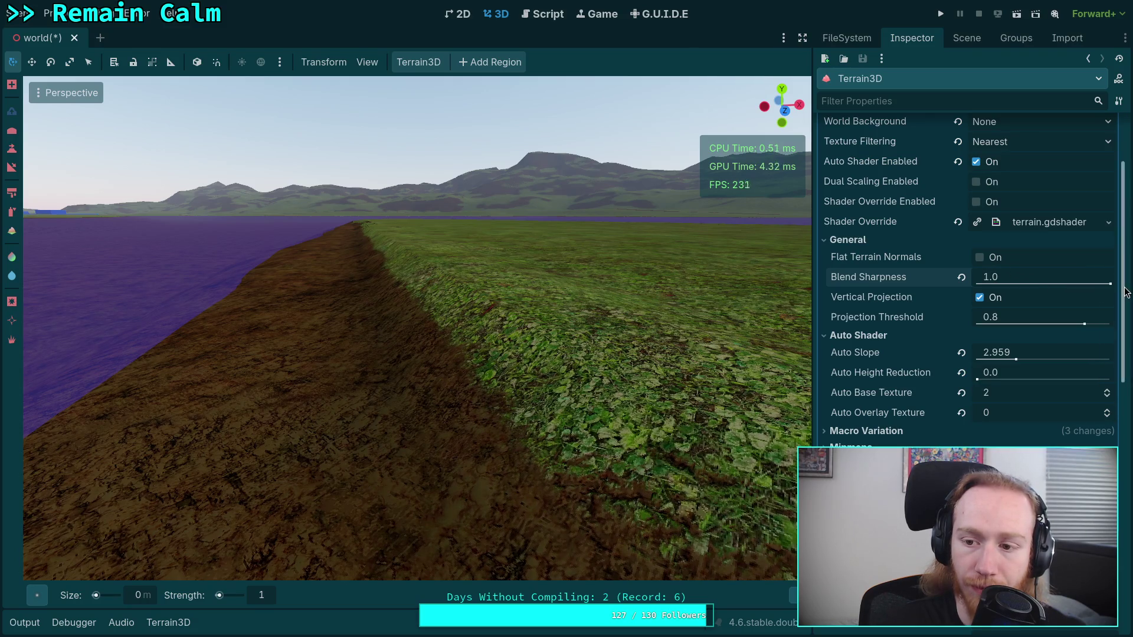
{"action": "left_click", "coordinate": [1021, 275]}
{"action": "type", "text": "1"}
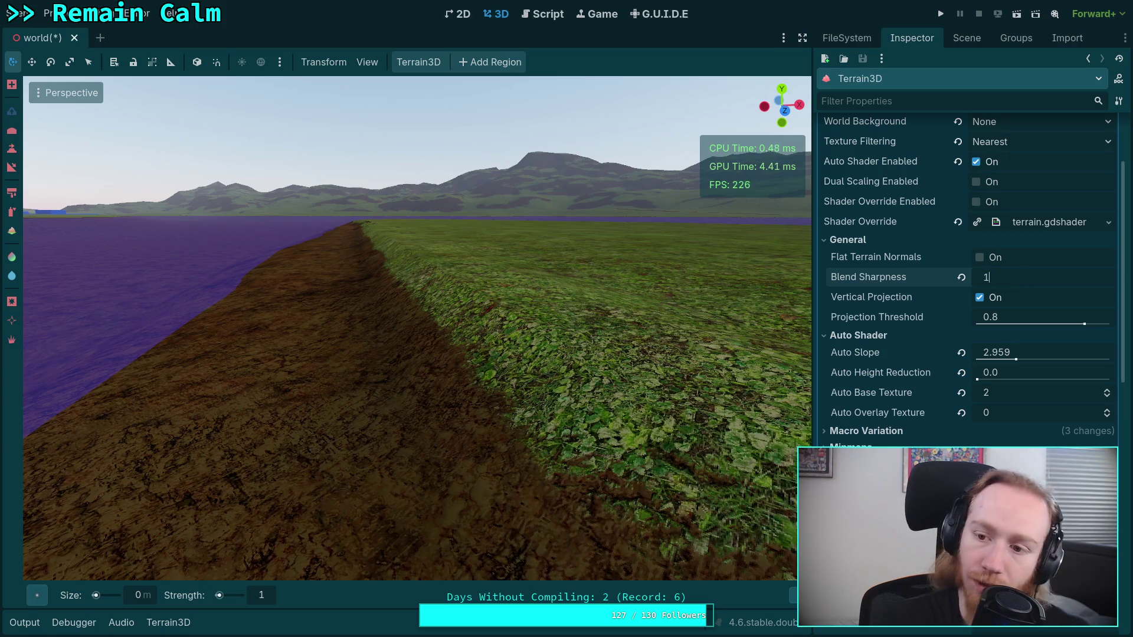
{"action": "key", "text": "Return"}
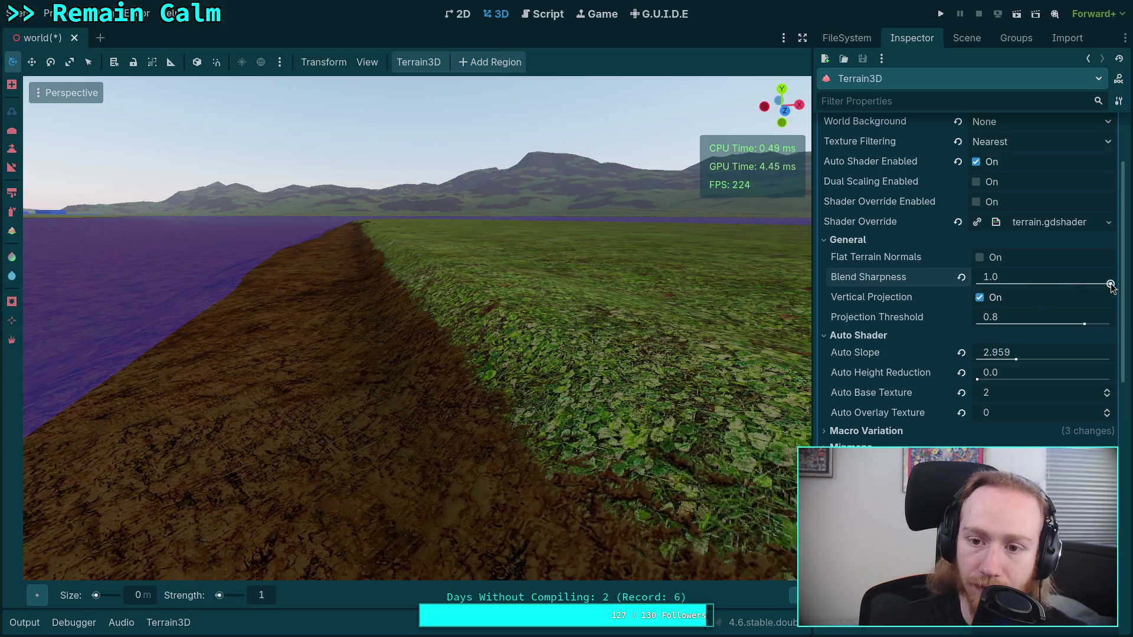
{"action": "left_click_drag", "start_coordinate": [1111, 286], "coordinate": [1112, 284]}
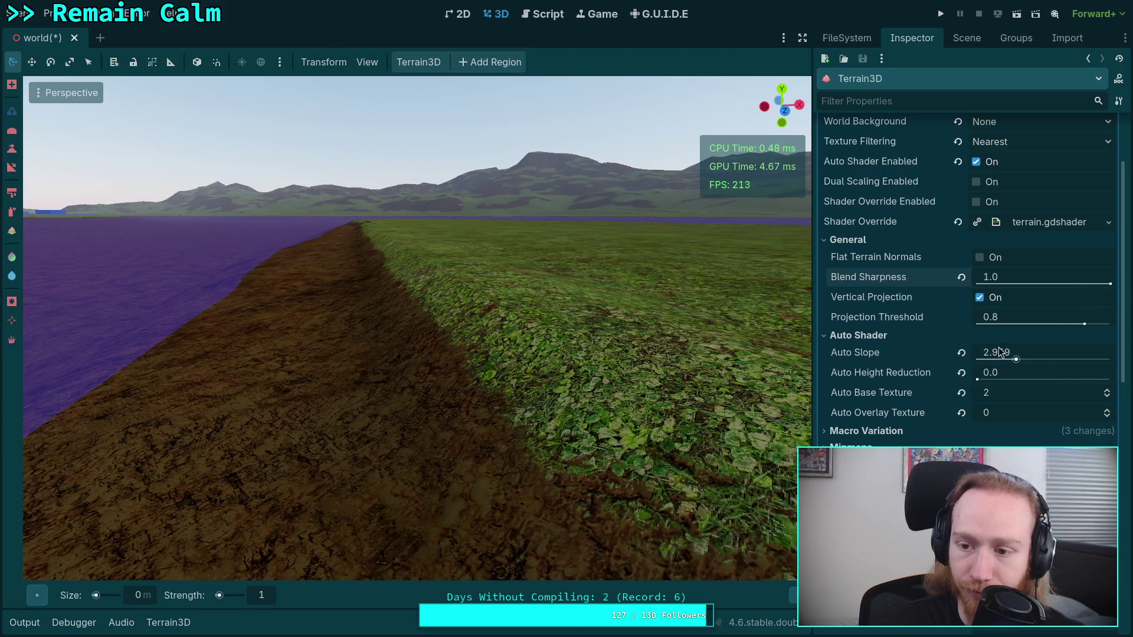
- Reset Projection Threshold to 0.8, turn Vertical Projection off, and lower Auto Slope
{"action": "mouse_move", "coordinate": [1025, 318]}
{"action": "left_mouse_down"}
{"action": "mouse_move", "coordinate": [980, 317]}
{"action": "mouse_move", "coordinate": [1084, 324]}
{"action": "mouse_move", "coordinate": [1026, 324]}
{"action": "left_mouse_up"}
{"action": "left_click", "coordinate": [961, 317]}
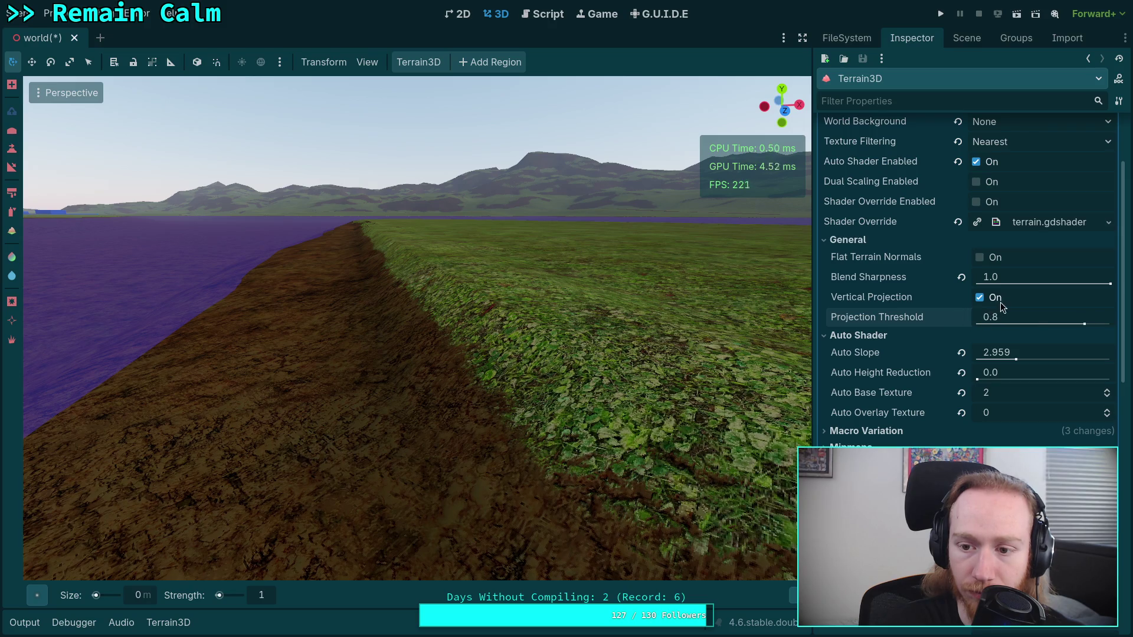
{"action": "left_click", "coordinate": [979, 298]}
{"action": "left_click", "coordinate": [979, 298]}
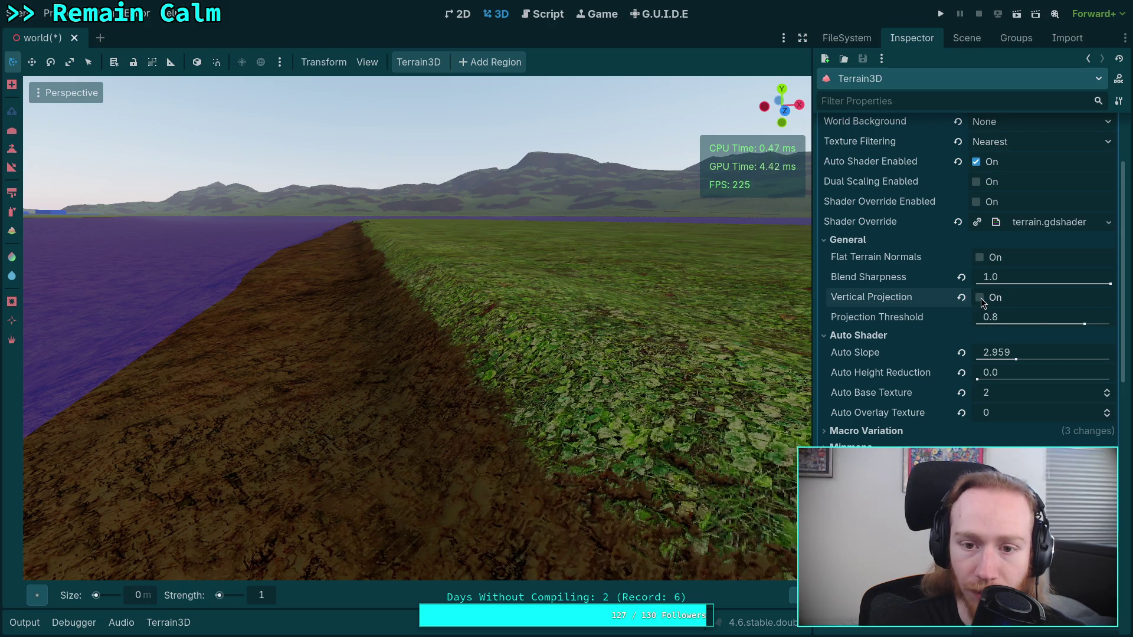
{"action": "left_click", "coordinate": [980, 298]}
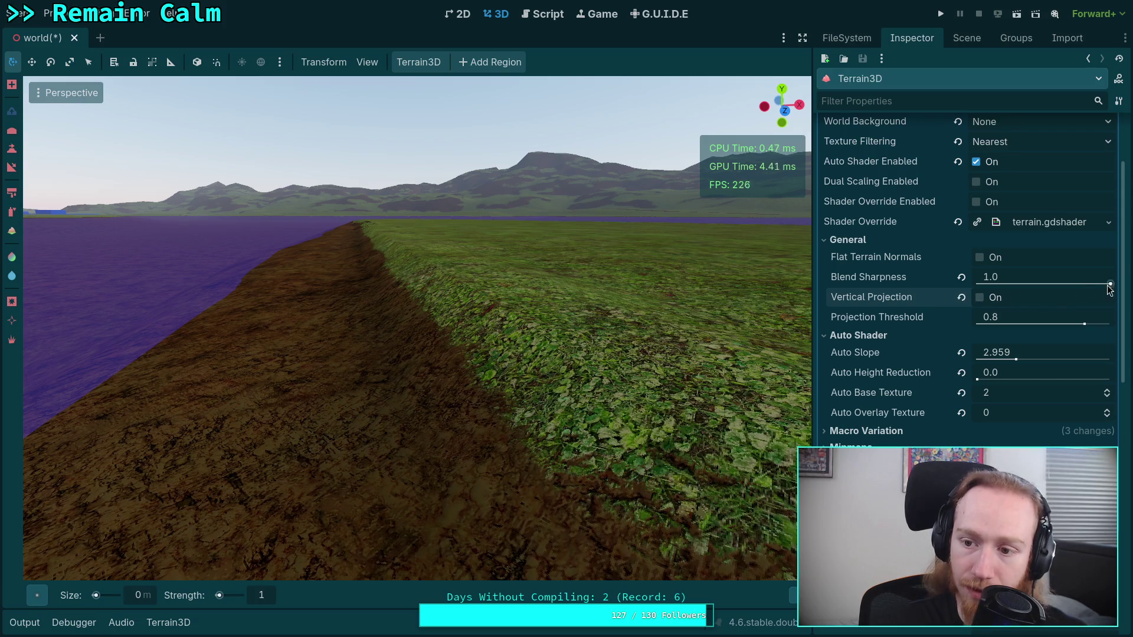
{"action": "mouse_move", "coordinate": [1111, 286]}
{"action": "left_mouse_down"}
{"action": "mouse_move", "coordinate": [1037, 285]}
{"action": "mouse_move", "coordinate": [1111, 284]}
{"action": "left_mouse_up"}
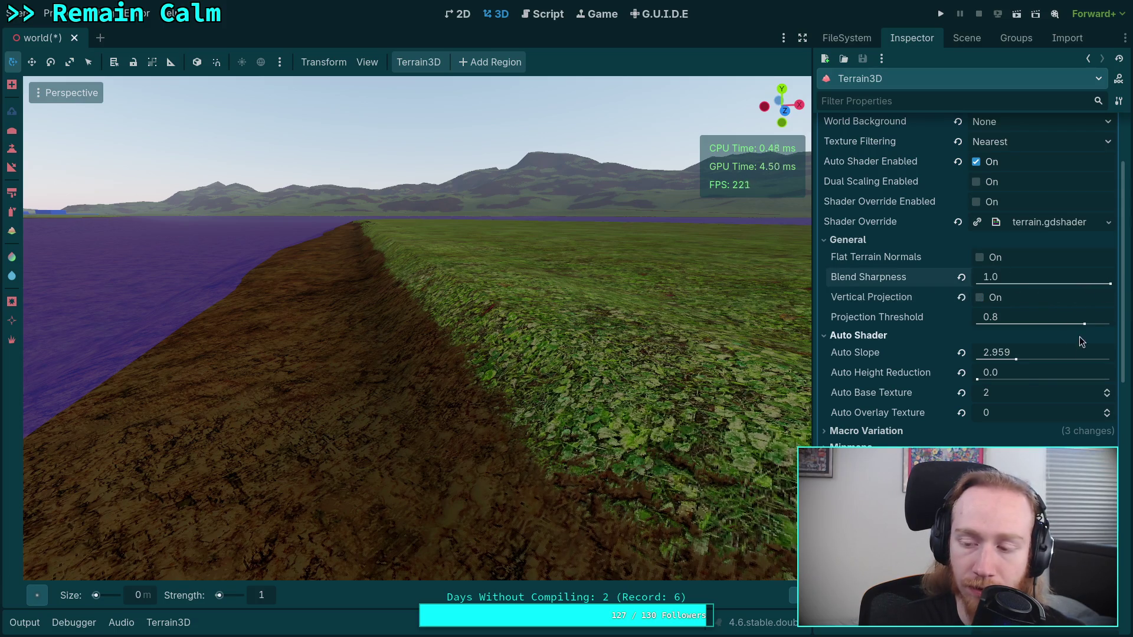
{"action": "mouse_move", "coordinate": [1013, 353]}
{"action": "left_mouse_down"}
{"action": "mouse_move", "coordinate": [1002, 357]}
{"action": "mouse_move", "coordinate": [1110, 357]}
{"action": "mouse_move", "coordinate": [1016, 358]}
{"action": "left_mouse_up"}
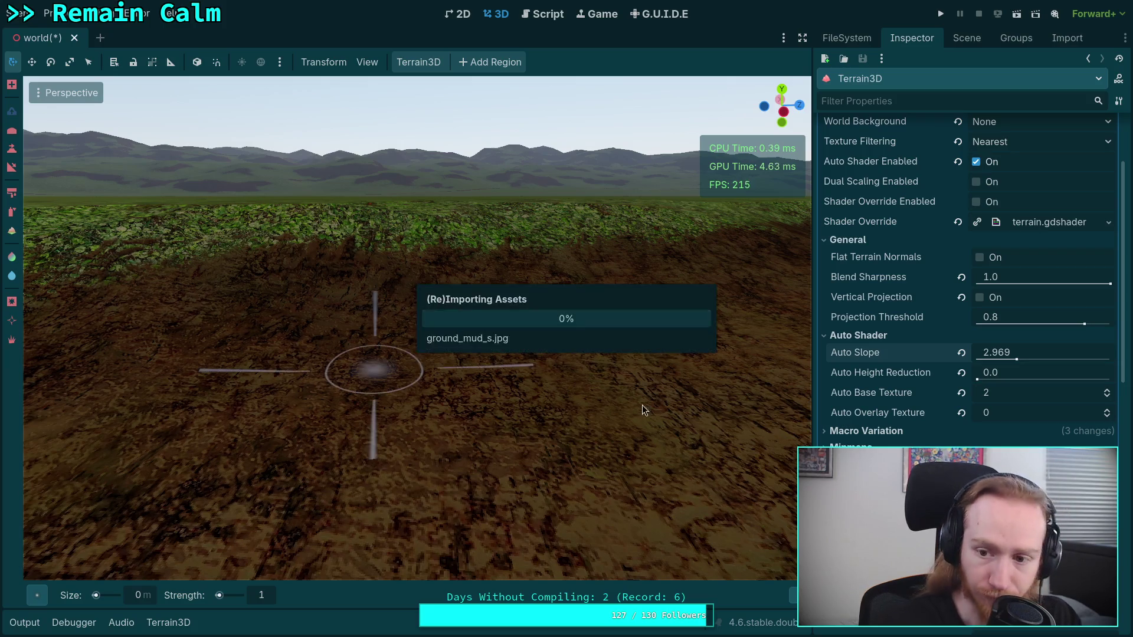
- Select ground_mud_d.jpg in the textures/terrain folder and view its properties
{"action": "left_click", "coordinate": [867, 42]}
{"action": "scroll", "coordinate": [913, 351], "scroll_direction": "down", "scroll_amount": 3}
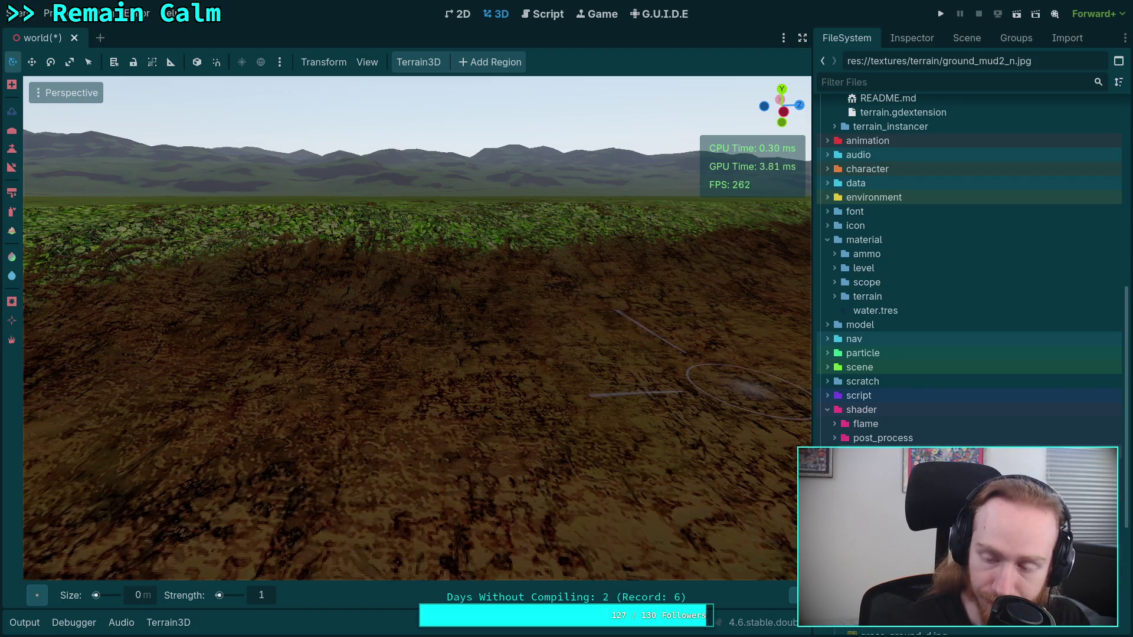
{"action": "scroll", "coordinate": [903, 407], "scroll_direction": "down", "scroll_amount": 10}
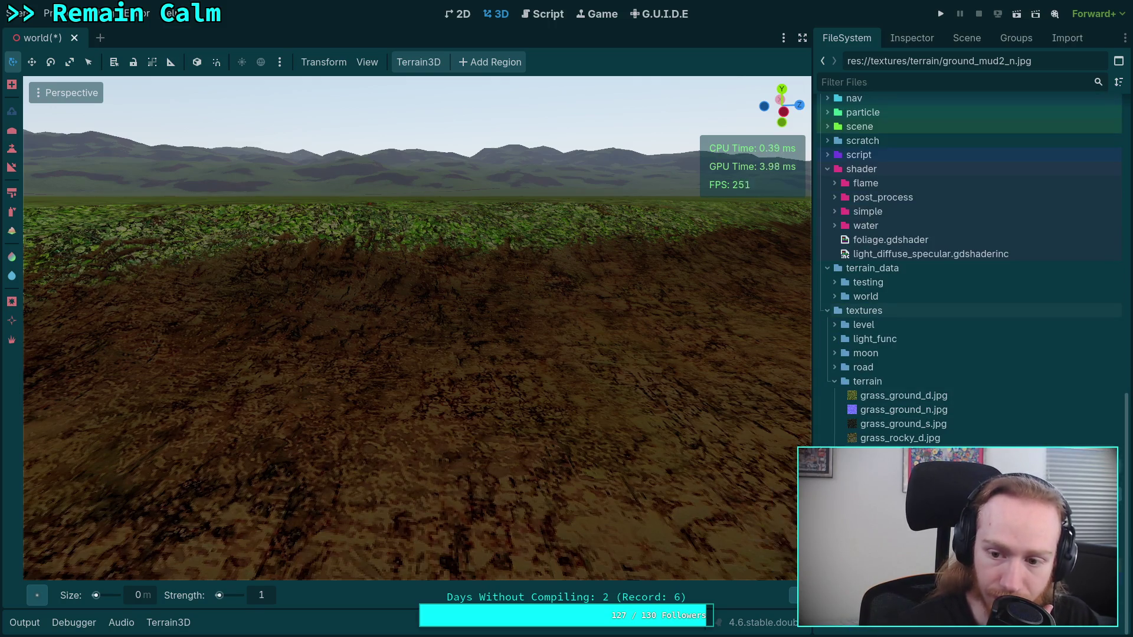
{"action": "left_click", "coordinate": [897, 523]}
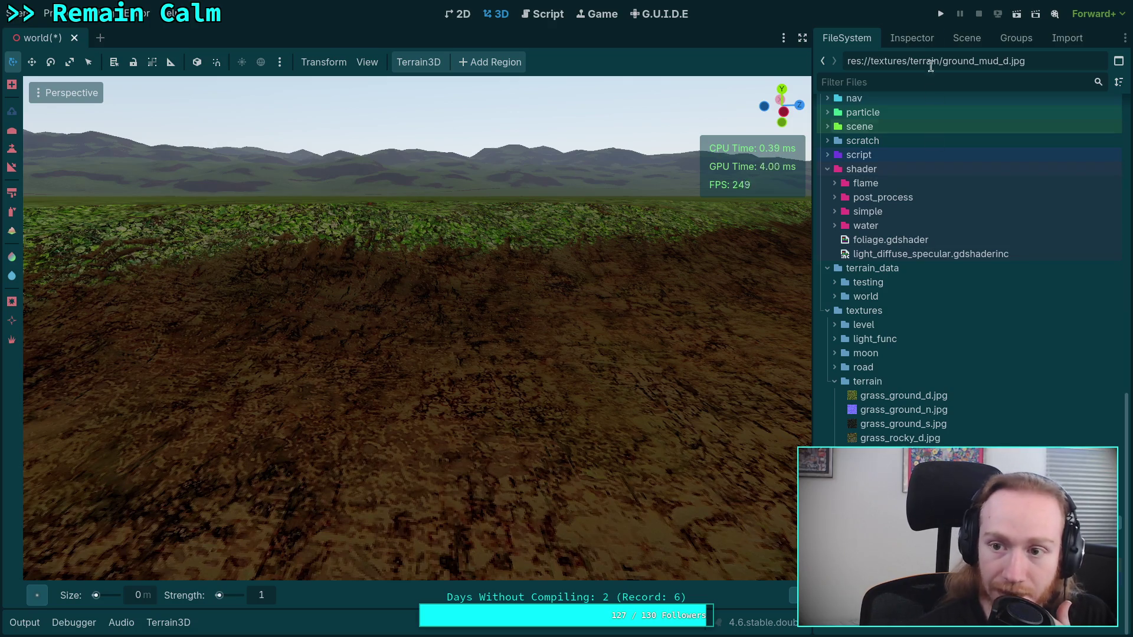
{"action": "left_click", "coordinate": [914, 40]}
- Reimport ground_mud_d.jpg as VRAM Compressed with mipmaps on and normal map and roughness Disabled
{"action": "left_click", "coordinate": [1016, 38]}
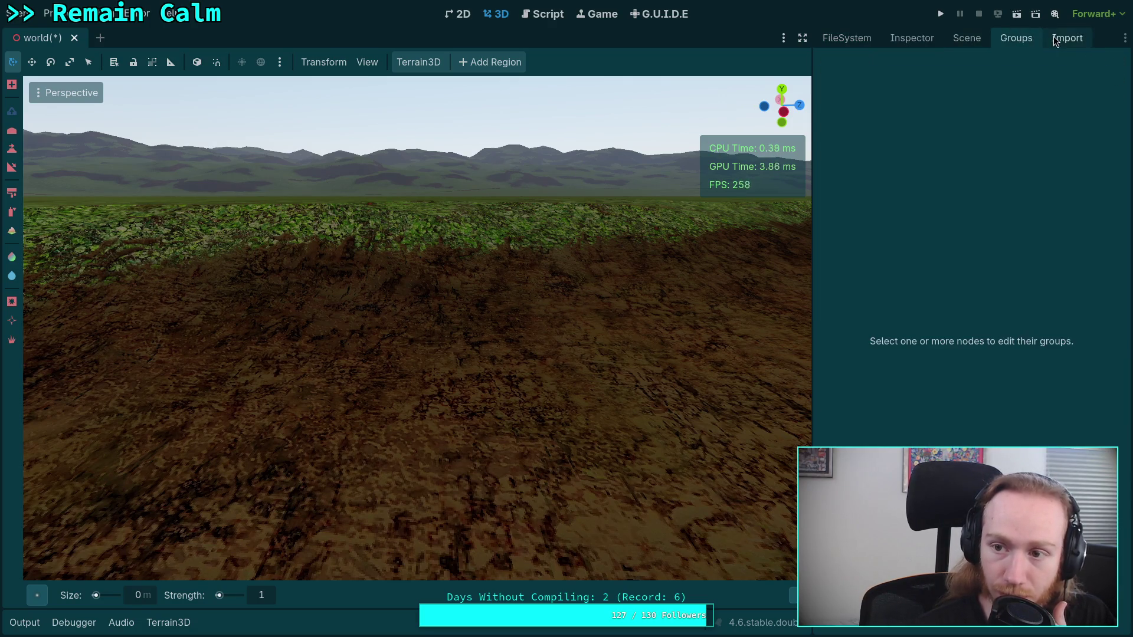
{"action": "left_click", "coordinate": [1067, 38]}
{"action": "left_click", "coordinate": [1024, 148]}
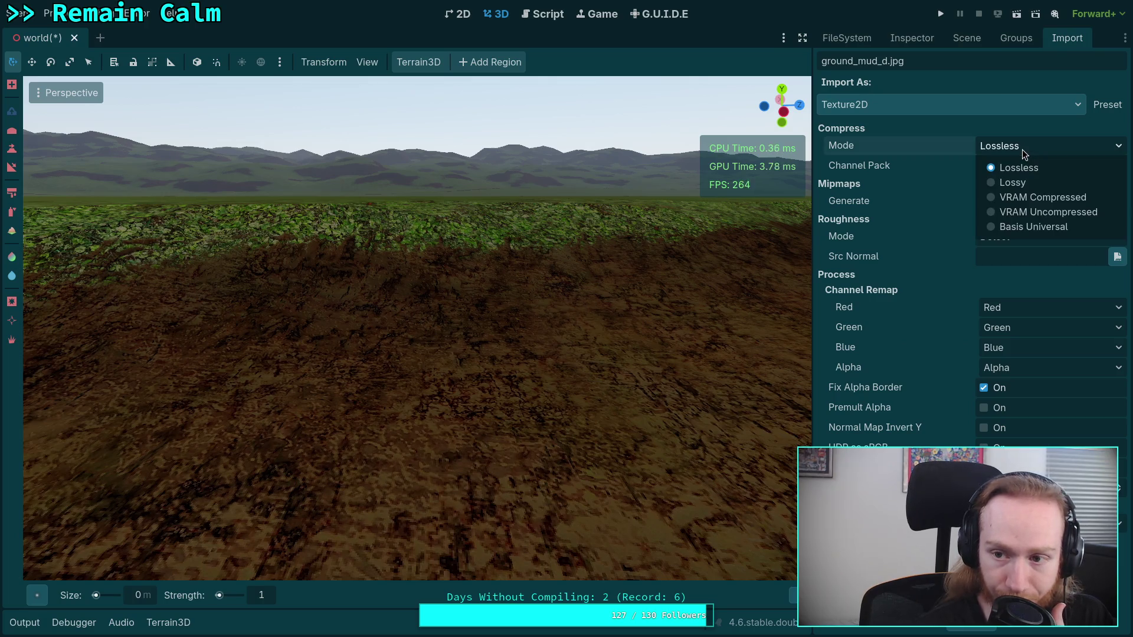
{"action": "left_click", "coordinate": [1018, 197]}
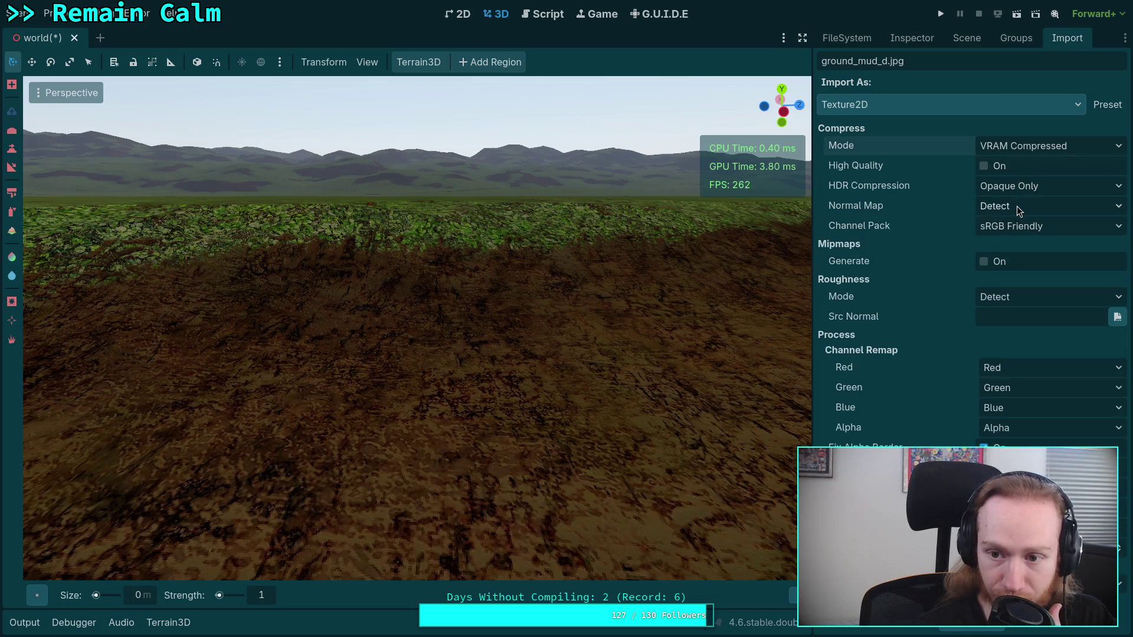
{"action": "left_click", "coordinate": [1017, 207]}
{"action": "left_click", "coordinate": [1003, 261]}
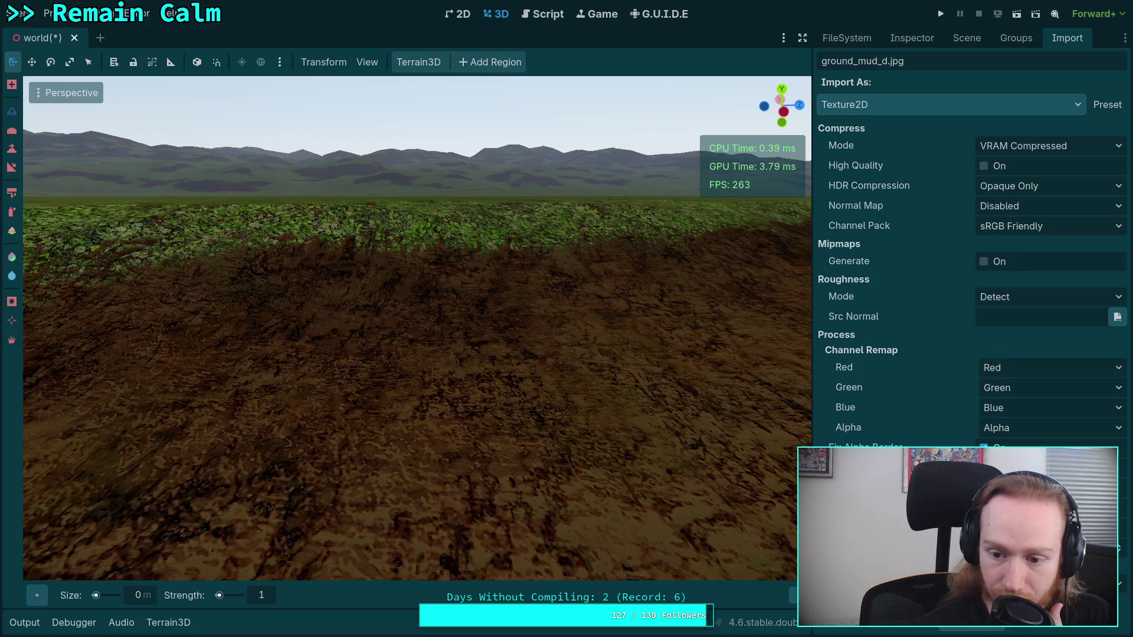
{"action": "left_click", "coordinate": [984, 261]}
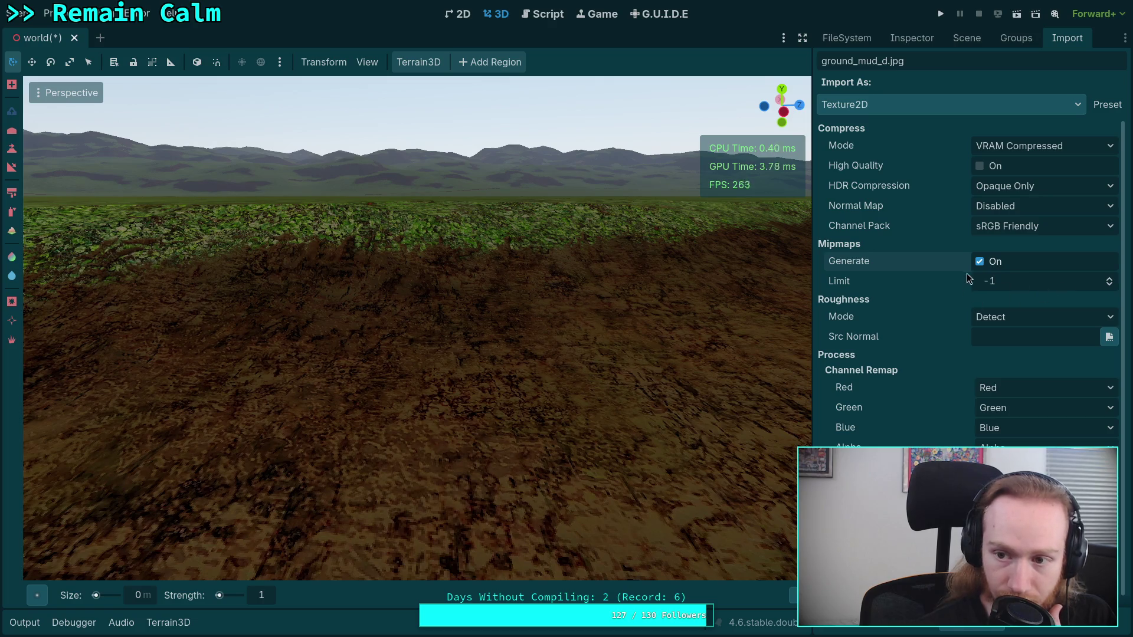
{"action": "left_click", "coordinate": [1022, 324]}
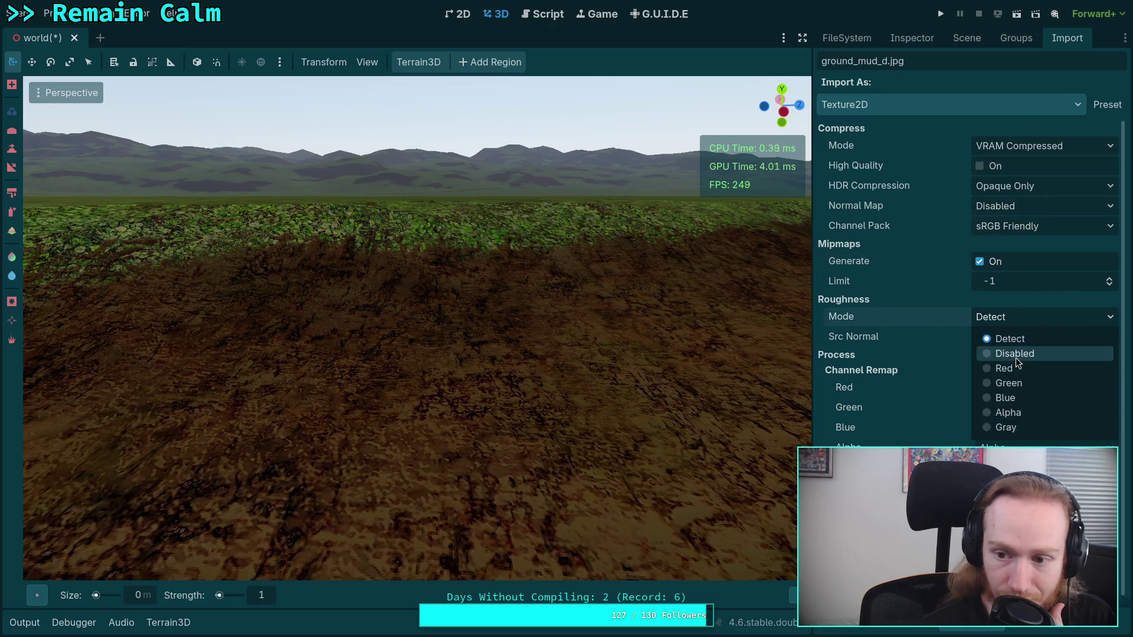
{"action": "left_click", "coordinate": [1015, 354]}
{"action": "scroll", "coordinate": [954, 381], "scroll_direction": "down", "scroll_amount": 1}
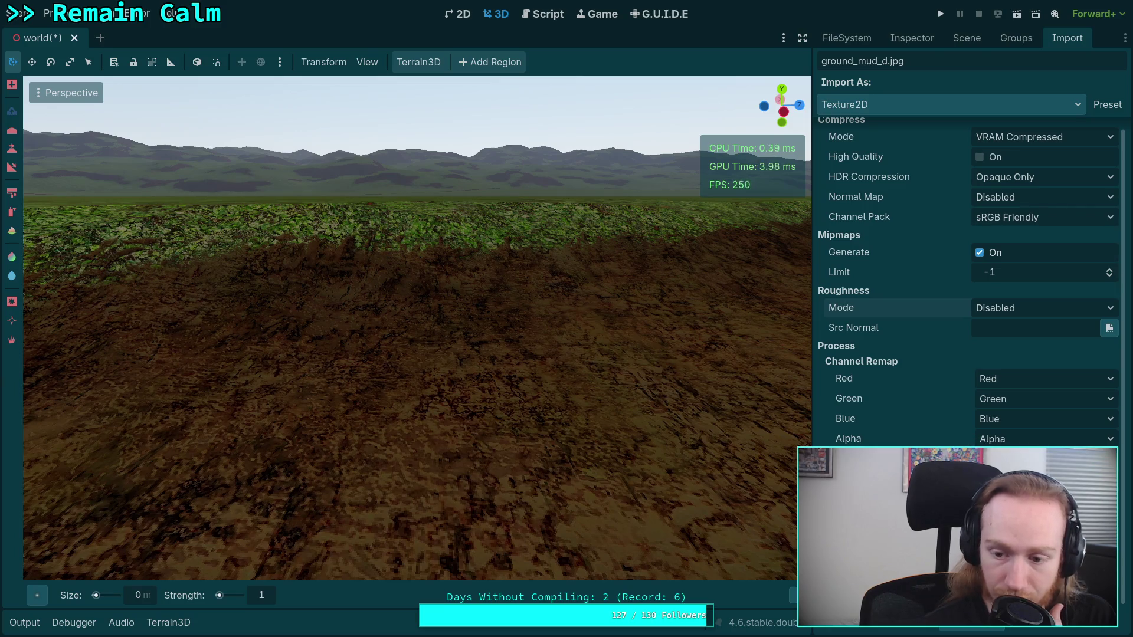
{"action": "left_click", "coordinate": [983, 628]}
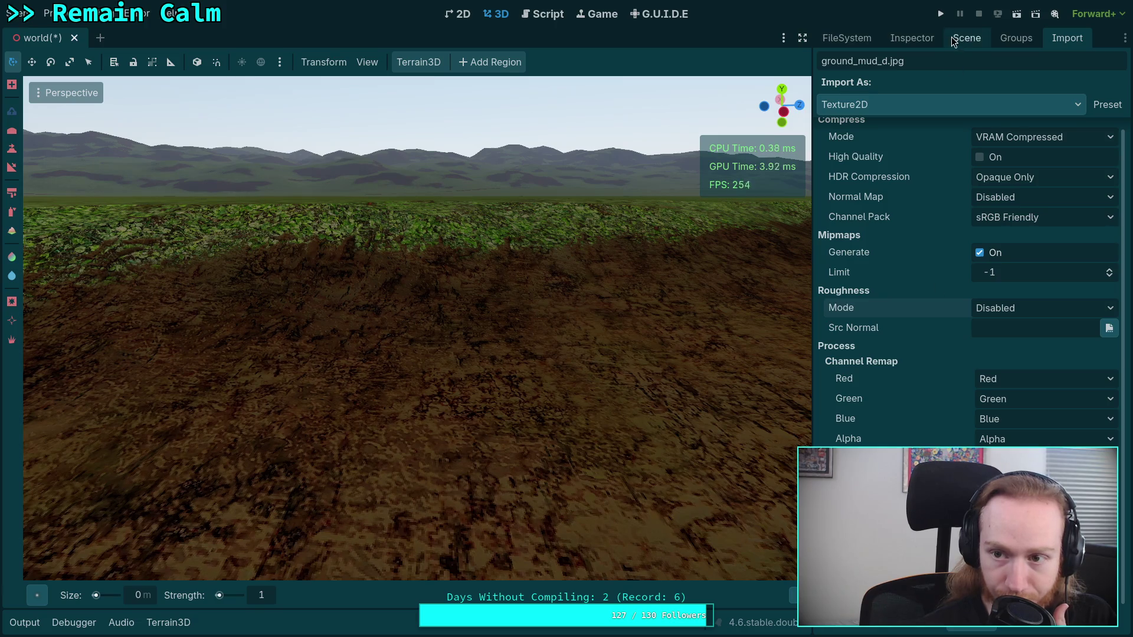
{"action": "left_click", "coordinate": [868, 37]}
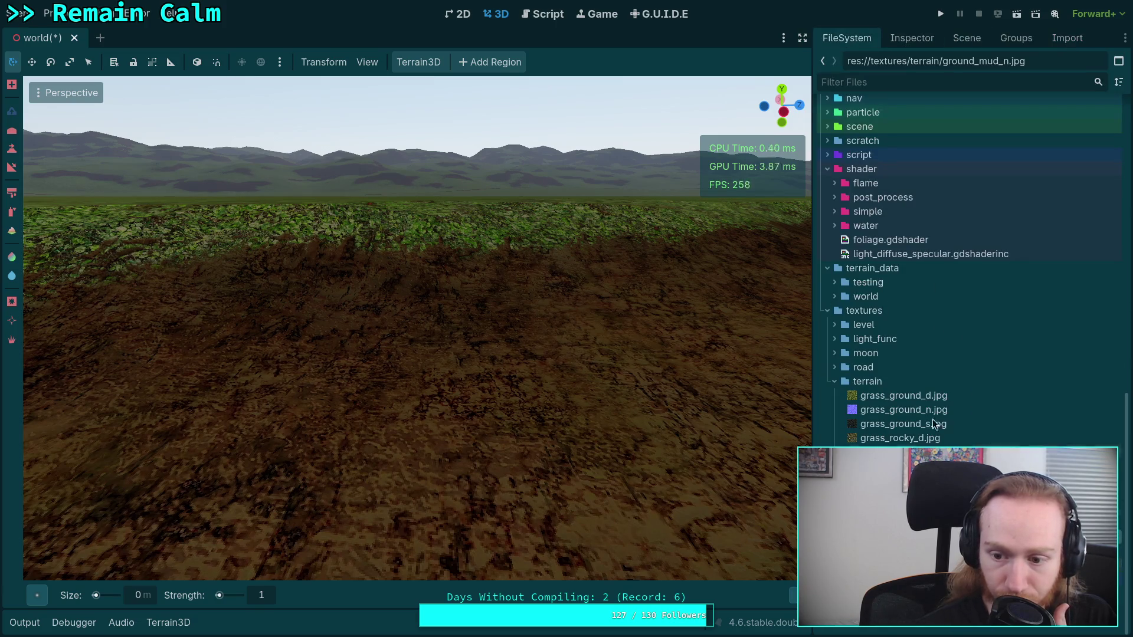
- Set ground_mud_n.jpg to VRAM Compressed and check grass_ground_d.jpg's import settings for reference
{"action": "left_click", "coordinate": [1061, 38]}
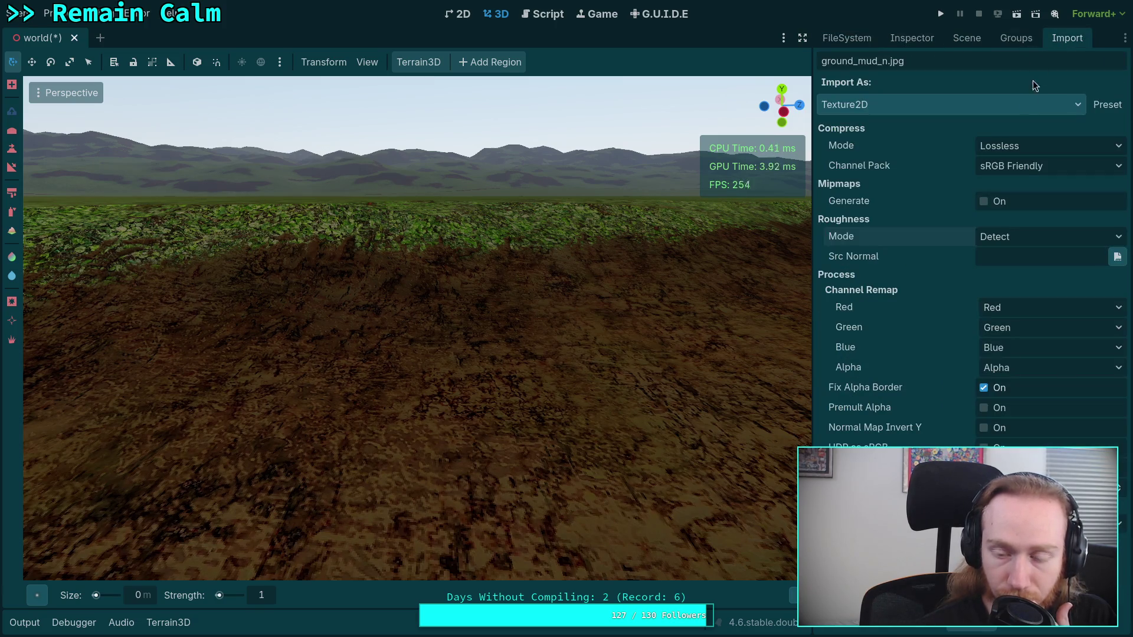
{"action": "left_click", "coordinate": [1028, 141]}
{"action": "left_click", "coordinate": [1015, 202]}
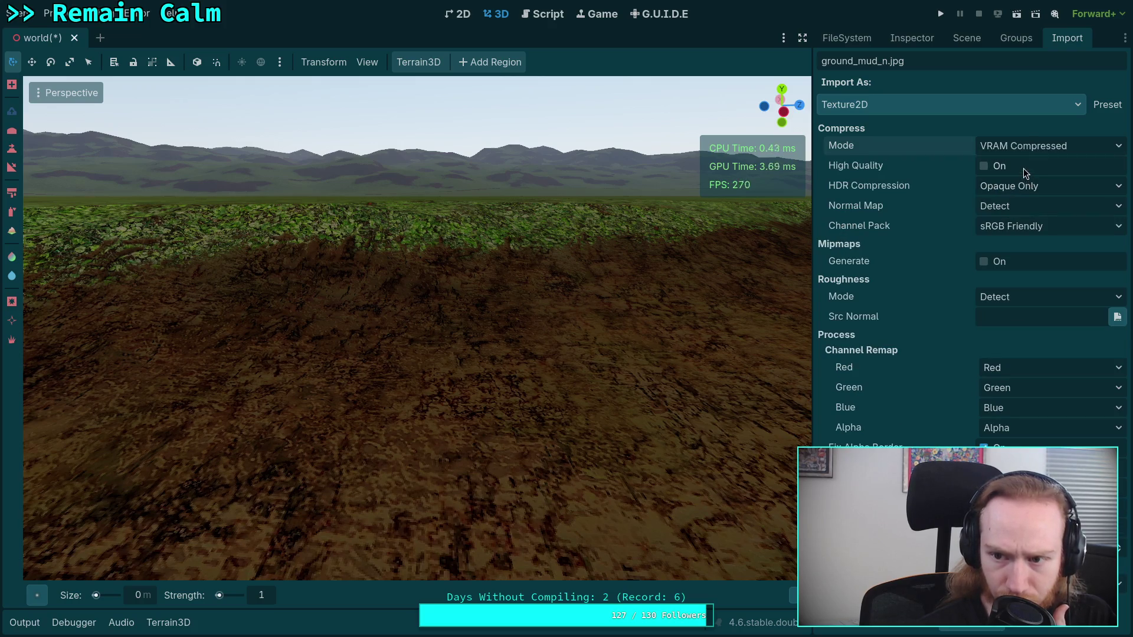
{"action": "left_click", "coordinate": [856, 39]}
{"action": "left_click", "coordinate": [903, 396]}
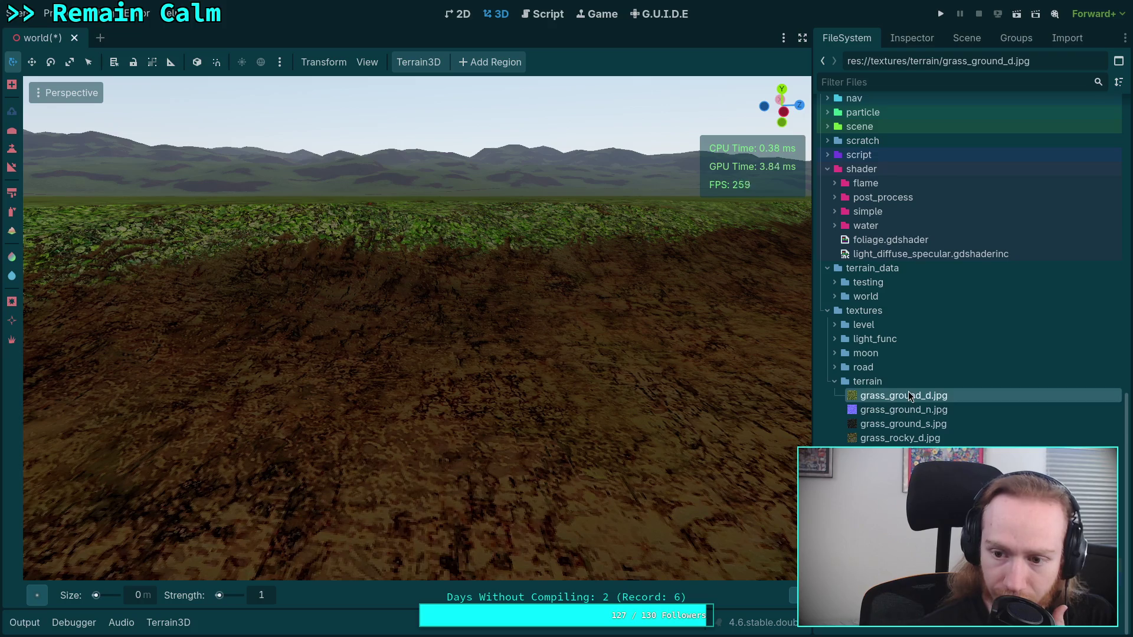
{"action": "left_click", "coordinate": [1070, 39]}
{"action": "left_click", "coordinate": [847, 37]}
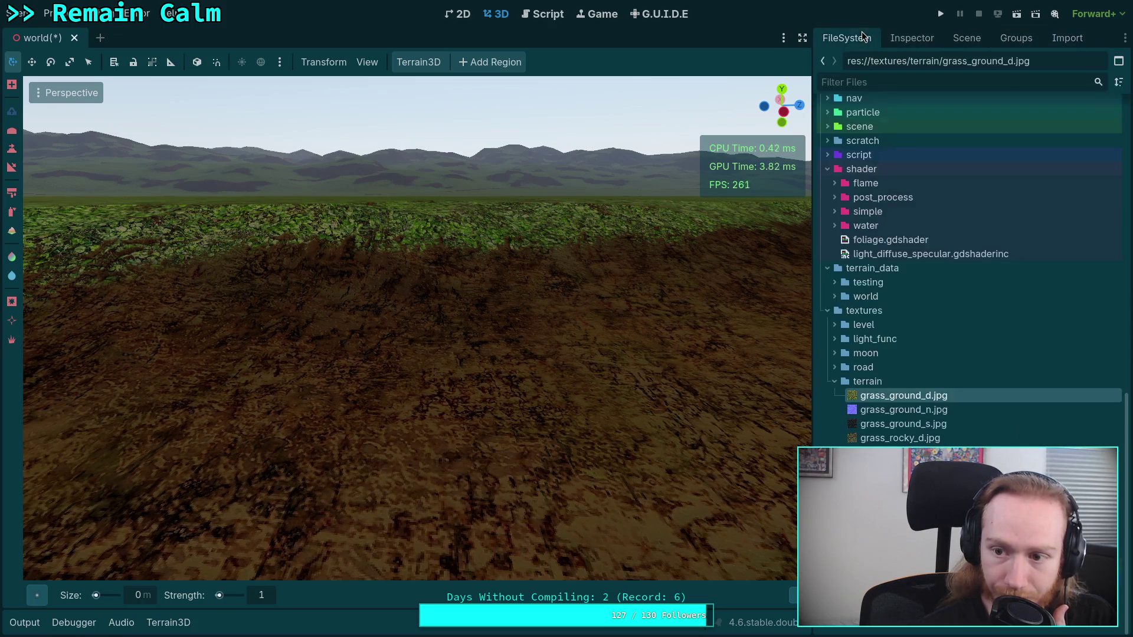
- Reimport ground_mud_d.jpg with high-quality compression enabled
{"action": "left_click", "coordinate": [908, 495]}
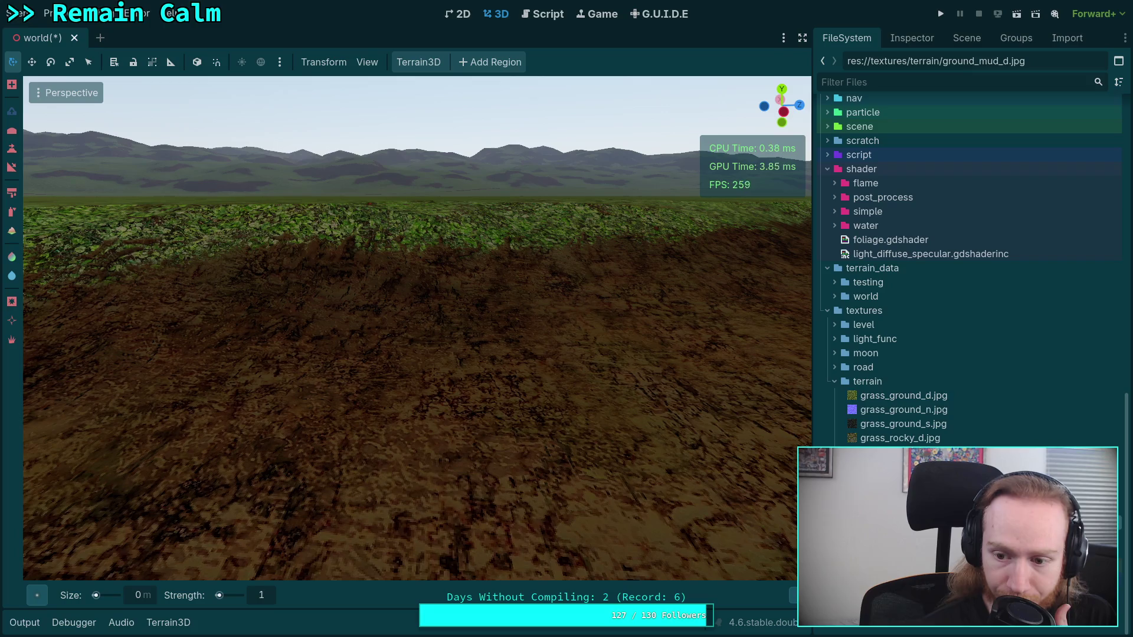
{"action": "left_click", "coordinate": [1067, 38]}
{"action": "left_click", "coordinate": [980, 166]}
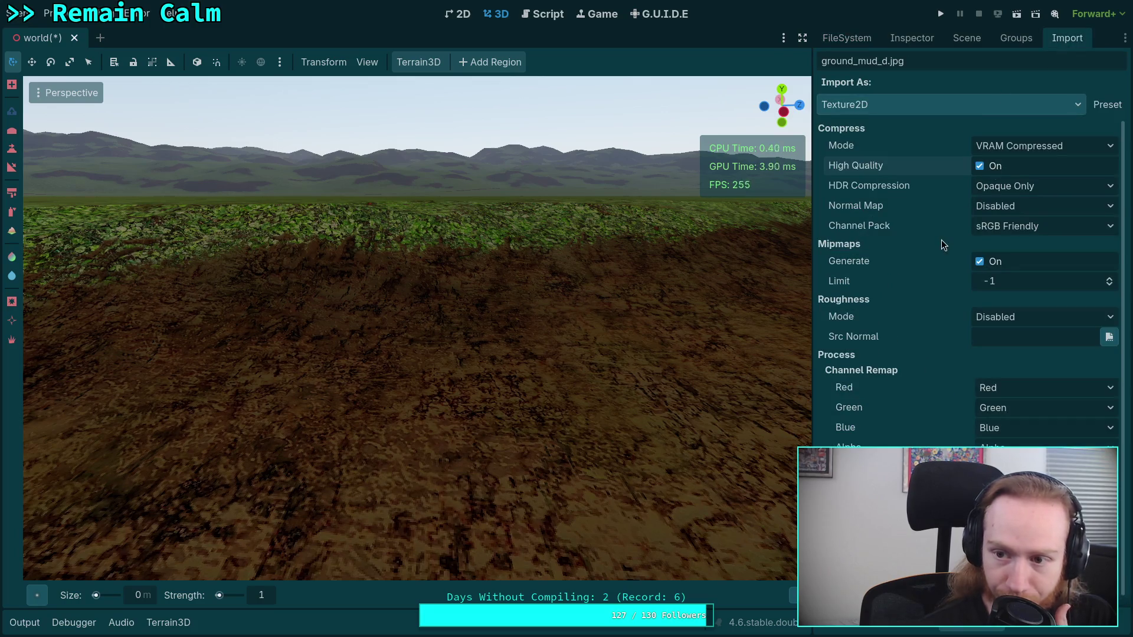
{"action": "scroll", "coordinate": [979, 166], "scroll_direction": "down", "scroll_amount": 1}
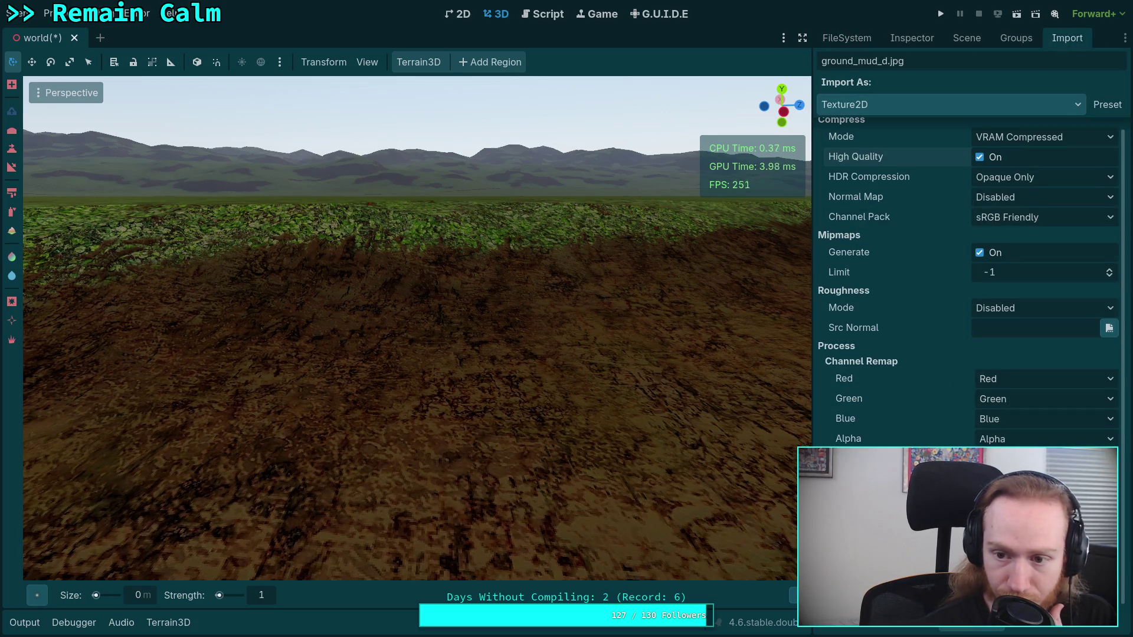
{"action": "left_click", "coordinate": [979, 630]}
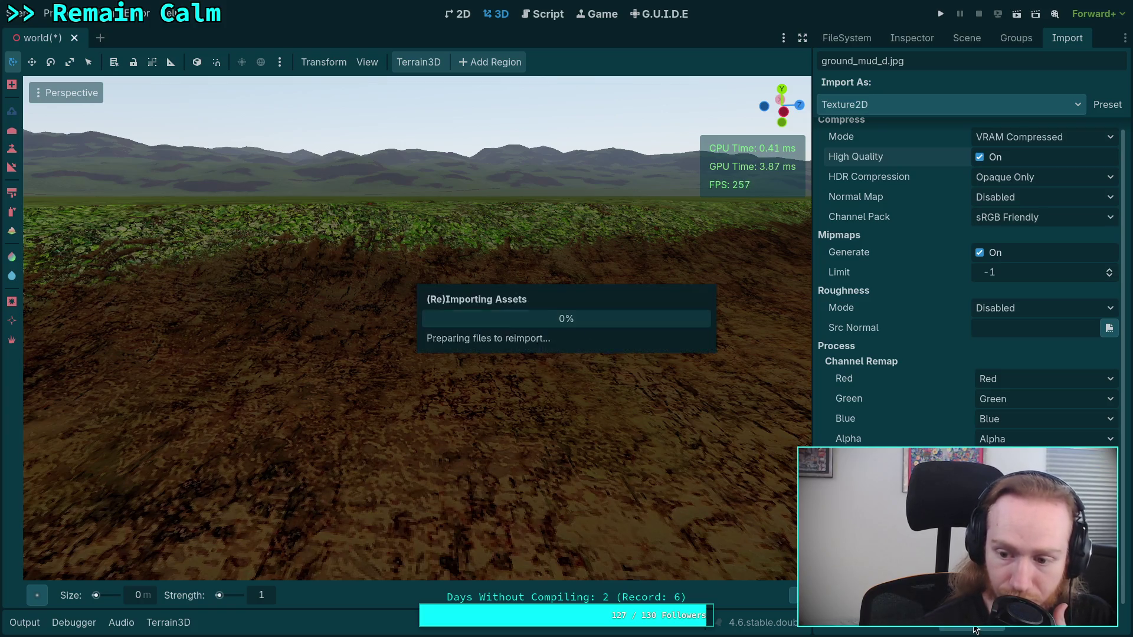
{"action": "left_click", "coordinate": [853, 40]}
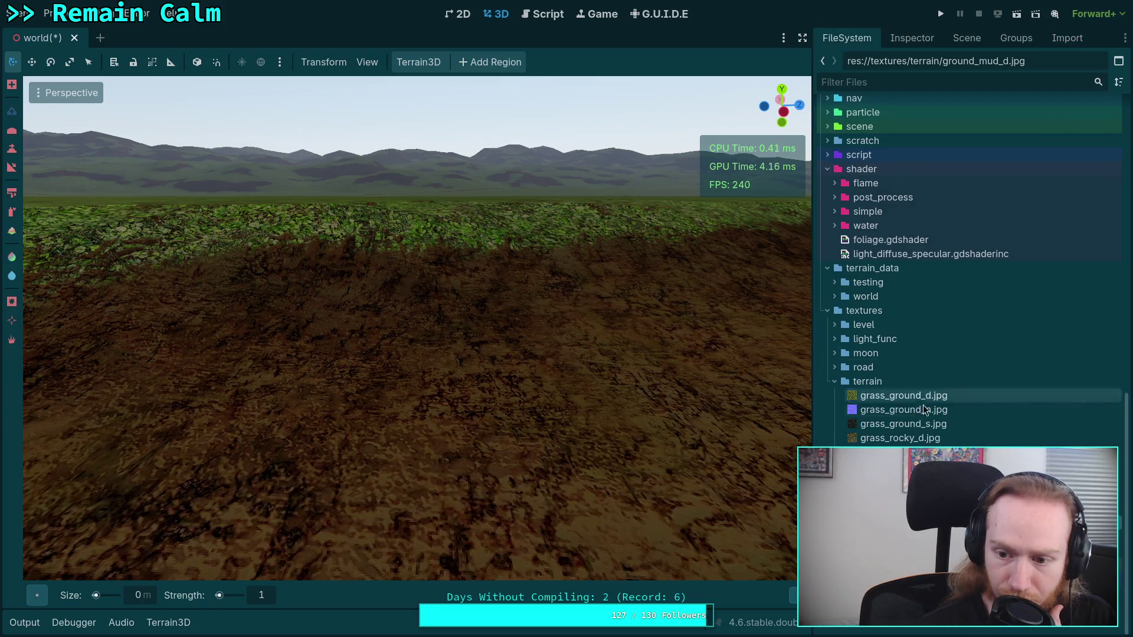
- Reimport ground_mud_n.jpg as a VRAM Compressed normal map with mipmaps on
{"action": "left_click", "coordinate": [1068, 39]}
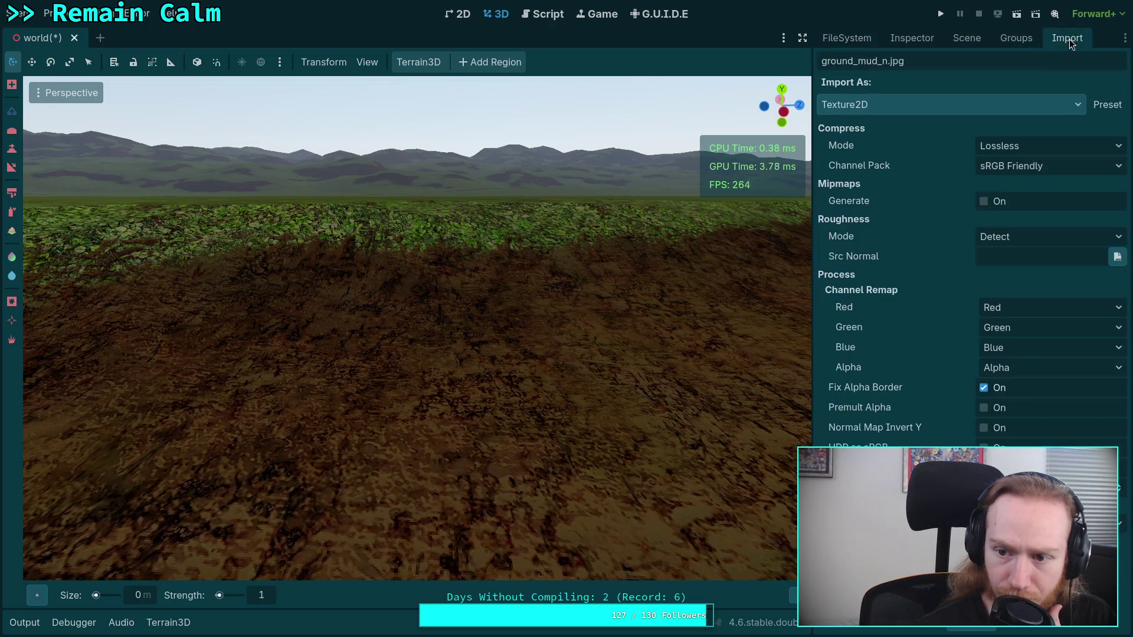
{"action": "mouse_move", "coordinate": [939, 322]}
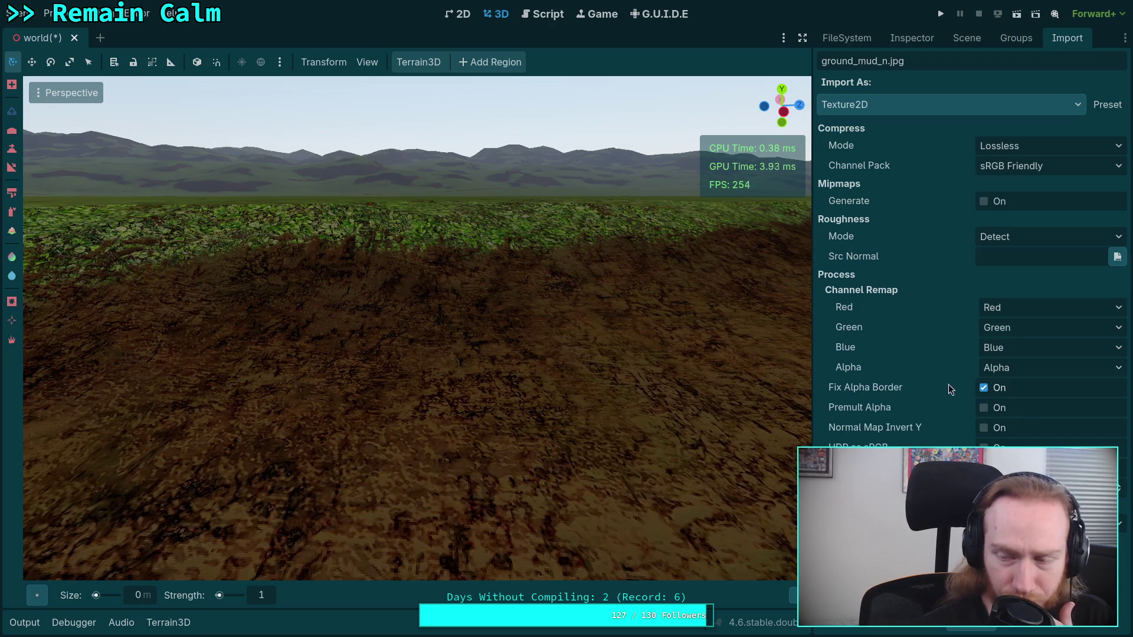
{"action": "left_click", "coordinate": [1020, 147]}
{"action": "left_click", "coordinate": [1019, 197]}
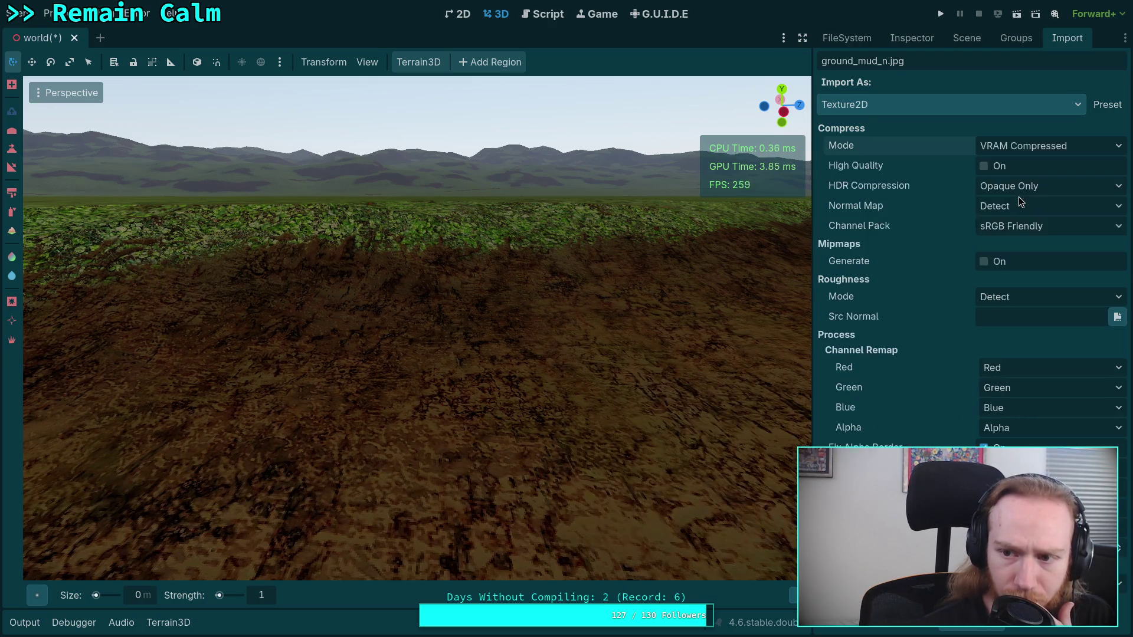
{"action": "left_click", "coordinate": [1017, 207]}
{"action": "left_click", "coordinate": [1012, 241]}
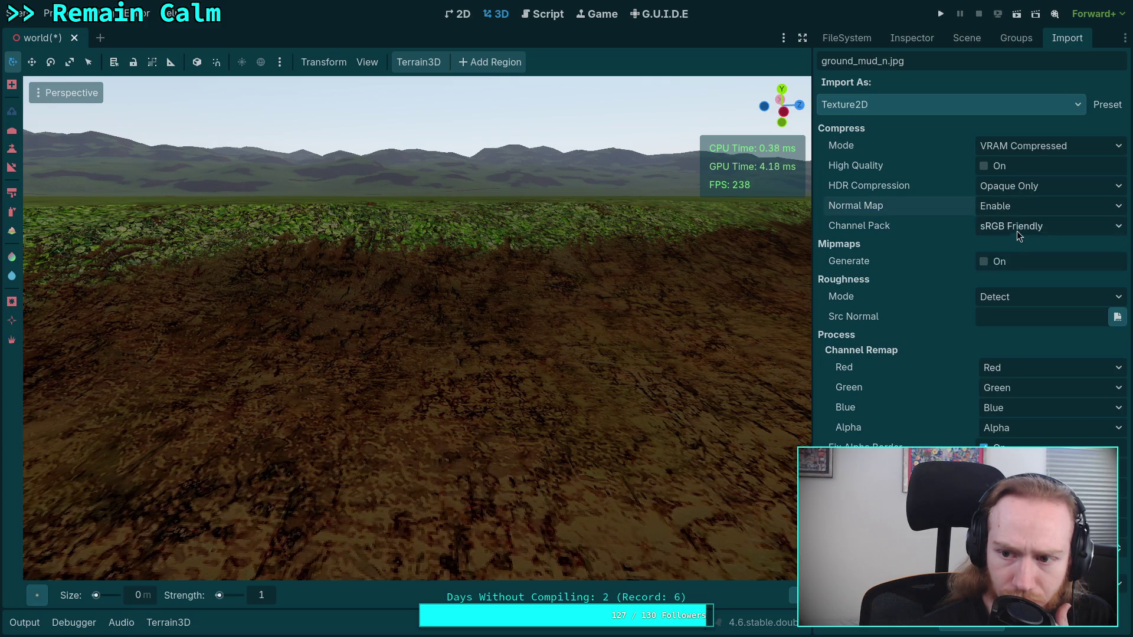
{"action": "left_click", "coordinate": [998, 166]}
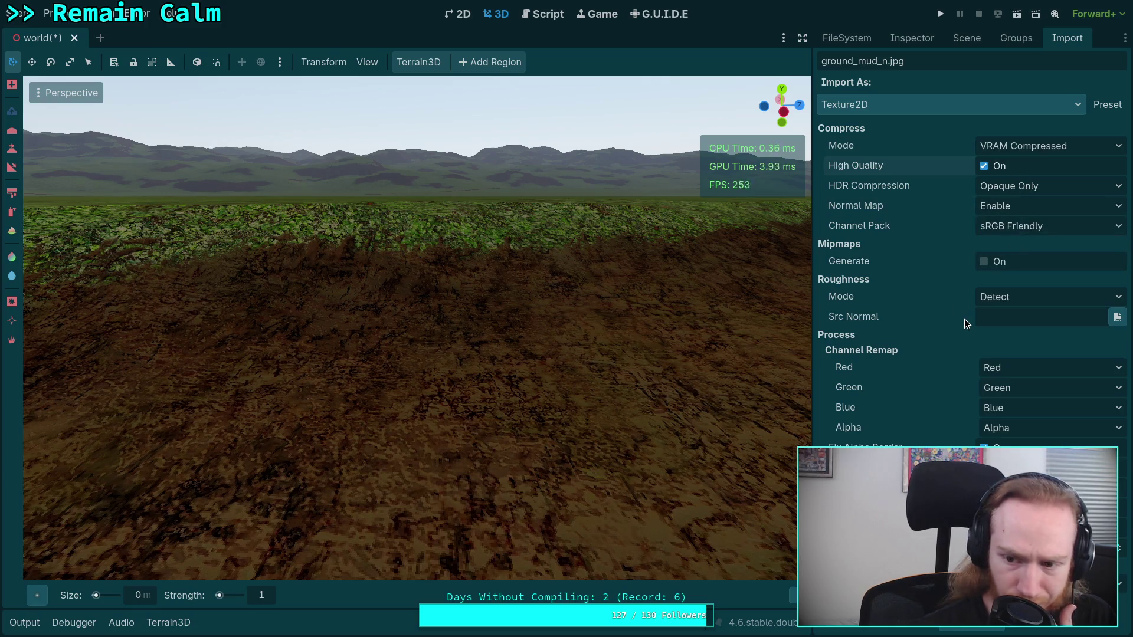
{"action": "mouse_move", "coordinate": [964, 319]}
{"action": "left_click", "coordinate": [984, 262]}
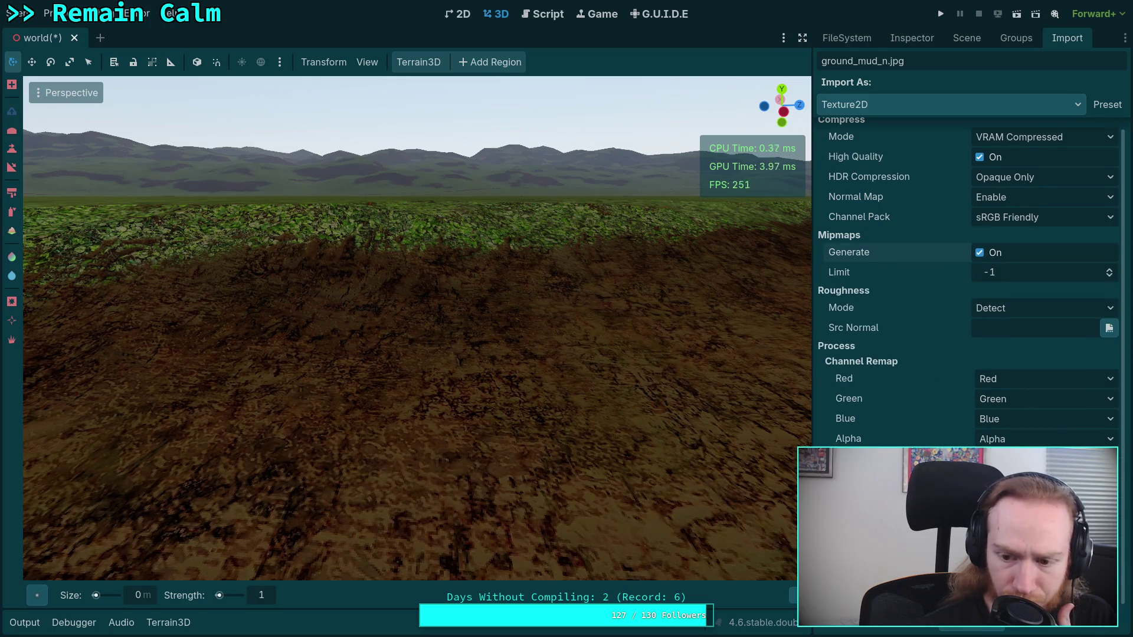
{"action": "left_click", "coordinate": [977, 629]}
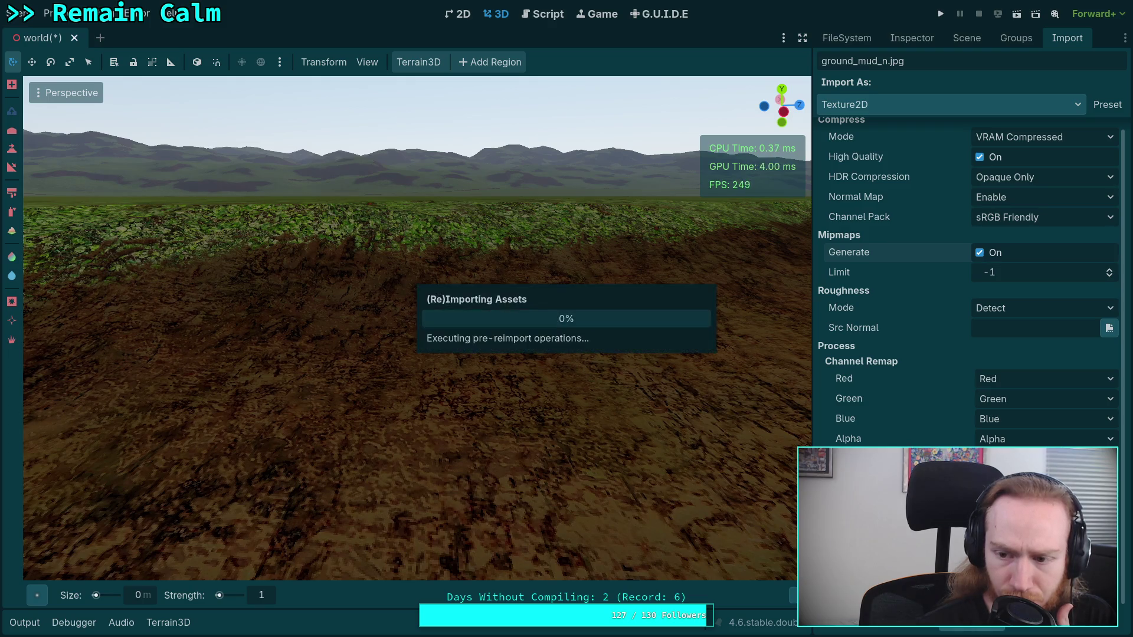
- Disable roughness detection on ground_mud_n.jpg and reimport it
{"action": "left_click", "coordinate": [1013, 313]}
{"action": "left_click", "coordinate": [1012, 330]}
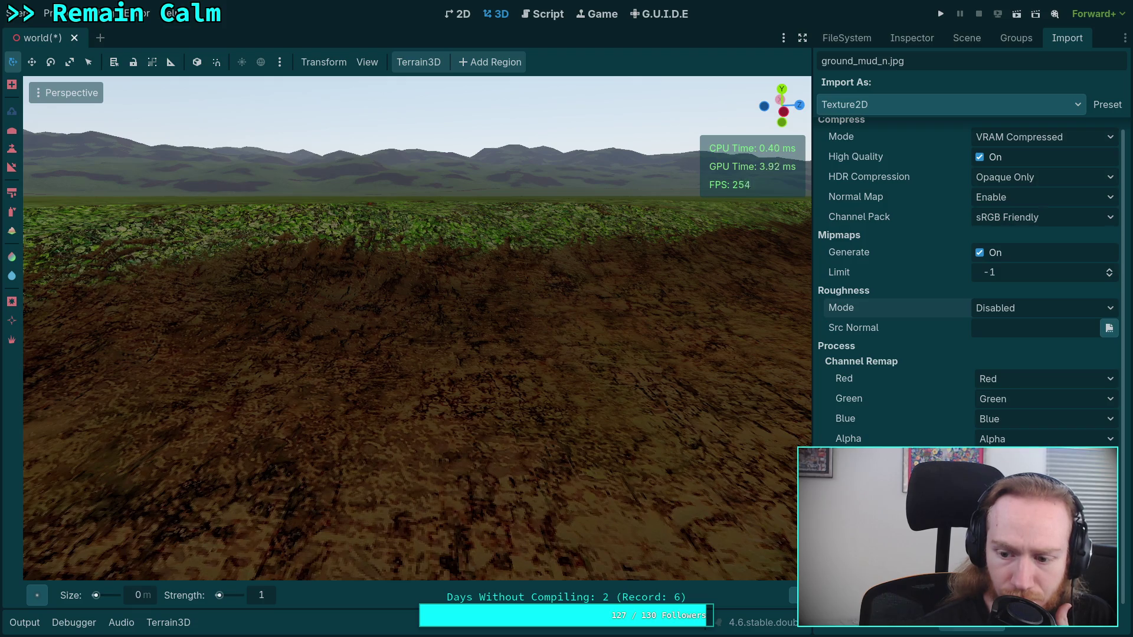
{"action": "left_click", "coordinate": [977, 629]}
- Reimport ground_mud_s.jpg as VRAM Compressed with Normal Map Disabled and mipmaps on
{"action": "left_click", "coordinate": [875, 35]}
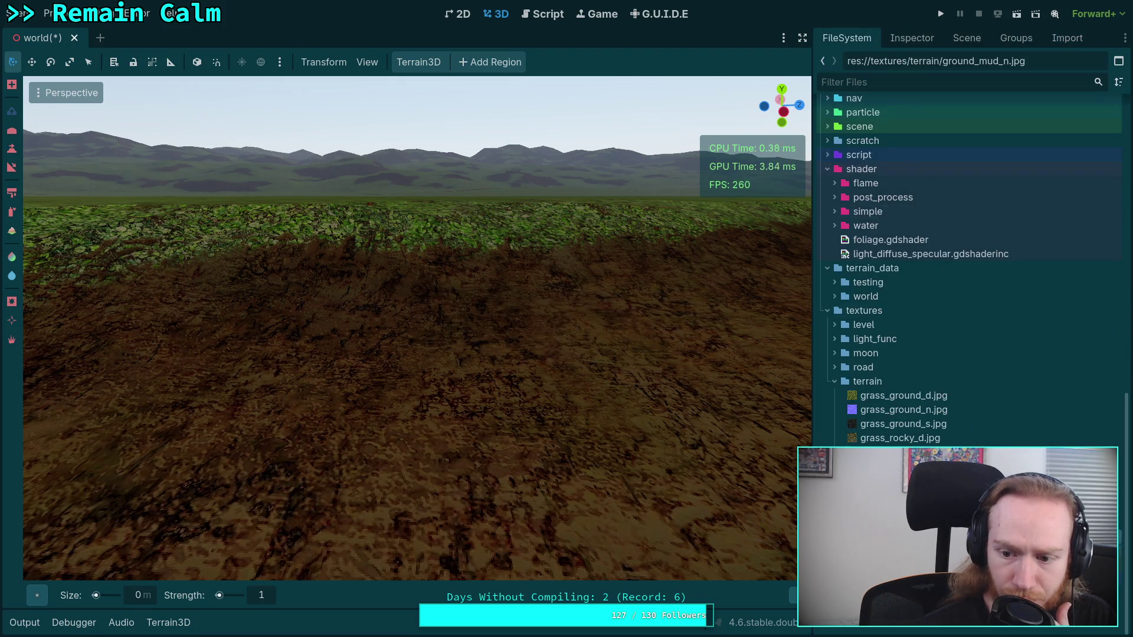
{"action": "left_click", "coordinate": [903, 508]}
{"action": "left_click", "coordinate": [1067, 38]}
{"action": "left_click", "coordinate": [1005, 147]}
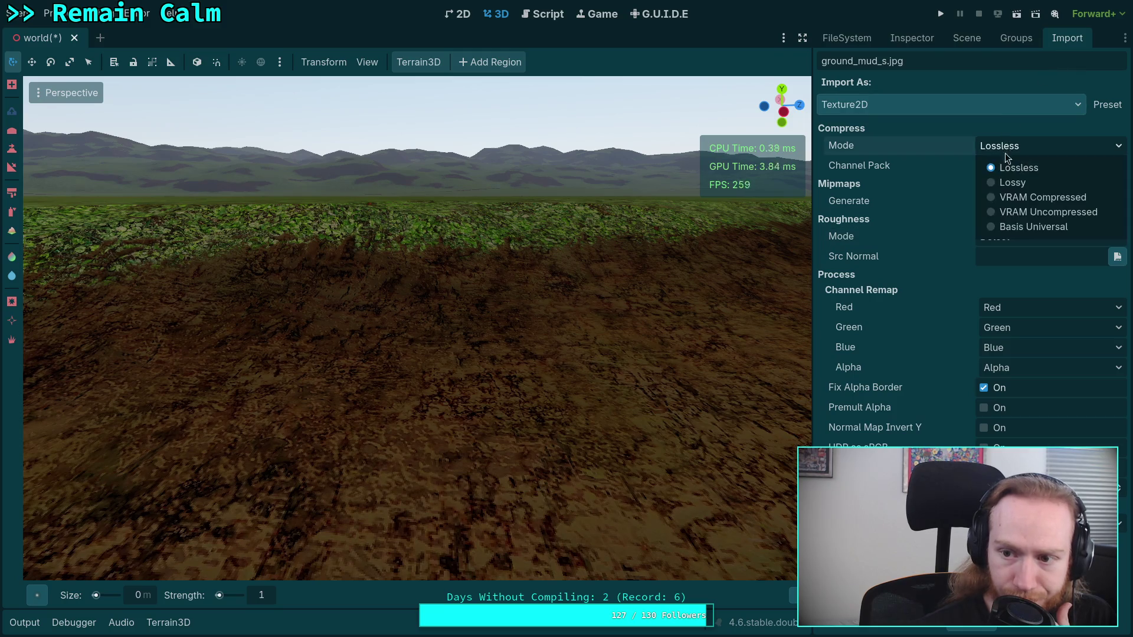
{"action": "left_click", "coordinate": [1030, 197]}
{"action": "left_click", "coordinate": [1024, 208]}
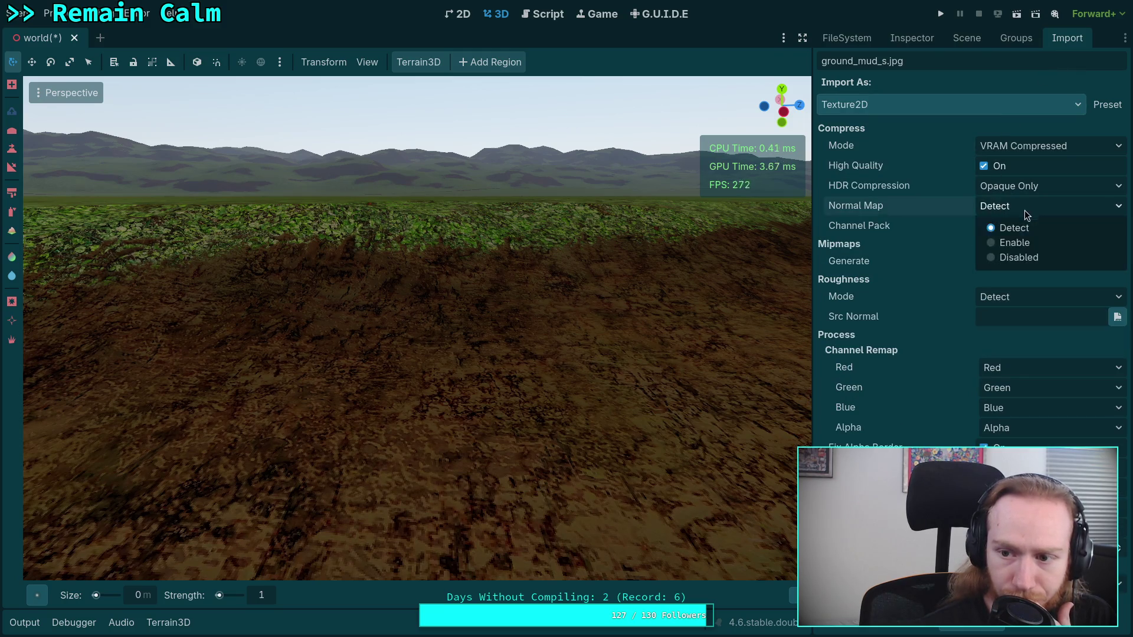
{"action": "left_click", "coordinate": [1016, 254]}
{"action": "left_click", "coordinate": [998, 261]}
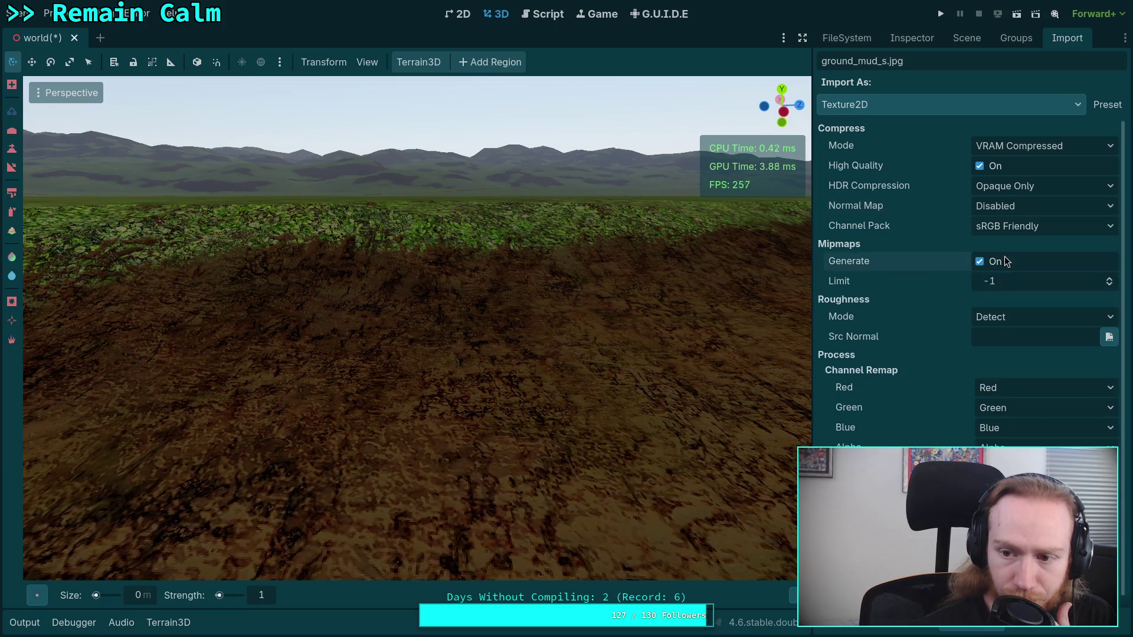
{"action": "scroll", "coordinate": [933, 424], "scroll_direction": "down", "scroll_amount": 2}
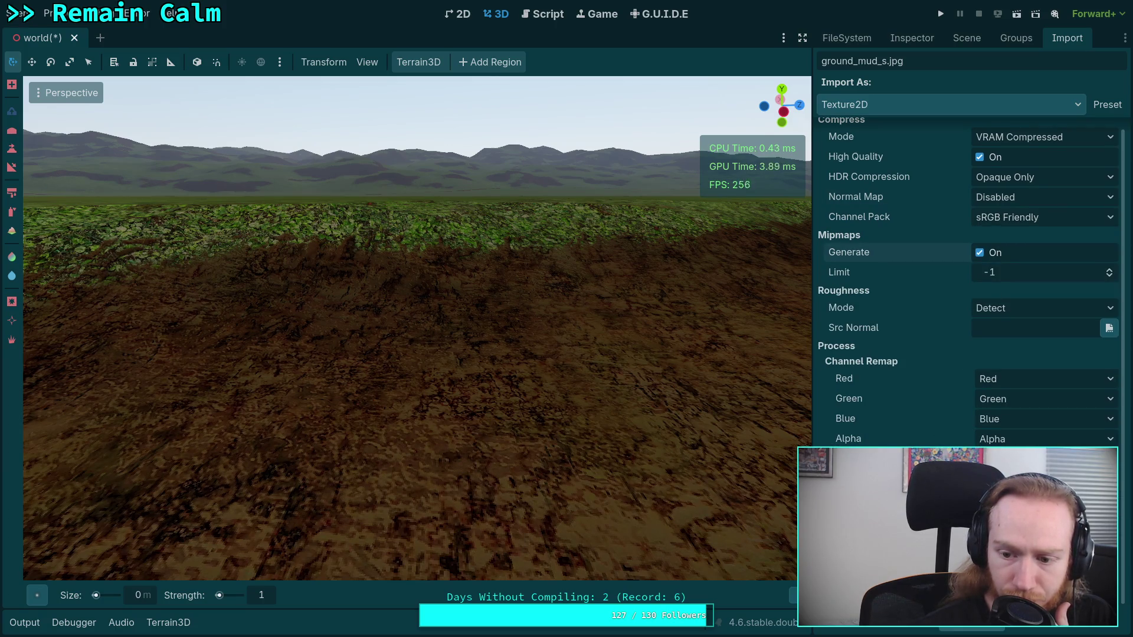
{"action": "left_click", "coordinate": [971, 628]}
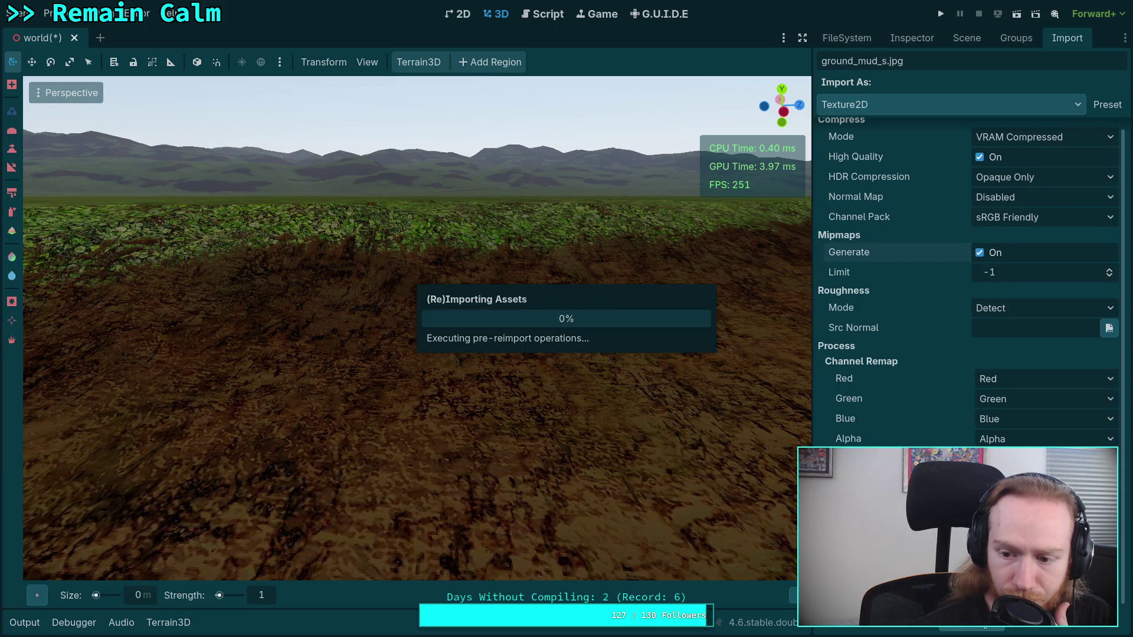
- Add a new terrain texture slot and quick-load ground_mud_d as its albedo texture
{"action": "left_click", "coordinate": [159, 623]}
{"action": "left_click", "coordinate": [250, 534]}
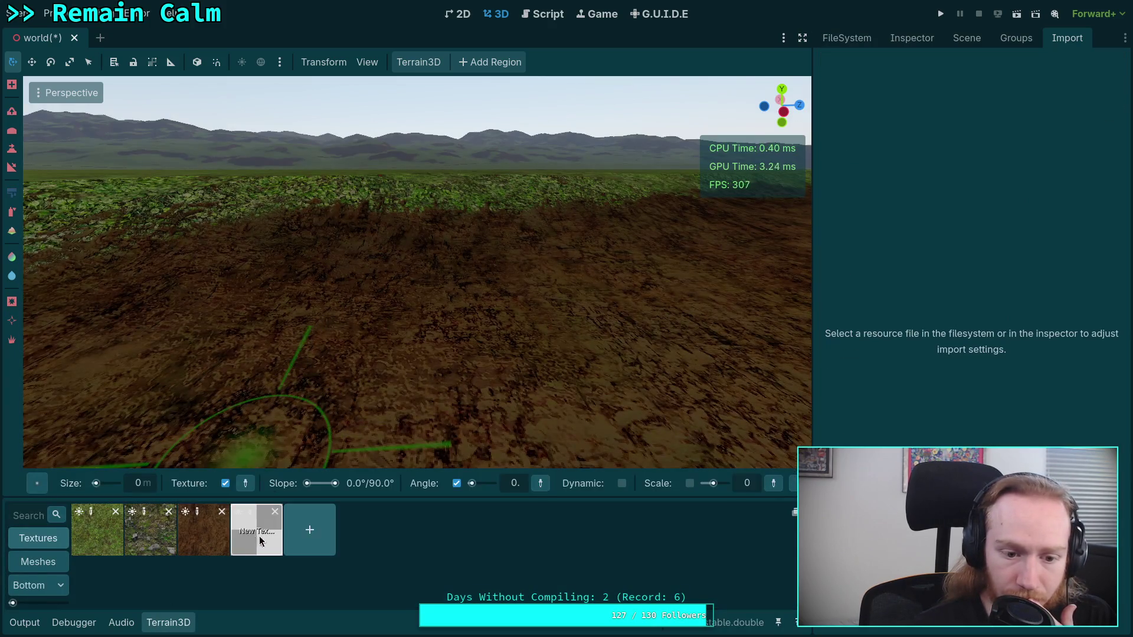
{"action": "left_click", "coordinate": [912, 37]}
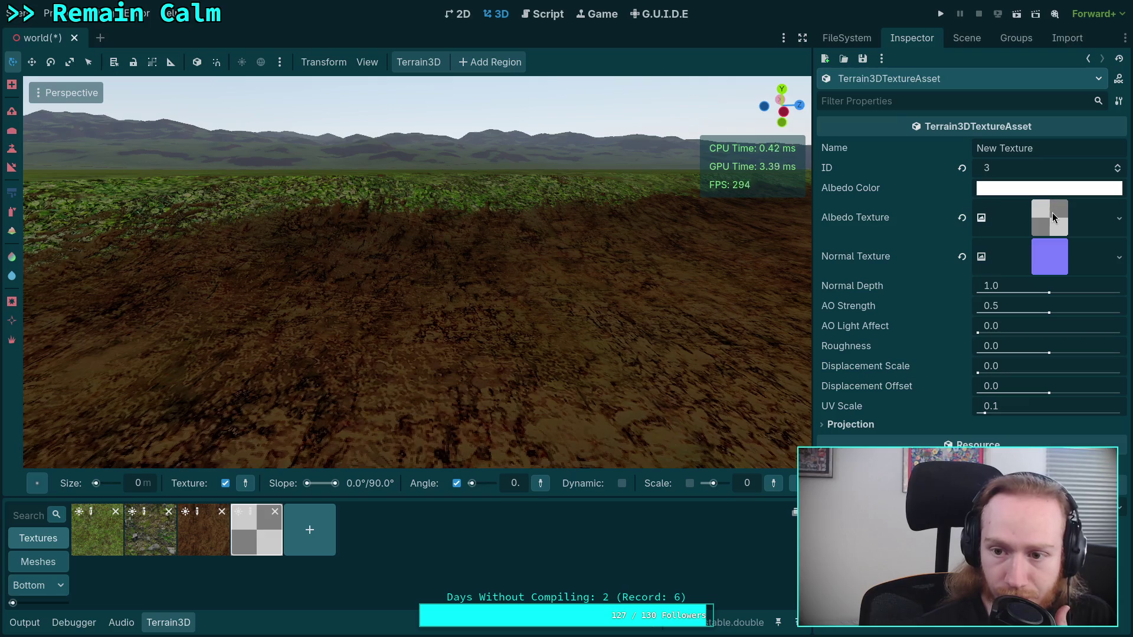
{"action": "left_click", "coordinate": [1046, 219]}
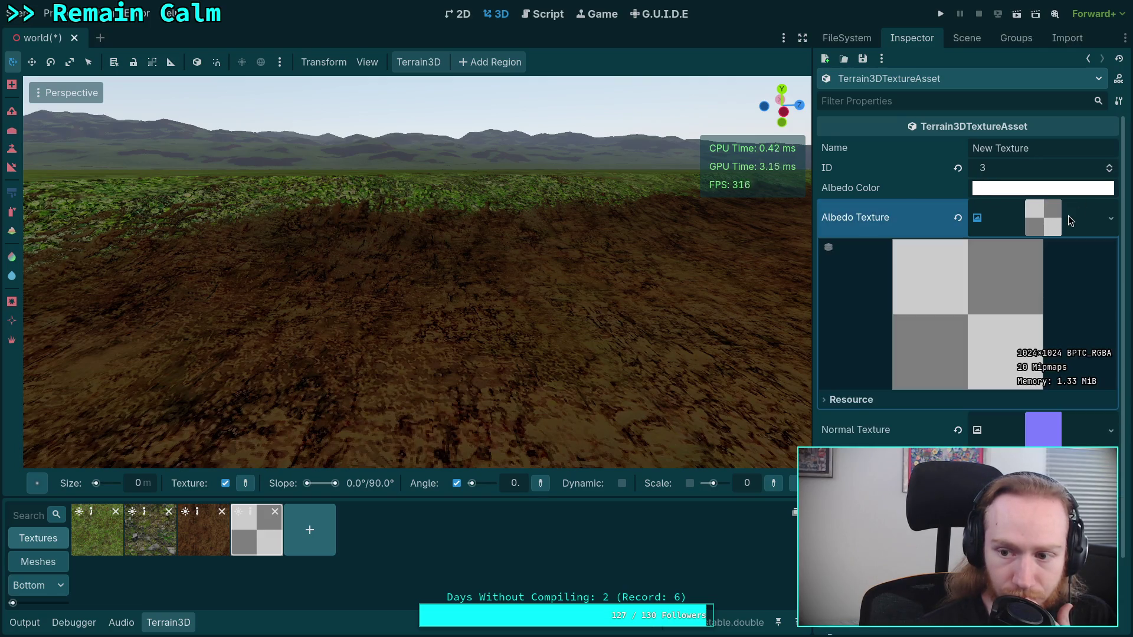
{"action": "left_click", "coordinate": [1042, 219]}
{"action": "left_click", "coordinate": [1120, 218]}
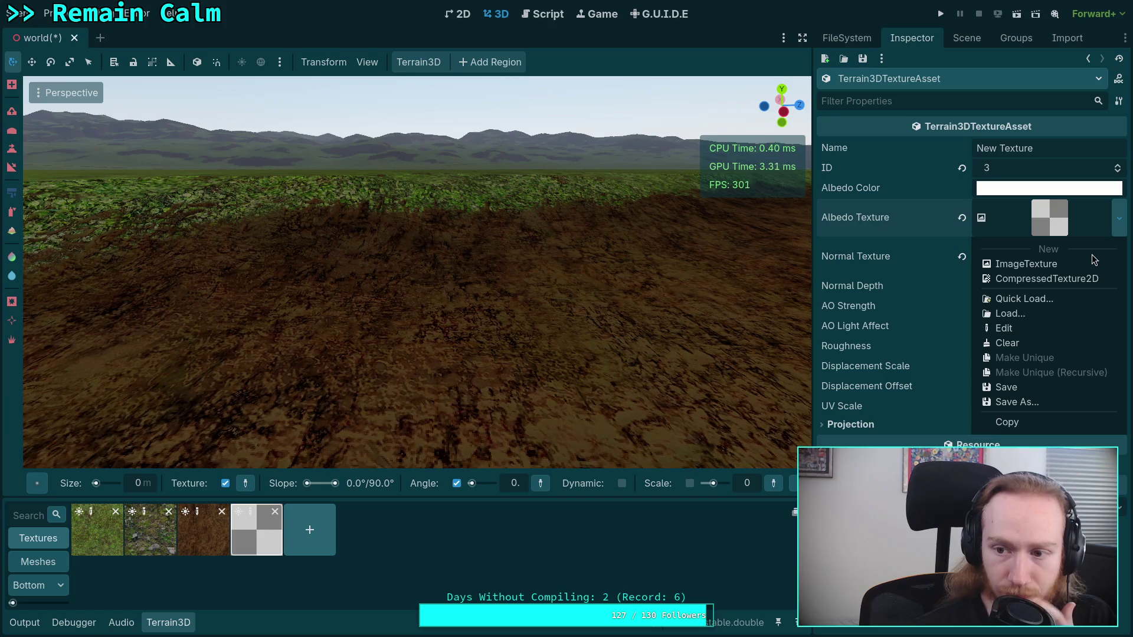
{"action": "left_click", "coordinate": [1042, 302]}
{"action": "type", "text": "mud"}
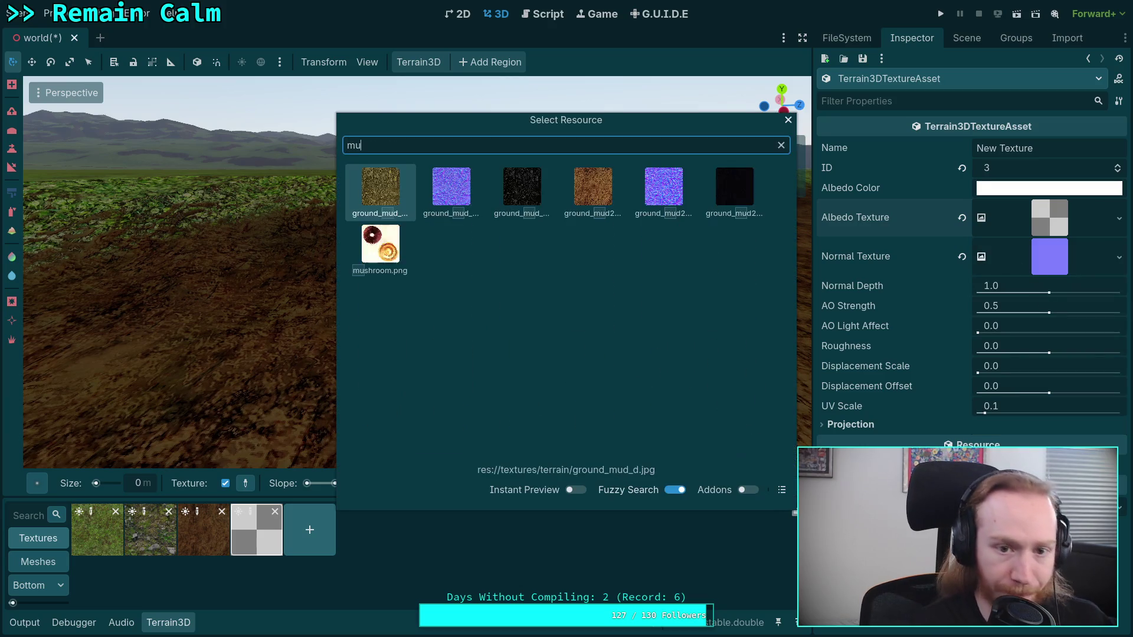
{"action": "double_click", "coordinate": [389, 193]}
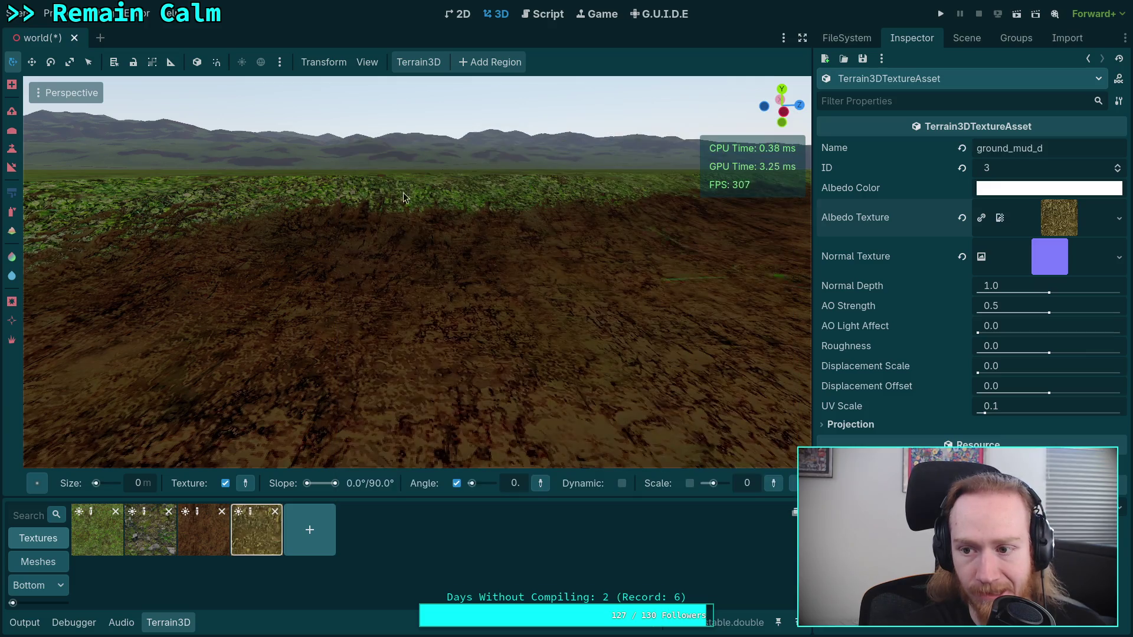
- Assign the mud normal map as the slot's Normal Texture
{"action": "left_click", "coordinate": [1104, 262]}
{"action": "left_click", "coordinate": [1110, 260]}
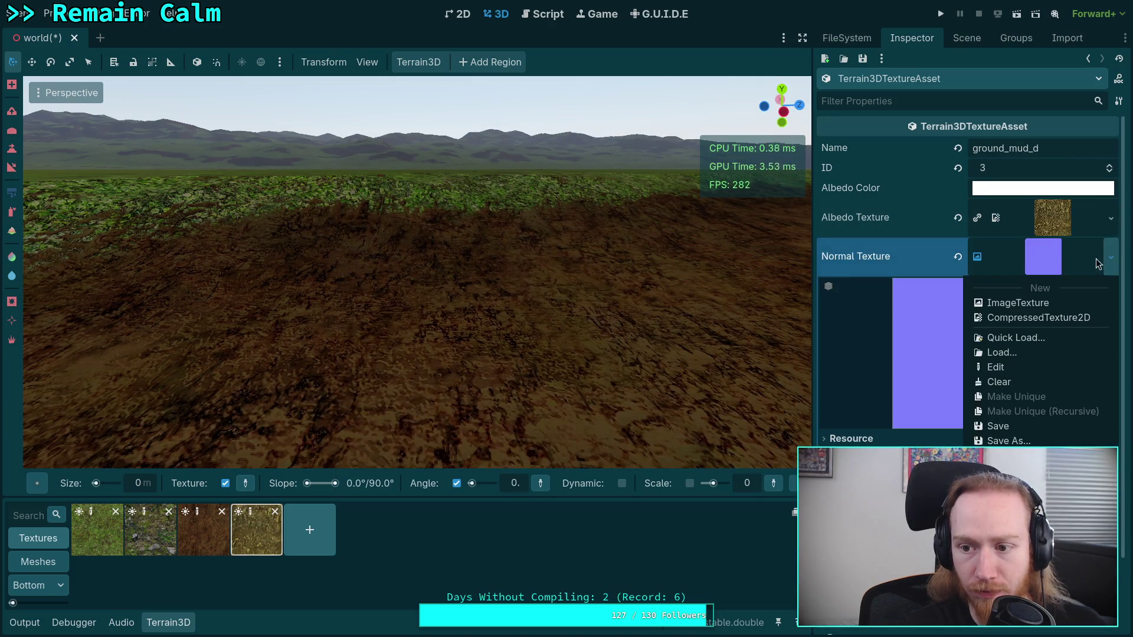
{"action": "left_click", "coordinate": [1027, 339]}
{"action": "type", "text": "mu"}
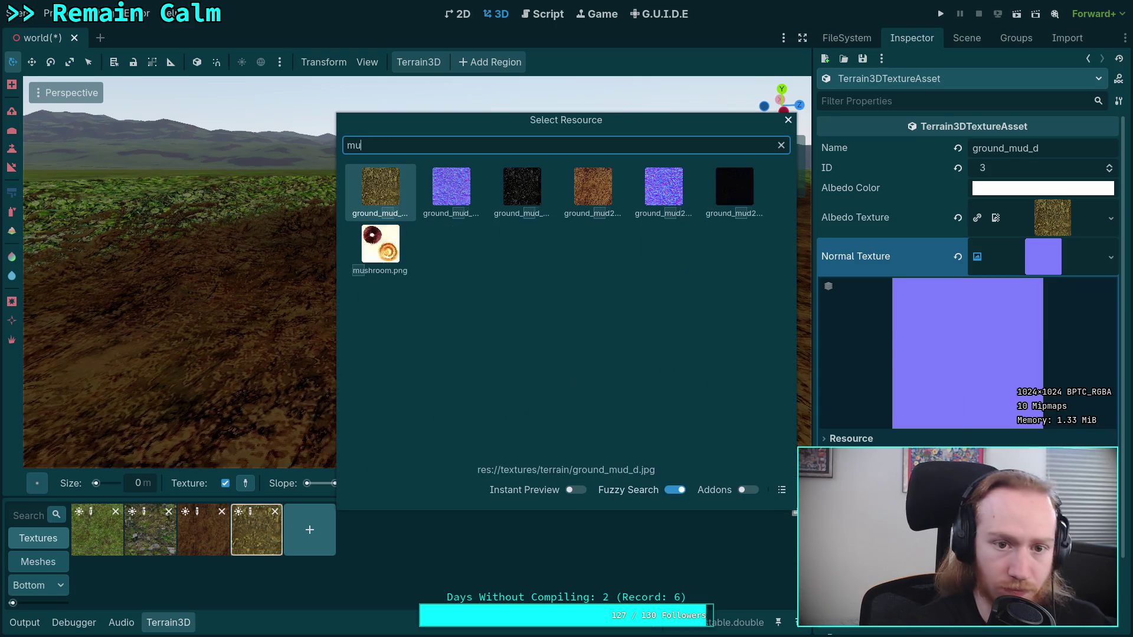
{"action": "type", "text": "d"}
{"action": "double_click", "coordinate": [452, 187]}
{"action": "left_click", "coordinate": [1112, 260]}
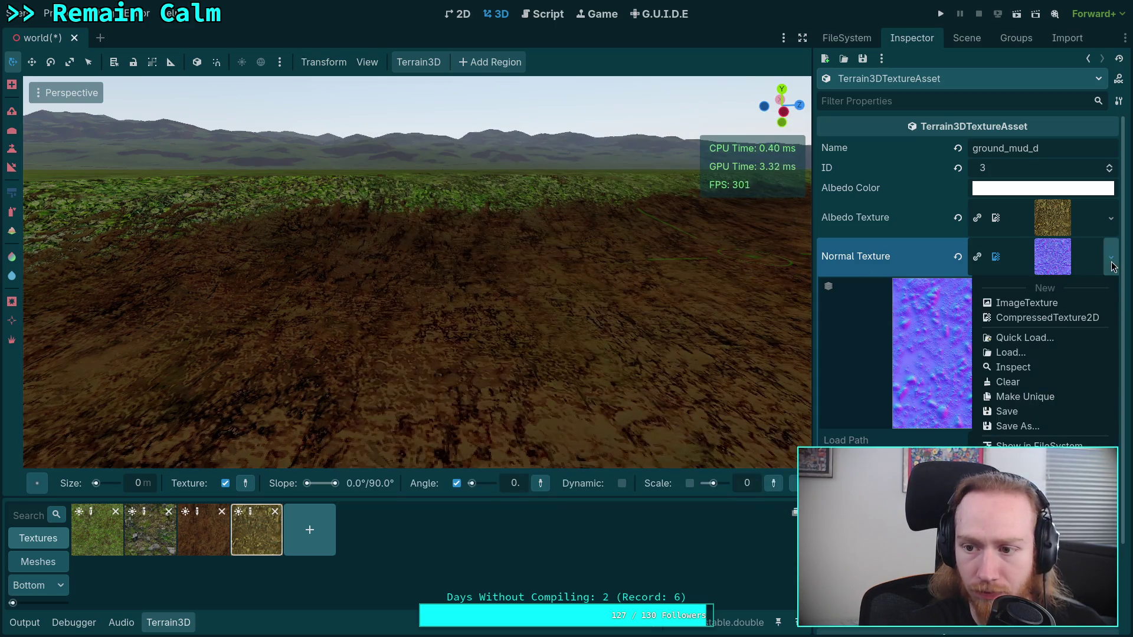
{"action": "key", "text": "Escape"}
{"action": "left_click", "coordinate": [1060, 259]}
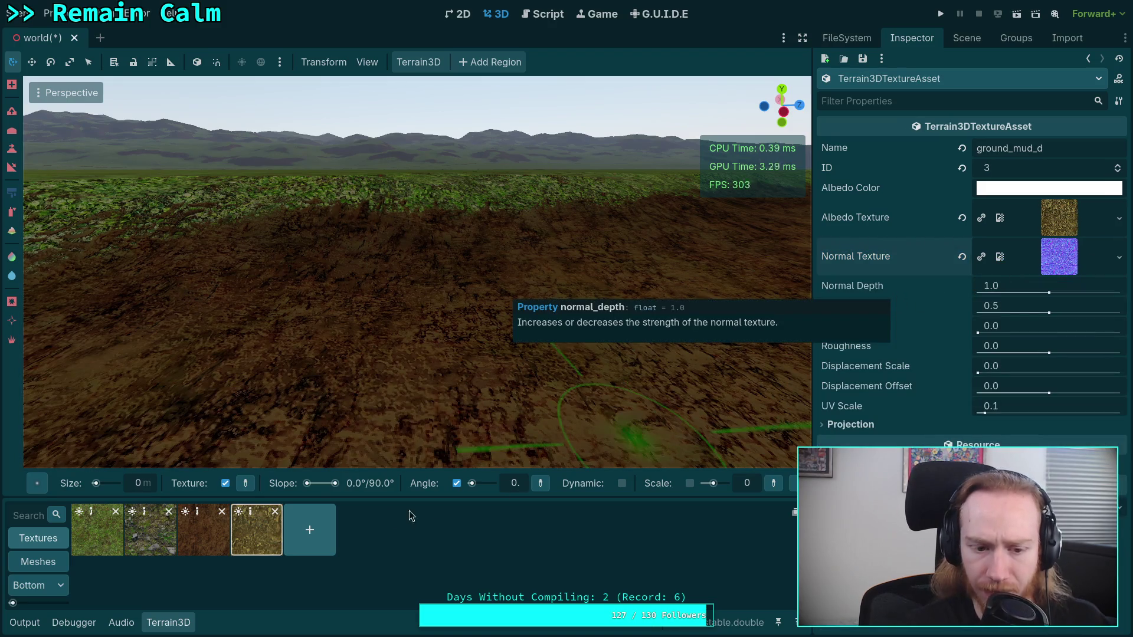
{"action": "left_click", "coordinate": [201, 534]}
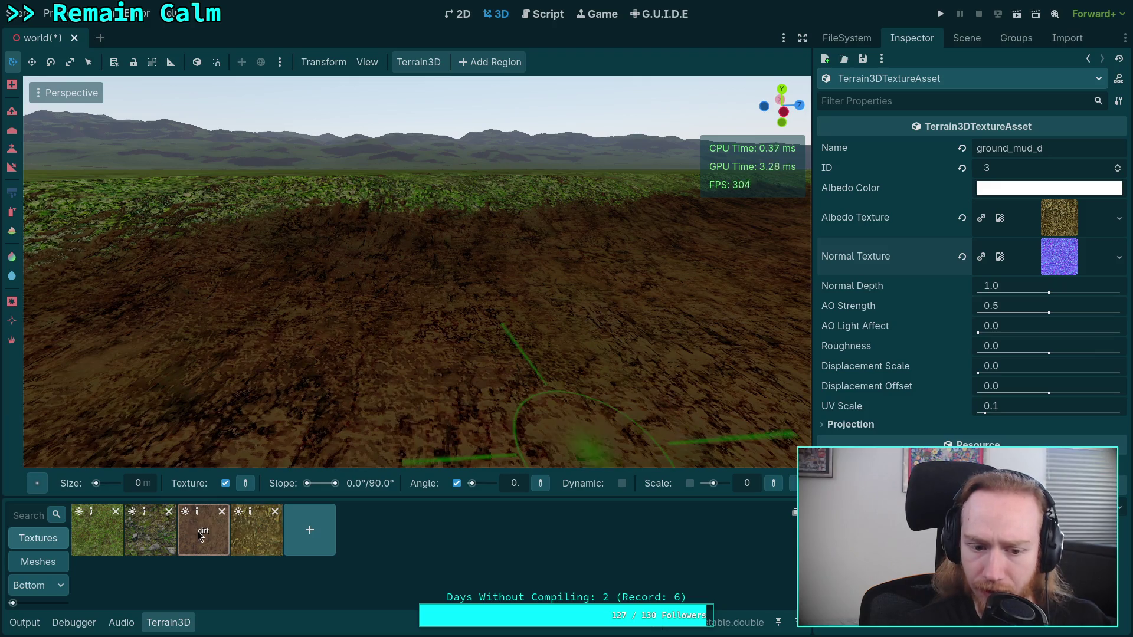
{"action": "double_click", "coordinate": [200, 534]}
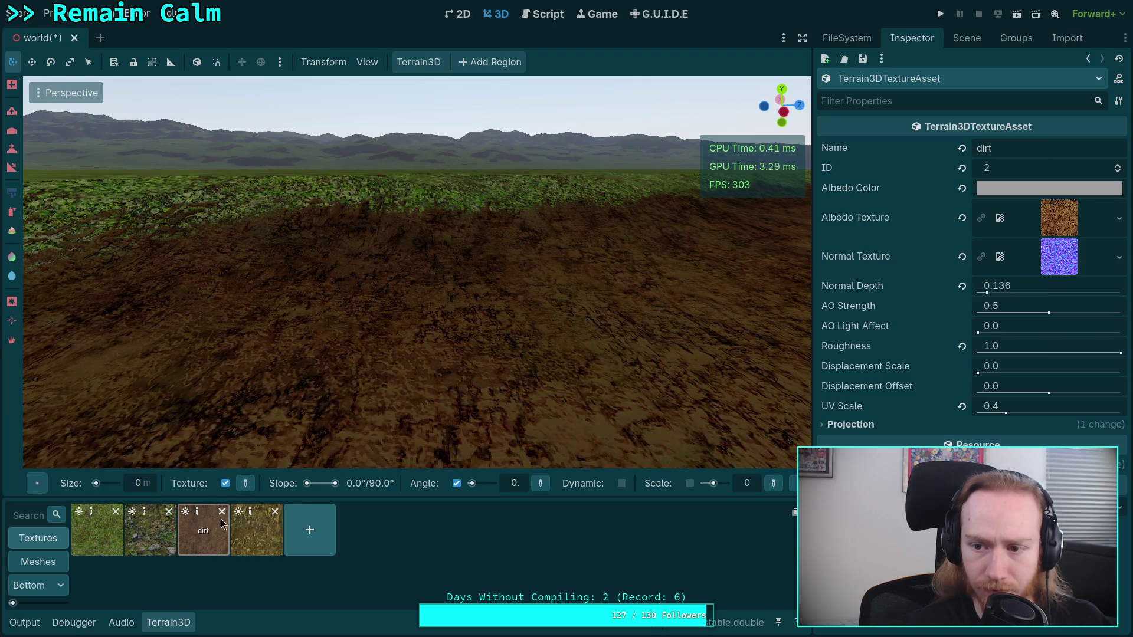
{"action": "double_click", "coordinate": [257, 530]}
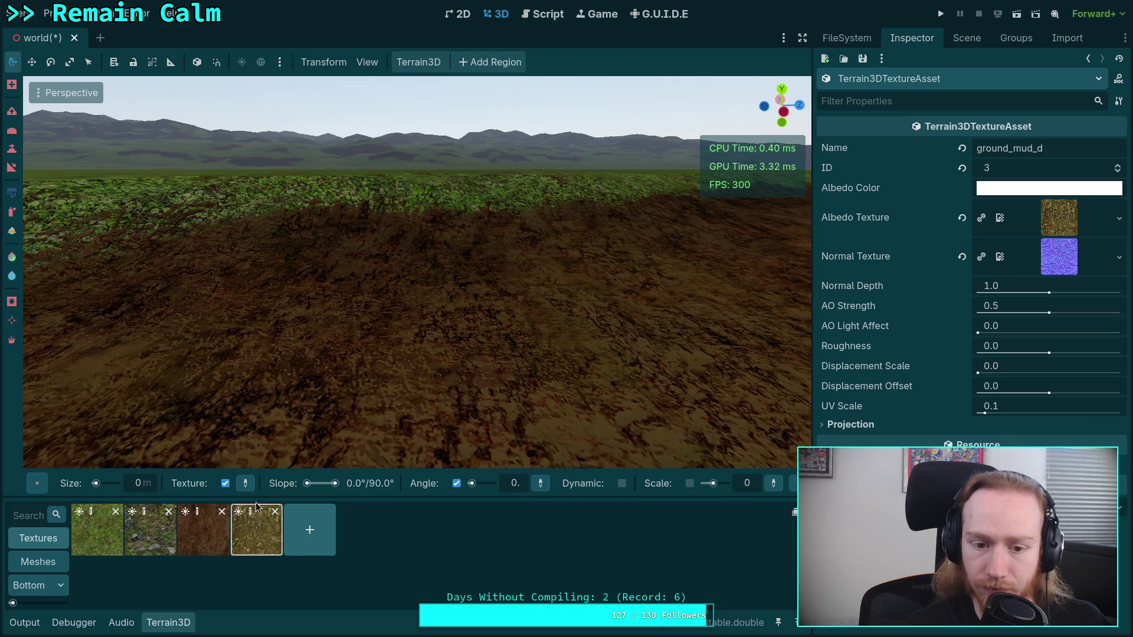
{"action": "mouse_move", "coordinate": [557, 354]}
{"action": "left_mouse_down"}
{"action": "mouse_move", "coordinate": [395, 321]}
{"action": "mouse_move", "coordinate": [424, 314]}
{"action": "mouse_move", "coordinate": [366, 378]}
{"action": "mouse_move", "coordinate": [383, 295]}
{"action": "mouse_move", "coordinate": [434, 285]}
{"action": "mouse_move", "coordinate": [484, 354]}
{"action": "mouse_move", "coordinate": [461, 330]}
{"action": "left_mouse_up"}
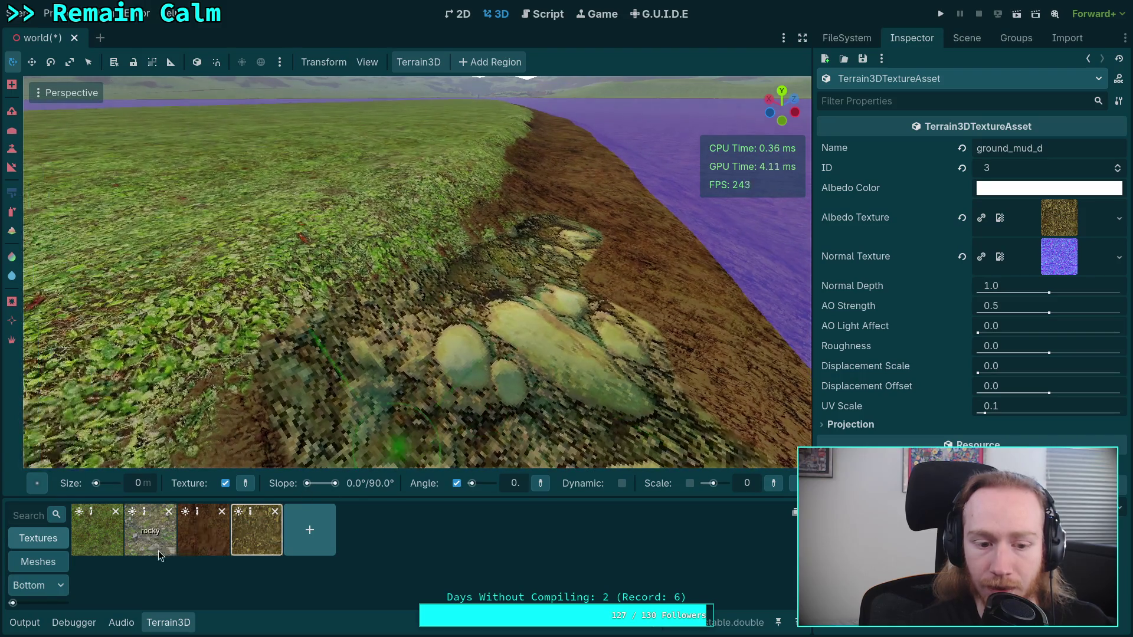
{"action": "left_click", "coordinate": [207, 547]}
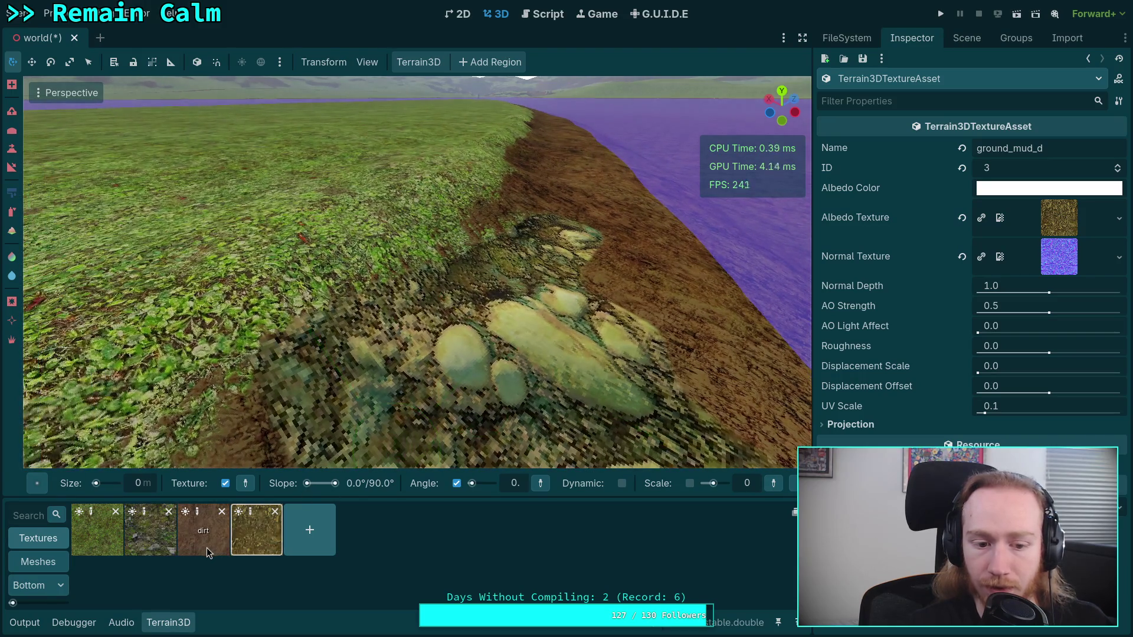
{"action": "left_click", "coordinate": [199, 511]}
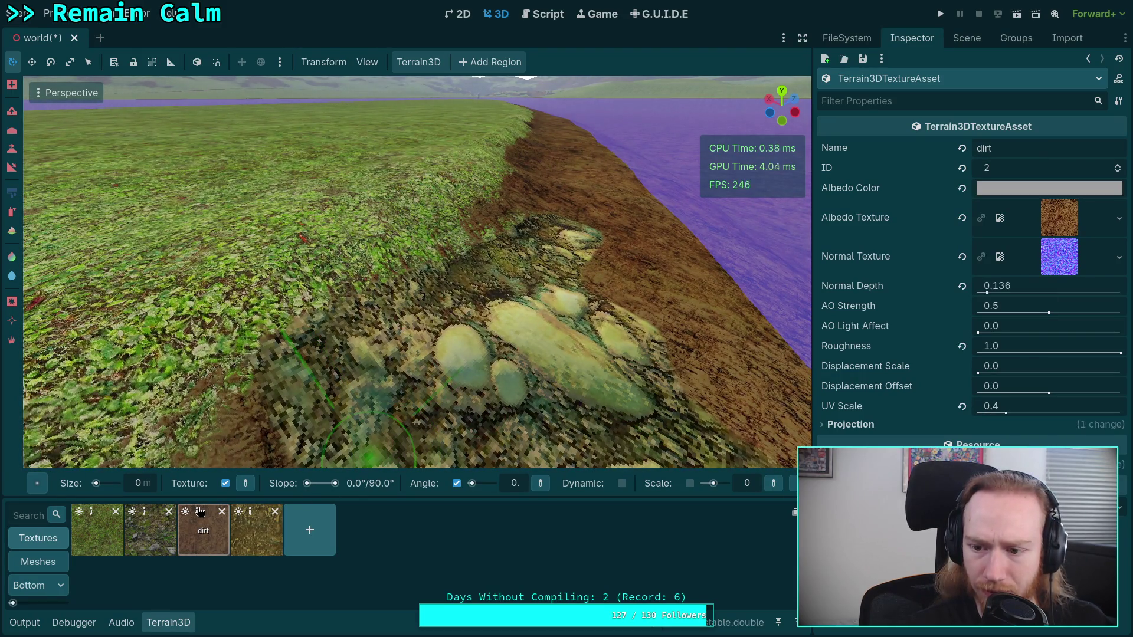
{"action": "left_click", "coordinate": [145, 512]}
{"action": "left_click", "coordinate": [91, 512]}
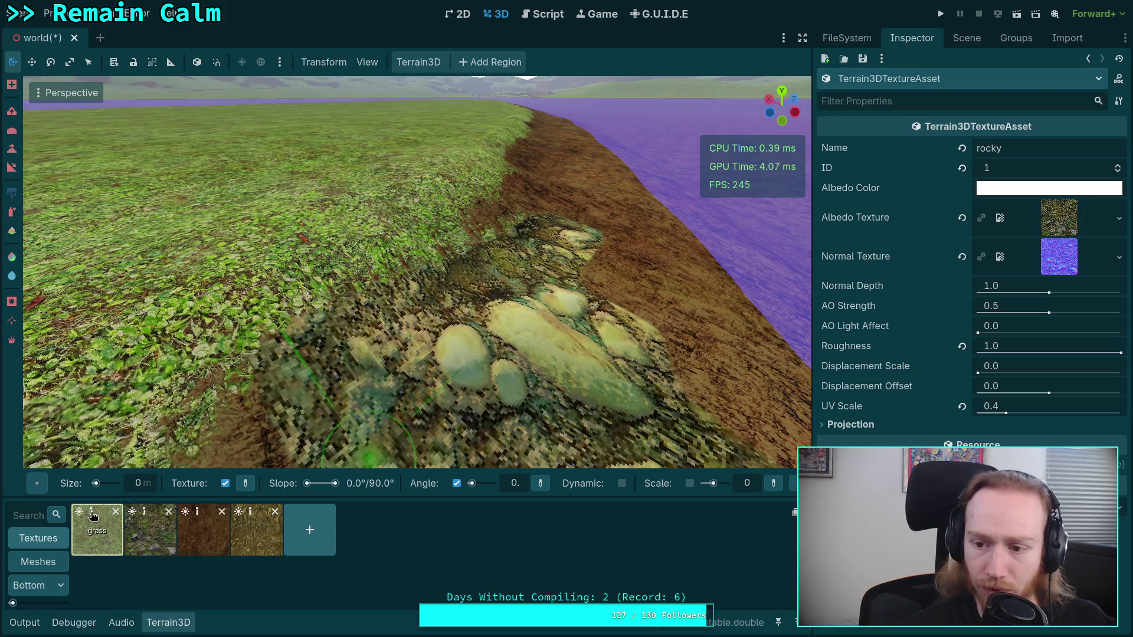
{"action": "left_click", "coordinate": [255, 517]}
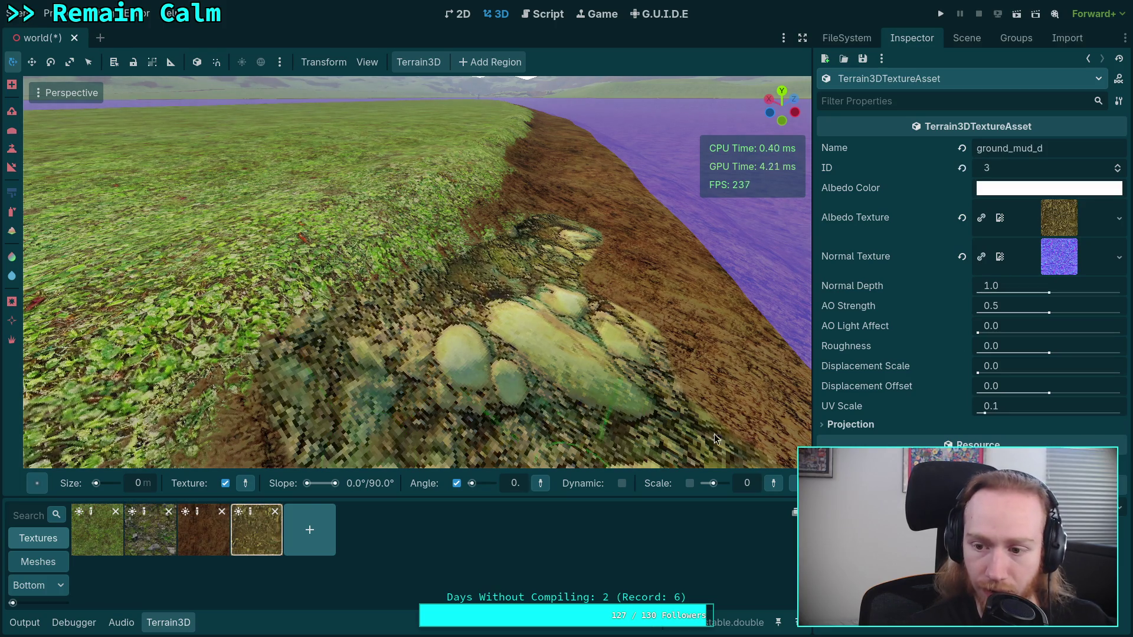
- Set the ground_mud_d texture's UV Scale to 0.4
{"action": "left_click", "coordinate": [1016, 404]}
{"action": "key", "text": "BackSpace"}
{"action": "type", "text": "4"}
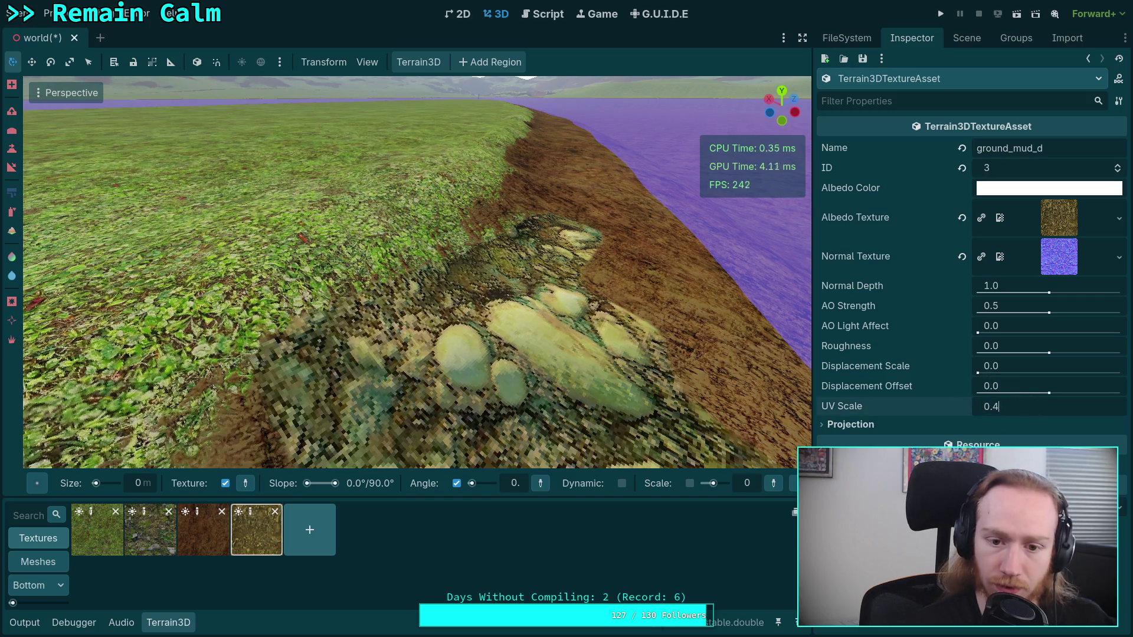
{"action": "key", "text": "Return"}
{"action": "scroll", "coordinate": [669, 387], "scroll_direction": "up", "scroll_amount": 5}
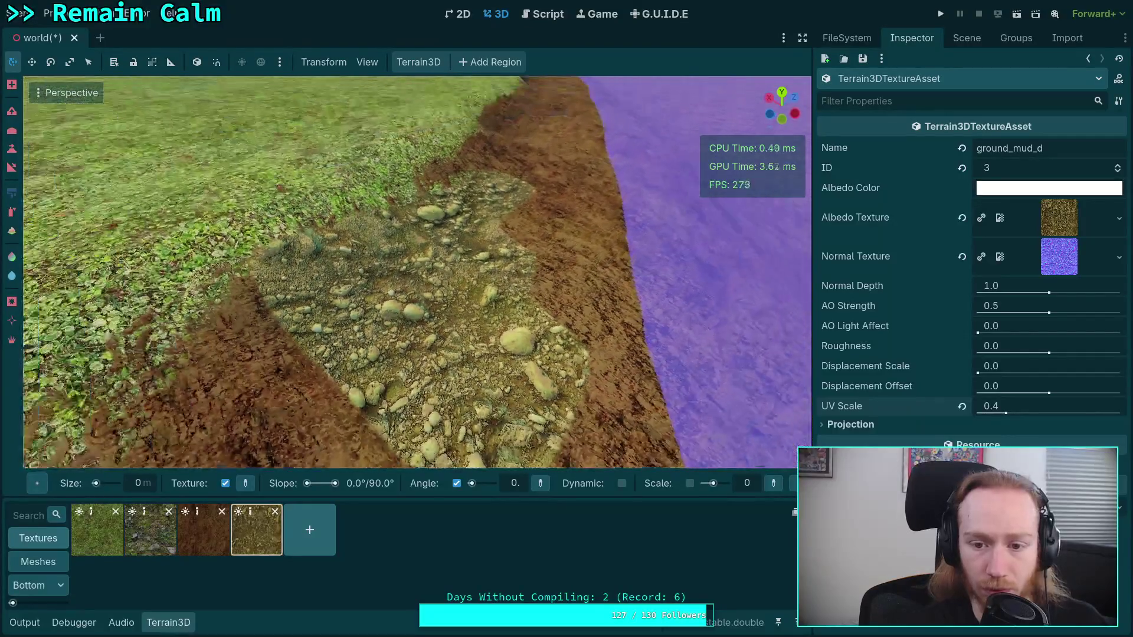
{"action": "mouse_move", "coordinate": [688, 335]}
{"action": "left_mouse_down"}
{"action": "mouse_move", "coordinate": [543, 325]}
{"action": "mouse_move", "coordinate": [514, 283]}
{"action": "left_mouse_up"}
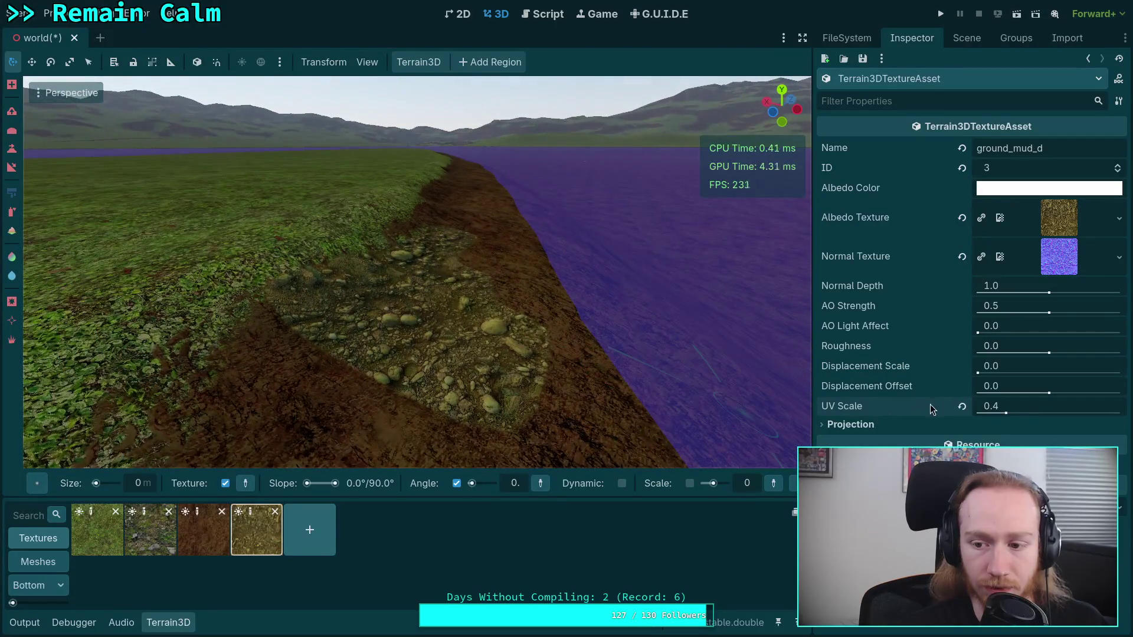
- Compare UV Scale values of 0.5, 1 and 0.4 on the mud texture
{"action": "left_click", "coordinate": [994, 406]}
{"action": "type", "text": "0.5"}
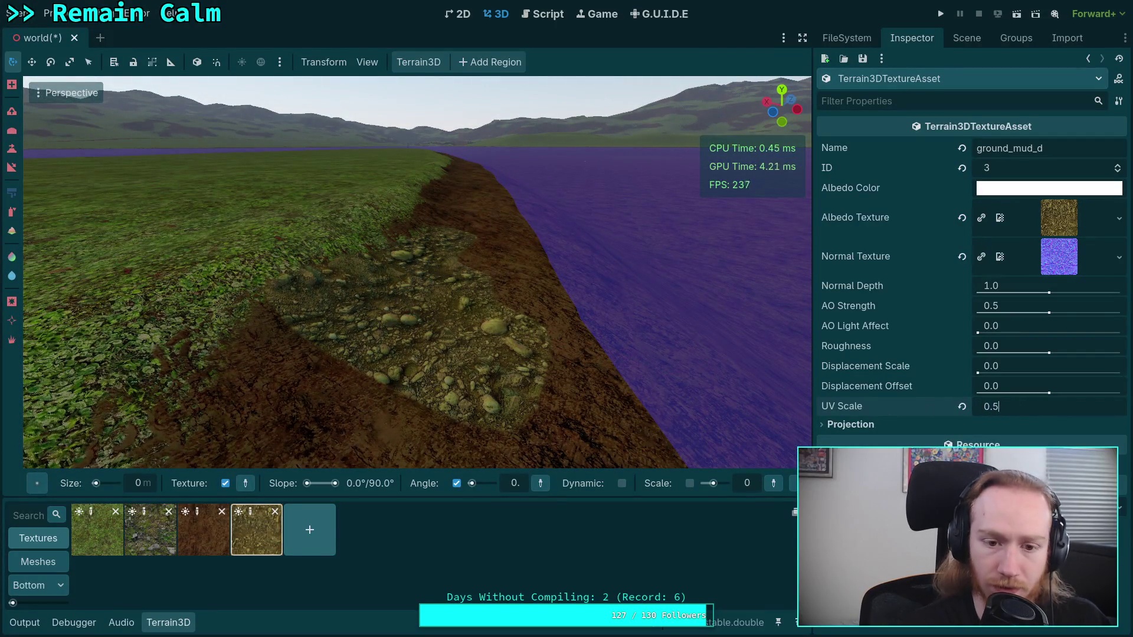
{"action": "key", "text": "Return"}
{"action": "type", "text": "1"}
{"action": "key", "text": "Return"}
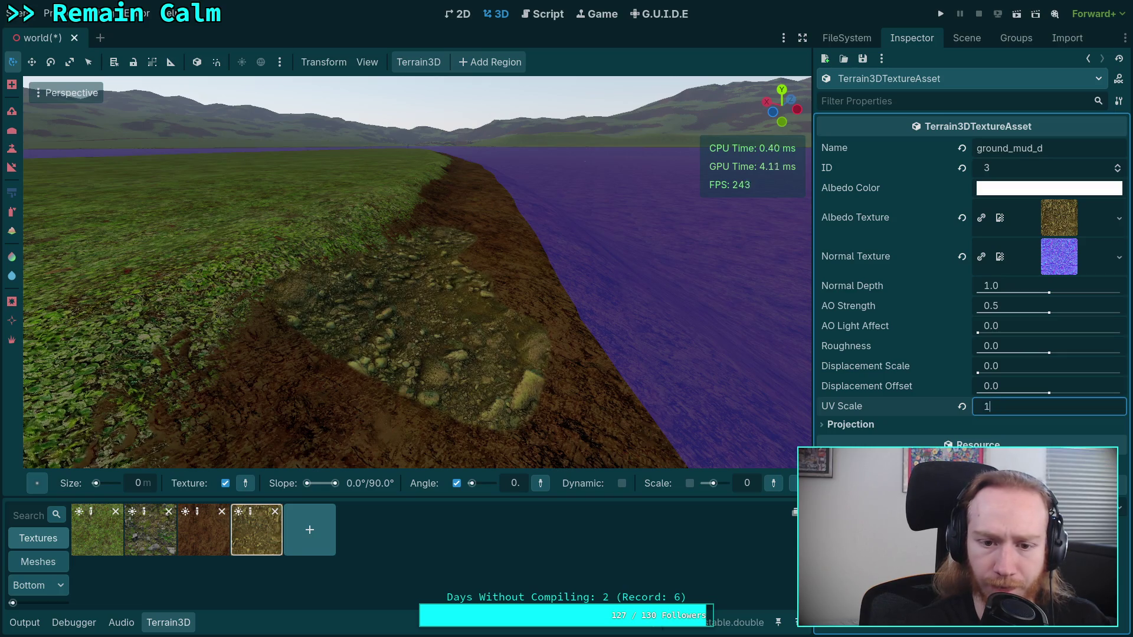
{"action": "scroll", "coordinate": [413, 271], "scroll_direction": "up", "scroll_amount": 5}
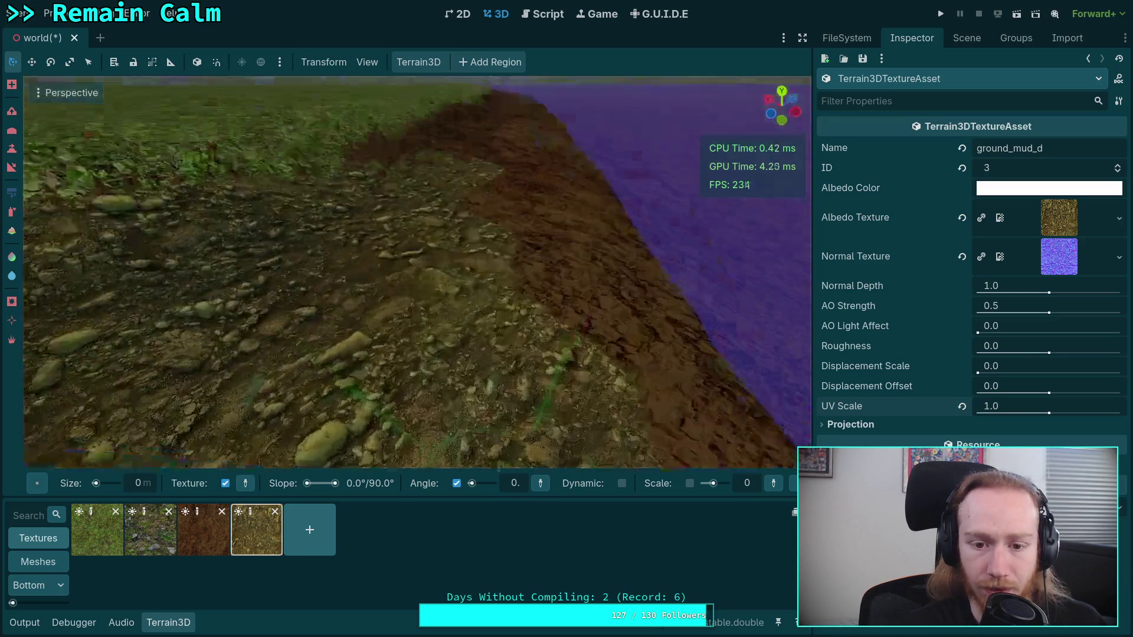
{"action": "scroll", "coordinate": [413, 271], "scroll_direction": "down", "scroll_amount": 5}
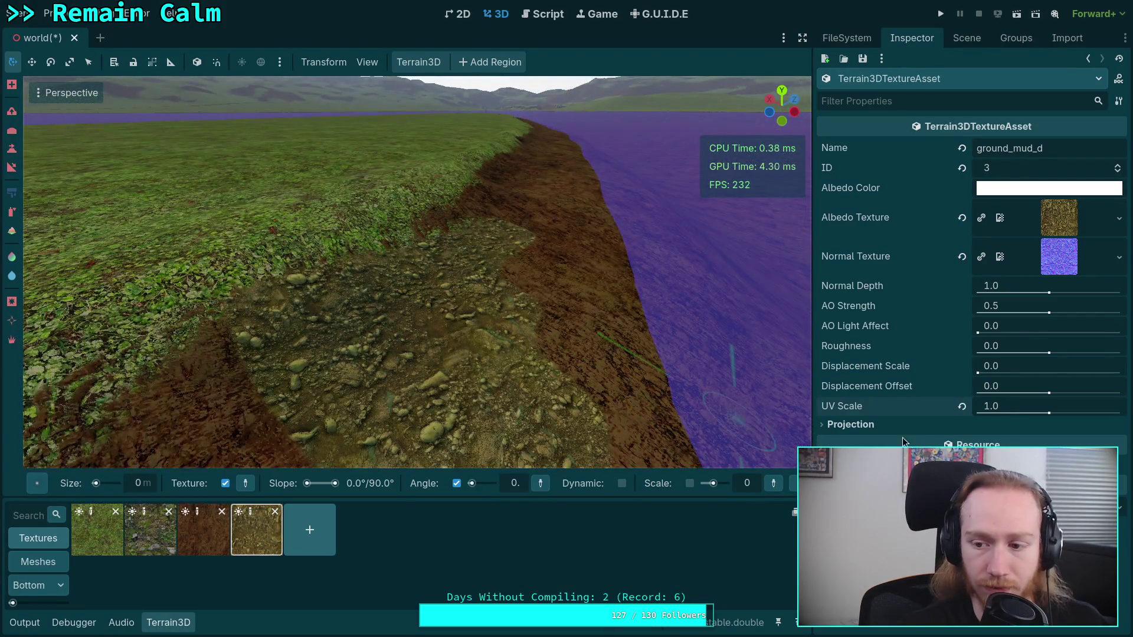
{"action": "left_click", "coordinate": [1026, 406]}
{"action": "type", "text": ".4"}
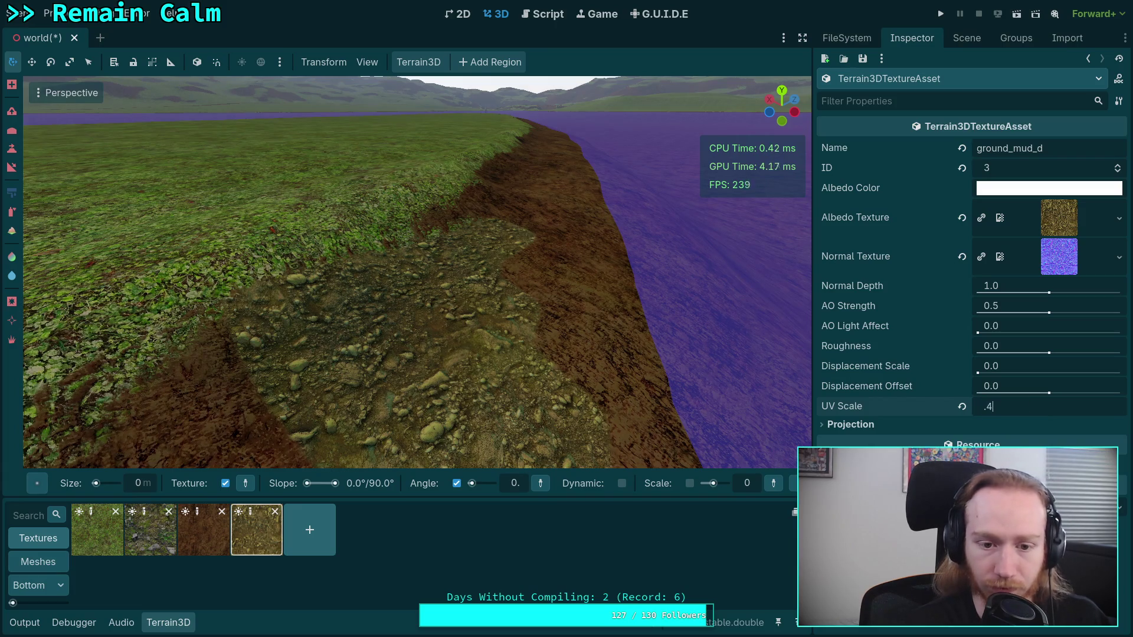
{"action": "key", "text": "Return"}
{"action": "scroll", "coordinate": [748, 185], "scroll_direction": "up", "scroll_amount": 2}
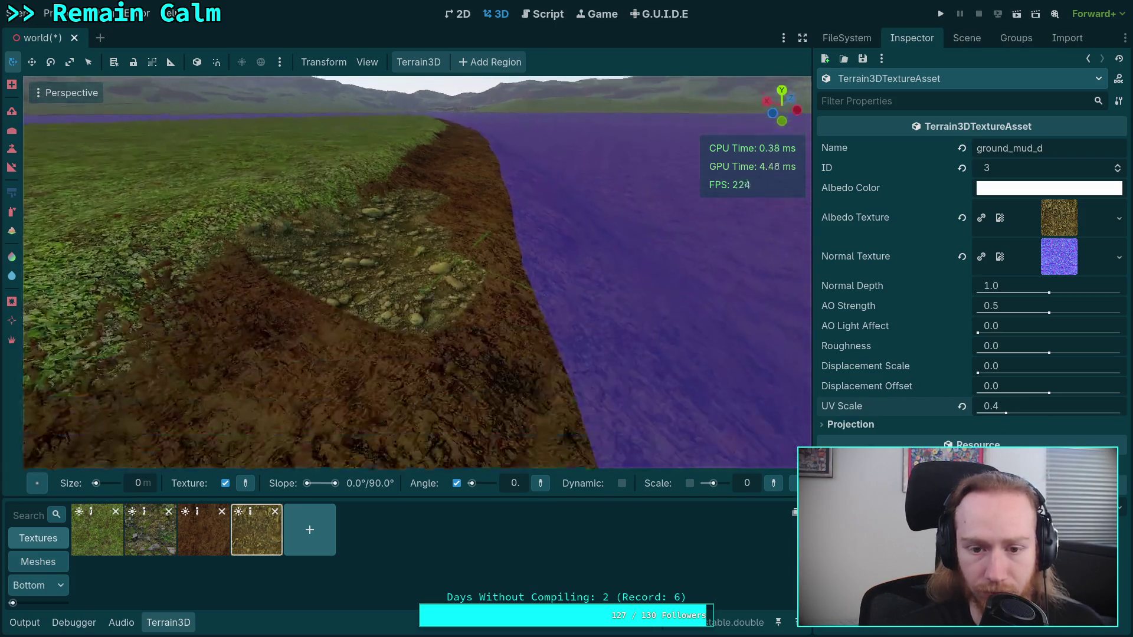
{"action": "scroll", "coordinate": [748, 185], "scroll_direction": "up", "scroll_amount": 2}
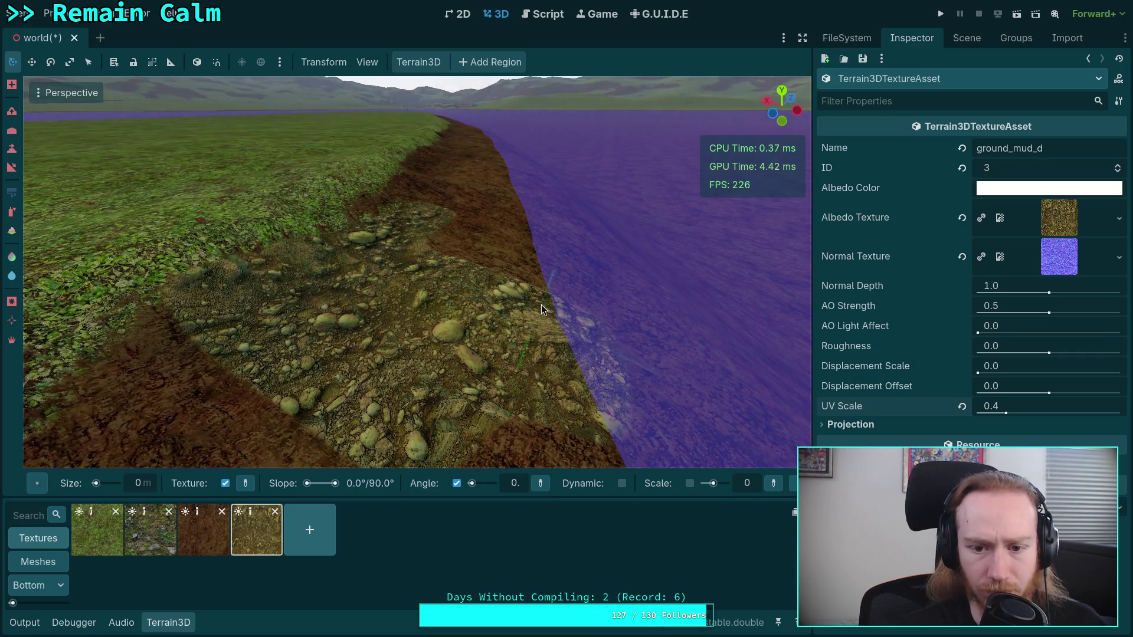
{"action": "scroll", "coordinate": [536, 359], "scroll_direction": "down", "scroll_amount": 2}
- Paint the stony texture across the bank, undo twice, and pick the dirt texture
{"action": "mouse_move", "coordinate": [404, 323]}
{"action": "left_mouse_down"}
{"action": "mouse_move", "coordinate": [384, 285]}
{"action": "mouse_move", "coordinate": [477, 341]}
{"action": "left_mouse_up"}
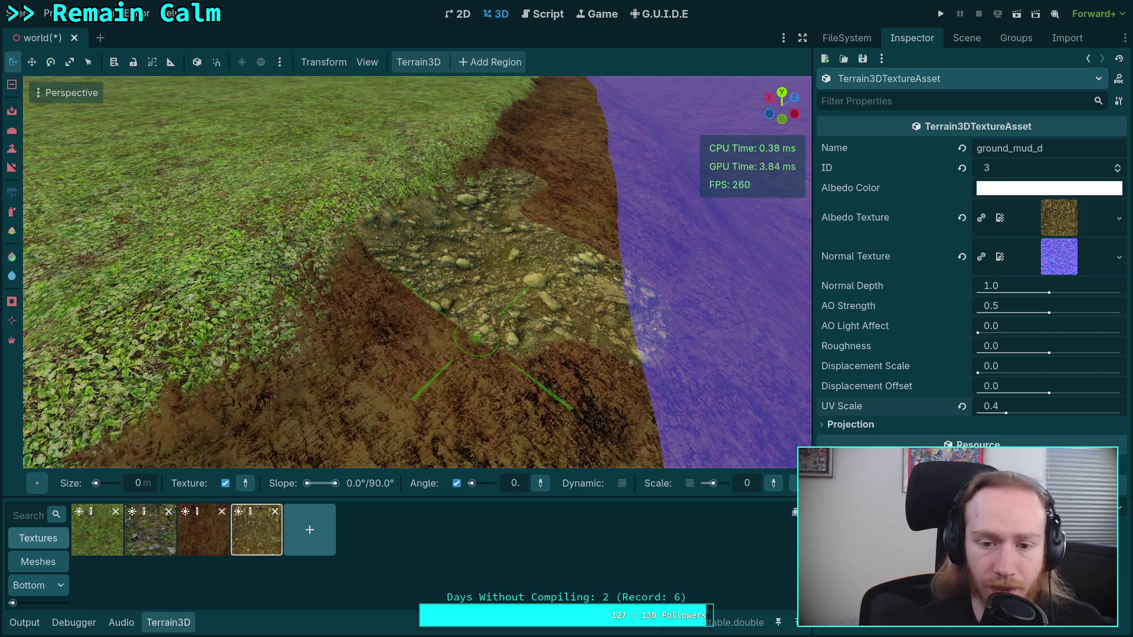
{"action": "key", "text": "ctrl+z"}
{"action": "key", "text": "ctrl+z"}
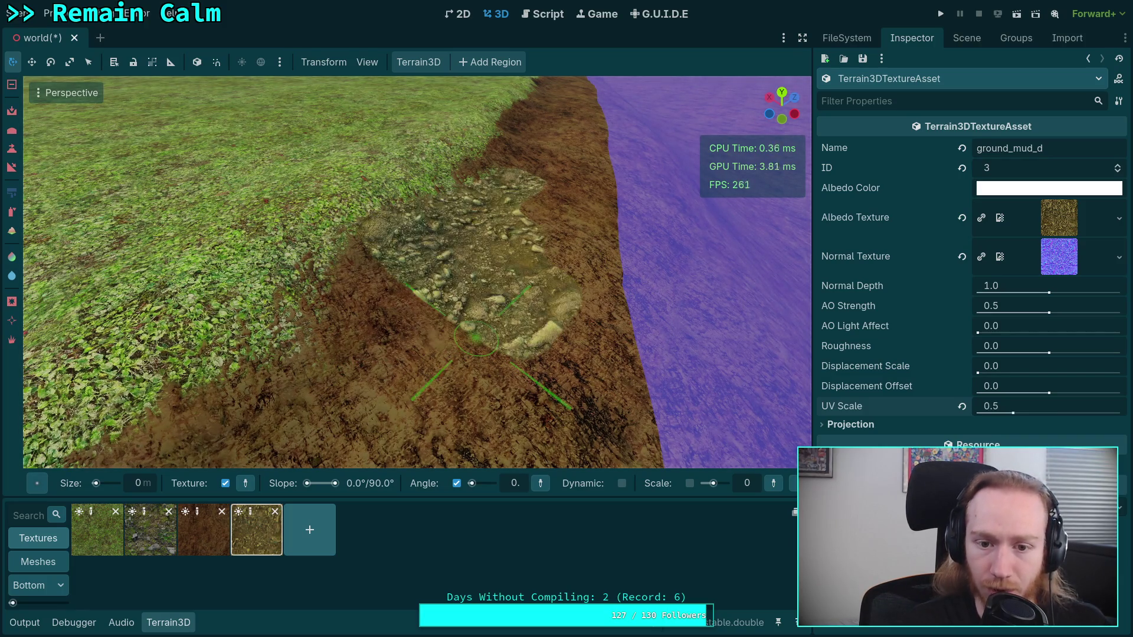
{"action": "key", "text": "ctrl+z"}
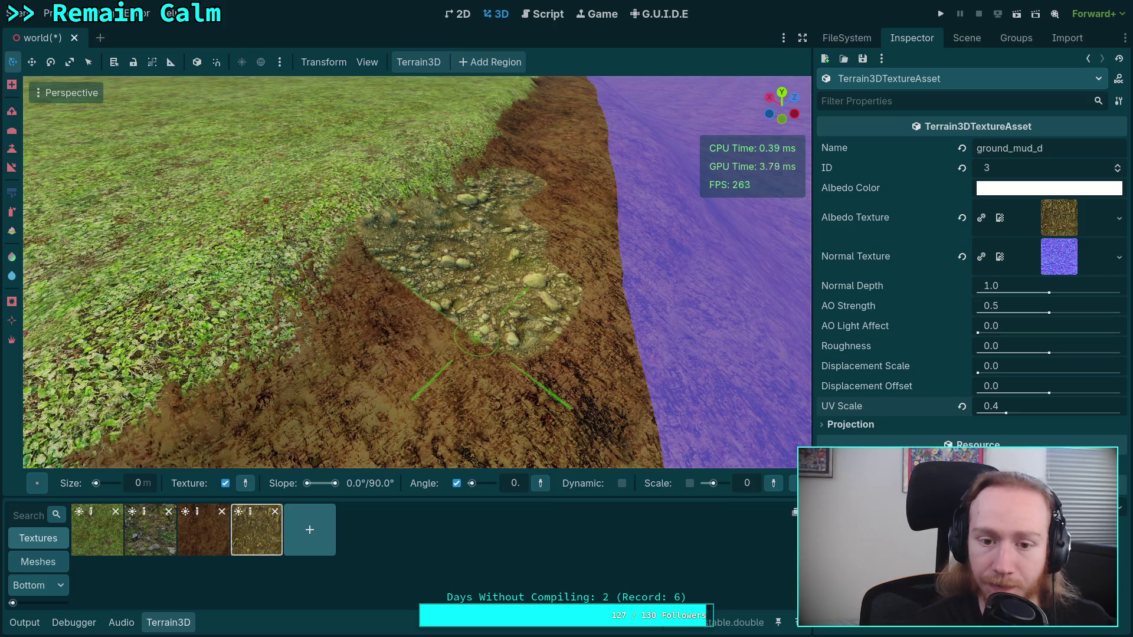
{"action": "left_click", "coordinate": [229, 533]}
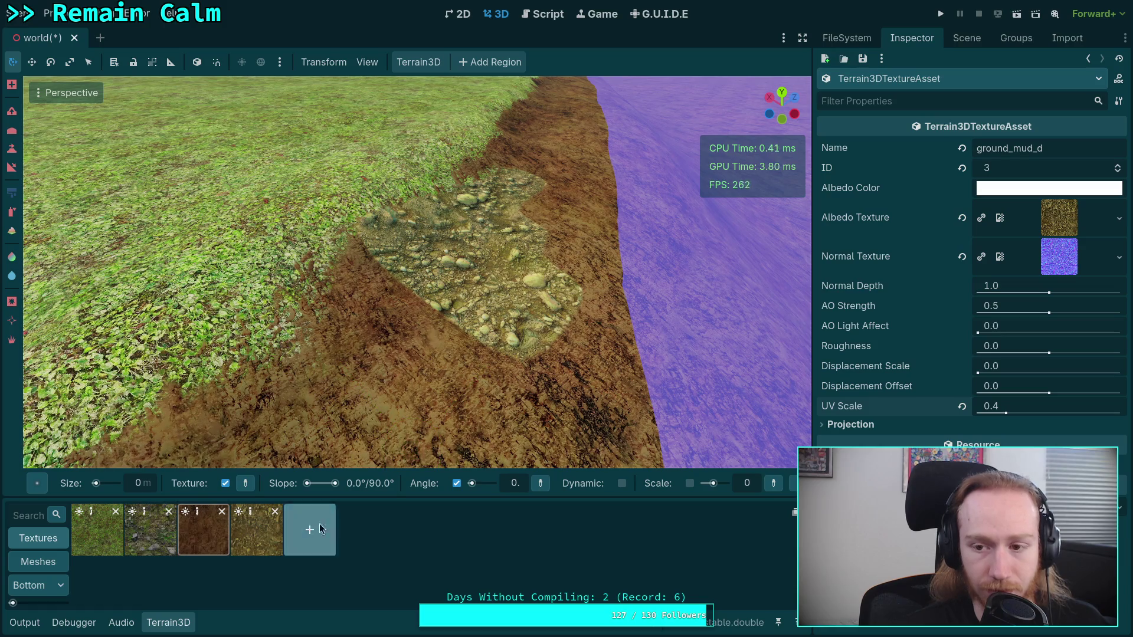
- Show the scene tree and try the Autoshader, Paint Color and Wetness brushes before returning to Paint Texture
{"action": "left_click", "coordinate": [984, 39]}
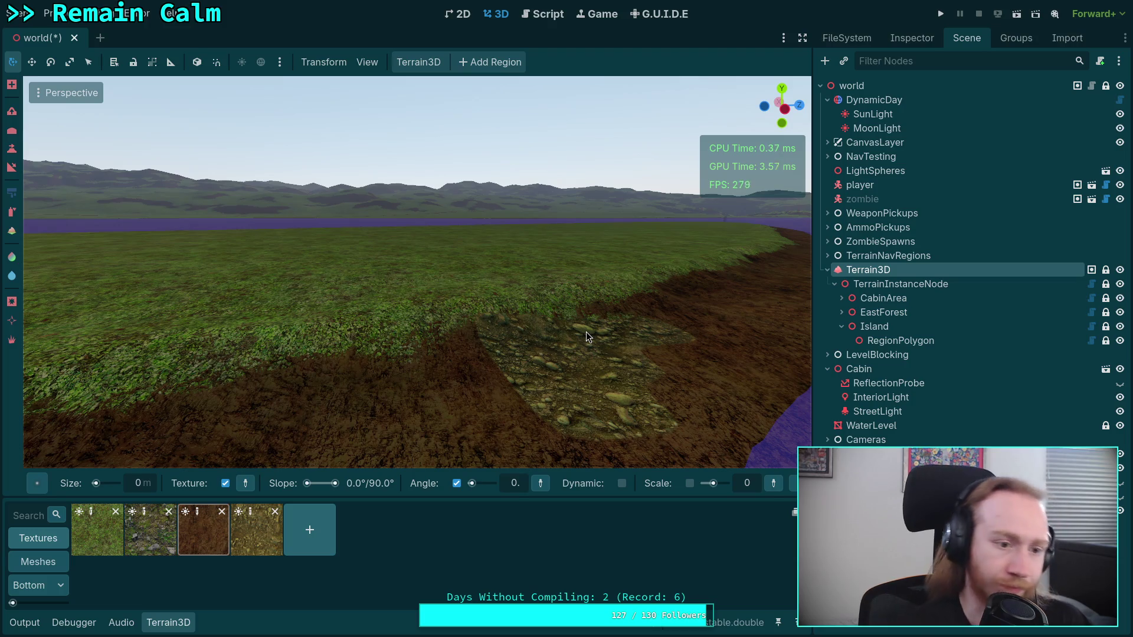
{"action": "left_click", "coordinate": [13, 234]}
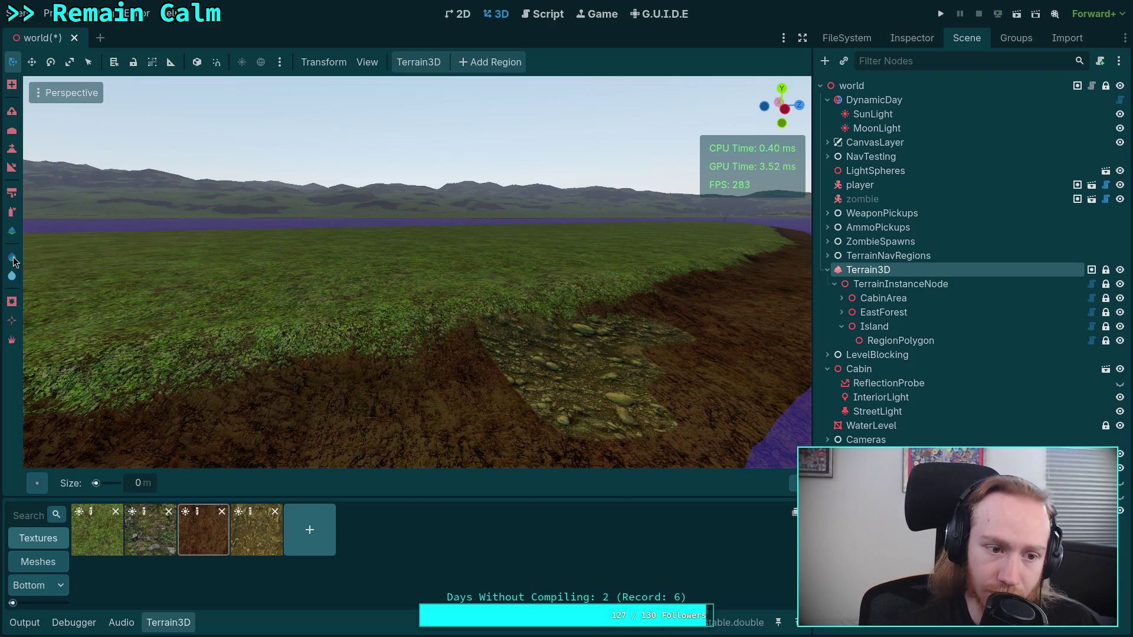
{"action": "left_click", "coordinate": [13, 258]}
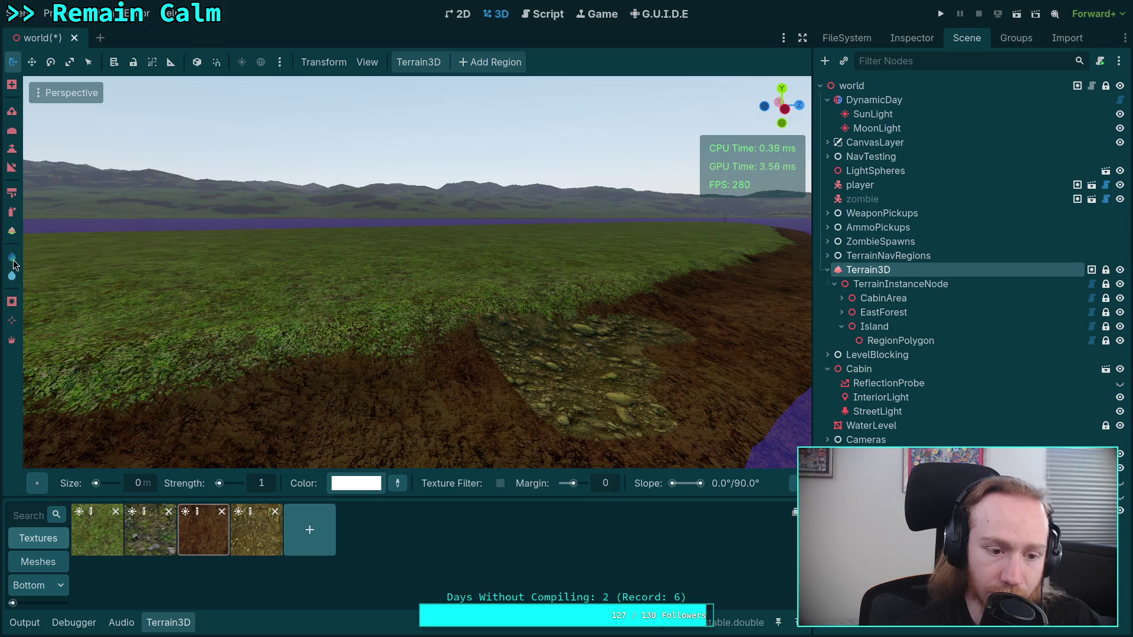
{"action": "left_click", "coordinate": [14, 278]}
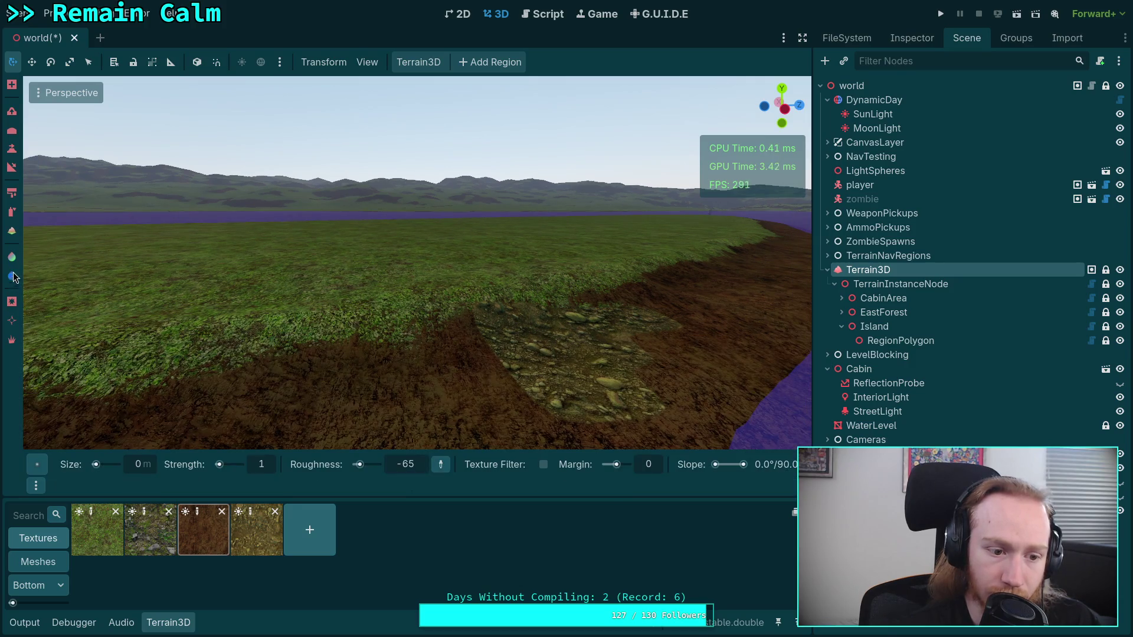
{"action": "left_click", "coordinate": [12, 216]}
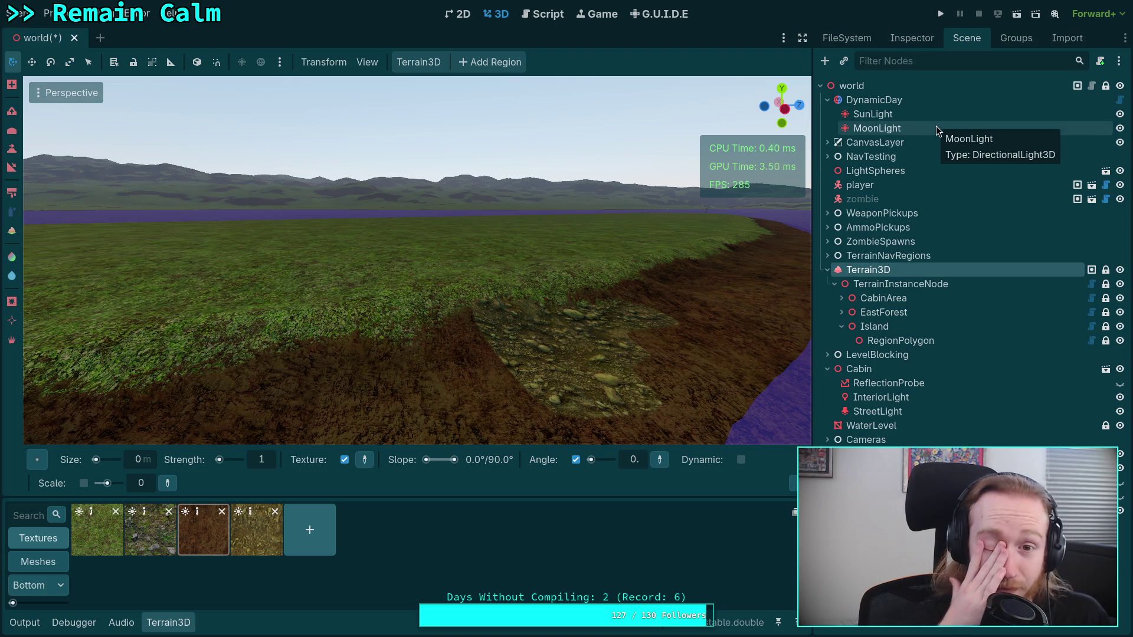
{"action": "left_click", "coordinate": [409, 63]}
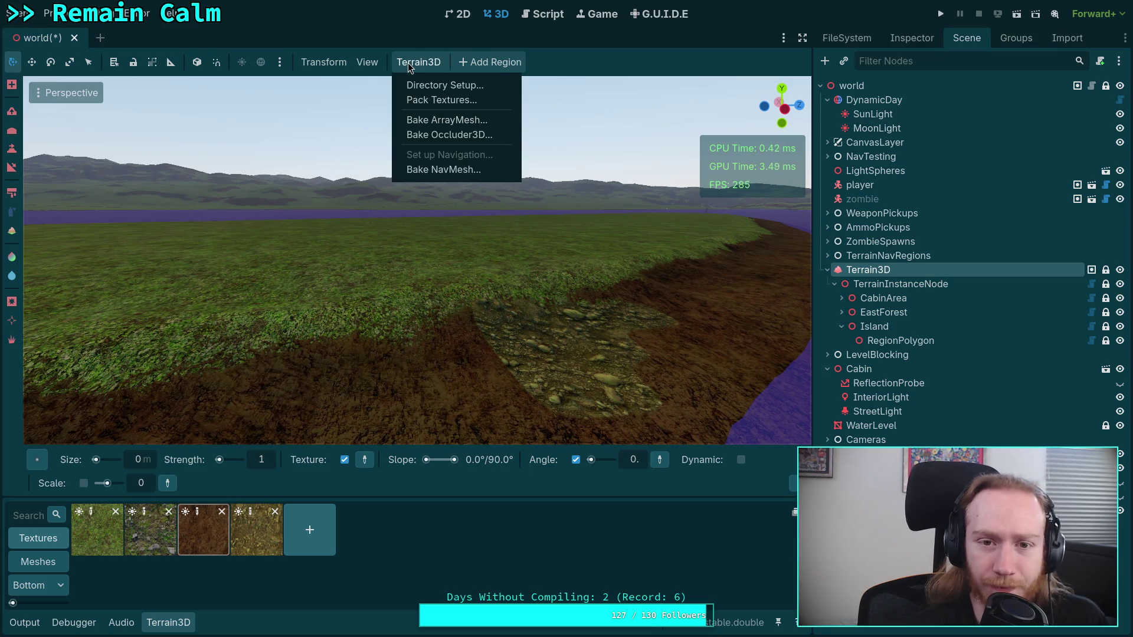
- Select the Terrain3D node in the scene tree and show its properties
{"action": "key", "text": "Escape"}
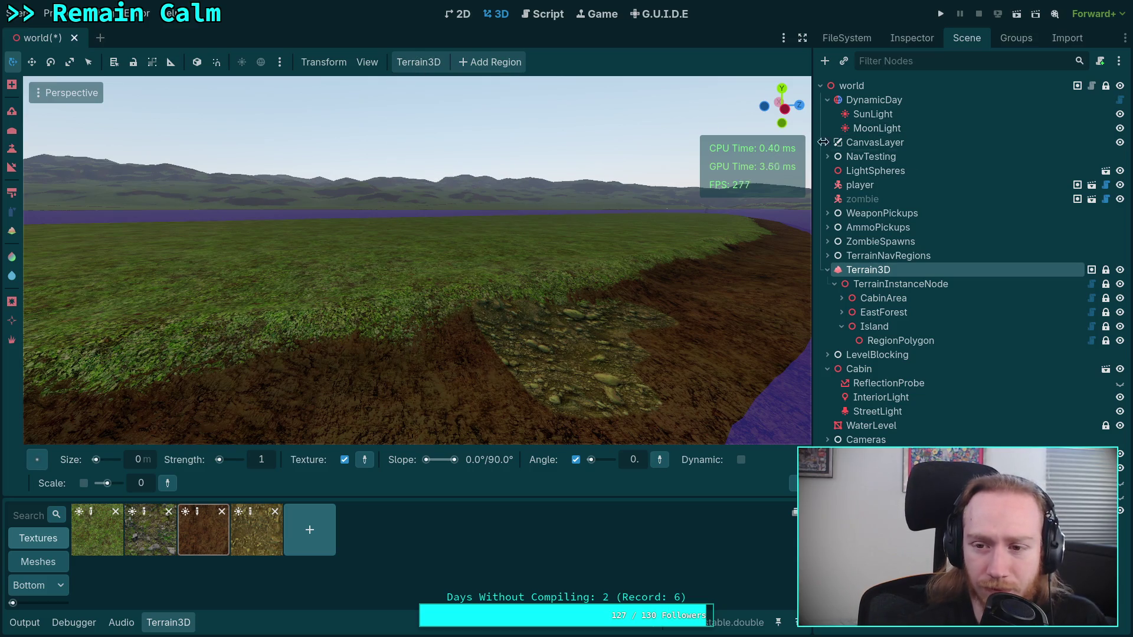
{"action": "left_click", "coordinate": [922, 45]}
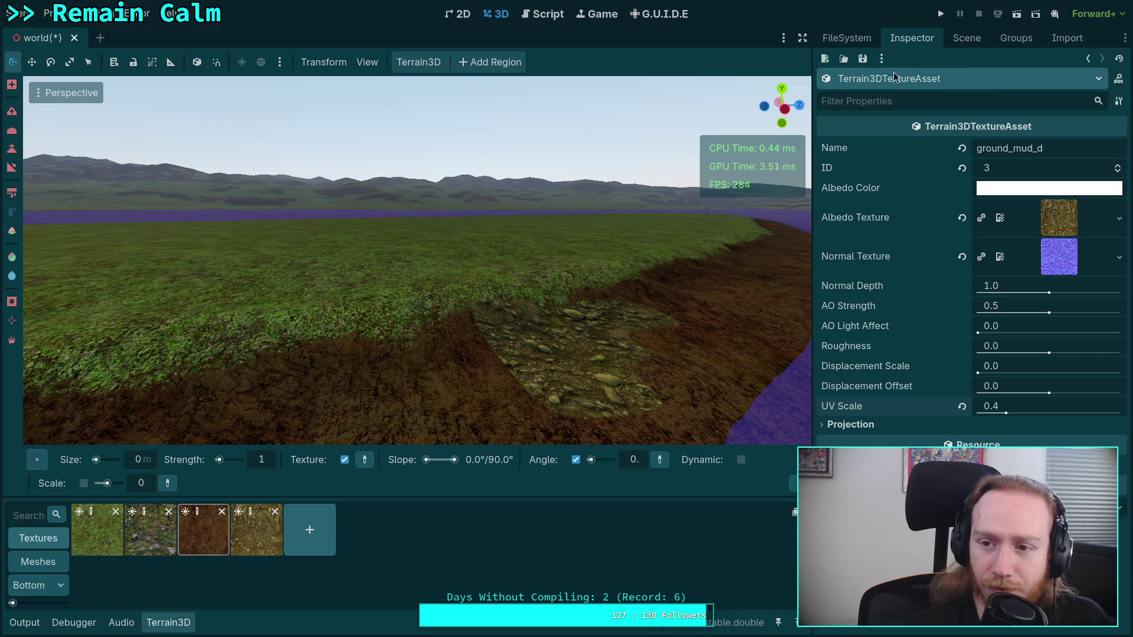
{"action": "left_click", "coordinate": [847, 38]}
{"action": "left_click", "coordinate": [912, 38]}
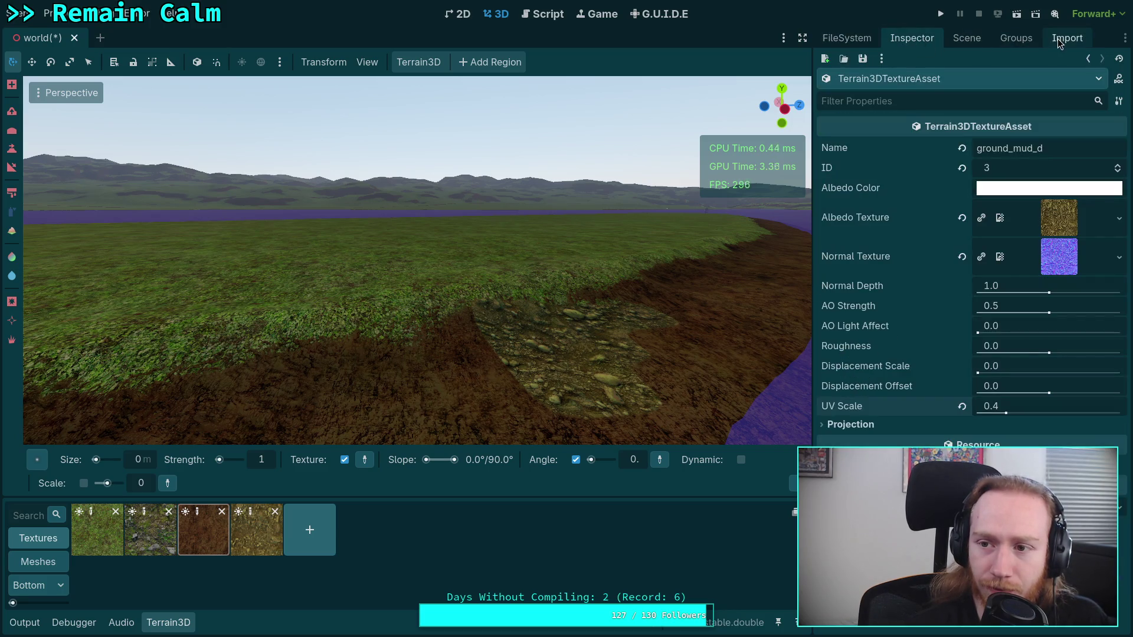
{"action": "left_click", "coordinate": [967, 38]}
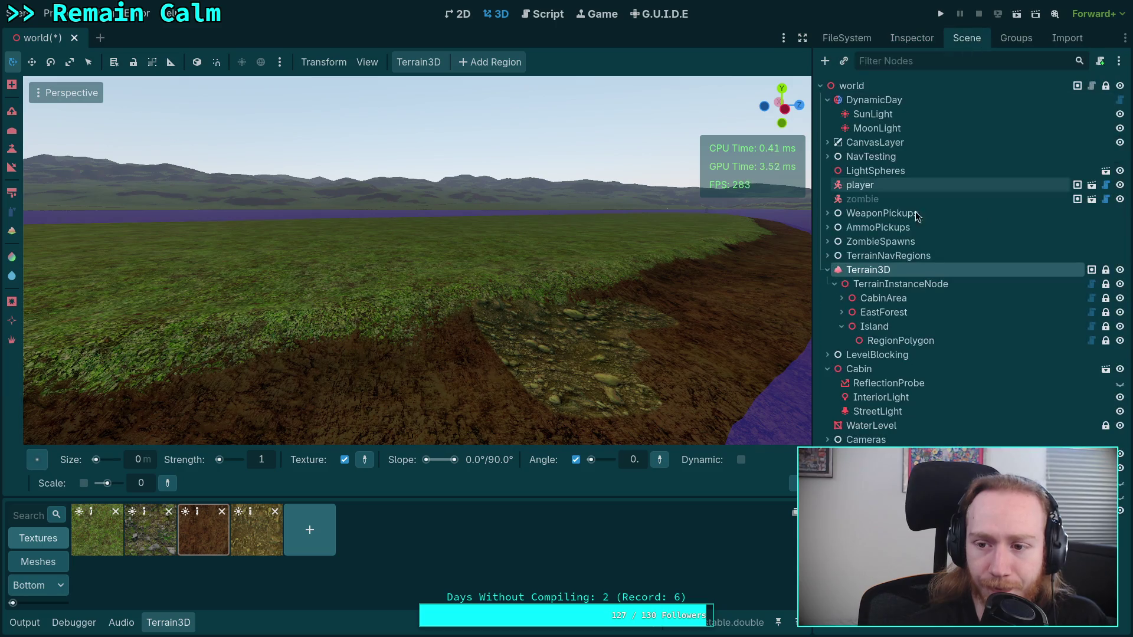
{"action": "left_click", "coordinate": [891, 282]}
{"action": "left_click", "coordinate": [874, 269]}
{"action": "left_click", "coordinate": [912, 39]}
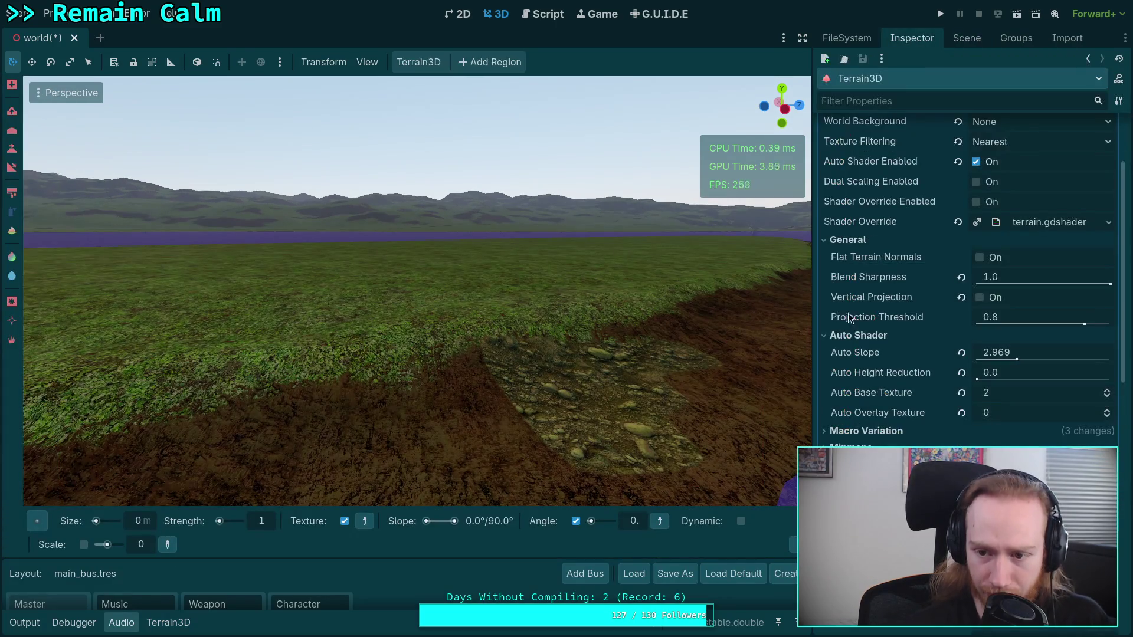
- Collapse the General group and raise Auto Base Texture from 2 to 3
{"action": "left_click", "coordinate": [856, 239]}
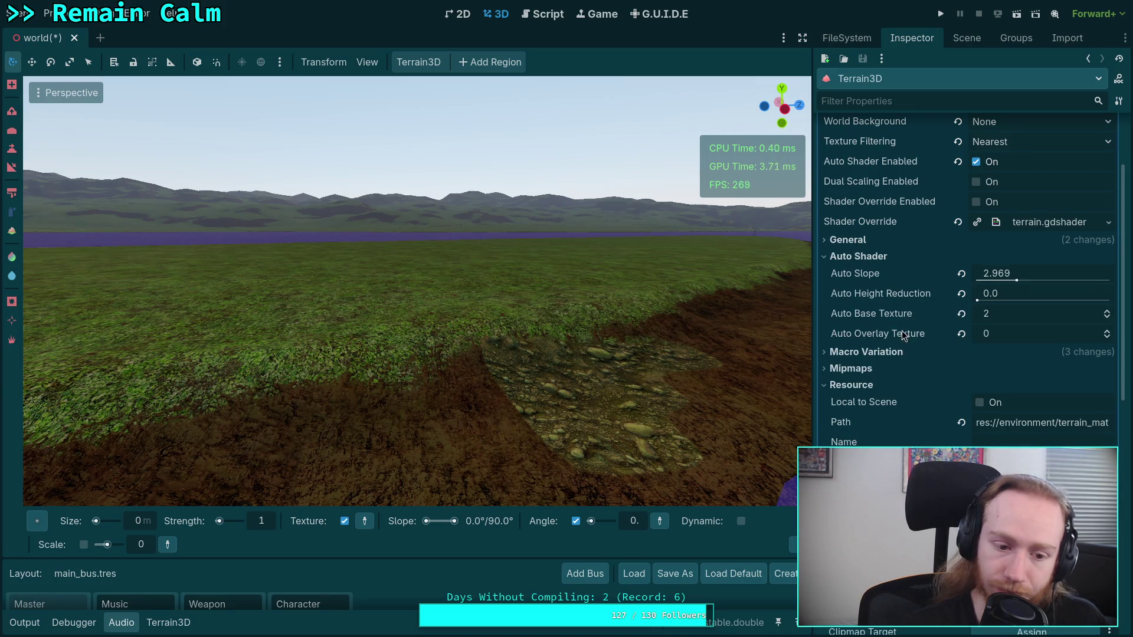
{"action": "left_click", "coordinate": [166, 629]}
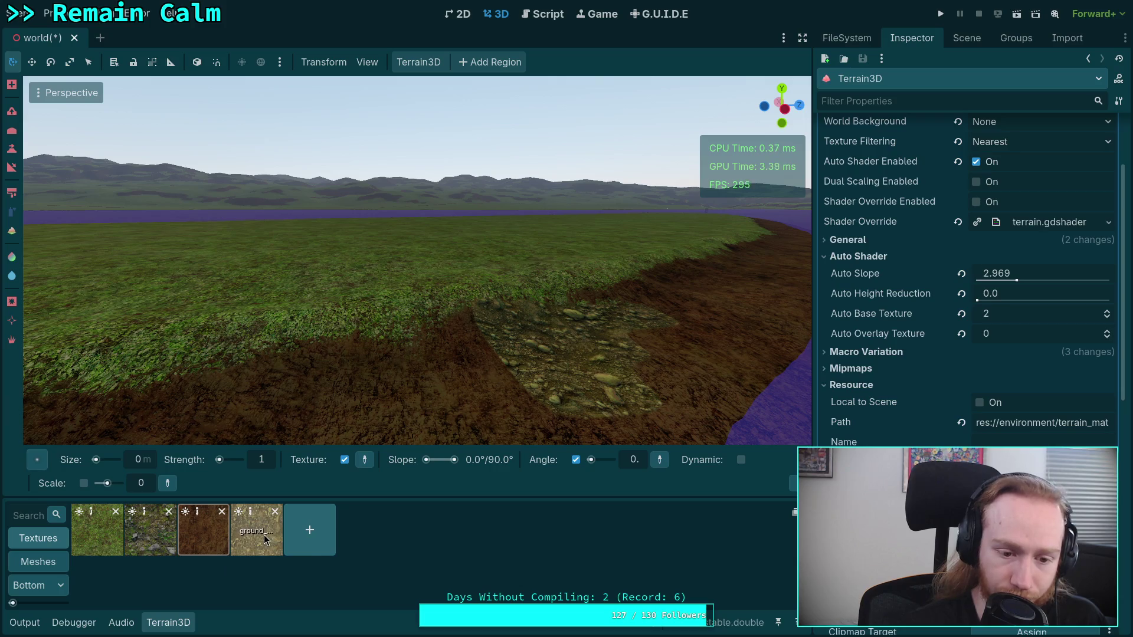
{"action": "left_click", "coordinate": [1107, 312]}
{"action": "mouse_move", "coordinate": [531, 178]}
{"action": "left_mouse_down"}
{"action": "mouse_move", "coordinate": [560, 133]}
{"action": "mouse_move", "coordinate": [532, 177]}
{"action": "mouse_move", "coordinate": [566, 177]}
{"action": "mouse_move", "coordinate": [567, 189]}
{"action": "mouse_move", "coordinate": [519, 195]}
{"action": "mouse_move", "coordinate": [561, 213]}
{"action": "mouse_move", "coordinate": [590, 248]}
{"action": "mouse_move", "coordinate": [632, 260]}
{"action": "mouse_move", "coordinate": [581, 233]}
{"action": "mouse_move", "coordinate": [561, 236]}
{"action": "left_mouse_up"}
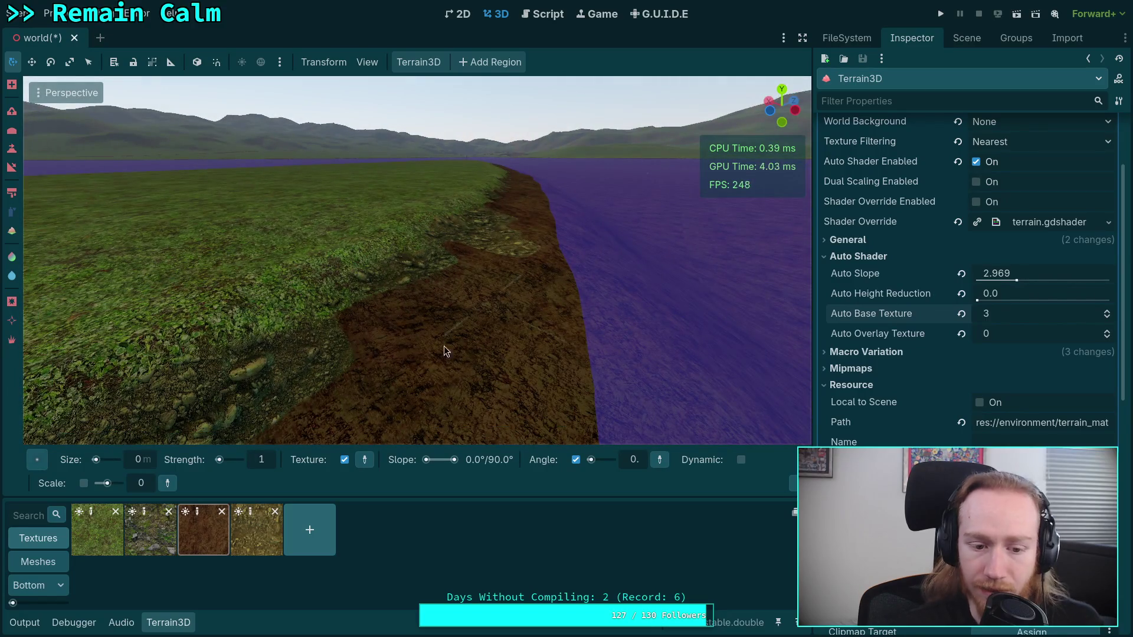
- Select ground_mud_d and spray the rocky texture over the dirt along the shore
{"action": "left_click", "coordinate": [263, 543]}
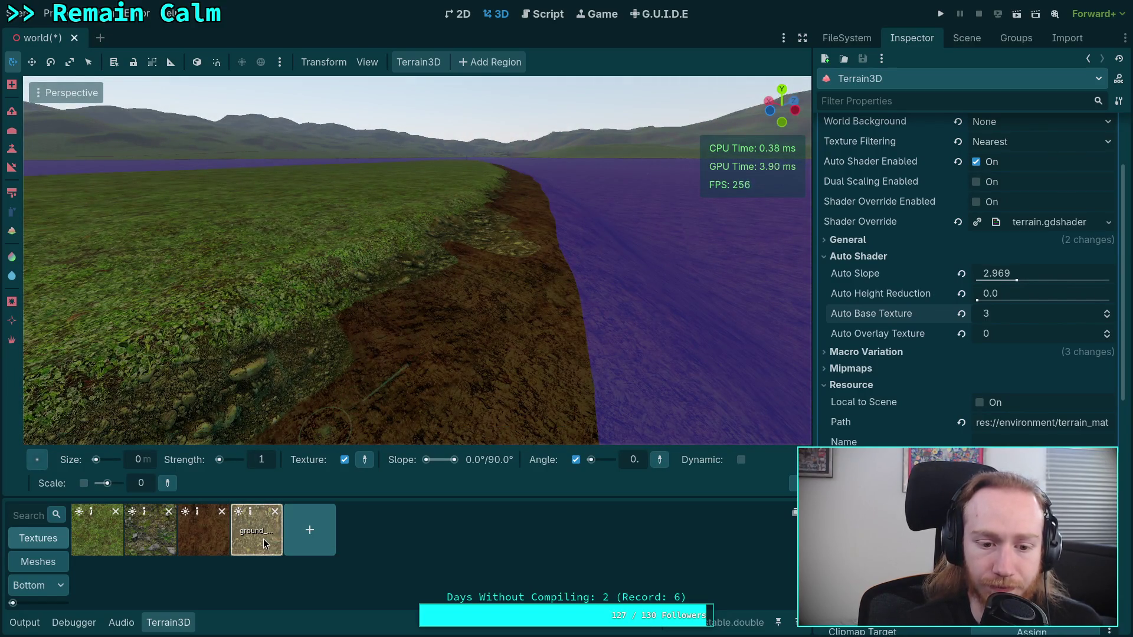
{"action": "left_click_drag", "start_coordinate": [437, 316], "coordinate": [435, 318]}
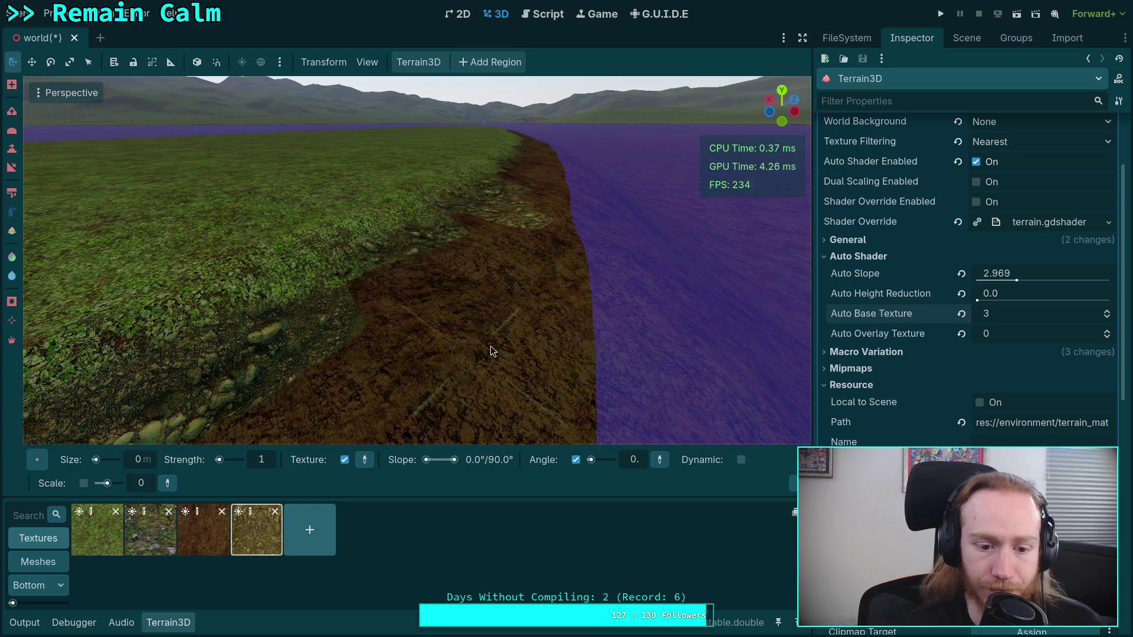
{"action": "left_click", "coordinate": [12, 212]}
{"action": "mouse_move", "coordinate": [408, 331]}
{"action": "left_mouse_down"}
{"action": "mouse_move", "coordinate": [507, 247]}
{"action": "mouse_move", "coordinate": [484, 285]}
{"action": "mouse_move", "coordinate": [337, 421]}
{"action": "left_mouse_up"}
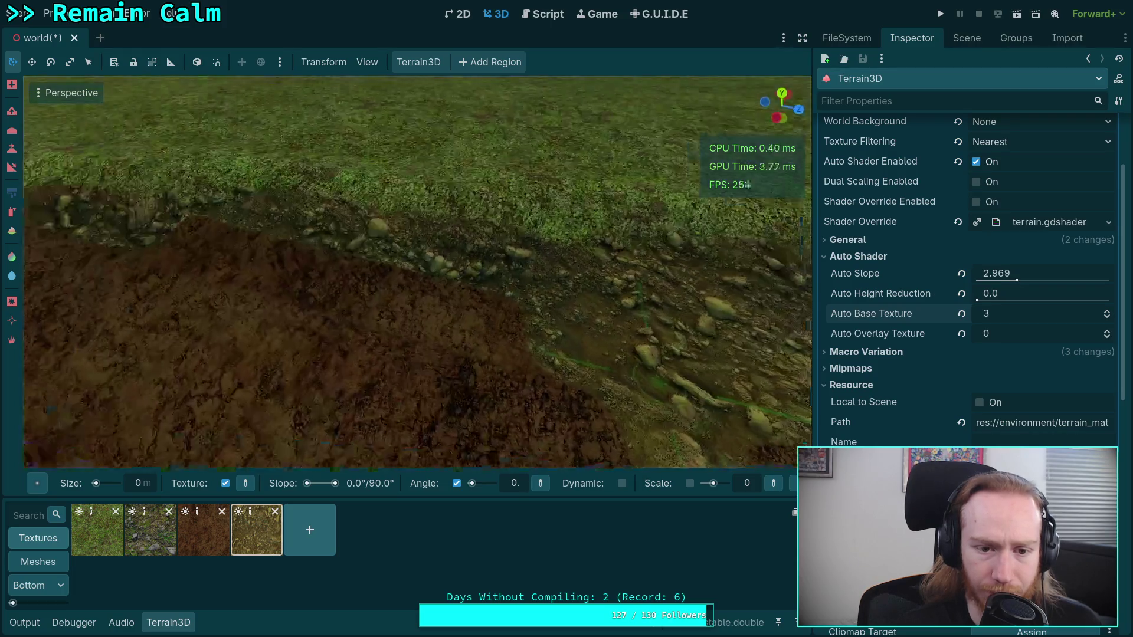
{"action": "mouse_move", "coordinate": [239, 302]}
{"action": "left_mouse_down"}
{"action": "mouse_move", "coordinate": [531, 413]}
{"action": "mouse_move", "coordinate": [77, 401]}
{"action": "mouse_move", "coordinate": [44, 249]}
{"action": "left_mouse_up"}
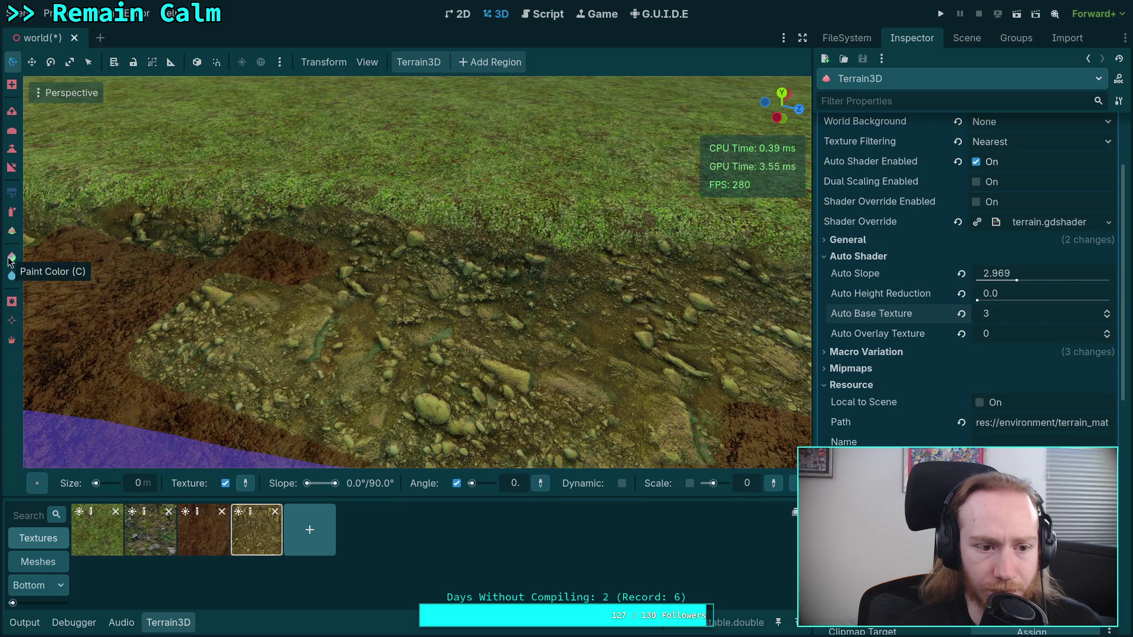
- Paint auto-shaded grass back over parts of the rocky strip
{"action": "left_click", "coordinate": [11, 233]}
{"action": "left_click", "coordinate": [11, 256]}
{"action": "mouse_move", "coordinate": [203, 355]}
{"action": "left_mouse_down"}
{"action": "mouse_move", "coordinate": [349, 388]}
{"action": "mouse_move", "coordinate": [303, 286]}
{"action": "mouse_move", "coordinate": [332, 324]}
{"action": "left_mouse_up"}
{"action": "mouse_move", "coordinate": [374, 261]}
{"action": "left_mouse_down"}
{"action": "mouse_move", "coordinate": [590, 319]}
{"action": "mouse_move", "coordinate": [558, 289]}
{"action": "mouse_move", "coordinate": [667, 354]}
{"action": "mouse_move", "coordinate": [497, 296]}
{"action": "mouse_move", "coordinate": [172, 244]}
{"action": "mouse_move", "coordinate": [129, 264]}
{"action": "mouse_move", "coordinate": [231, 271]}
{"action": "left_mouse_up"}
{"action": "scroll", "coordinate": [231, 271], "scroll_direction": "up", "scroll_amount": 3}
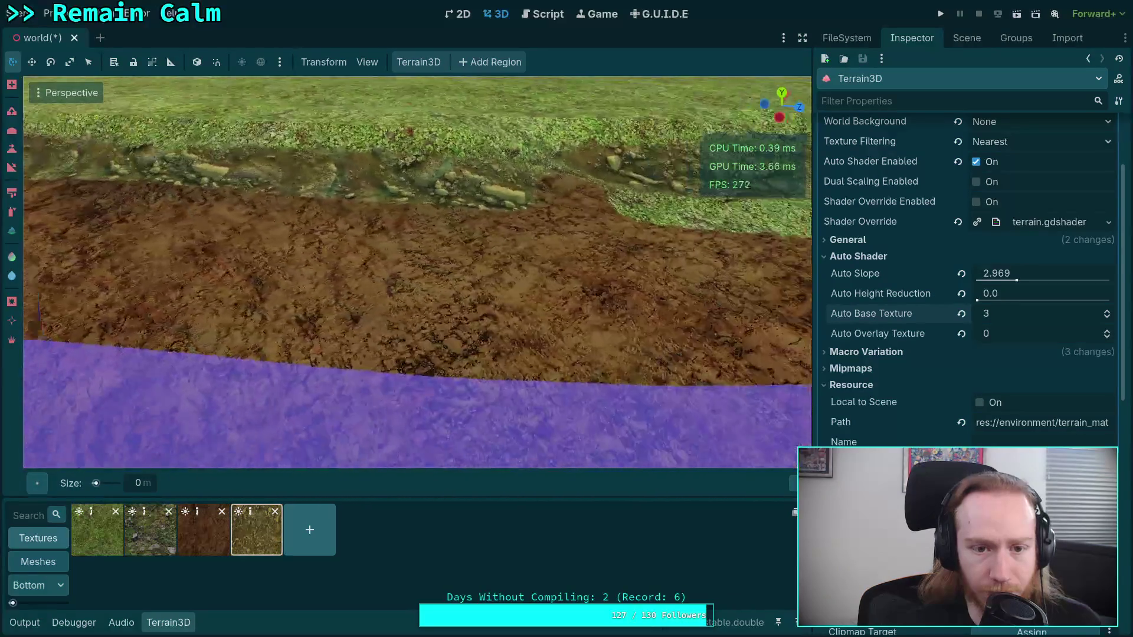
{"action": "mouse_move", "coordinate": [168, 200]}
{"action": "left_mouse_down"}
{"action": "mouse_move", "coordinate": [513, 207]}
{"action": "mouse_move", "coordinate": [466, 239]}
{"action": "left_mouse_up"}
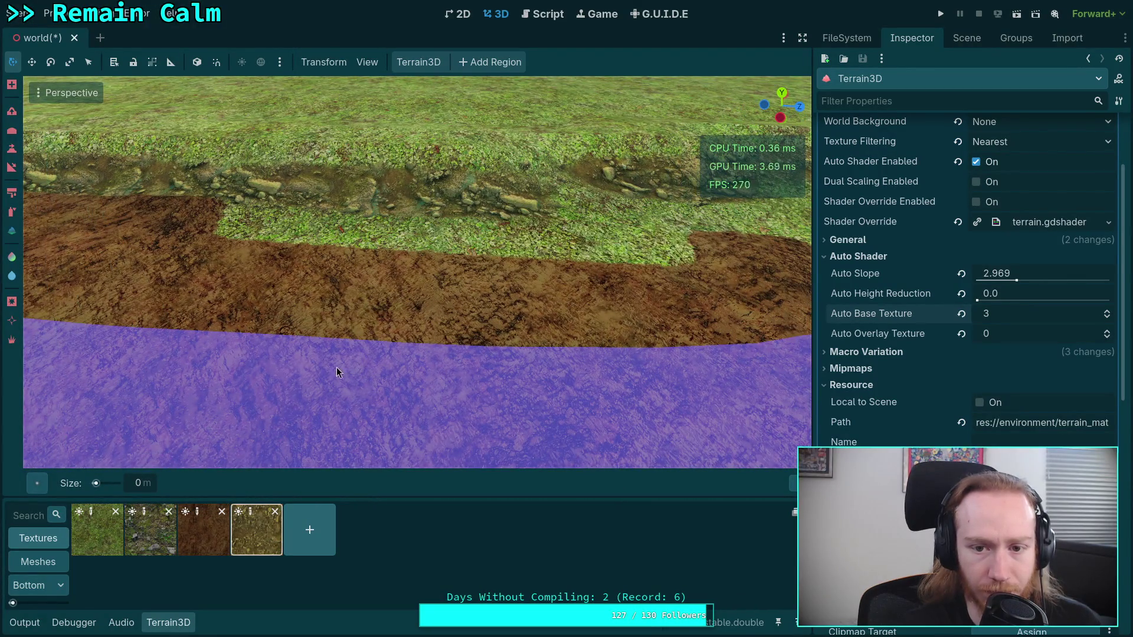
- Spray gravel in a wide band over the remaining brown dirt patch
{"action": "scroll", "coordinate": [336, 366], "scroll_direction": "up", "scroll_amount": 3}
{"action": "mouse_move", "coordinate": [212, 313]}
{"action": "left_mouse_down"}
{"action": "mouse_move", "coordinate": [246, 285]}
{"action": "mouse_move", "coordinate": [376, 291]}
{"action": "mouse_move", "coordinate": [739, 272]}
{"action": "mouse_move", "coordinate": [425, 360]}
{"action": "mouse_move", "coordinate": [136, 336]}
{"action": "left_mouse_up"}
{"action": "mouse_move", "coordinate": [269, 406]}
{"action": "left_mouse_down"}
{"action": "mouse_move", "coordinate": [478, 343]}
{"action": "mouse_move", "coordinate": [511, 260]}
{"action": "mouse_move", "coordinate": [579, 239]}
{"action": "mouse_move", "coordinate": [774, 233]}
{"action": "mouse_move", "coordinate": [667, 336]}
{"action": "left_mouse_up"}
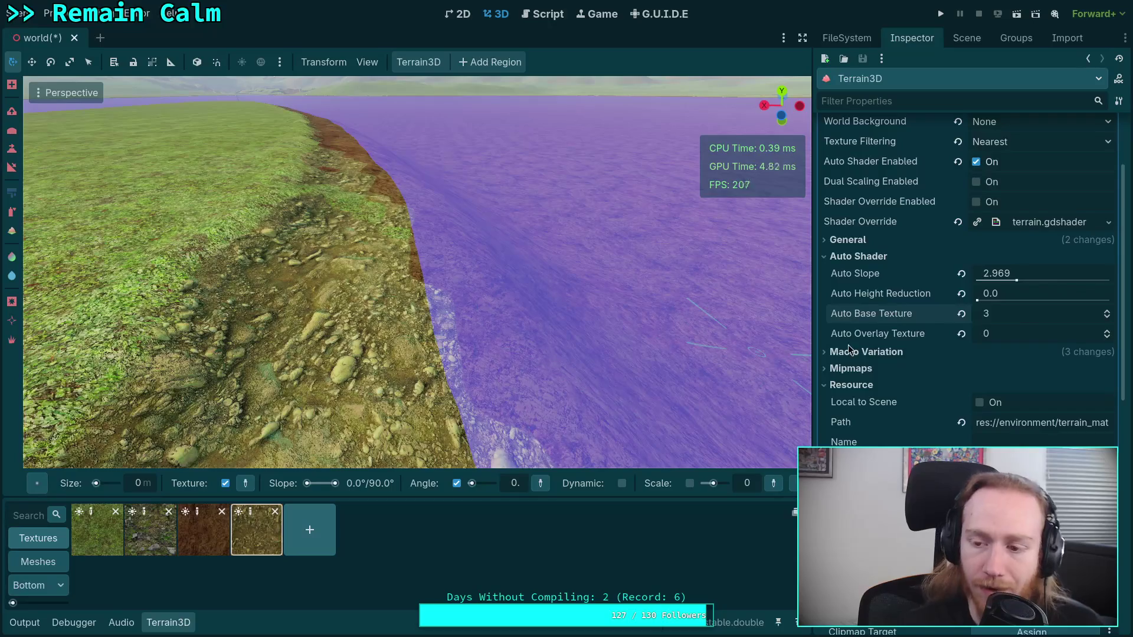
{"action": "left_click", "coordinate": [254, 516]}
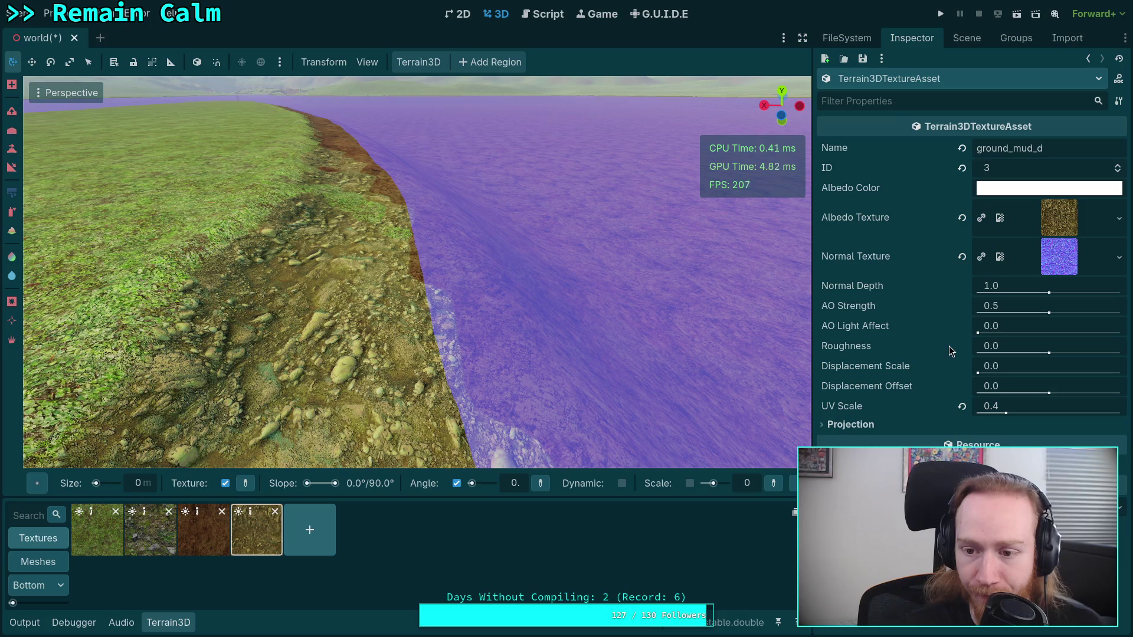
- Darken the ground_mud_d texture's albedo tint
{"action": "left_click", "coordinate": [1061, 190]}
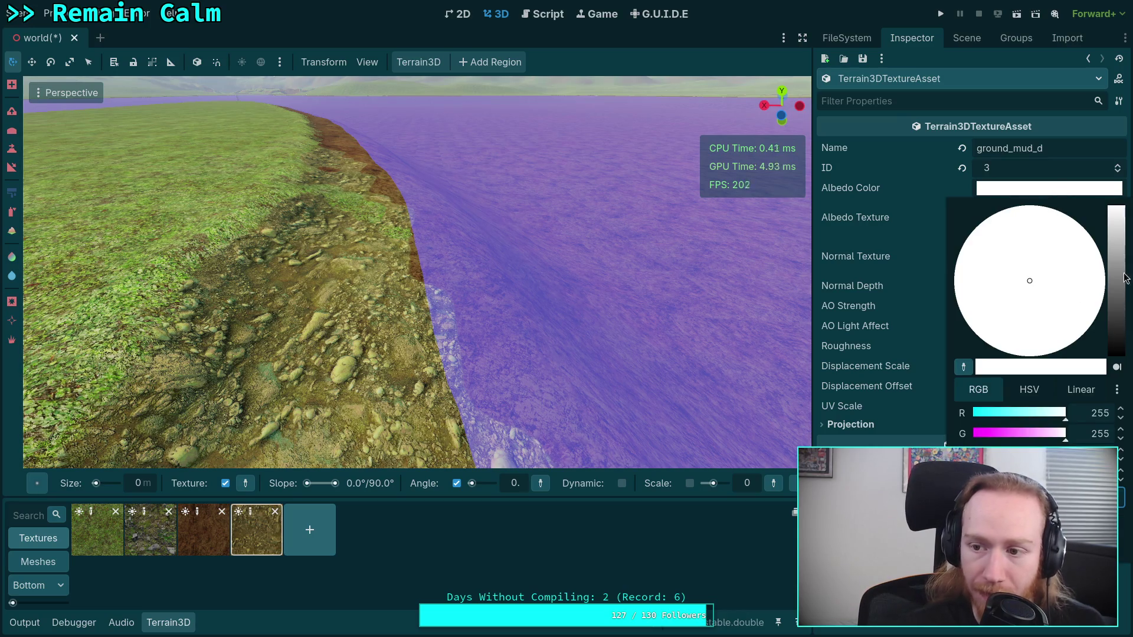
{"action": "mouse_move", "coordinate": [1117, 217]}
{"action": "left_mouse_down"}
{"action": "mouse_move", "coordinate": [1115, 251]}
{"action": "mouse_move", "coordinate": [1112, 206]}
{"action": "left_mouse_up"}
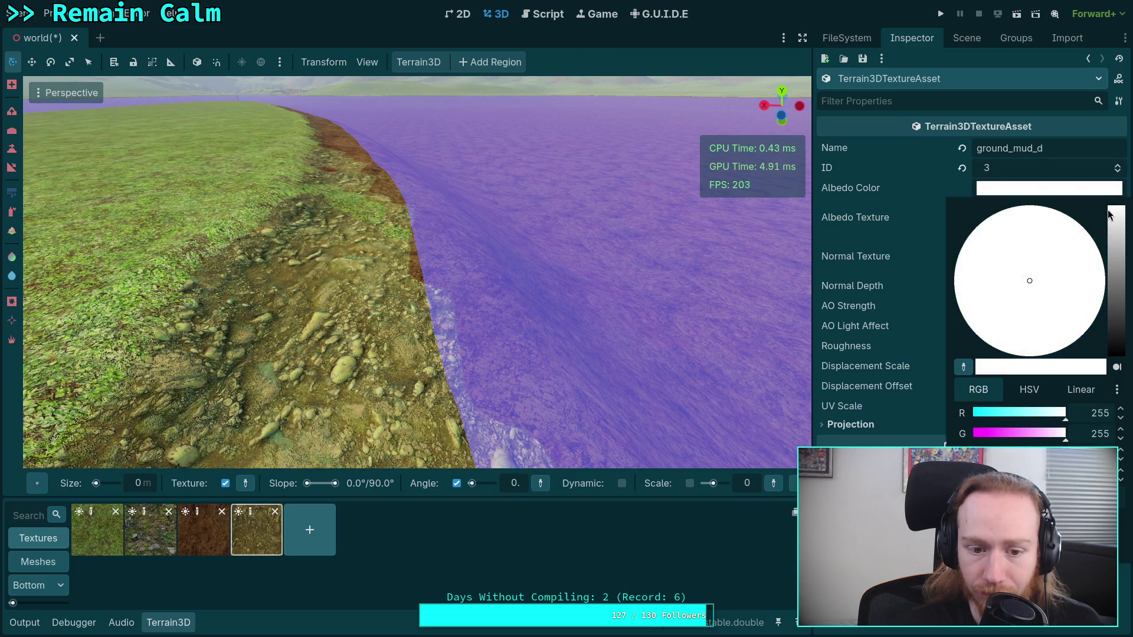
{"action": "key", "text": "Escape"}
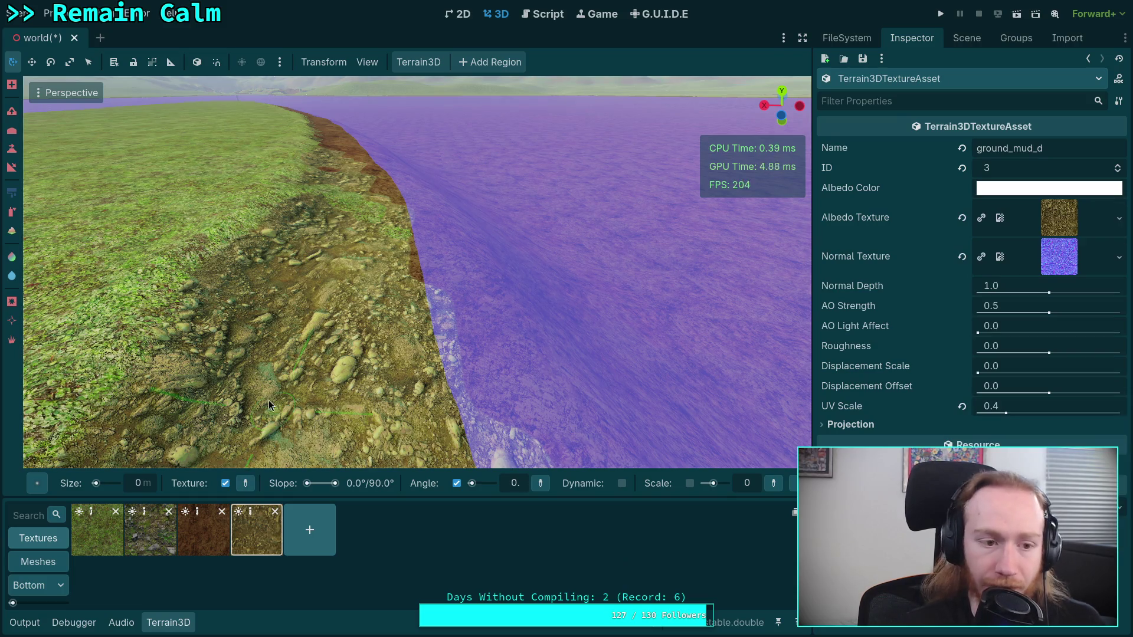
- Paint glossy patches on the mud bank with a 2 m roughness brush at strength 100, roughness -100
{"action": "left_click", "coordinate": [12, 276]}
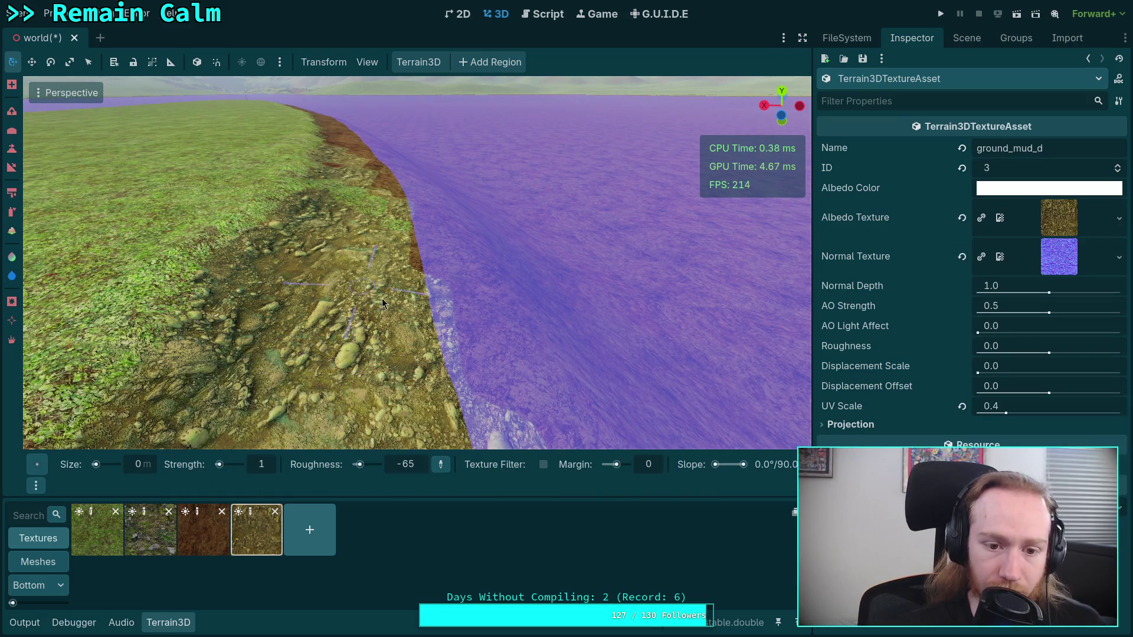
{"action": "mouse_move", "coordinate": [348, 368]}
{"action": "left_mouse_down"}
{"action": "mouse_move", "coordinate": [309, 363]}
{"action": "mouse_move", "coordinate": [218, 395]}
{"action": "mouse_move", "coordinate": [548, 359]}
{"action": "left_mouse_up"}
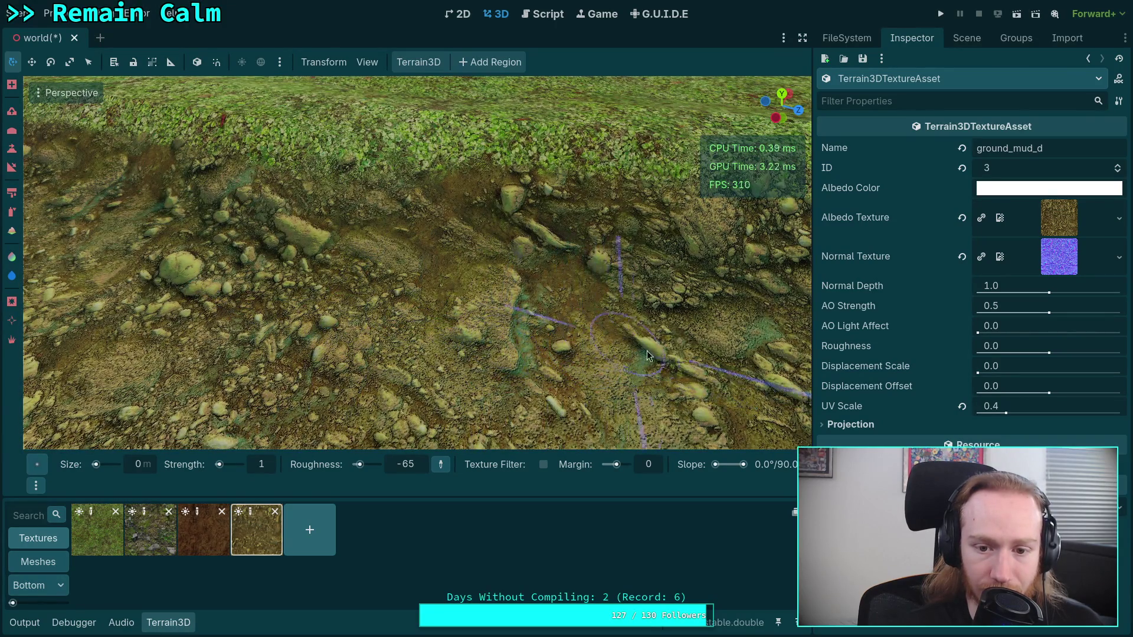
{"action": "left_click_drag", "start_coordinate": [549, 360], "coordinate": [517, 372]}
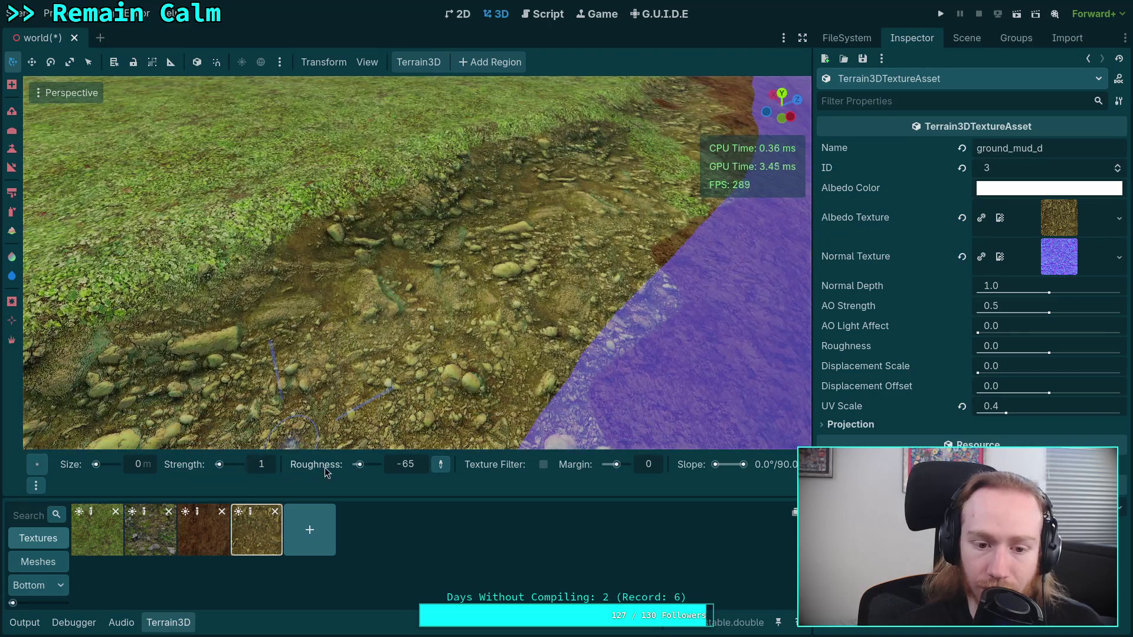
{"action": "mouse_move", "coordinate": [360, 467]}
{"action": "left_mouse_down"}
{"action": "mouse_move", "coordinate": [371, 467]}
{"action": "mouse_move", "coordinate": [356, 465]}
{"action": "left_mouse_up"}
{"action": "left_click_drag", "start_coordinate": [219, 465], "coordinate": [243, 464]}
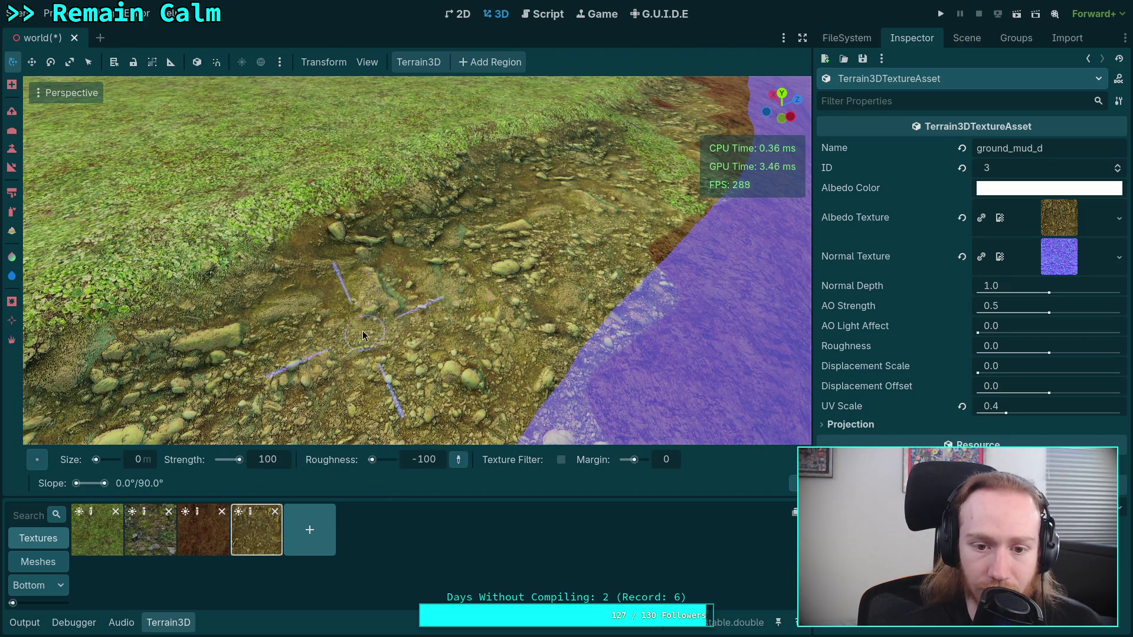
{"action": "type", "text": "2"}
{"action": "key", "text": "Return"}
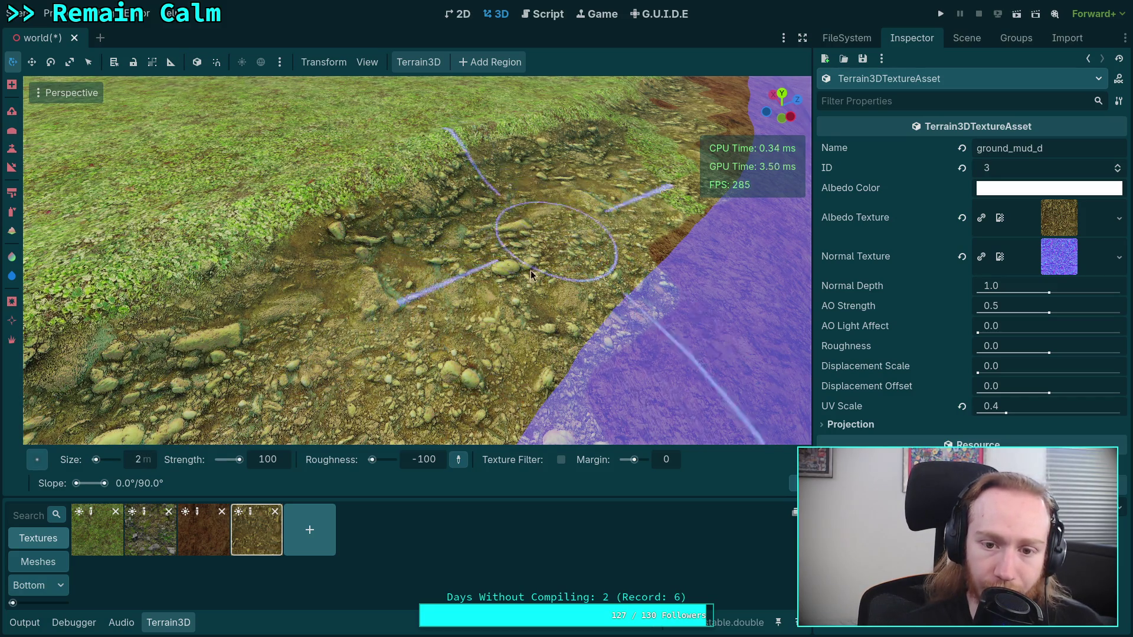
{"action": "mouse_move", "coordinate": [594, 316]}
{"action": "left_mouse_down"}
{"action": "mouse_move", "coordinate": [584, 360]}
{"action": "mouse_move", "coordinate": [254, 354]}
{"action": "left_mouse_up"}
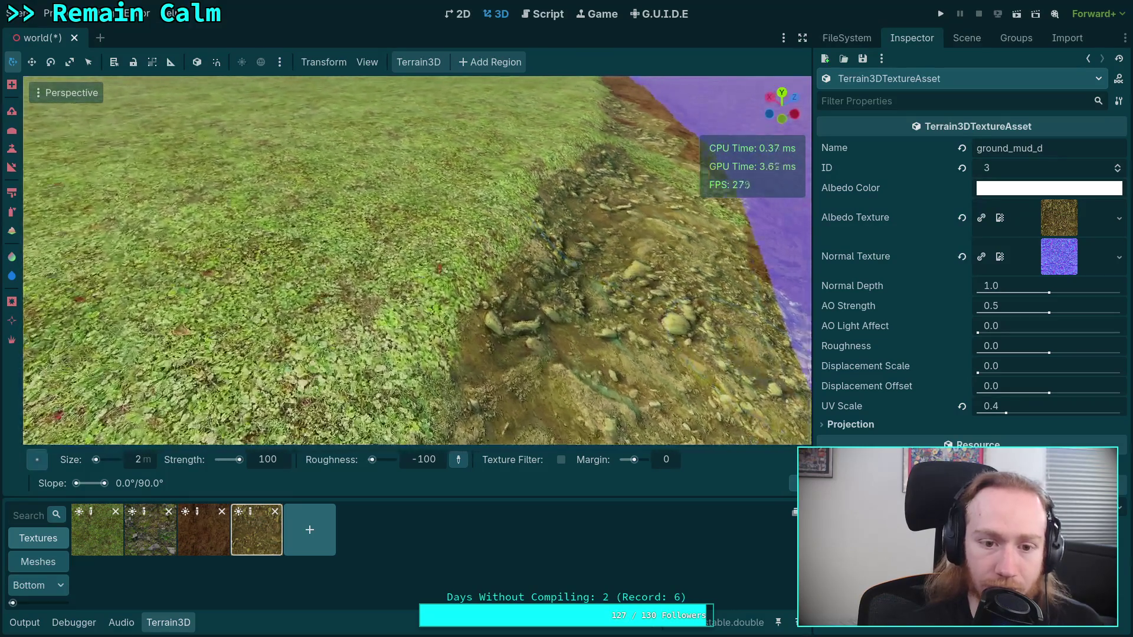
{"action": "left_click_drag", "start_coordinate": [412, 329], "coordinate": [506, 341]}
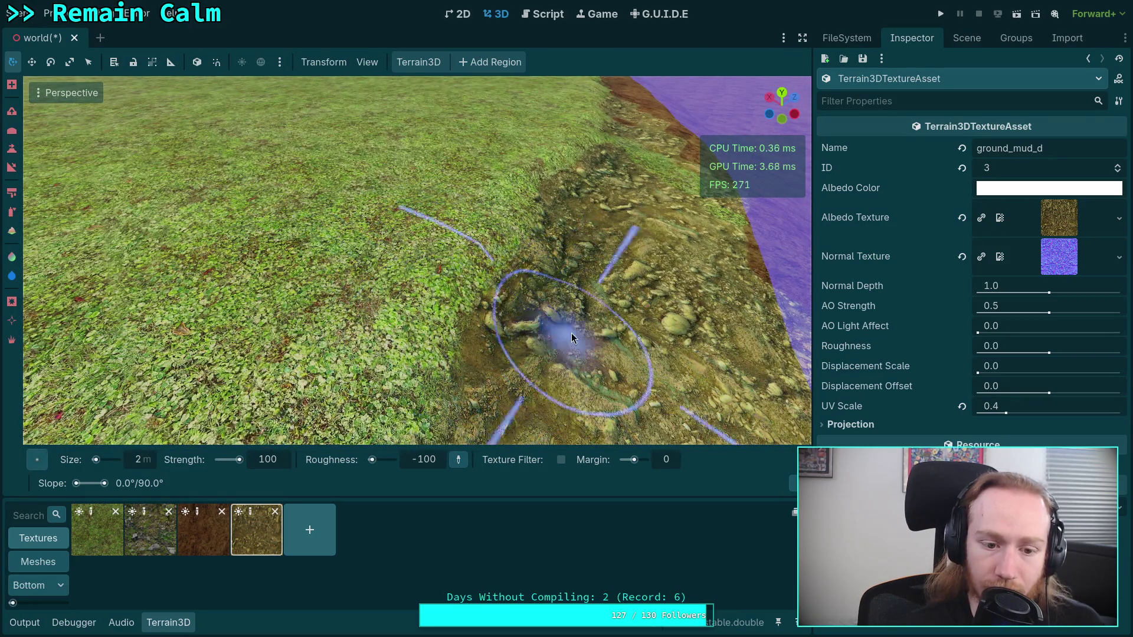
- Roughen the grass along the mud edge with roughness 100
{"action": "left_click_drag", "start_coordinate": [372, 460], "coordinate": [392, 460]}
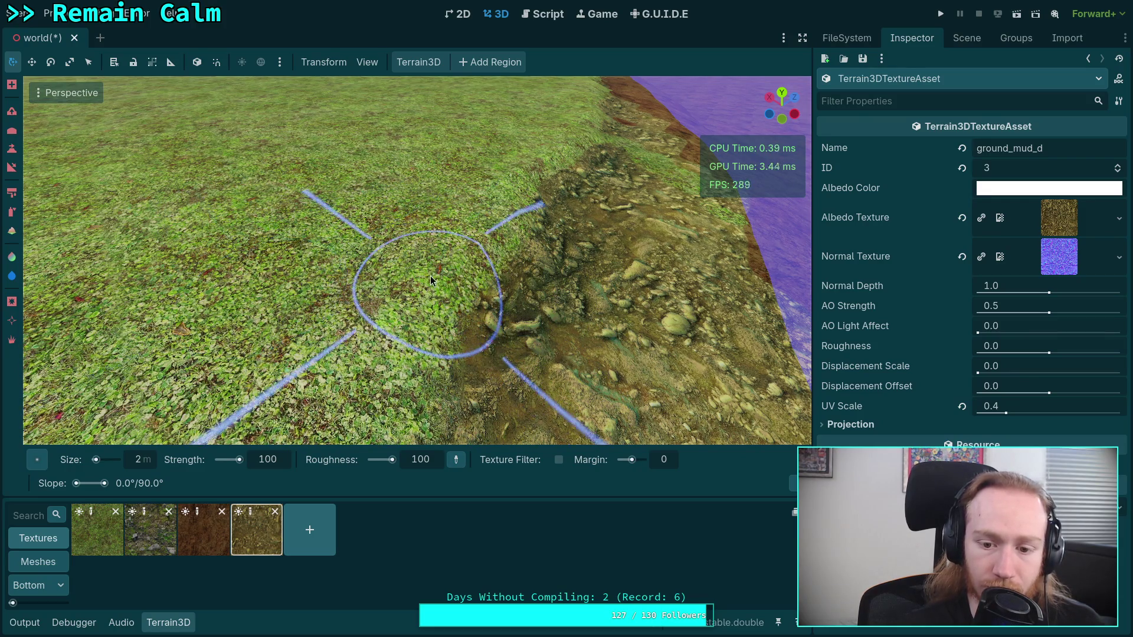
{"action": "left_click_drag", "start_coordinate": [430, 275], "coordinate": [433, 290]}
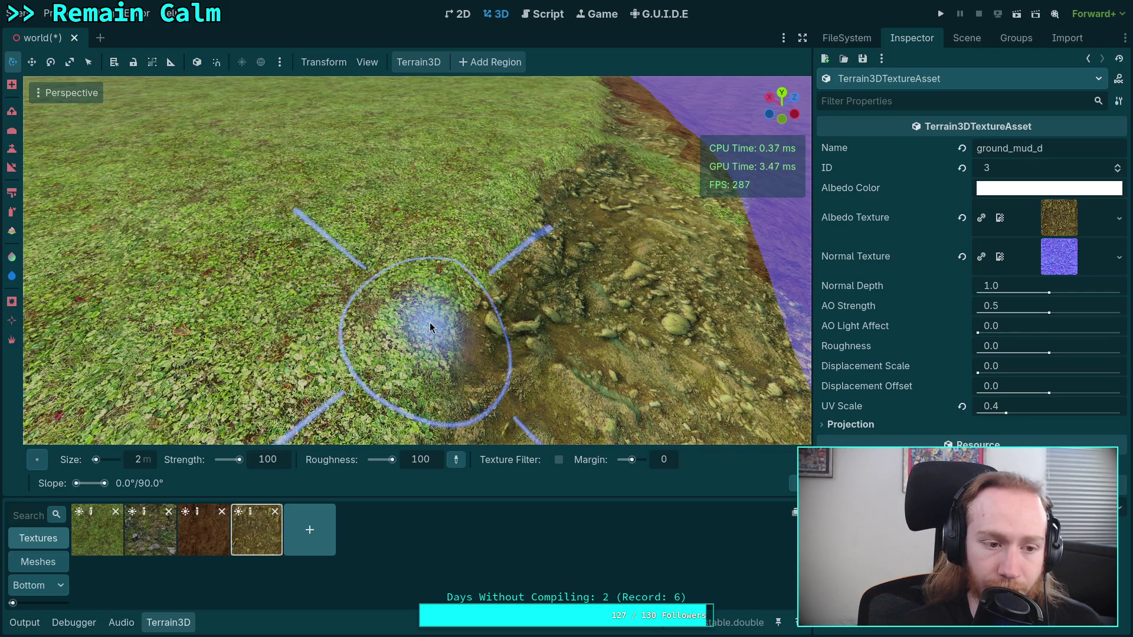
{"action": "left_click", "coordinate": [957, 46]}
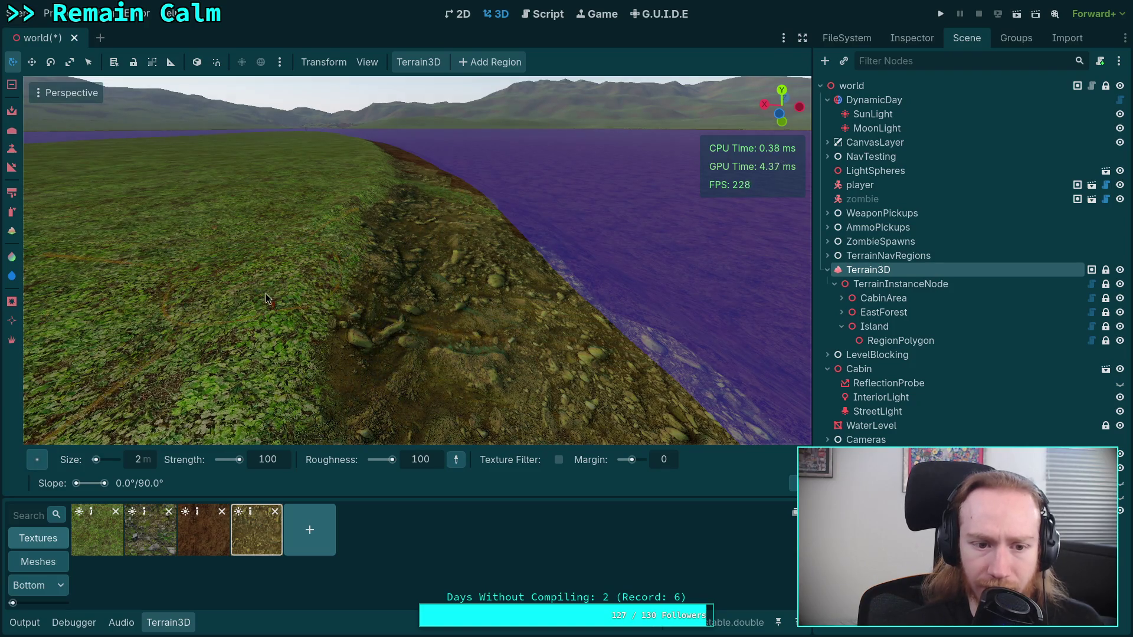
- Select Terrain3D and switch its debug view from Control Texture to Control Blend
{"action": "left_click", "coordinate": [908, 39]}
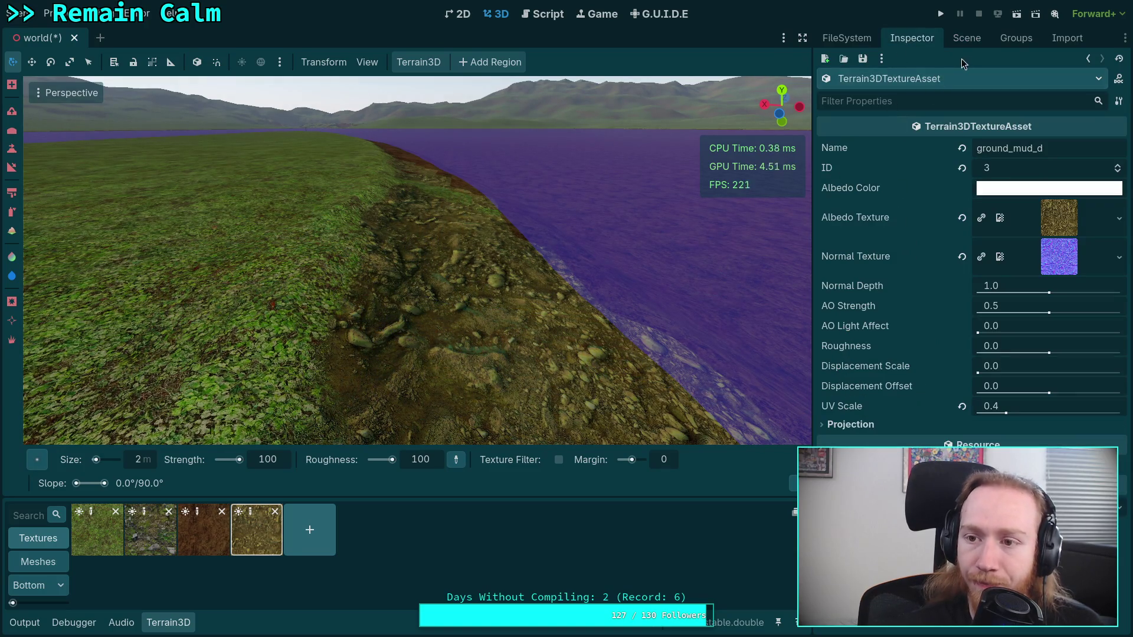
{"action": "left_click", "coordinate": [967, 38]}
{"action": "left_click", "coordinate": [854, 270]}
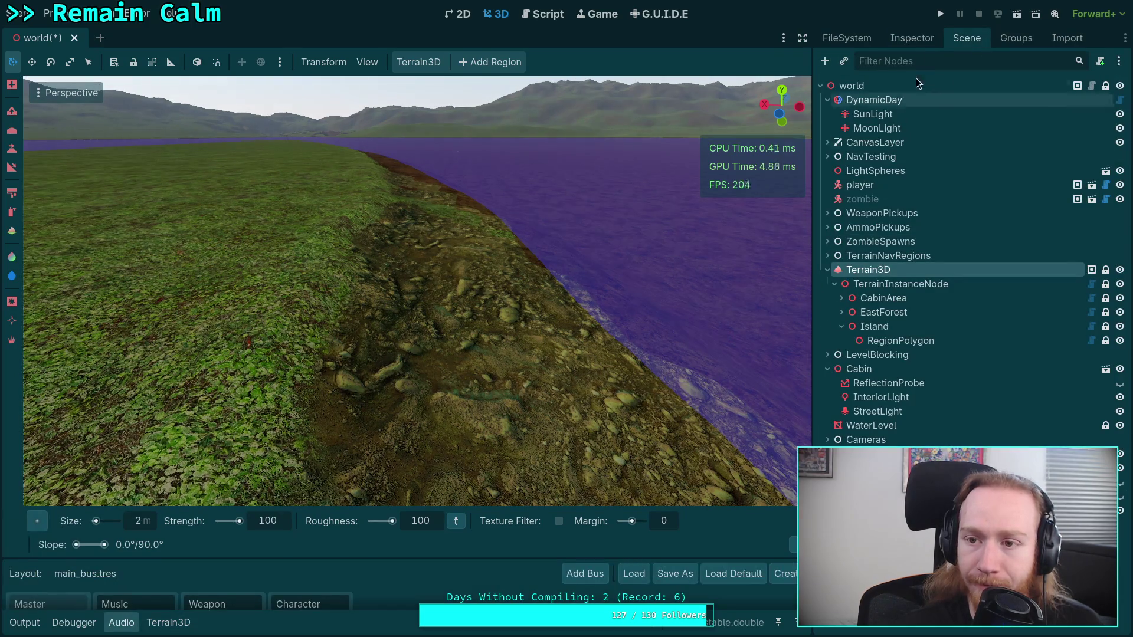
{"action": "left_click", "coordinate": [916, 41]}
{"action": "scroll", "coordinate": [891, 408], "scroll_direction": "down", "scroll_amount": 3}
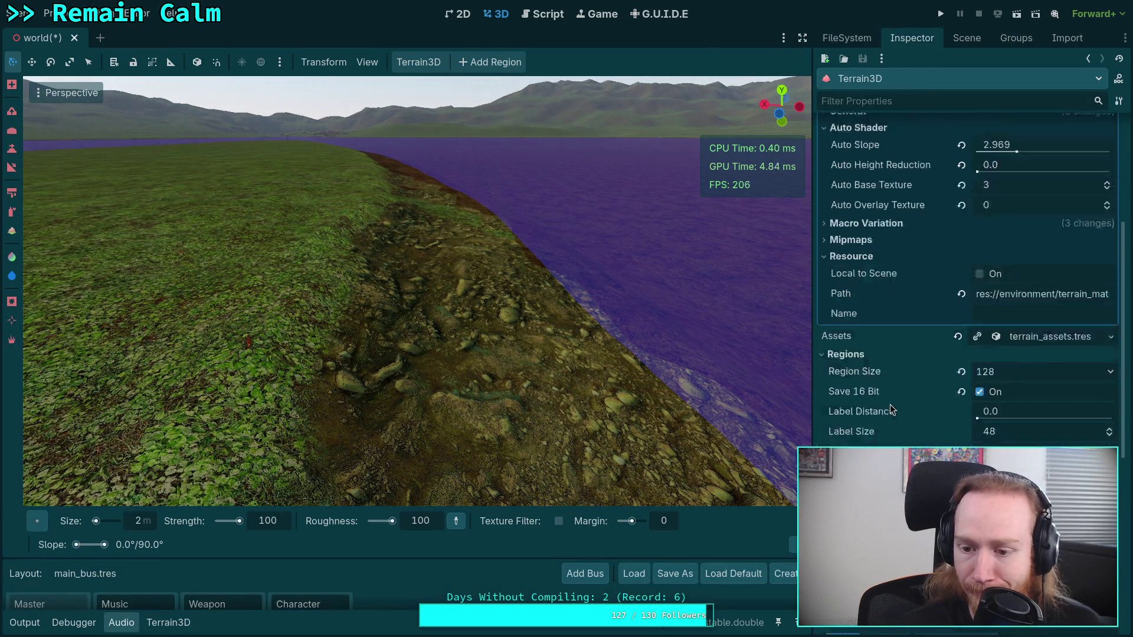
{"action": "scroll", "coordinate": [890, 405], "scroll_direction": "down", "scroll_amount": 5}
{"action": "scroll", "coordinate": [865, 395], "scroll_direction": "down", "scroll_amount": 3}
{"action": "left_click", "coordinate": [873, 316]}
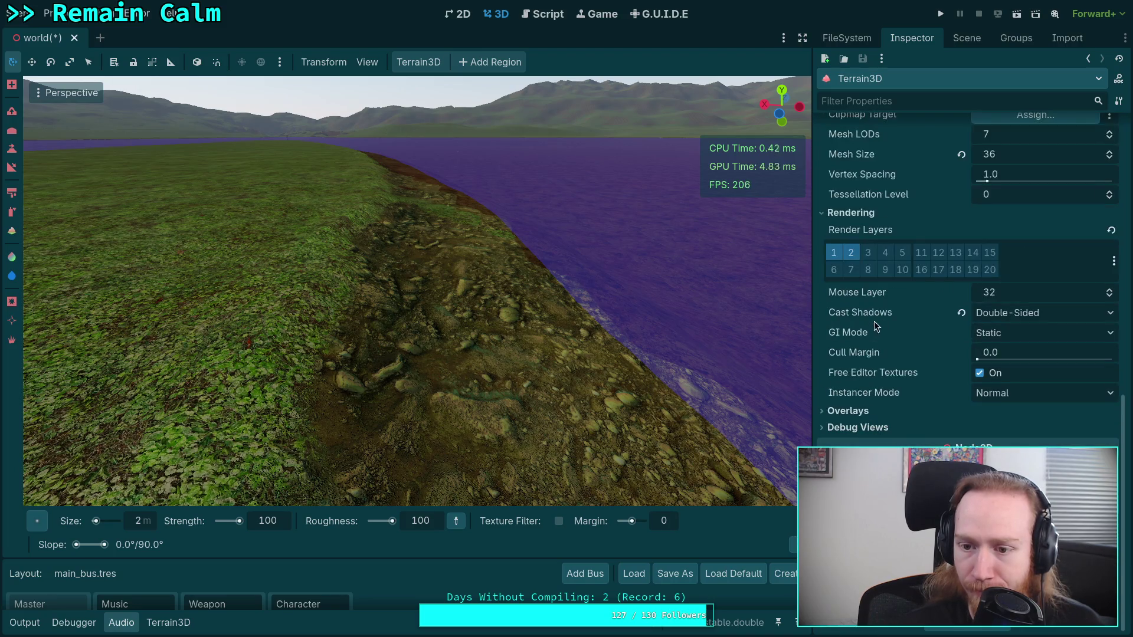
{"action": "left_click", "coordinate": [857, 428]}
{"action": "scroll", "coordinate": [910, 395], "scroll_direction": "down", "scroll_amount": 5}
{"action": "scroll", "coordinate": [932, 391], "scroll_direction": "up", "scroll_amount": 2}
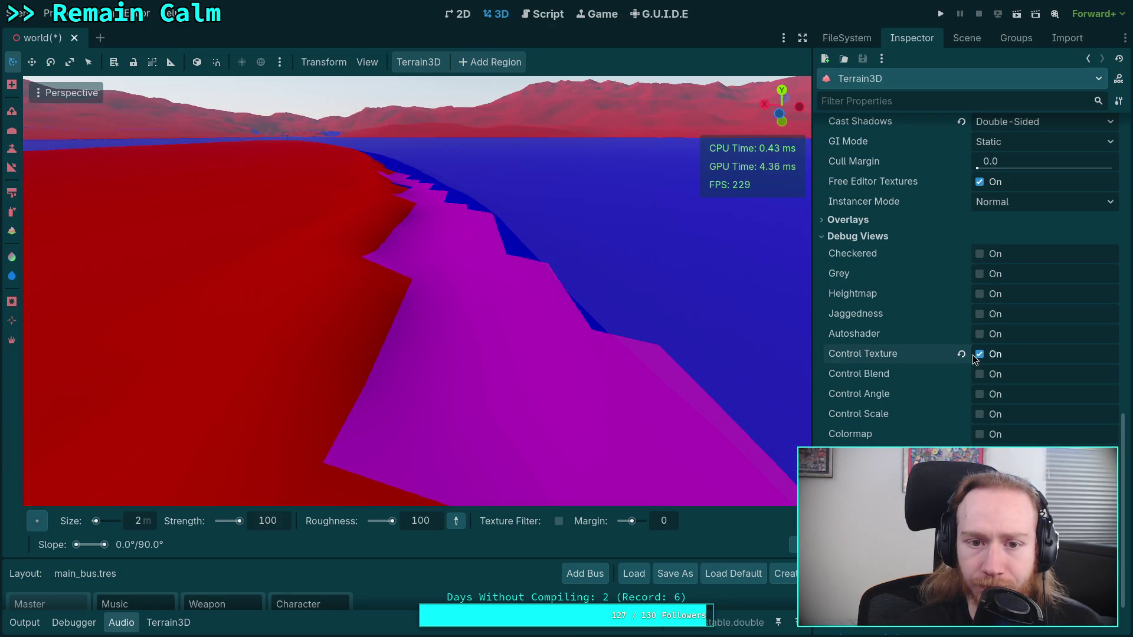
{"action": "left_click_drag", "start_coordinate": [553, 343], "coordinate": [307, 351]}
{"action": "left_click", "coordinate": [866, 375]}
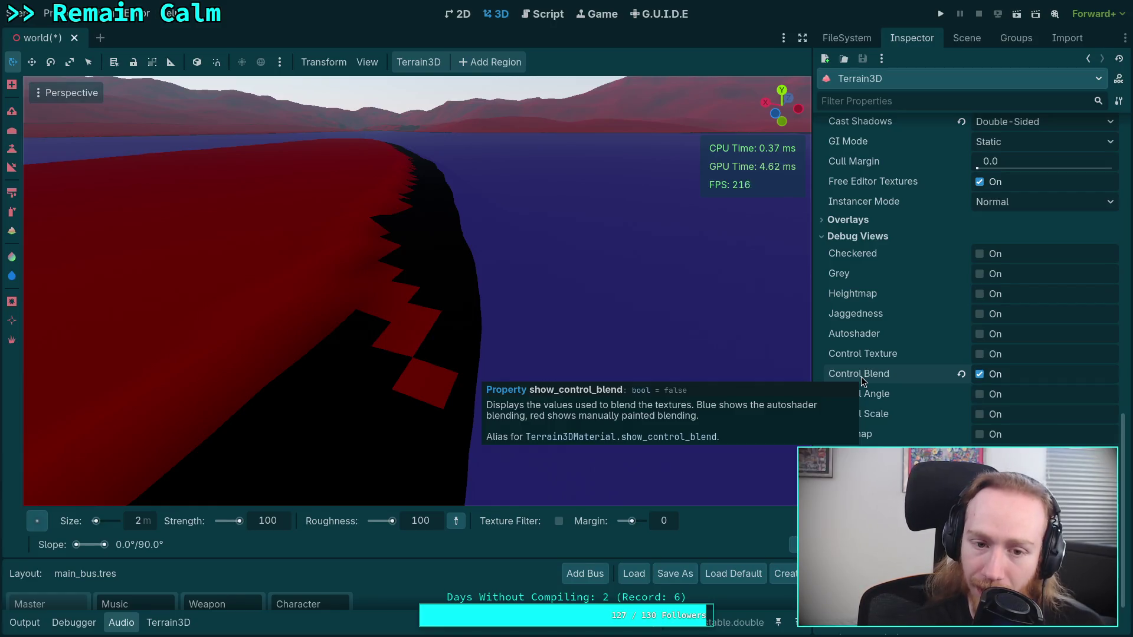
- Restore the Terrain3D texture panel at the bottom and paint mud along the lower bank
{"action": "mouse_move", "coordinate": [455, 304]}
{"action": "left_mouse_down"}
{"action": "mouse_move", "coordinate": [734, 341]}
{"action": "mouse_move", "coordinate": [625, 345]}
{"action": "left_mouse_up"}
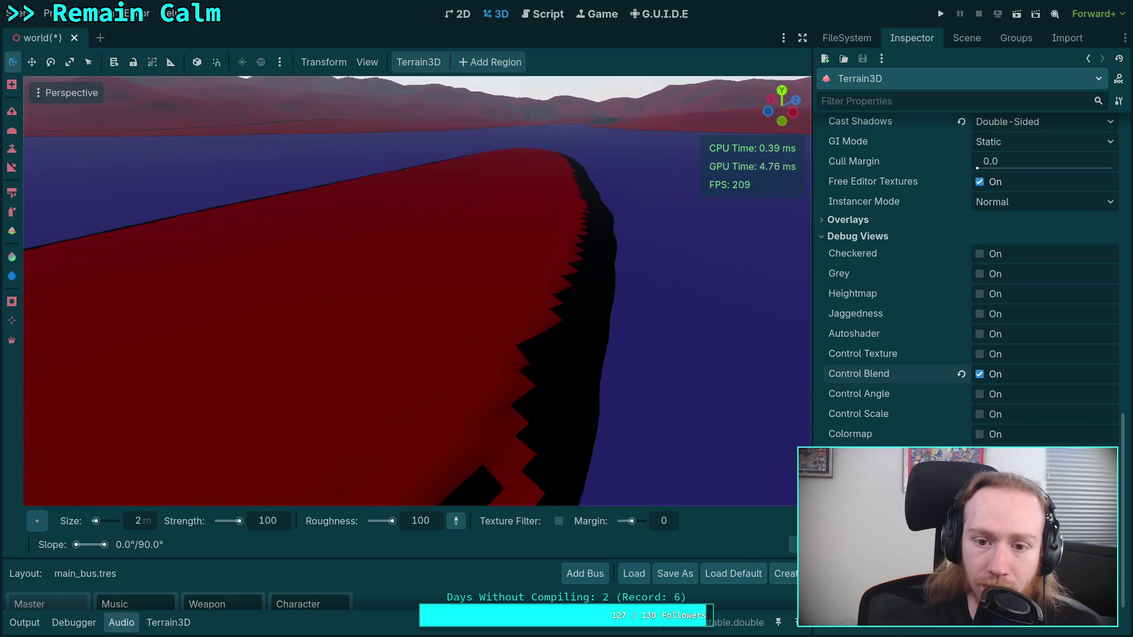
{"action": "key", "text": "w"}
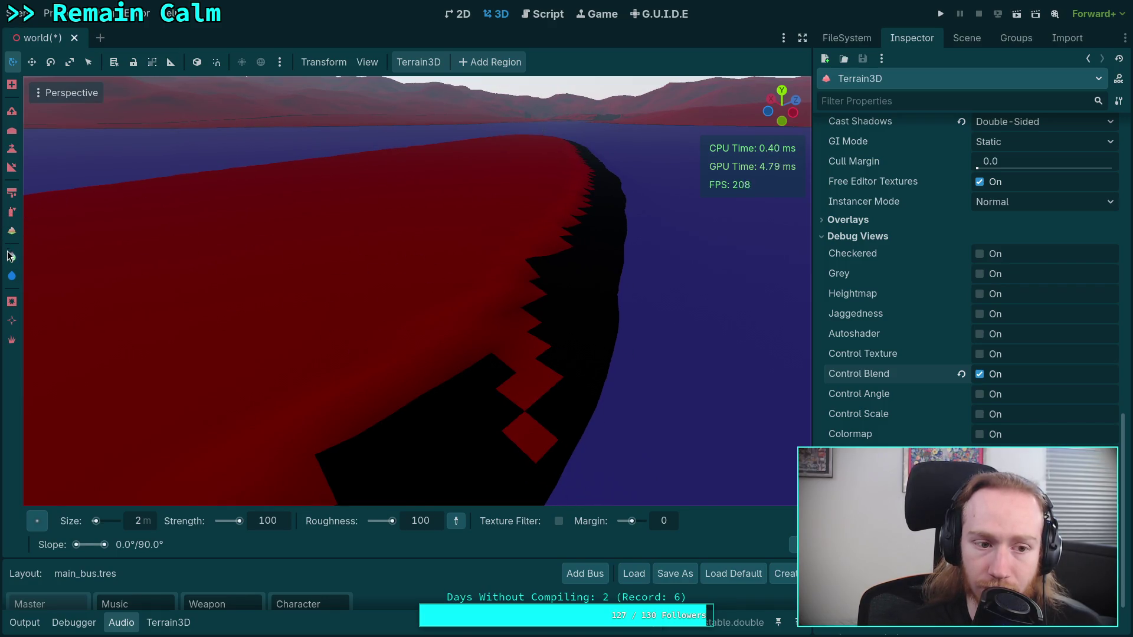
{"action": "left_click", "coordinate": [168, 630]}
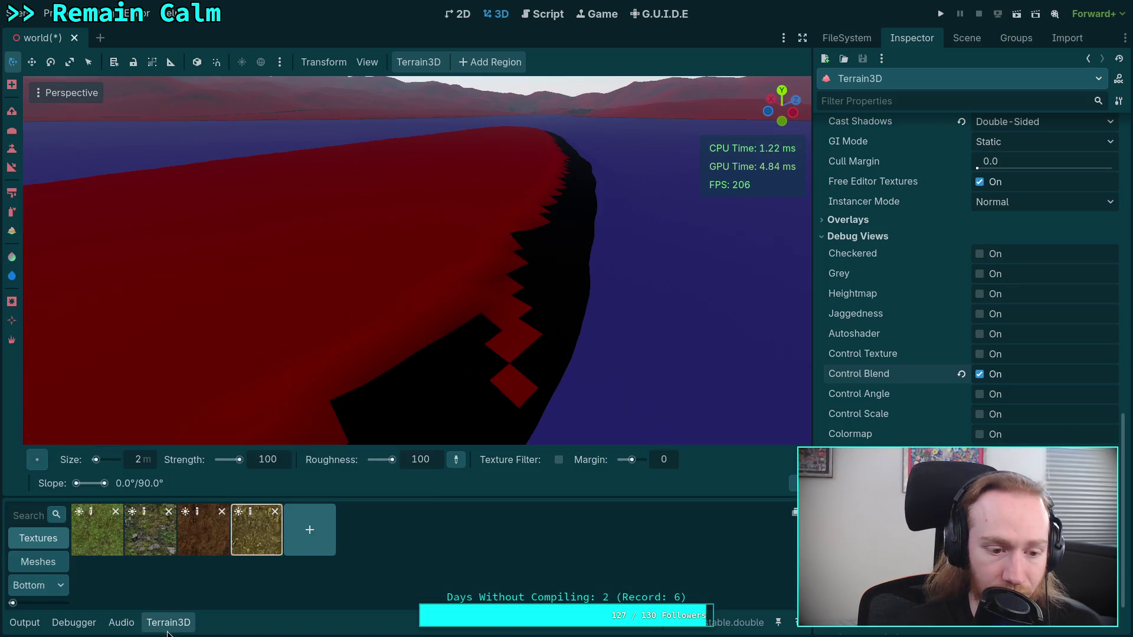
{"action": "left_click", "coordinate": [46, 584]}
{"action": "left_click", "coordinate": [192, 598]}
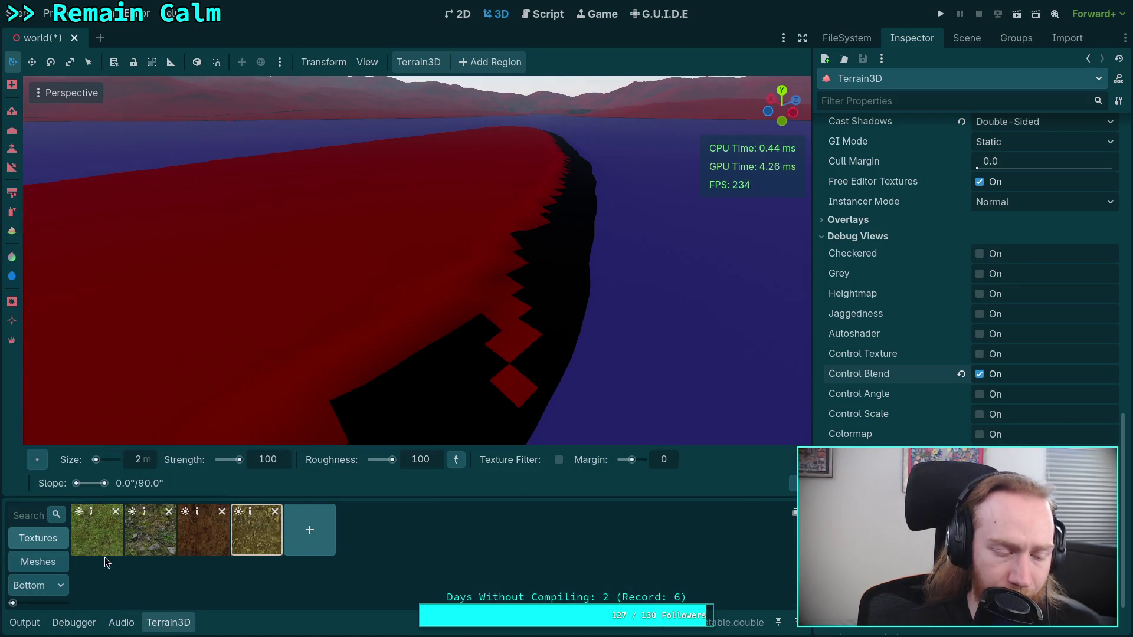
{"action": "left_click", "coordinate": [167, 623]}
{"action": "left_click", "coordinate": [168, 626]}
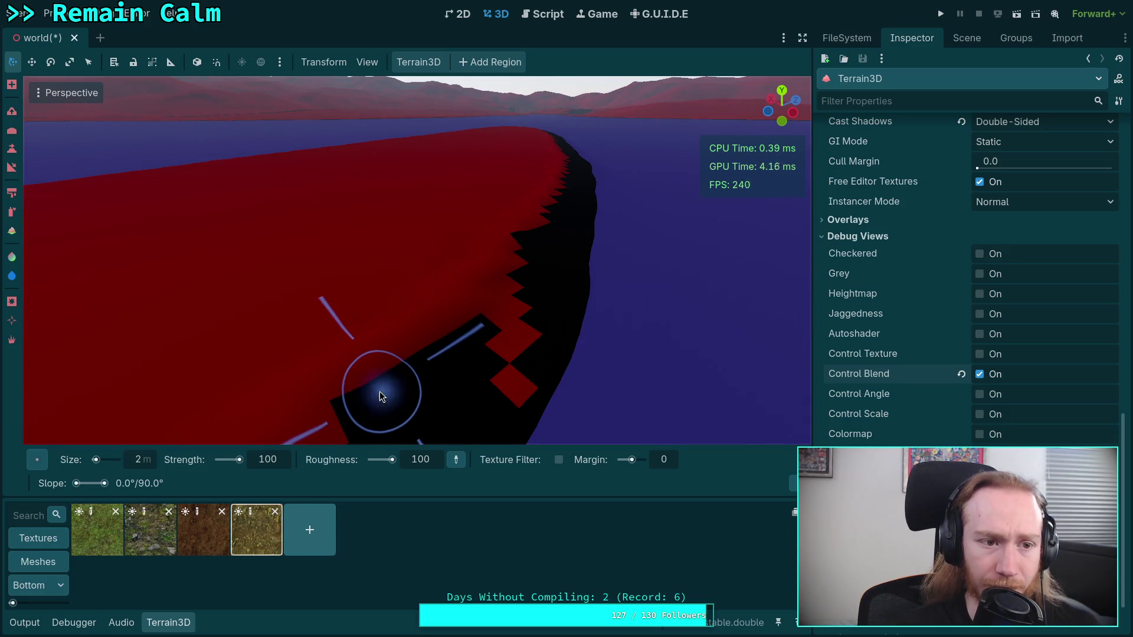
{"action": "left_click", "coordinate": [12, 193]}
{"action": "mouse_move", "coordinate": [370, 418]}
{"action": "left_mouse_down"}
{"action": "mouse_move", "coordinate": [366, 427]}
{"action": "mouse_move", "coordinate": [423, 362]}
{"action": "mouse_move", "coordinate": [433, 372]}
{"action": "left_mouse_up"}
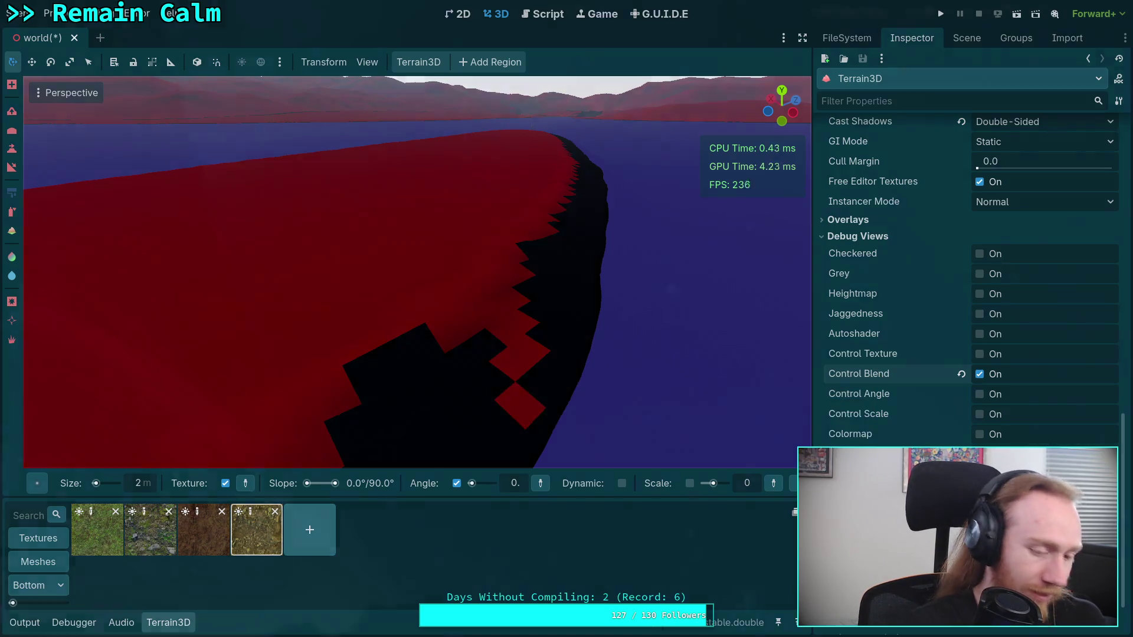
- Read the Terrain3D 'Texturing the Terrain' docs down to Manual Painting Technique, then return to Godot
{"action": "key", "text": "super+3"}
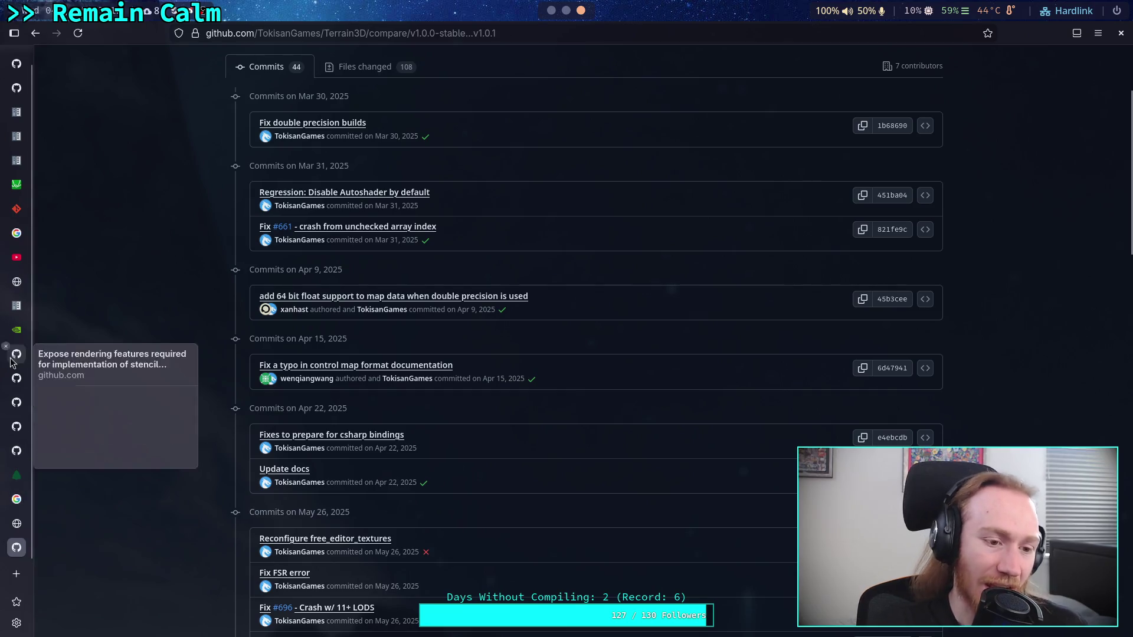
{"action": "left_click", "coordinate": [20, 536]}
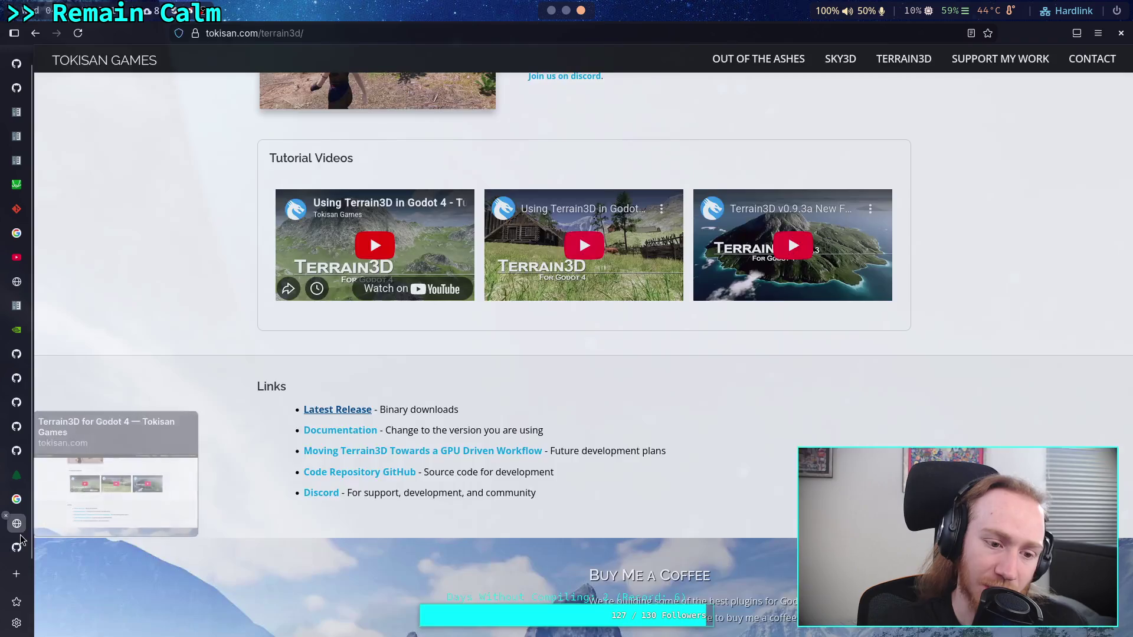
{"action": "scroll", "coordinate": [224, 425], "scroll_direction": "down", "scroll_amount": 3}
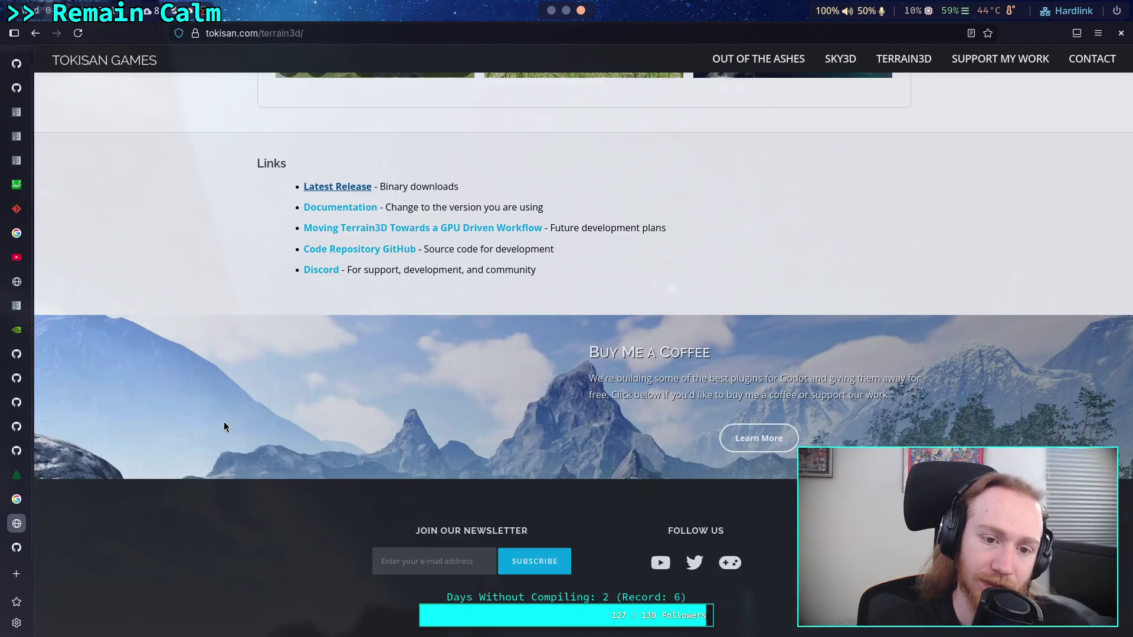
{"action": "left_click", "coordinate": [341, 208]}
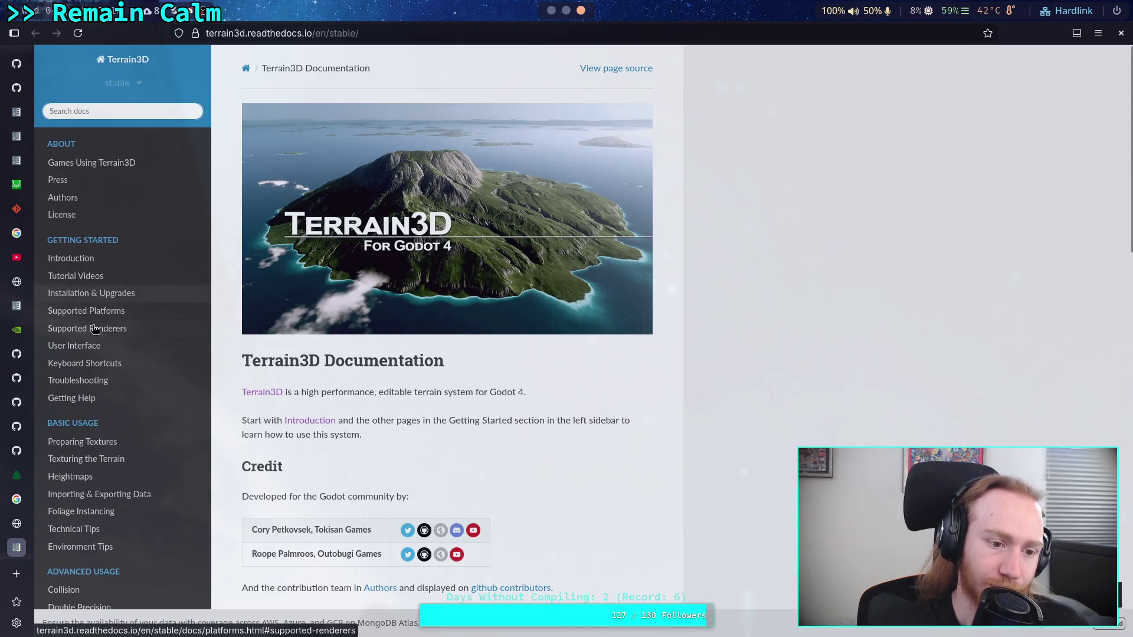
{"action": "scroll", "coordinate": [101, 361], "scroll_direction": "down", "scroll_amount": 2}
{"action": "left_click", "coordinate": [114, 401]}
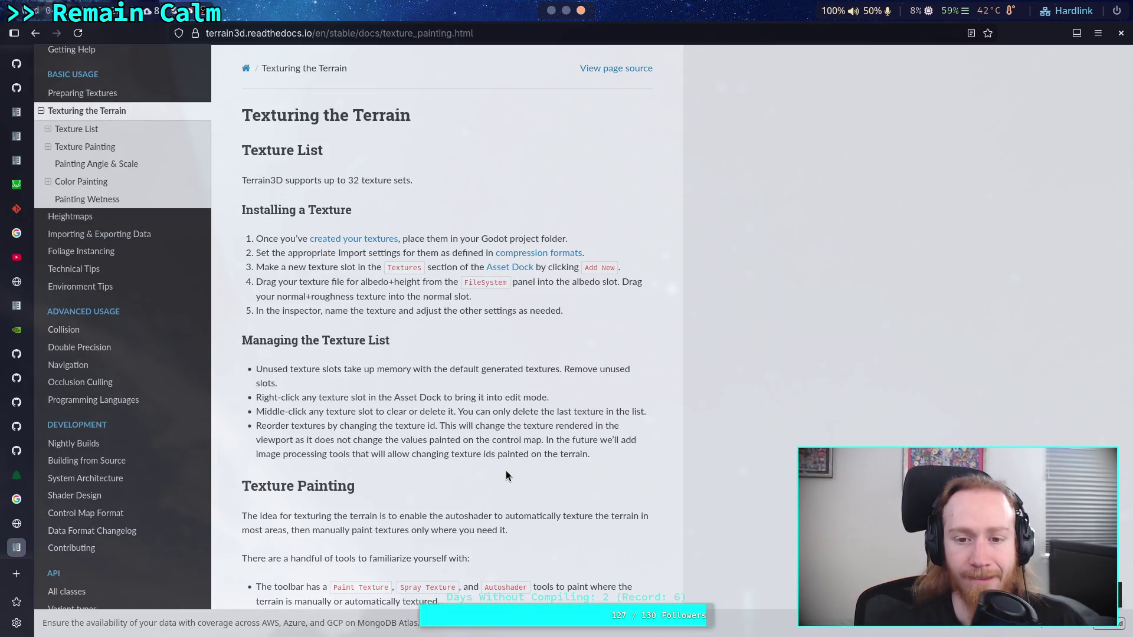
{"action": "scroll", "coordinate": [506, 470], "scroll_direction": "down", "scroll_amount": 3}
{"action": "scroll", "coordinate": [515, 478], "scroll_direction": "down", "scroll_amount": 3}
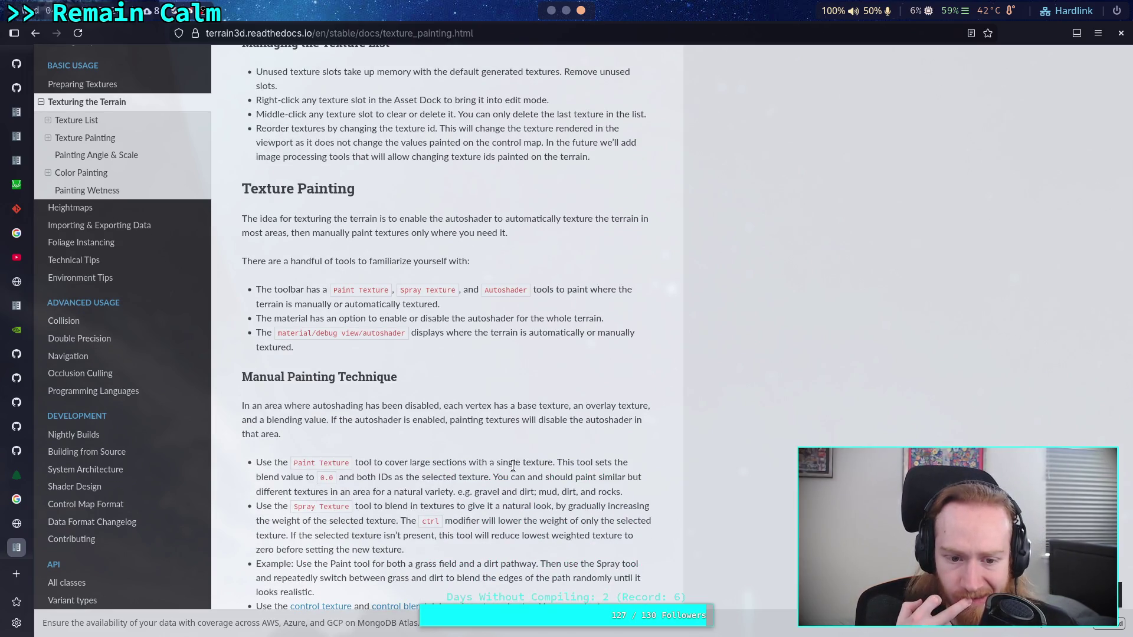
{"action": "scroll", "coordinate": [514, 466], "scroll_direction": "down", "scroll_amount": 3}
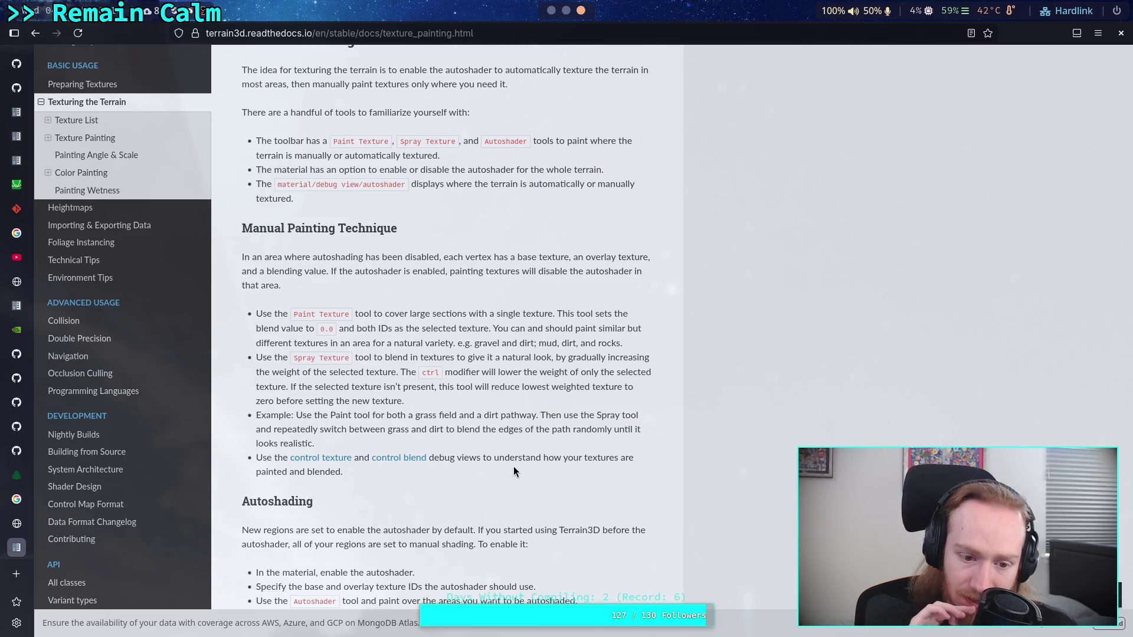
{"action": "key", "text": "alt+Tab"}
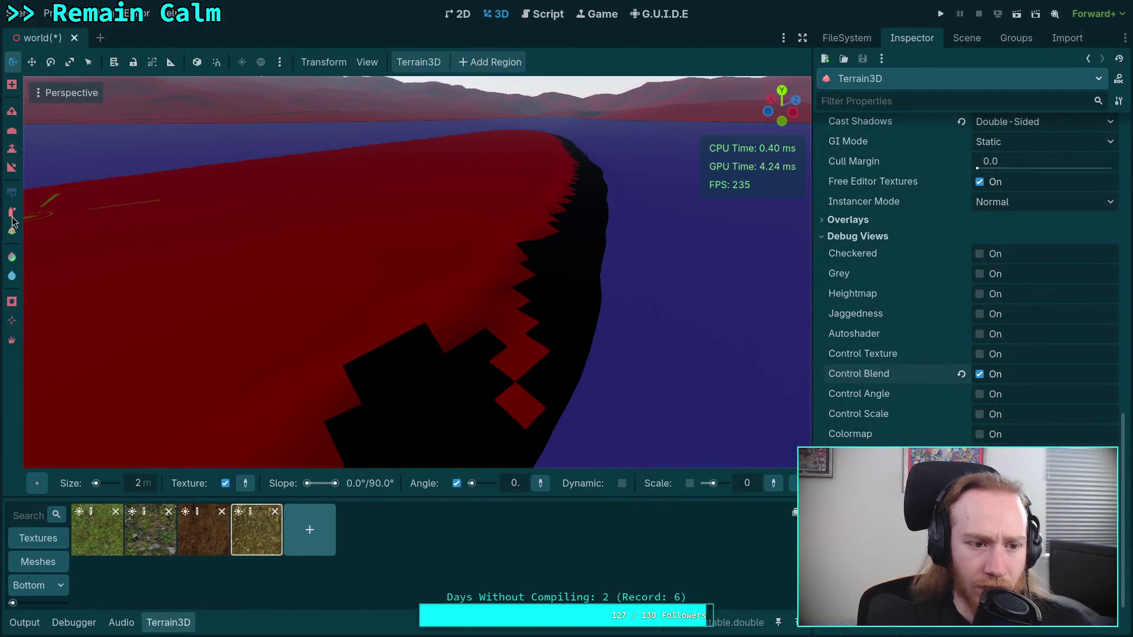
- Spray blend patches onto the terrain with the brush strength at 5
{"action": "left_click", "coordinate": [11, 193]}
{"action": "mouse_move", "coordinate": [359, 364]}
{"action": "left_mouse_down"}
{"action": "mouse_move", "coordinate": [388, 365]}
{"action": "mouse_move", "coordinate": [375, 337]}
{"action": "mouse_move", "coordinate": [358, 339]}
{"action": "mouse_move", "coordinate": [400, 349]}
{"action": "left_mouse_up"}
{"action": "left_click_drag", "start_coordinate": [239, 460], "coordinate": [217, 465]}
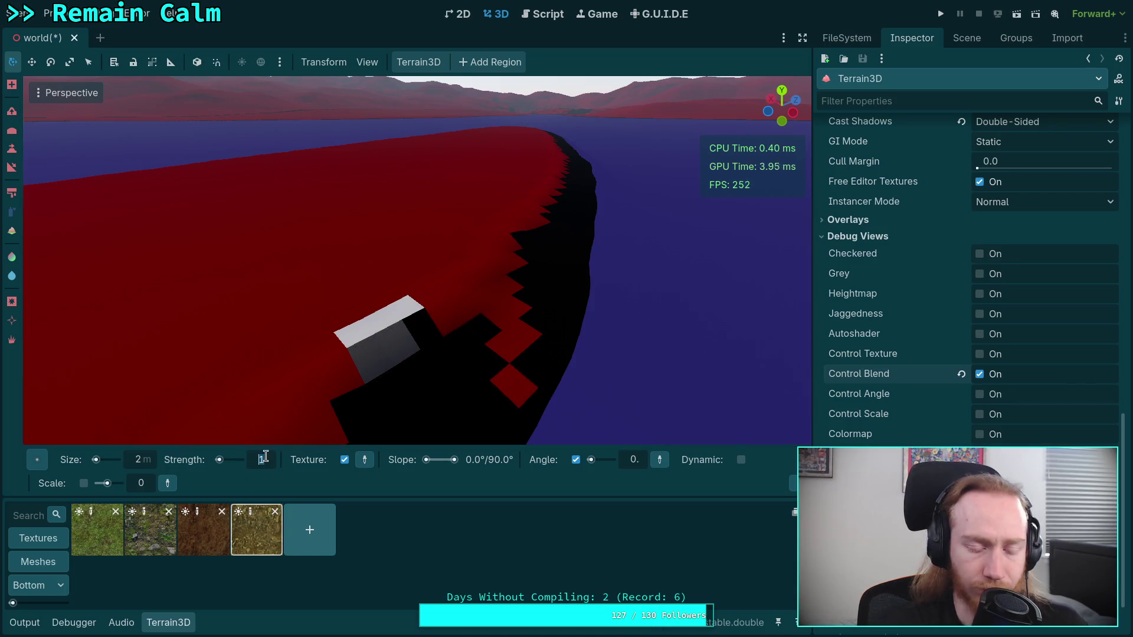
{"action": "mouse_move", "coordinate": [439, 321]}
{"action": "left_mouse_down"}
{"action": "mouse_move", "coordinate": [434, 295]}
{"action": "mouse_move", "coordinate": [436, 312]}
{"action": "left_mouse_up"}
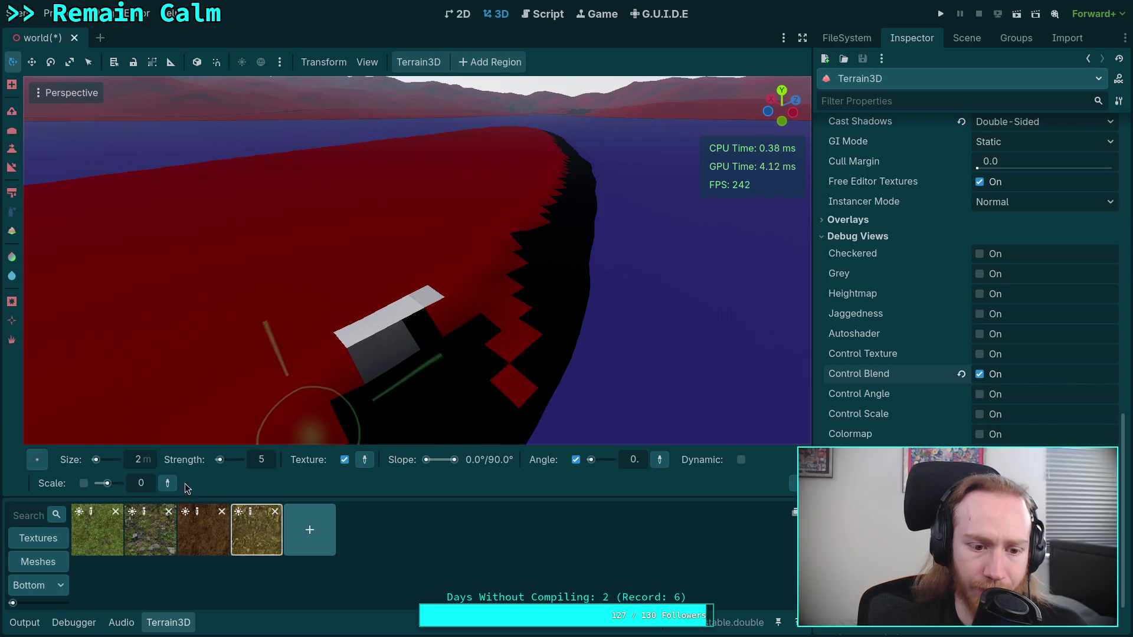
- Spray grass blending around the bank, then turn off the Control Blend debug view
{"action": "left_click", "coordinate": [96, 530]}
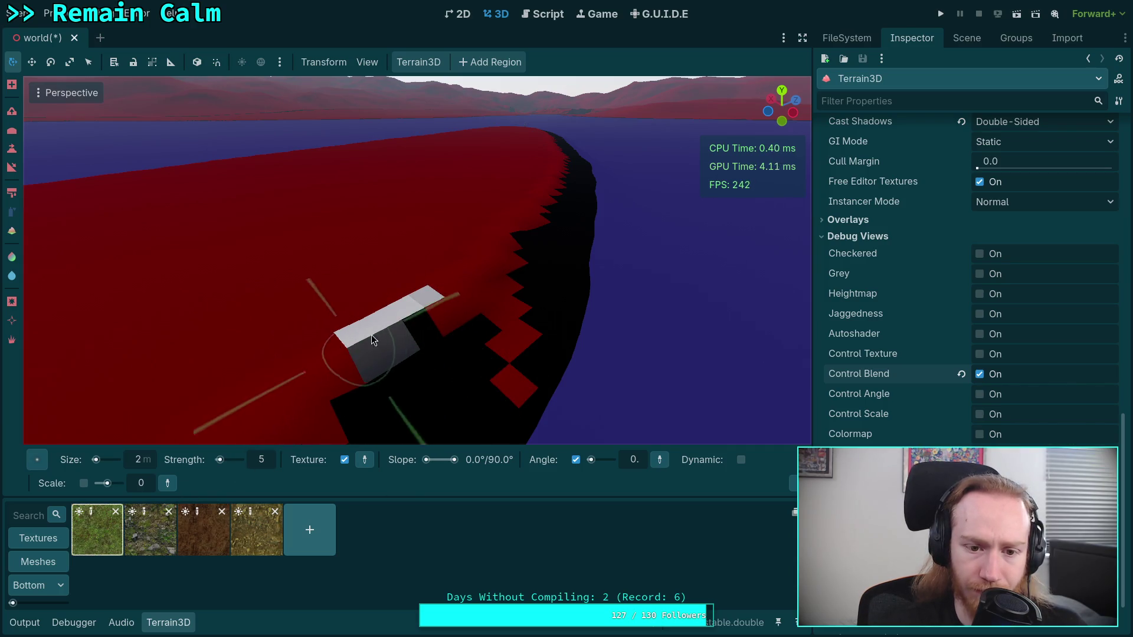
{"action": "mouse_move", "coordinate": [357, 335]}
{"action": "left_mouse_down"}
{"action": "mouse_move", "coordinate": [419, 304]}
{"action": "mouse_move", "coordinate": [356, 391]}
{"action": "left_mouse_up"}
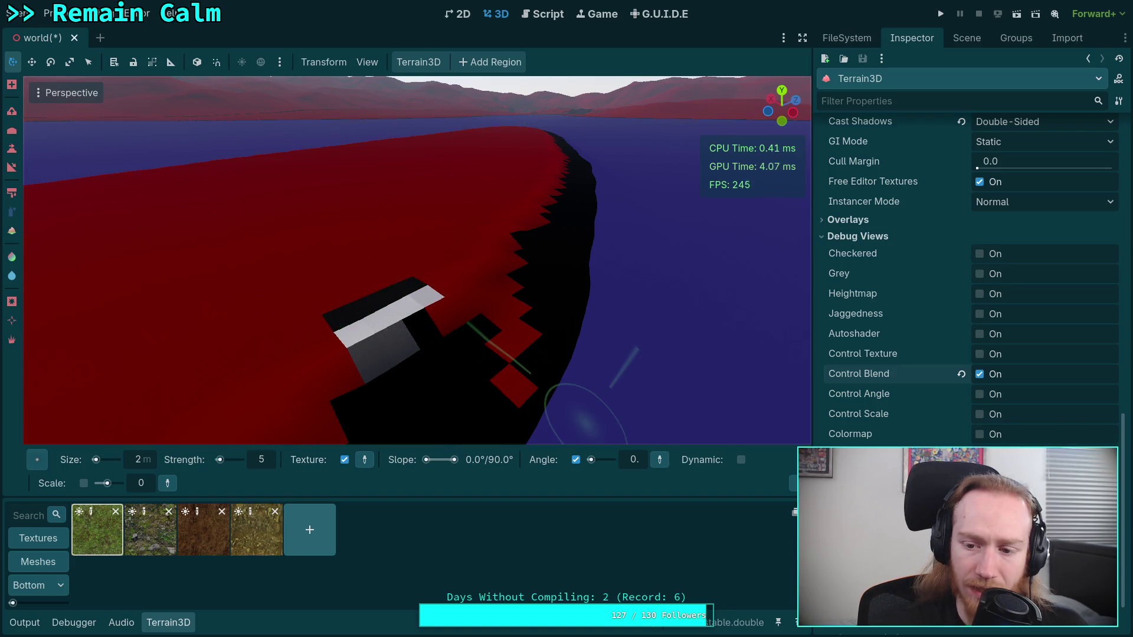
{"action": "left_click", "coordinate": [979, 374]}
{"action": "scroll", "coordinate": [413, 260], "scroll_direction": "up", "scroll_amount": 5}
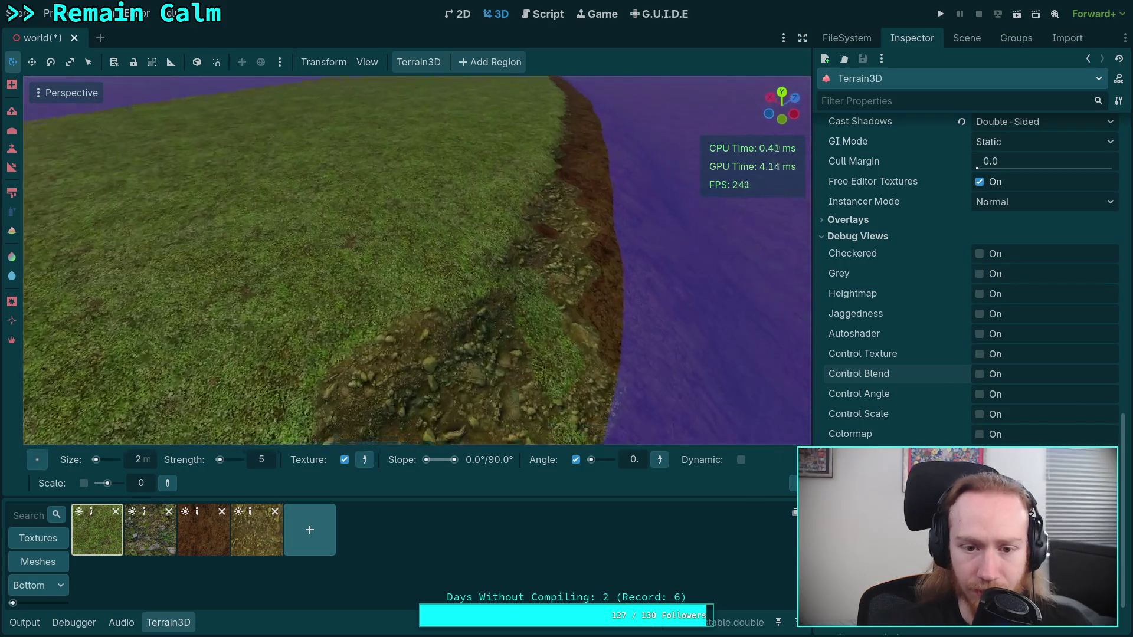
- Spray grass over the dirt at the mound's edge and select the fourth dirt texture
{"action": "scroll", "coordinate": [305, 303], "scroll_direction": "up", "scroll_amount": 3}
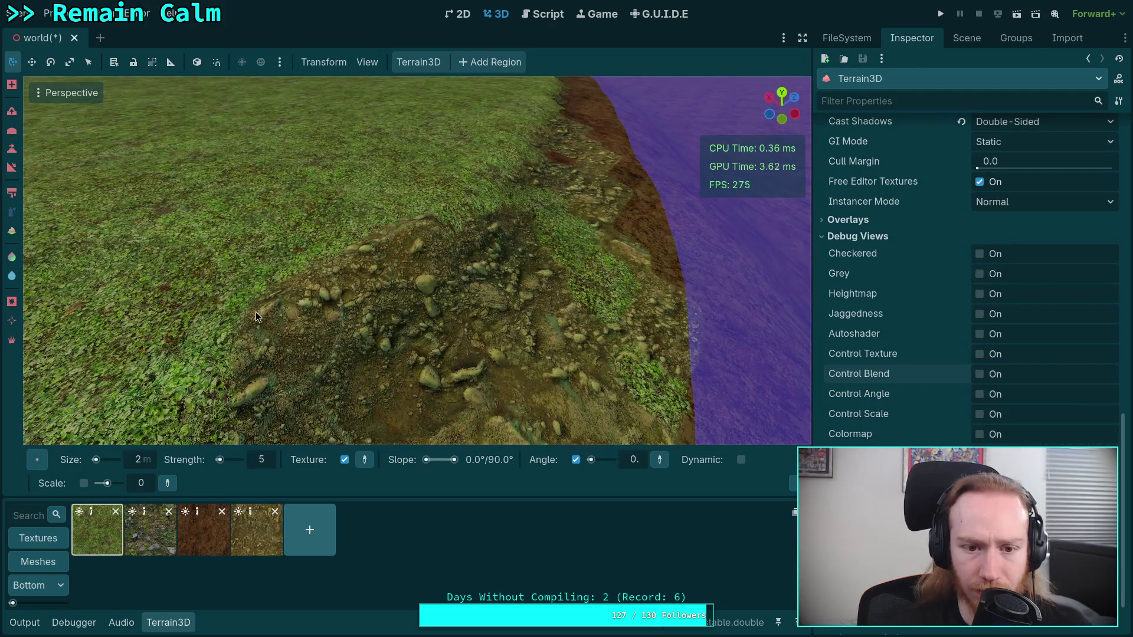
{"action": "left_click", "coordinate": [262, 344]}
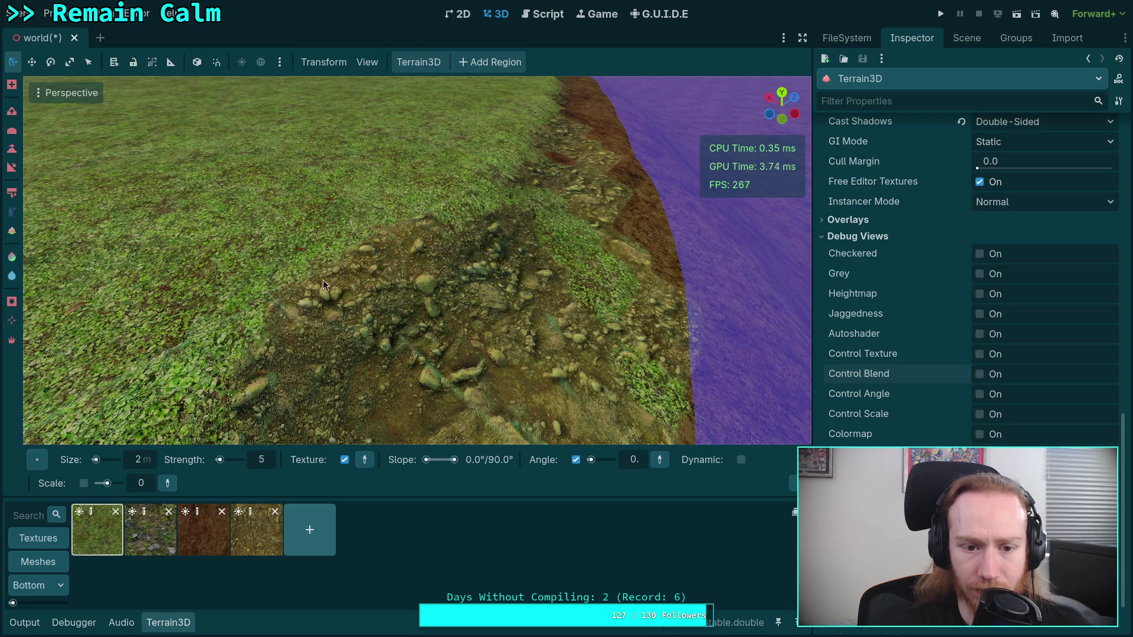
{"action": "left_click", "coordinate": [257, 529]}
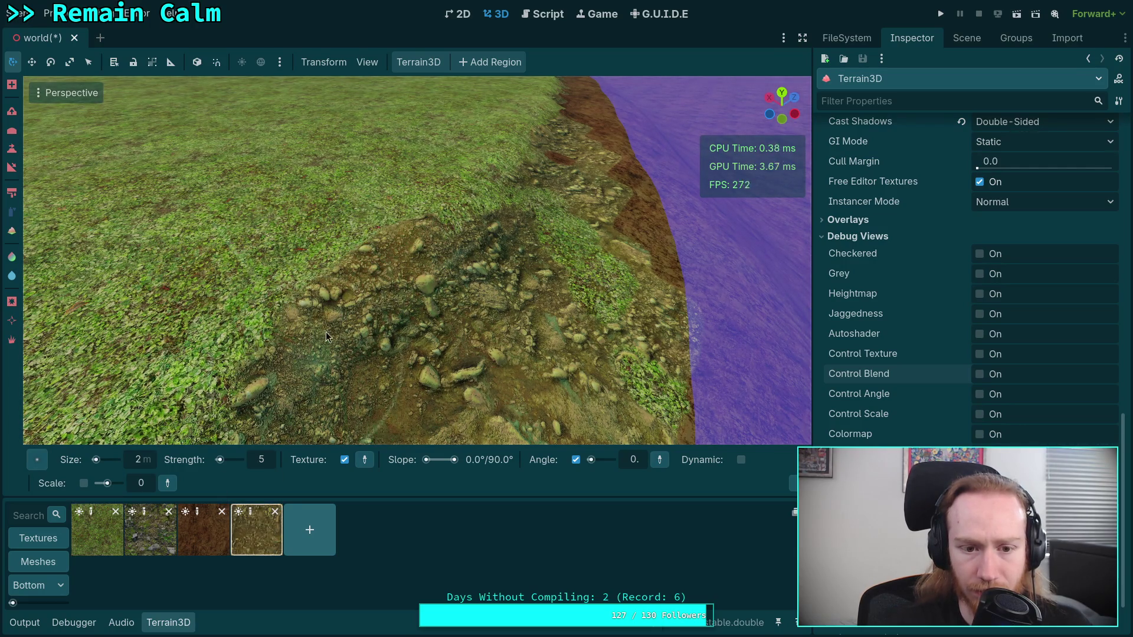
{"action": "left_click_drag", "start_coordinate": [403, 294], "coordinate": [307, 269]}
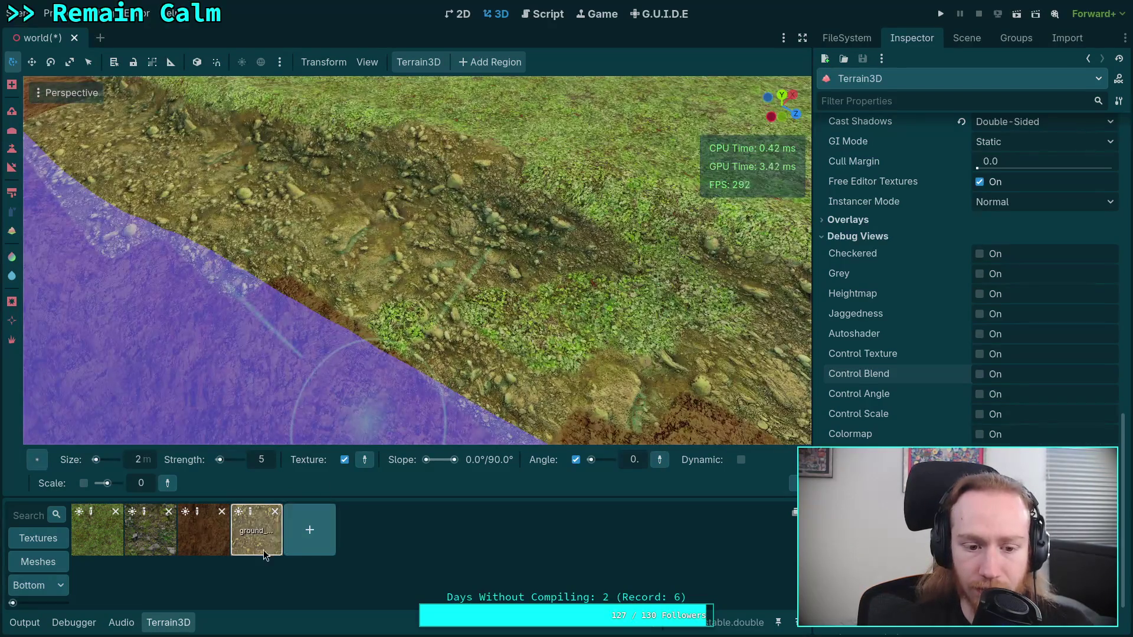
{"action": "left_click_drag", "start_coordinate": [306, 207], "coordinate": [306, 208]}
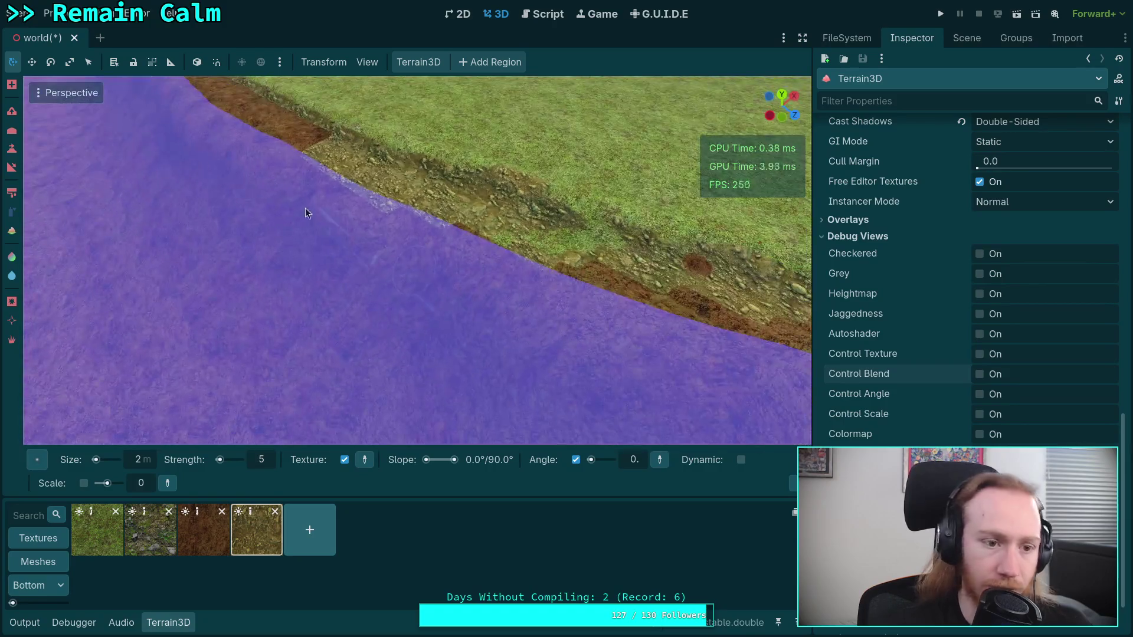
{"action": "left_click", "coordinate": [11, 211]}
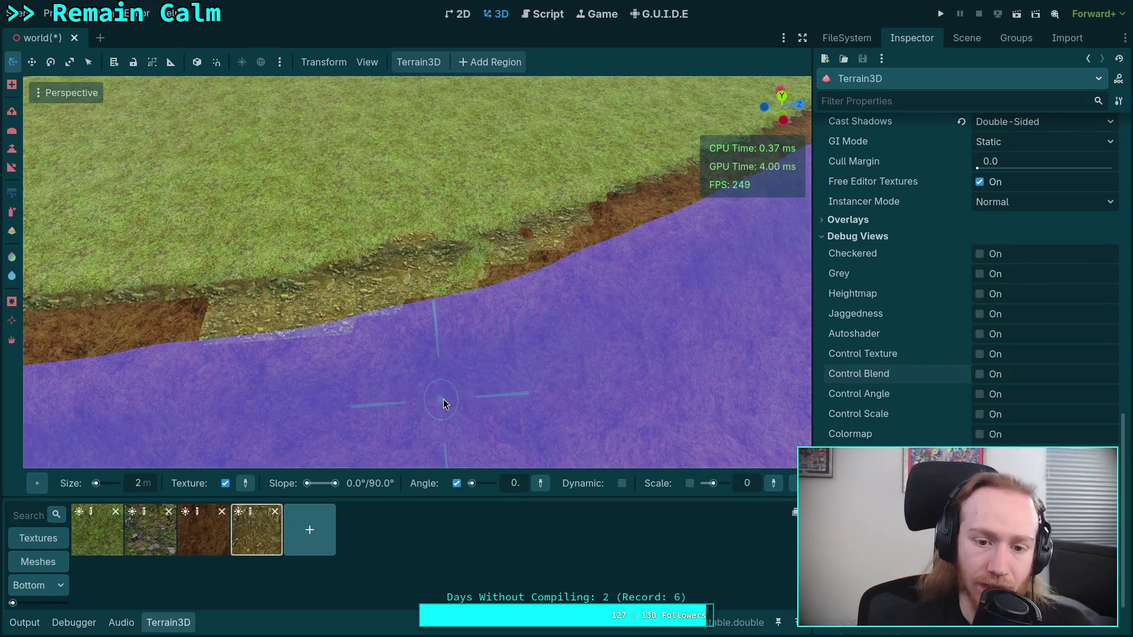
{"action": "left_click_drag", "start_coordinate": [433, 394], "coordinate": [539, 166]}
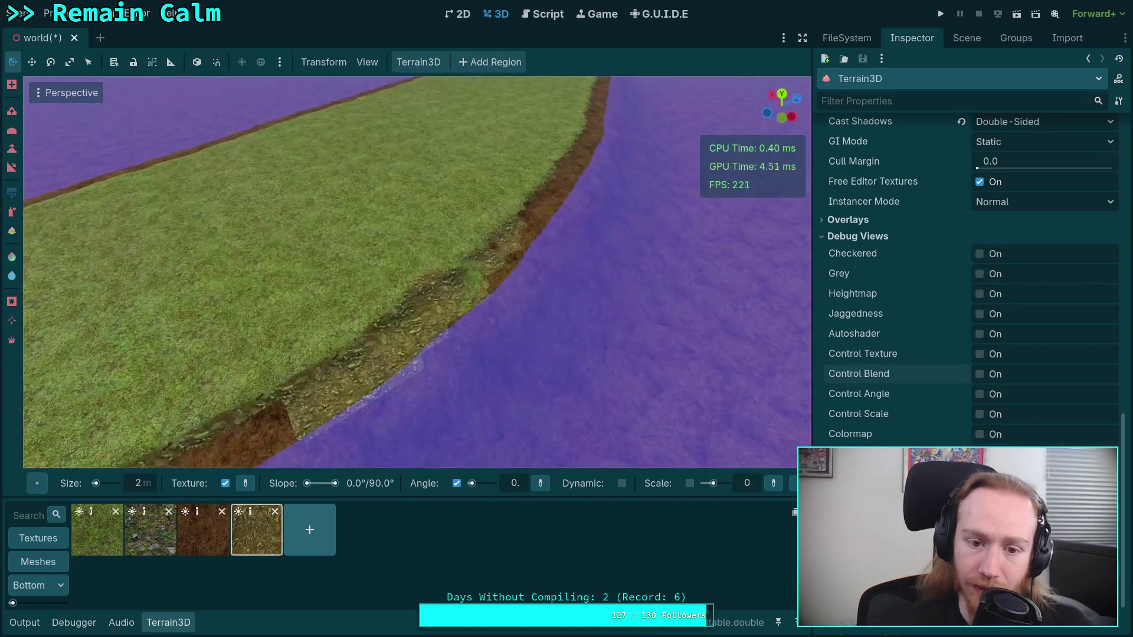
- Spray the brown mud texture along the shoreline edge
{"action": "left_click", "coordinate": [194, 520]}
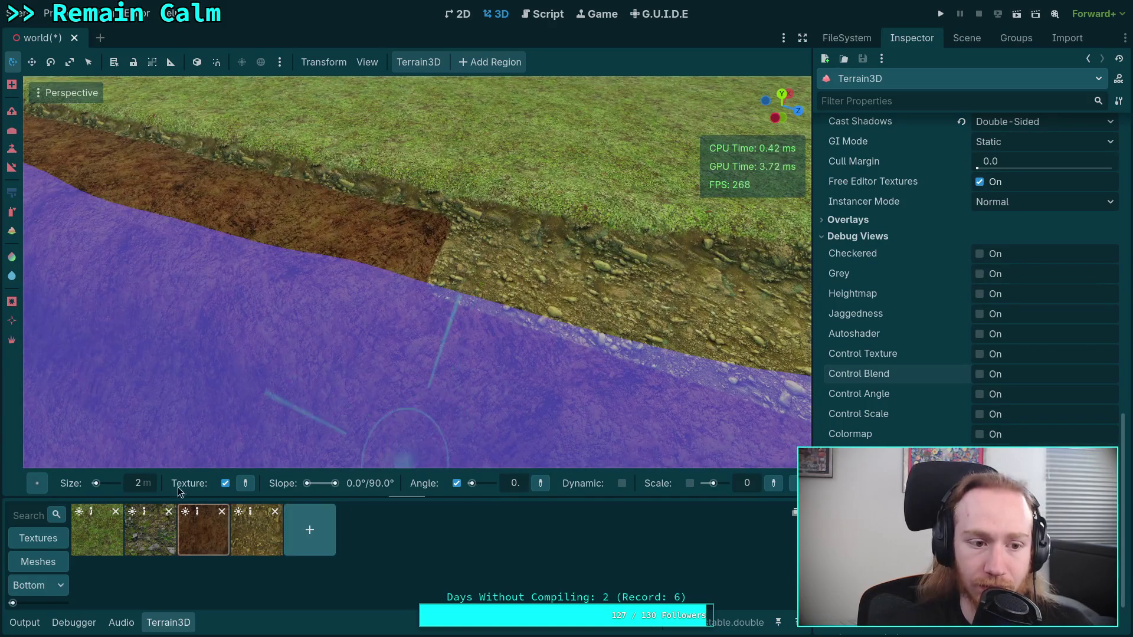
{"action": "key", "text": "v"}
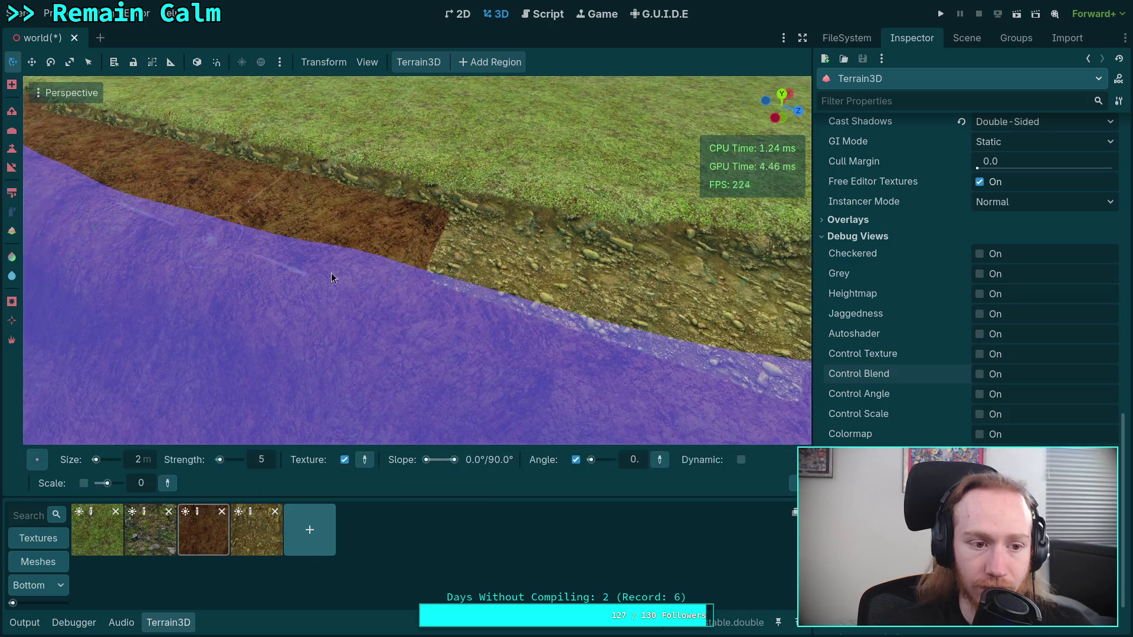
{"action": "left_click_drag", "start_coordinate": [331, 278], "coordinate": [291, 380]}
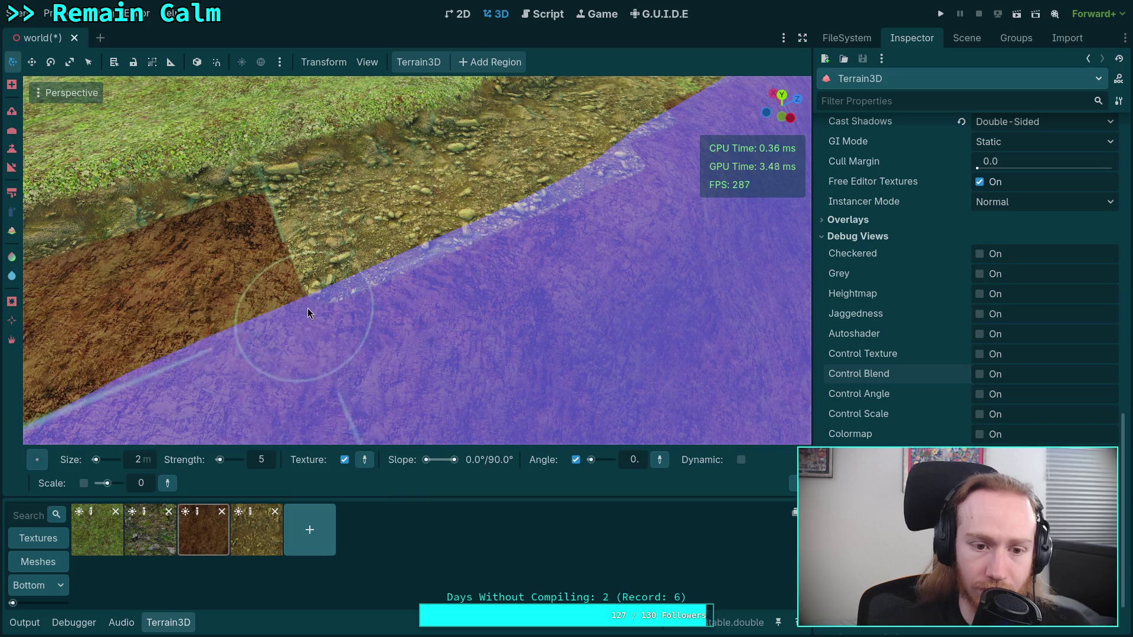
{"action": "mouse_move", "coordinate": [303, 309]}
{"action": "left_mouse_down"}
{"action": "mouse_move", "coordinate": [589, 183]}
{"action": "mouse_move", "coordinate": [519, 236]}
{"action": "mouse_move", "coordinate": [532, 223]}
{"action": "left_mouse_up"}
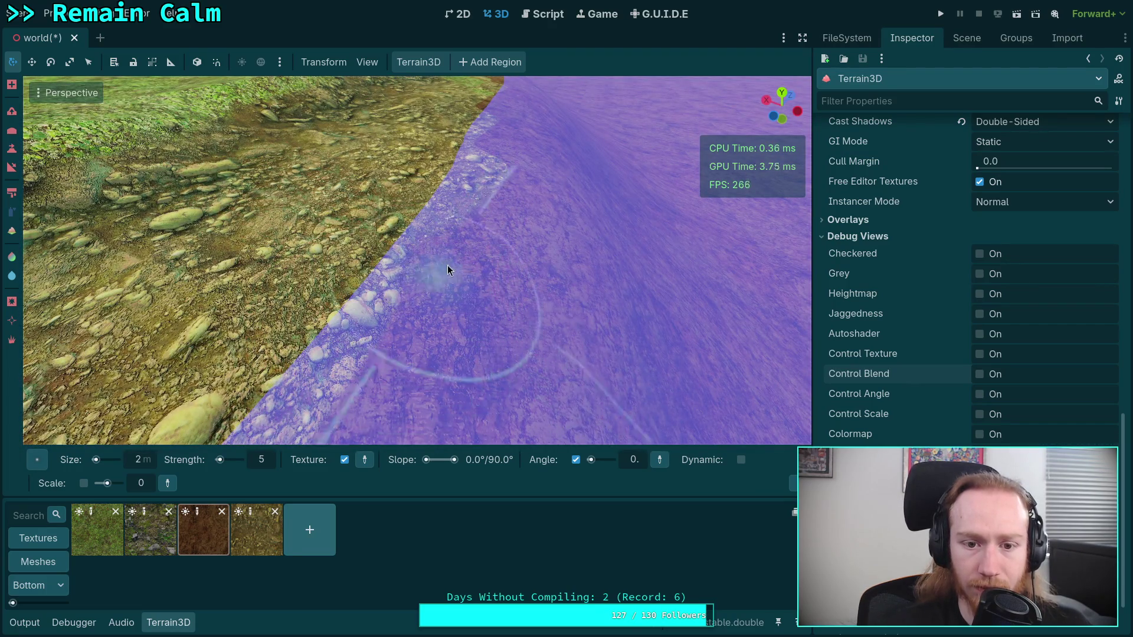
- Raise the spray strength to 10 and spray over the pebbles near the water
{"action": "left_click_drag", "start_coordinate": [447, 265], "coordinate": [451, 261]}
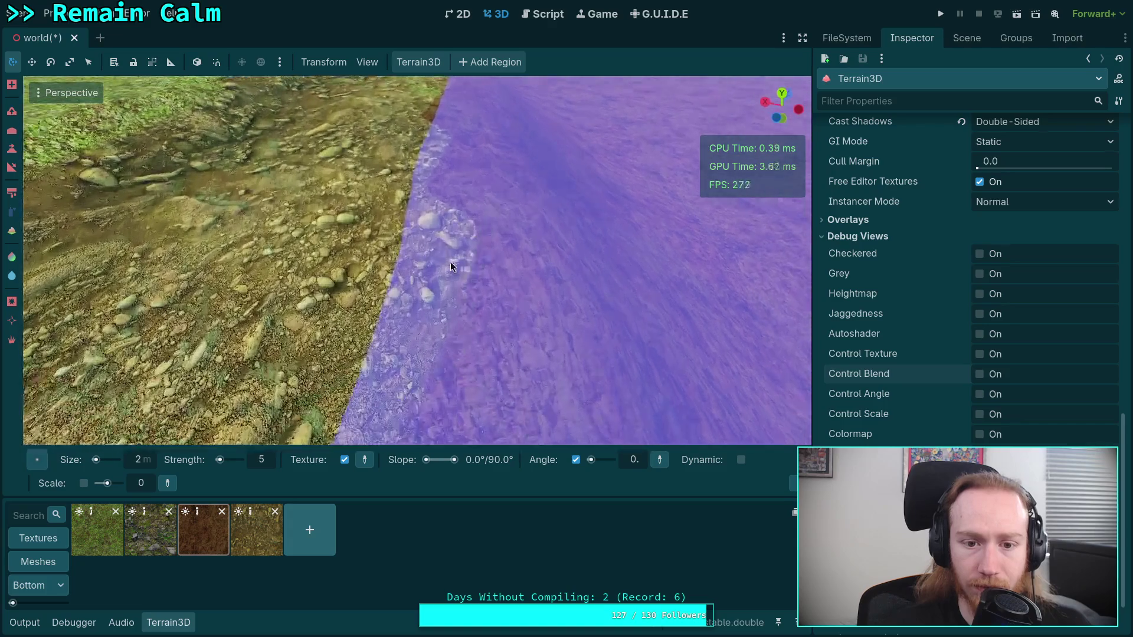
{"action": "left_click", "coordinate": [269, 461]}
{"action": "type", "text": "10"}
{"action": "key", "text": "Return"}
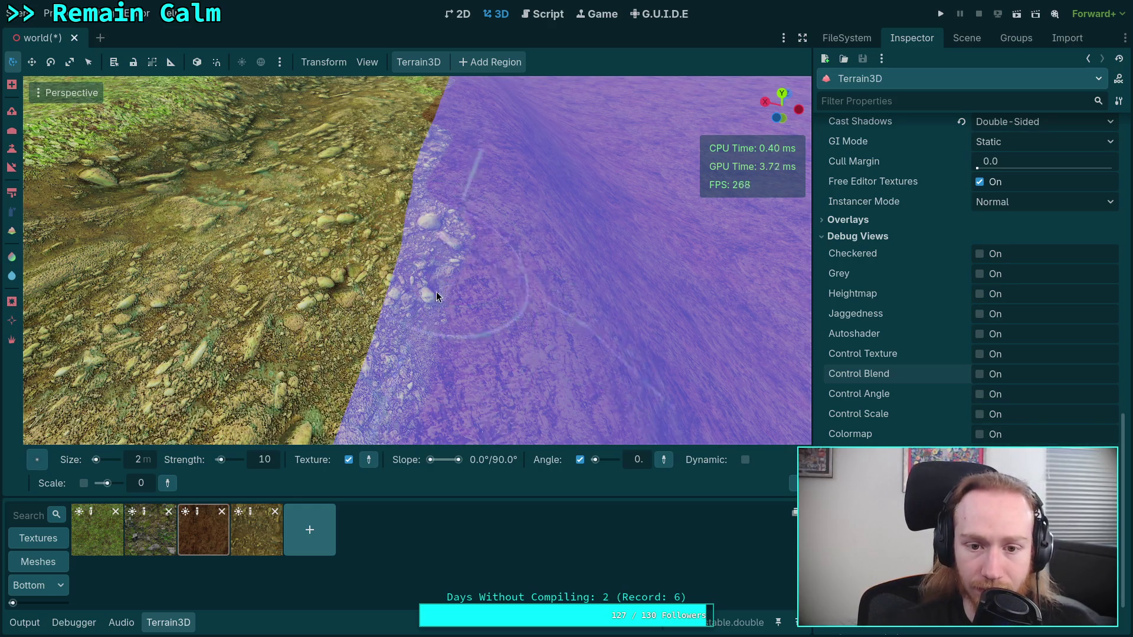
{"action": "mouse_move", "coordinate": [394, 352]}
{"action": "left_mouse_down"}
{"action": "mouse_move", "coordinate": [402, 317]}
{"action": "mouse_move", "coordinate": [374, 388]}
{"action": "mouse_move", "coordinate": [433, 234]}
{"action": "mouse_move", "coordinate": [413, 197]}
{"action": "left_mouse_up"}
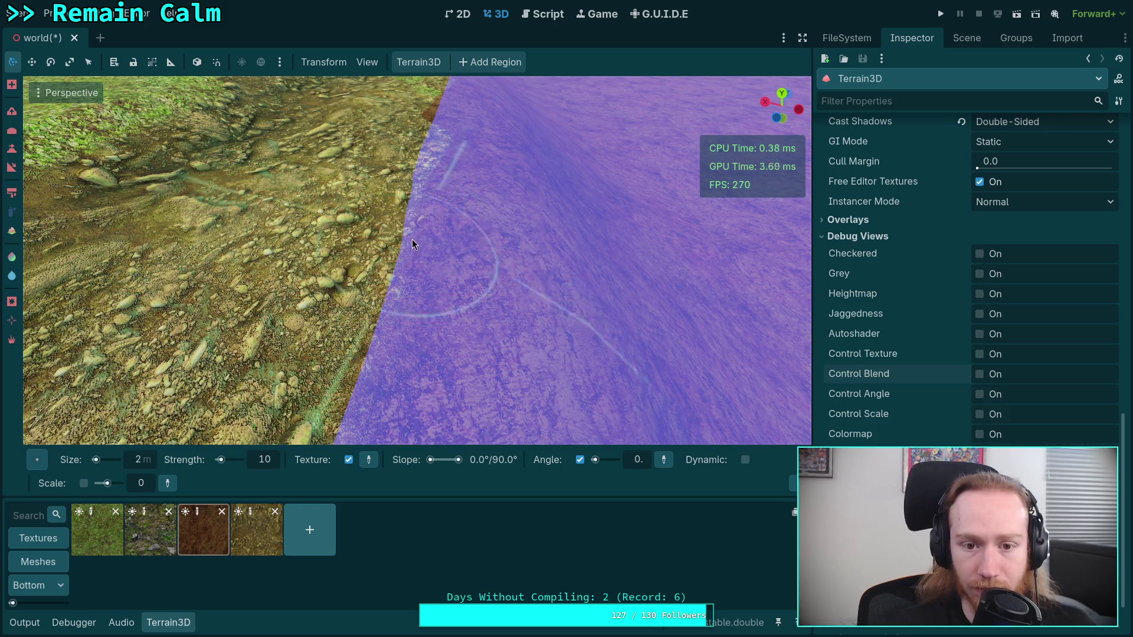
{"action": "scroll", "coordinate": [420, 271], "scroll_direction": "up", "scroll_amount": 3}
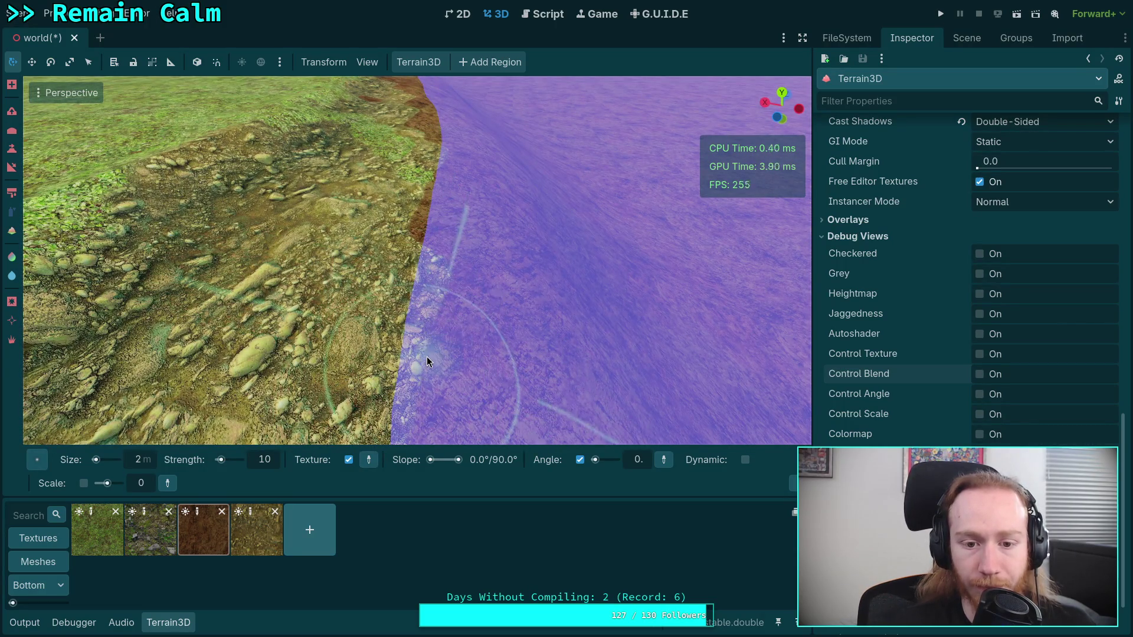
{"action": "left_click", "coordinate": [257, 530]}
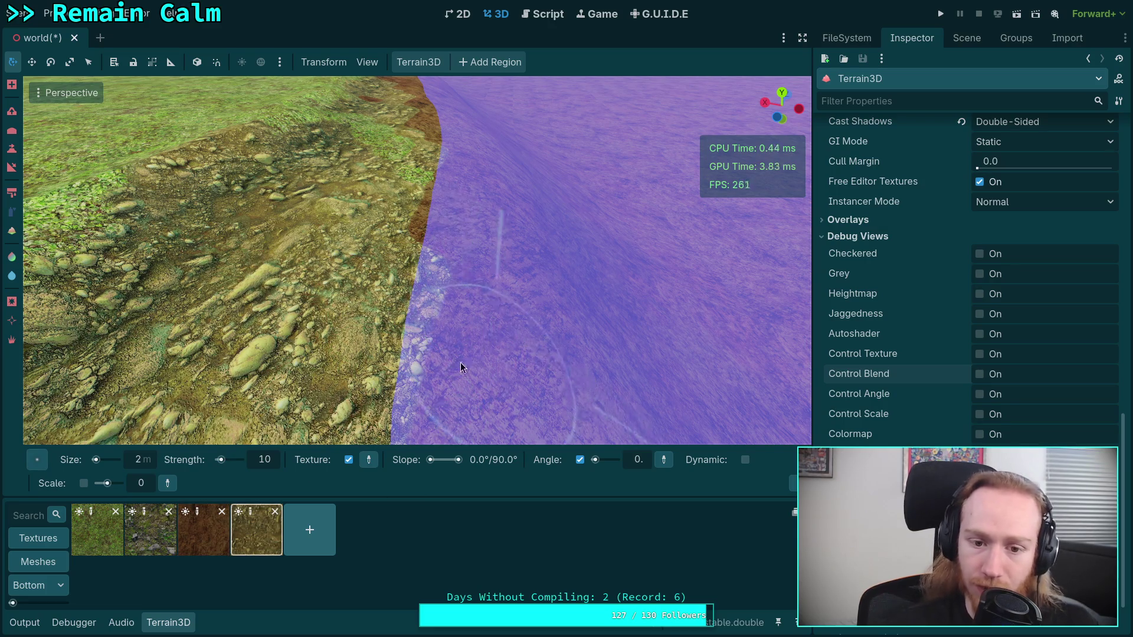
- Paint dirt along the water's edge and reframe the view so the edge runs vertically
{"action": "left_click", "coordinate": [11, 211]}
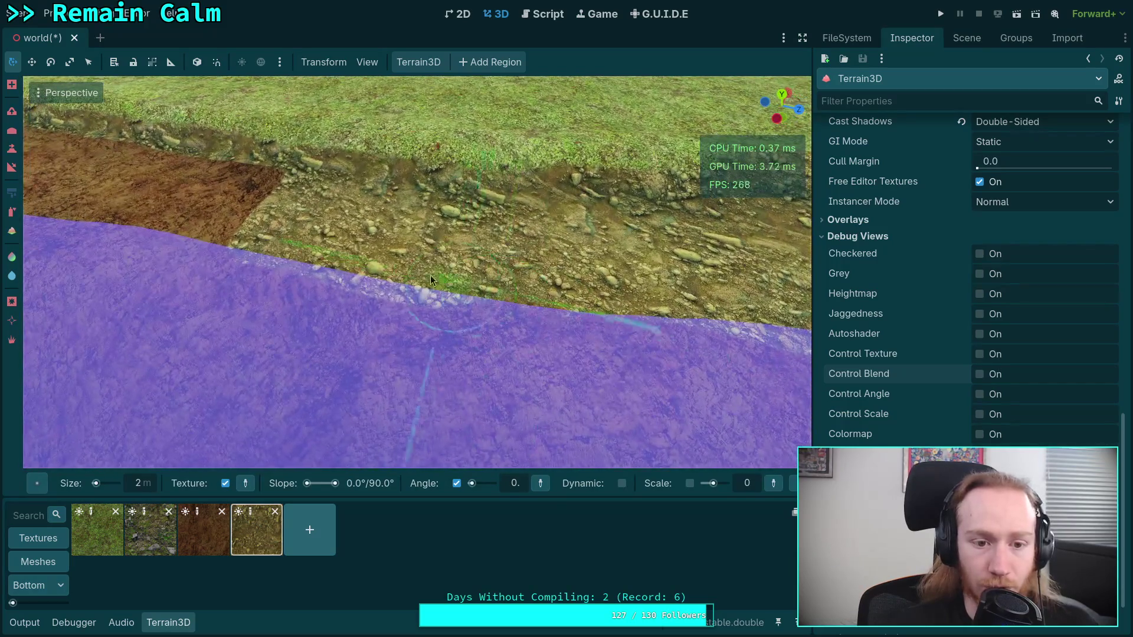
{"action": "mouse_move", "coordinate": [198, 280]}
{"action": "left_mouse_down"}
{"action": "mouse_move", "coordinate": [569, 357]}
{"action": "mouse_move", "coordinate": [563, 331]}
{"action": "mouse_move", "coordinate": [268, 313]}
{"action": "mouse_move", "coordinate": [496, 297]}
{"action": "mouse_move", "coordinate": [228, 339]}
{"action": "mouse_move", "coordinate": [693, 329]}
{"action": "mouse_move", "coordinate": [167, 257]}
{"action": "left_mouse_up"}
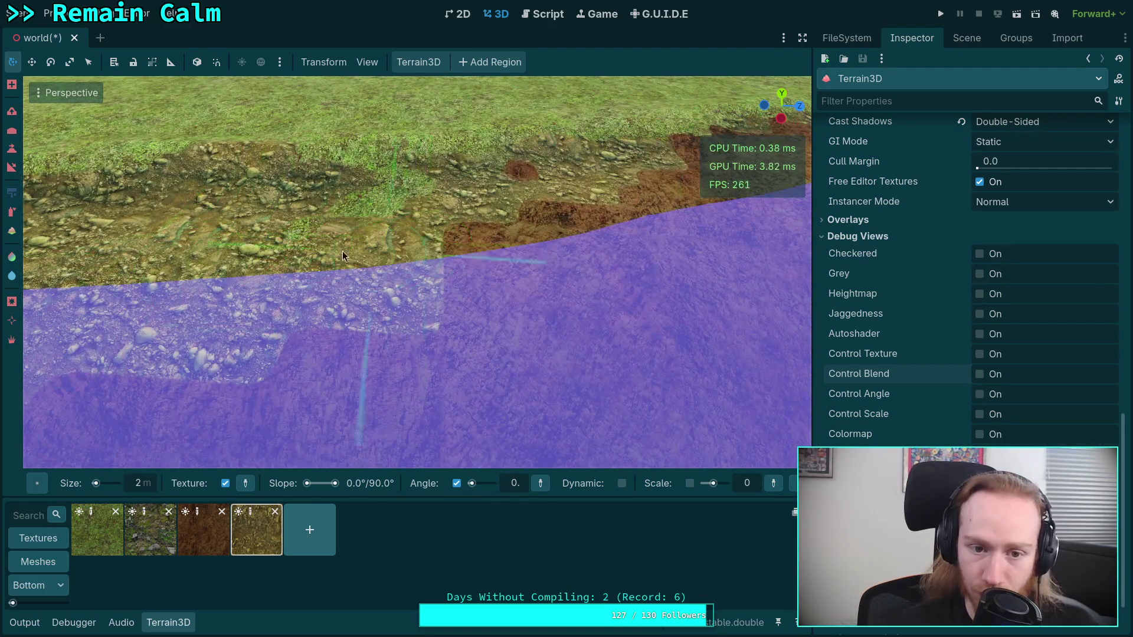
{"action": "mouse_move", "coordinate": [342, 250]}
{"action": "left_mouse_down"}
{"action": "mouse_move", "coordinate": [502, 248]}
{"action": "mouse_move", "coordinate": [496, 201]}
{"action": "left_mouse_up"}
{"action": "left_click_drag", "start_coordinate": [407, 207], "coordinate": [331, 218]}
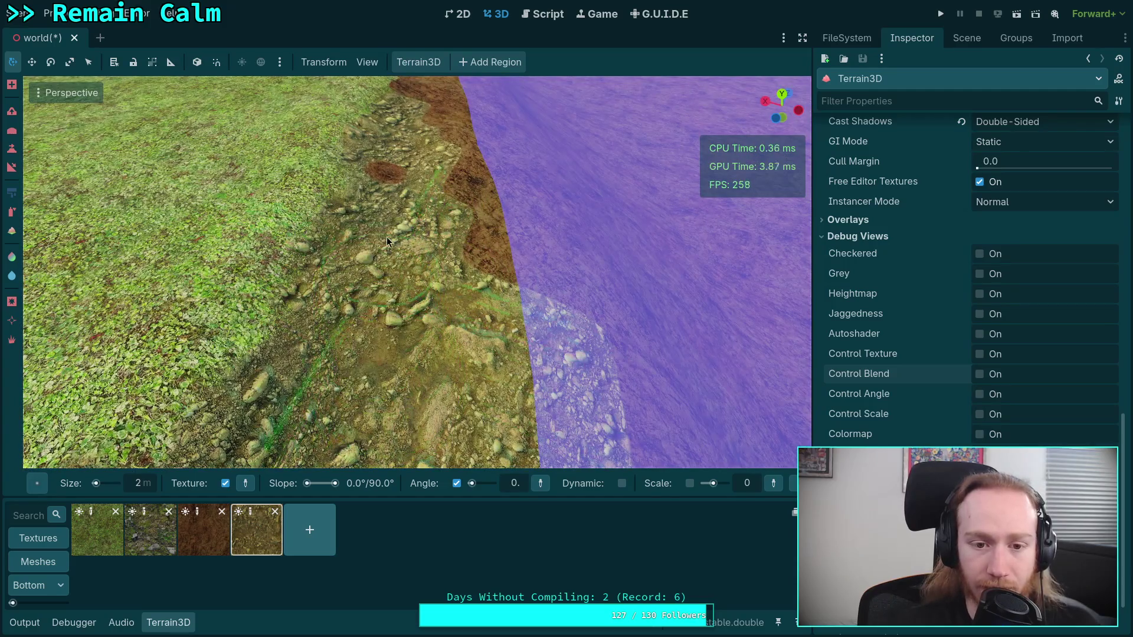
- Set the brush size to 5 and bring up the brush shape choices
{"action": "scroll", "coordinate": [409, 284], "scroll_direction": "up", "scroll_amount": 3}
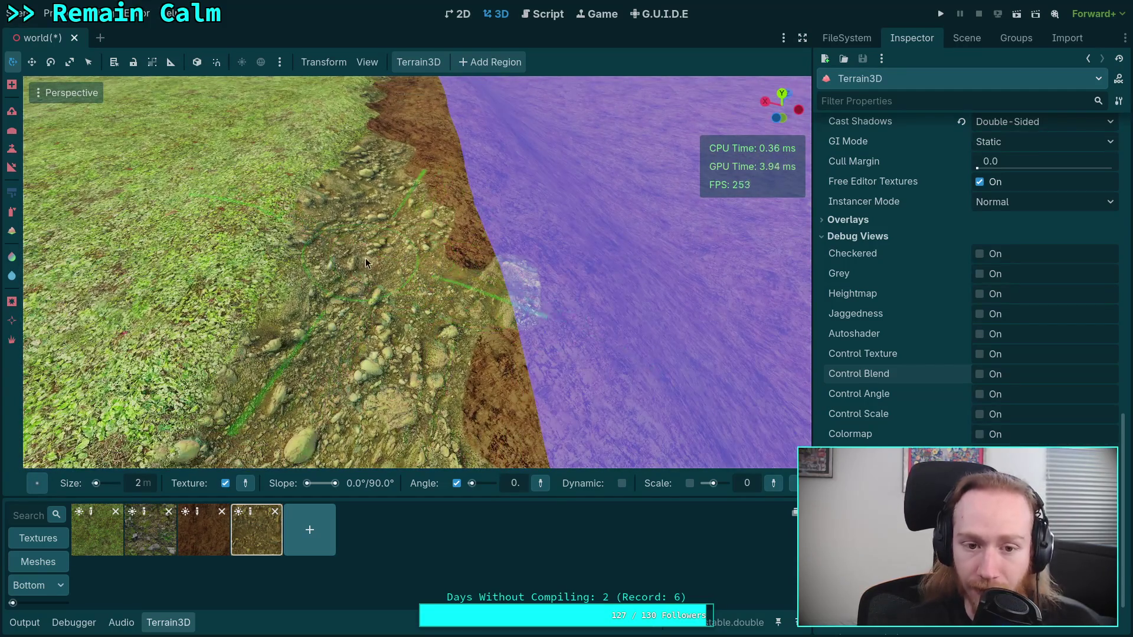
{"action": "scroll", "coordinate": [421, 277], "scroll_direction": "up", "scroll_amount": 3}
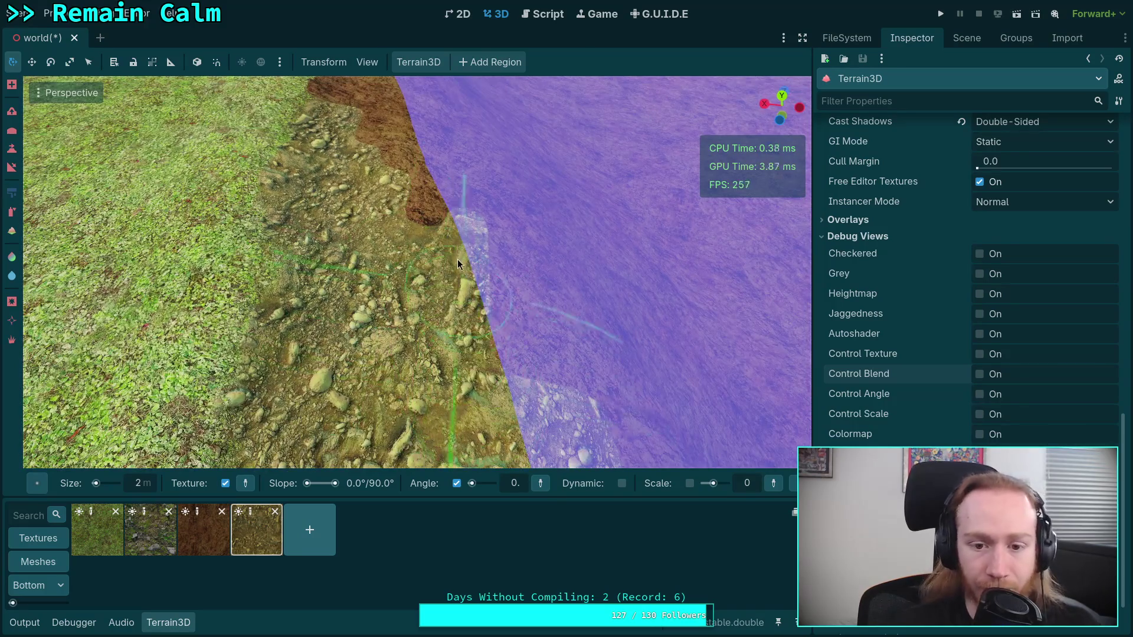
{"action": "scroll", "coordinate": [425, 339], "scroll_direction": "down", "scroll_amount": 3}
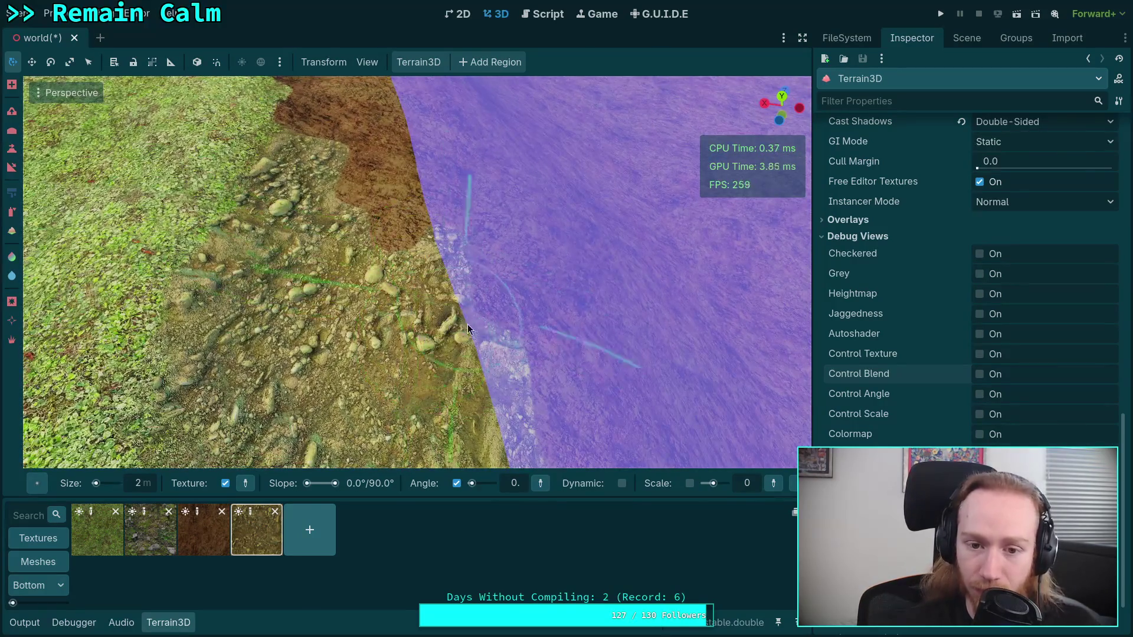
{"action": "scroll", "coordinate": [417, 224], "scroll_direction": "up", "scroll_amount": 3}
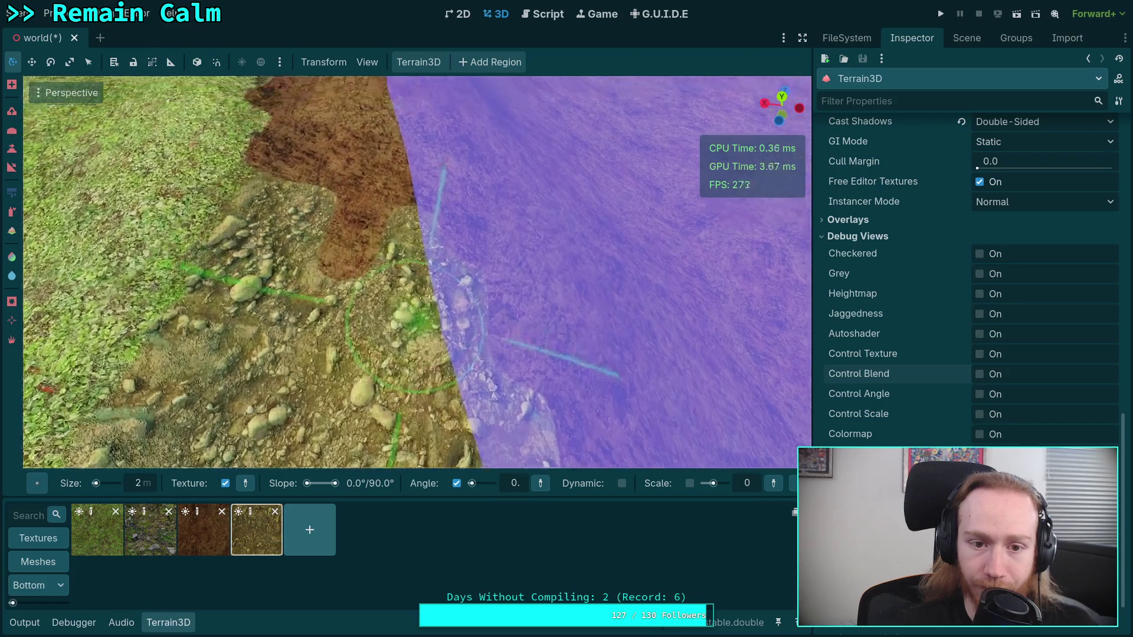
{"action": "scroll", "coordinate": [396, 136], "scroll_direction": "down", "scroll_amount": 5}
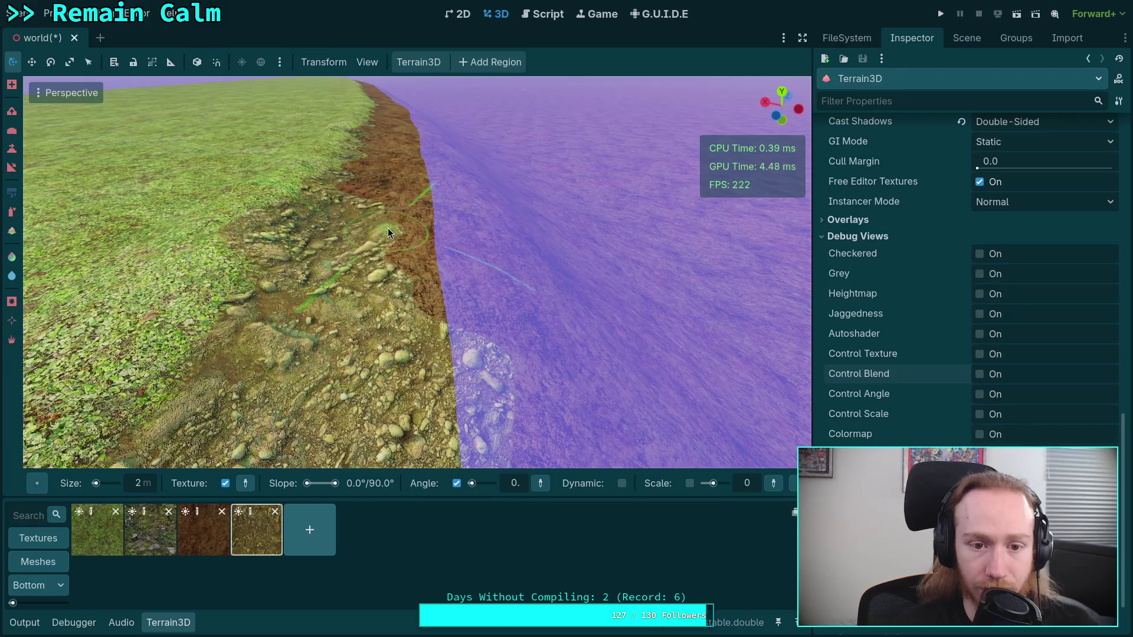
{"action": "scroll", "coordinate": [396, 248], "scroll_direction": "up", "scroll_amount": 2}
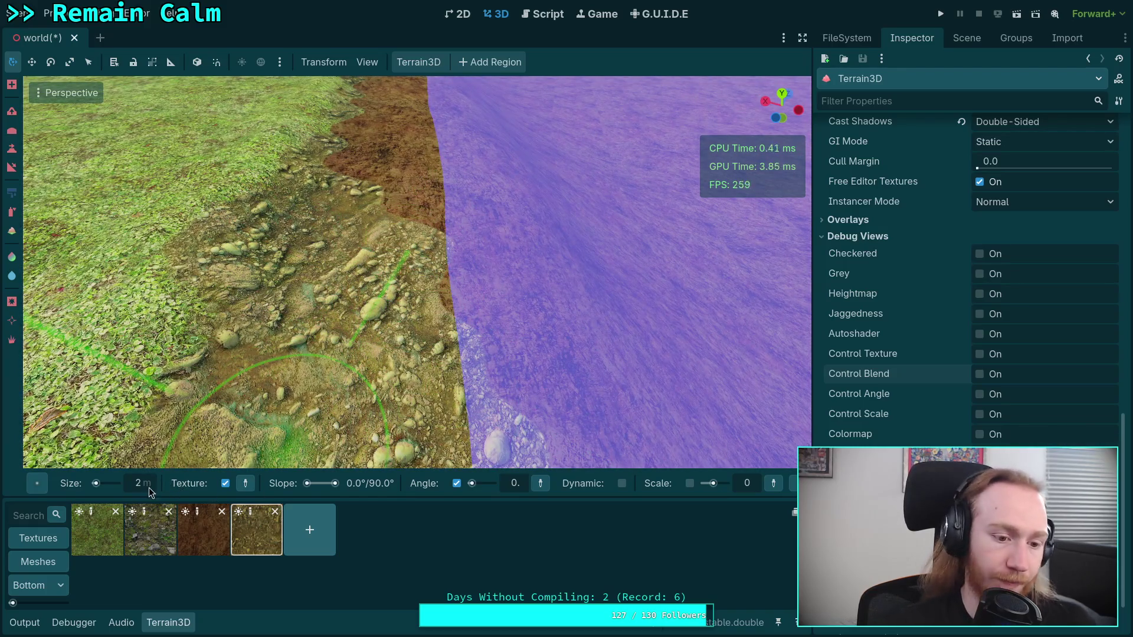
{"action": "type", "text": "5"}
{"action": "key", "text": "Return"}
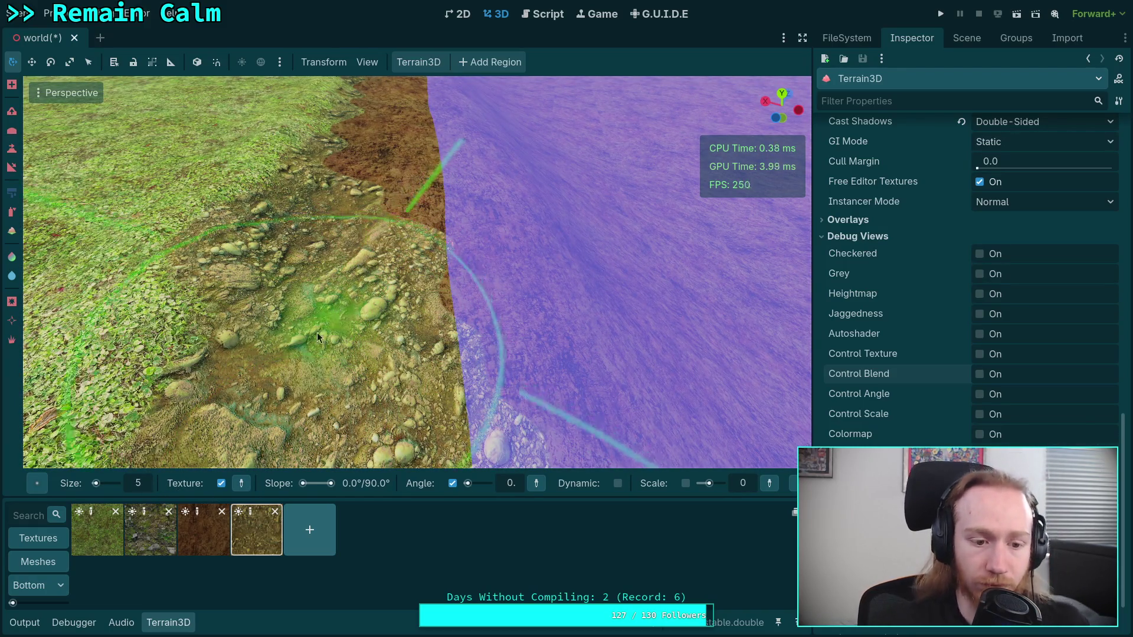
{"action": "scroll", "coordinate": [427, 222], "scroll_direction": "down", "scroll_amount": 2}
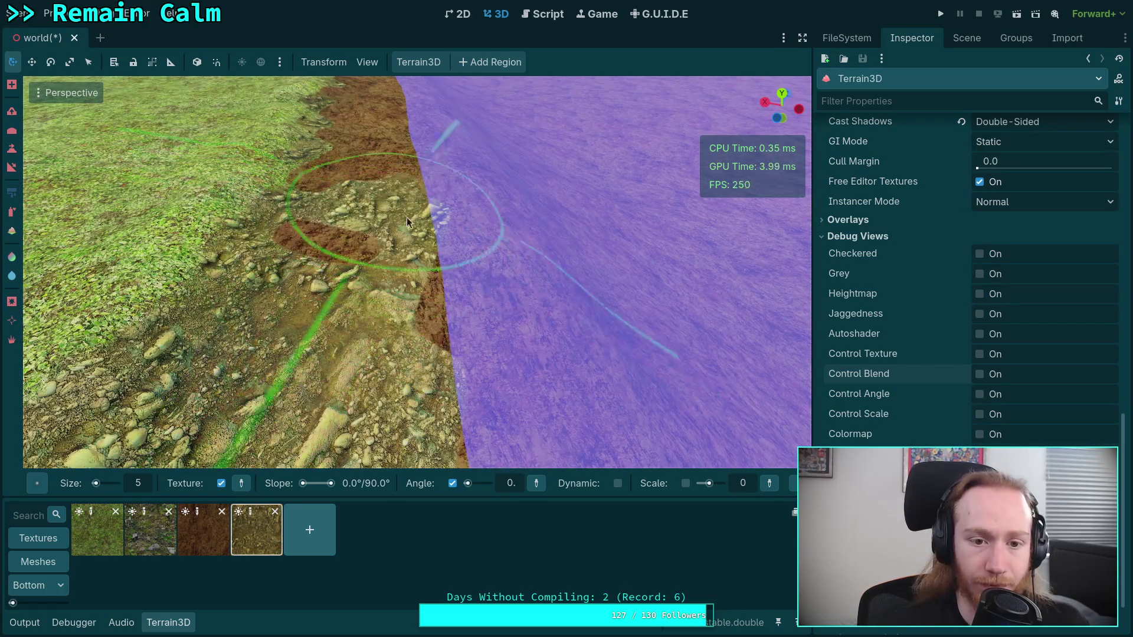
{"action": "left_click", "coordinate": [38, 484]}
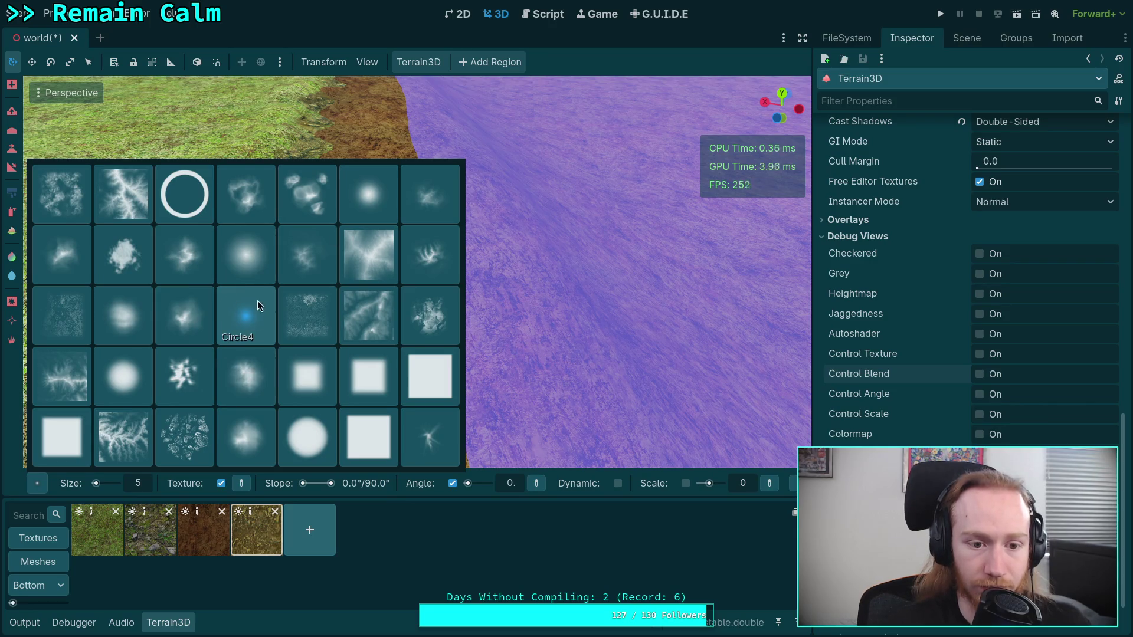
- Pick a new brush shape, try a rocky patch at the water's edge, and undo it
{"action": "left_click", "coordinate": [382, 193]}
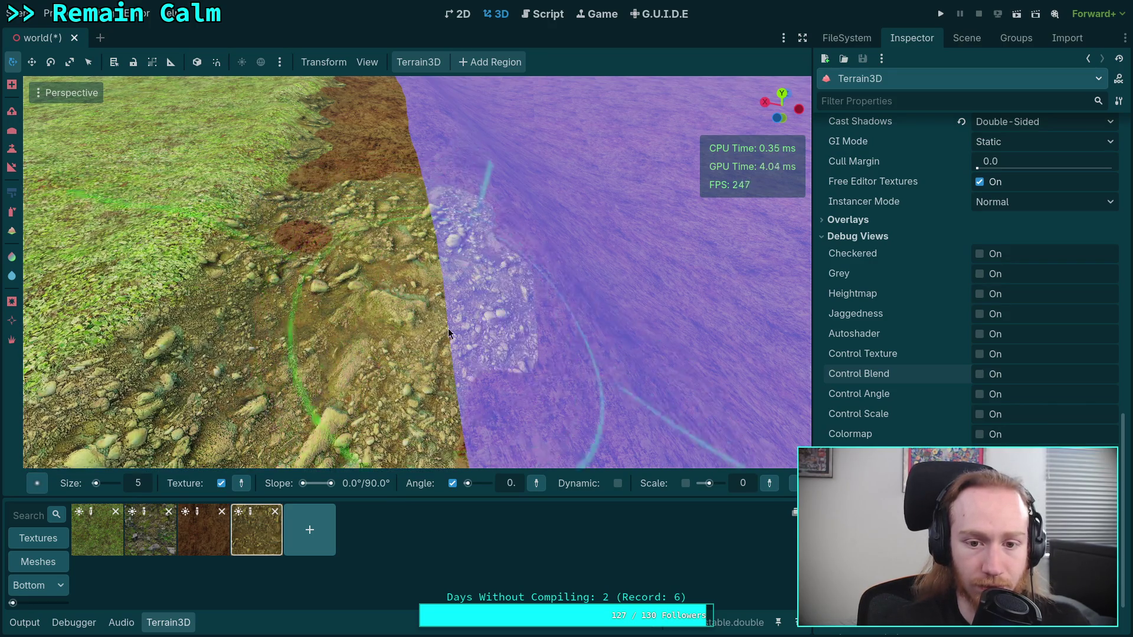
{"action": "scroll", "coordinate": [344, 249], "scroll_direction": "up", "scroll_amount": 3}
{"action": "scroll", "coordinate": [356, 252], "scroll_direction": "down", "scroll_amount": 2}
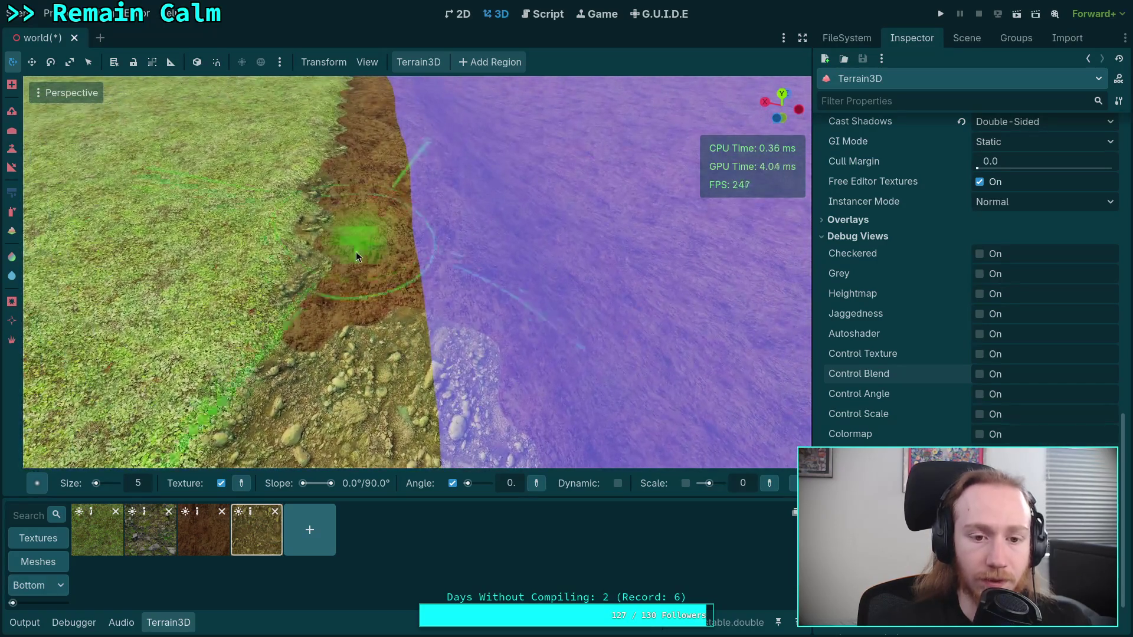
{"action": "mouse_move", "coordinate": [444, 336]}
{"action": "left_mouse_down"}
{"action": "mouse_move", "coordinate": [378, 322]}
{"action": "mouse_move", "coordinate": [285, 359]}
{"action": "left_mouse_up"}
{"action": "left_click_drag", "start_coordinate": [350, 390], "coordinate": [354, 370]}
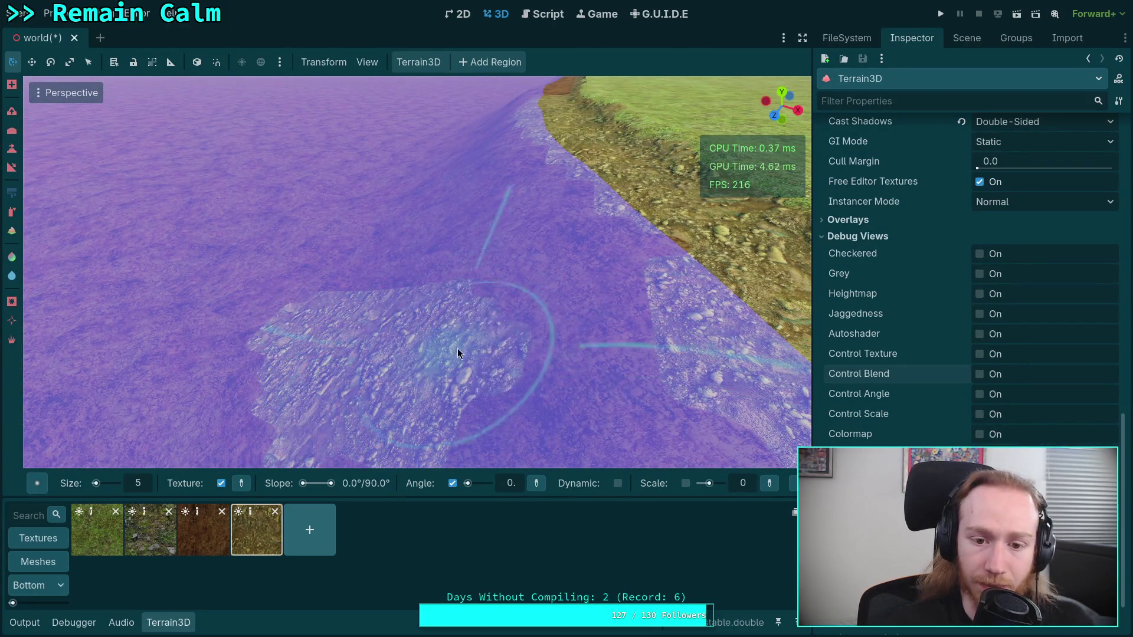
{"action": "left_click_drag", "start_coordinate": [458, 349], "coordinate": [447, 281]}
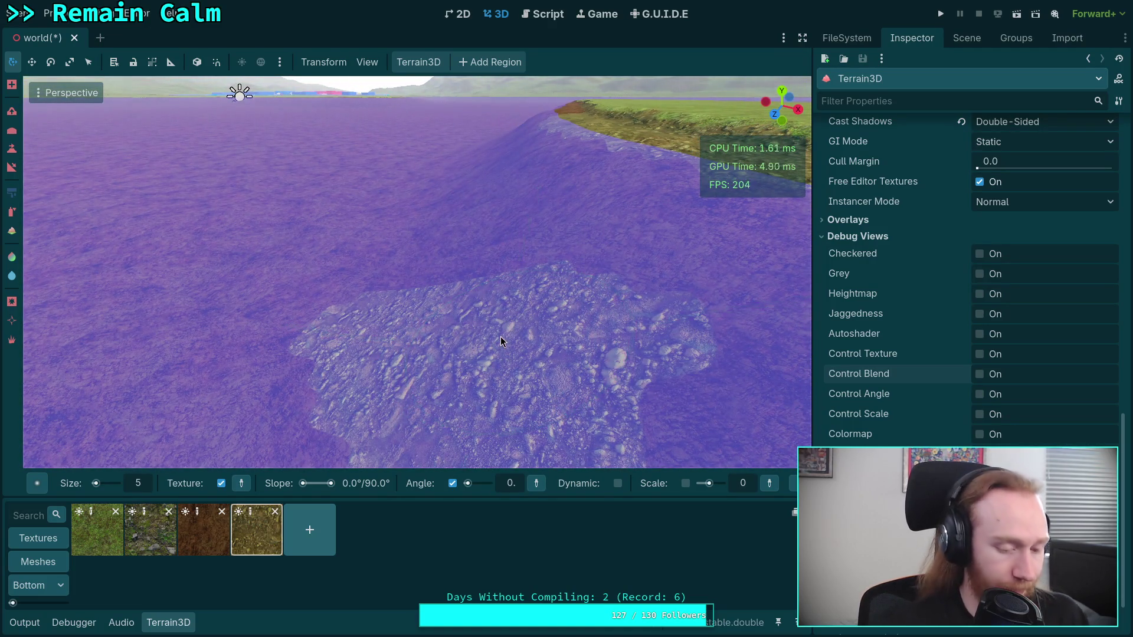
{"action": "key", "text": "ctrl+z"}
- Paint the rocky texture over the brown dirt band along the bank
{"action": "left_click_drag", "start_coordinate": [527, 353], "coordinate": [463, 352]}
{"action": "scroll", "coordinate": [492, 323], "scroll_direction": "down", "scroll_amount": 3}
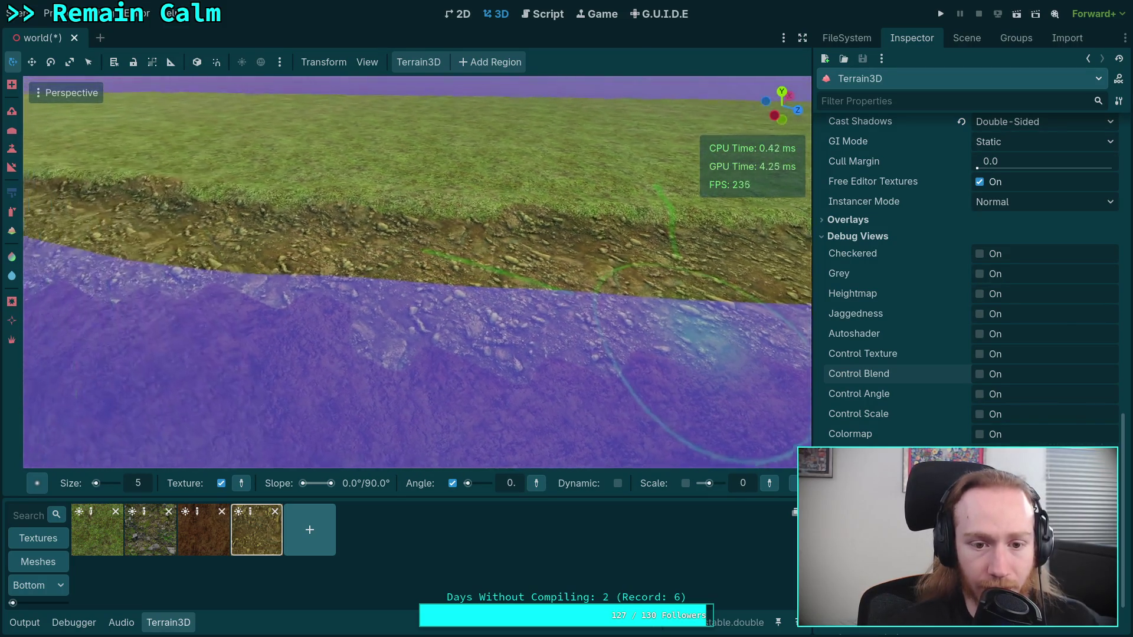
{"action": "scroll", "coordinate": [493, 324], "scroll_direction": "up", "scroll_amount": 3}
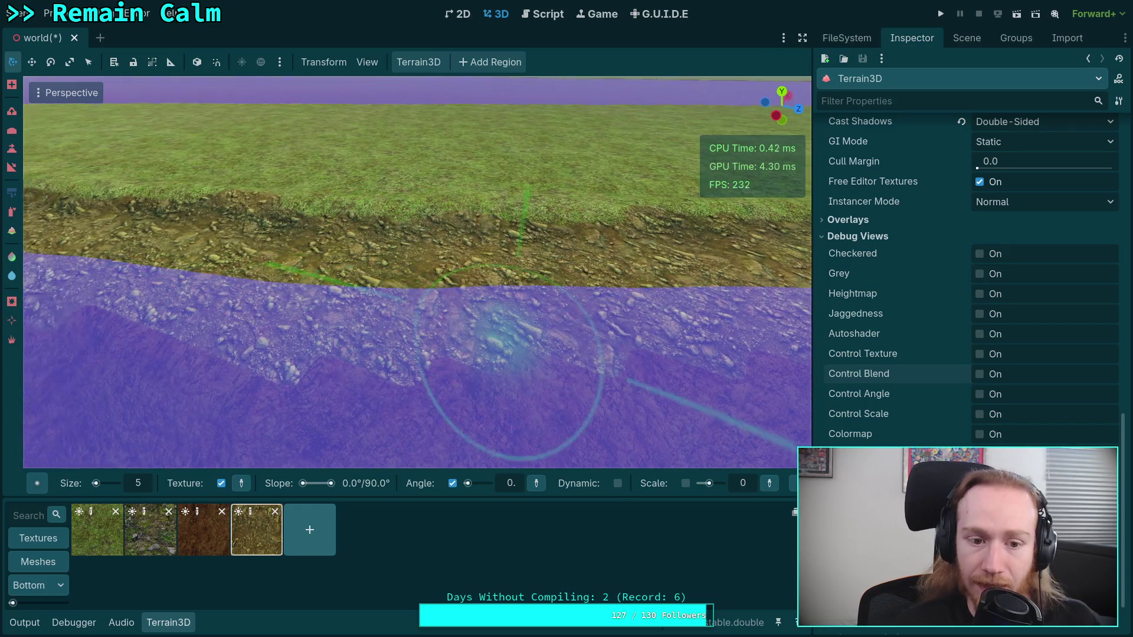
{"action": "left_click_drag", "start_coordinate": [507, 354], "coordinate": [420, 349]}
{"action": "scroll", "coordinate": [258, 339], "scroll_direction": "up", "scroll_amount": 5}
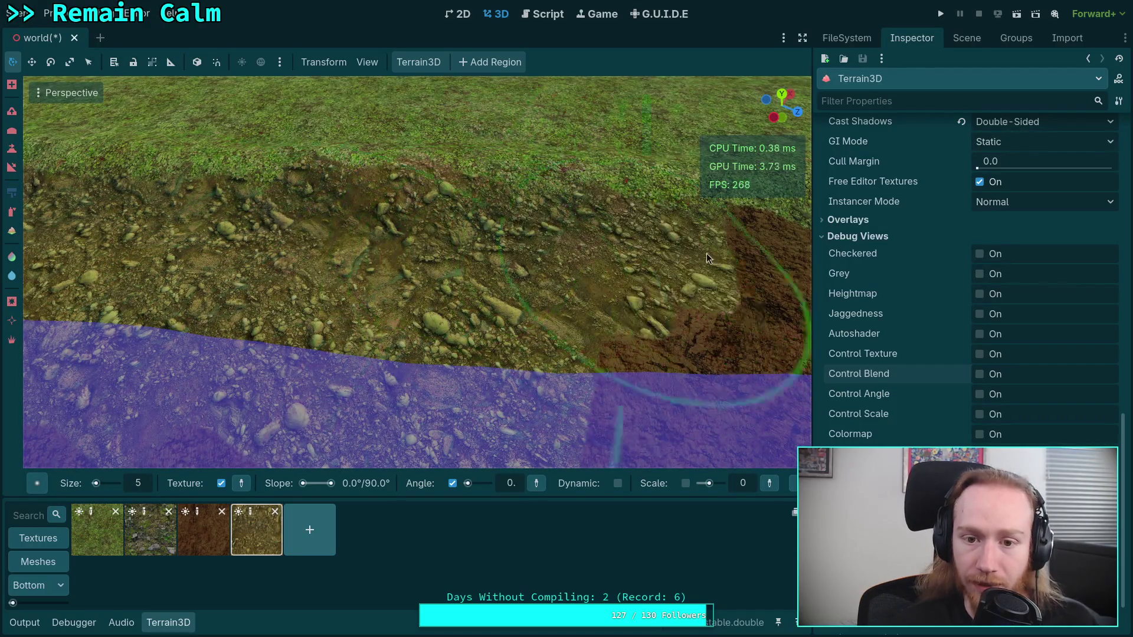
{"action": "left_click_drag", "start_coordinate": [706, 253], "coordinate": [317, 310]}
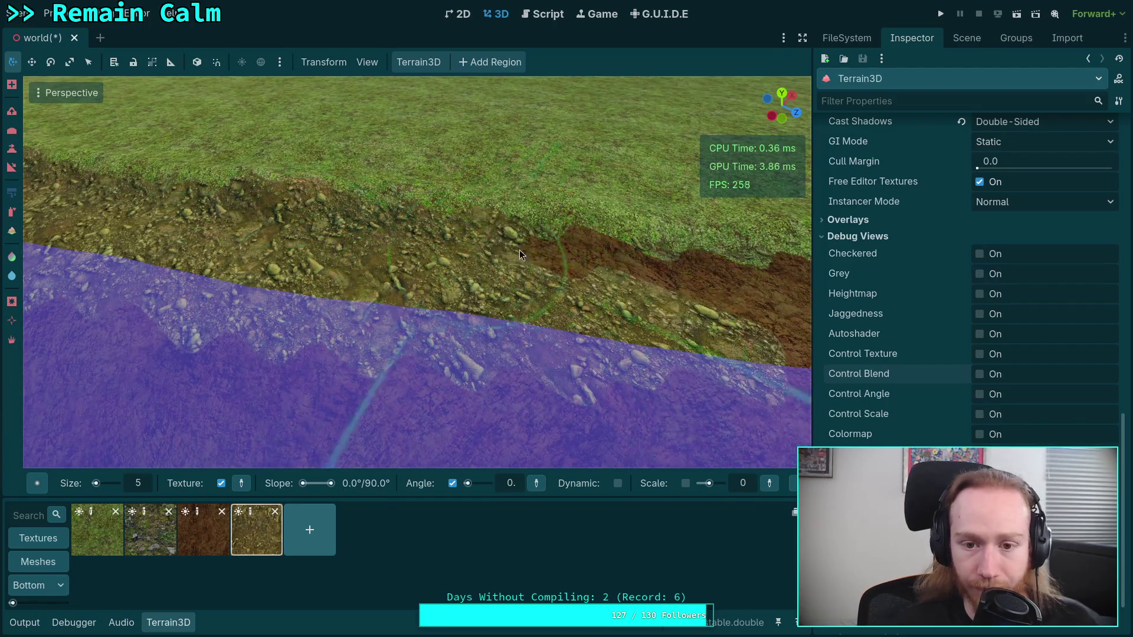
{"action": "mouse_move", "coordinate": [516, 314]}
{"action": "left_mouse_down"}
{"action": "mouse_move", "coordinate": [446, 307]}
{"action": "mouse_move", "coordinate": [561, 254]}
{"action": "mouse_move", "coordinate": [353, 242]}
{"action": "left_mouse_up"}
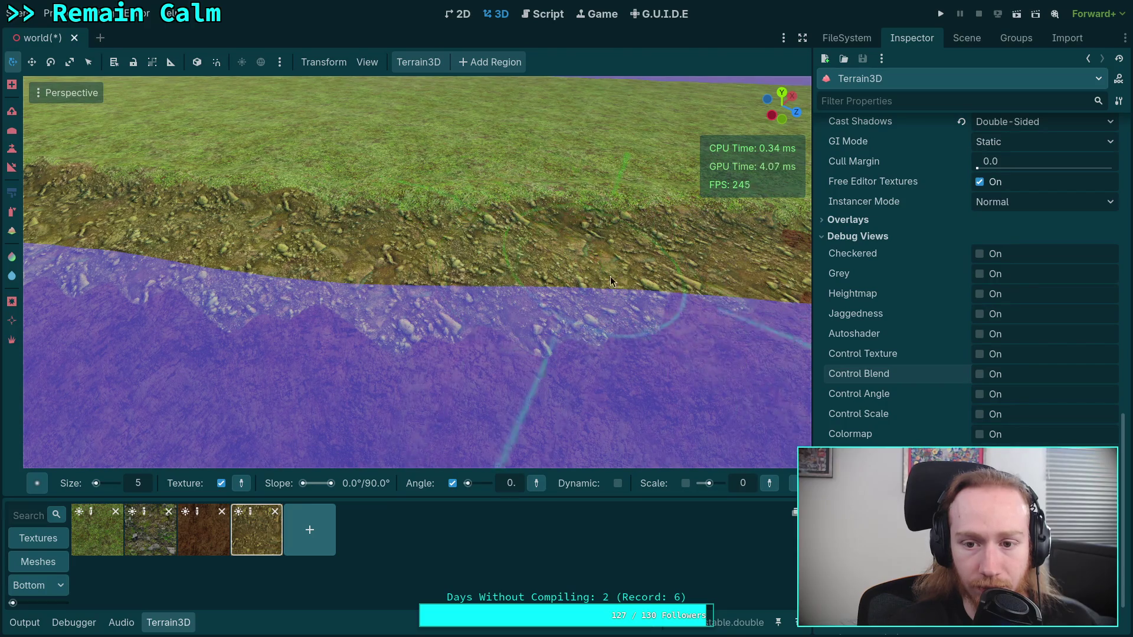
{"action": "left_click_drag", "start_coordinate": [329, 288], "coordinate": [523, 293]}
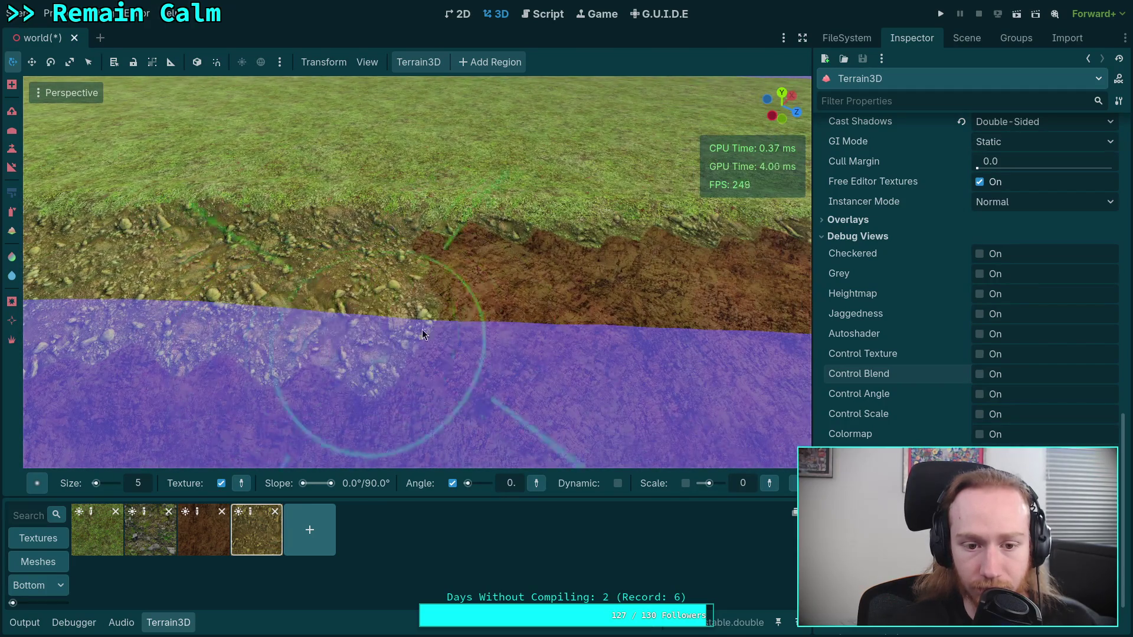
{"action": "mouse_move", "coordinate": [423, 329]}
{"action": "left_mouse_down"}
{"action": "mouse_move", "coordinate": [679, 278]}
{"action": "mouse_move", "coordinate": [419, 252]}
{"action": "left_mouse_up"}
- Cover the remaining brown dirt with rock texture, then enable the Autoshader debug view
{"action": "left_click_drag", "start_coordinate": [657, 286], "coordinate": [310, 265]}
{"action": "left_click_drag", "start_coordinate": [415, 246], "coordinate": [752, 252]}
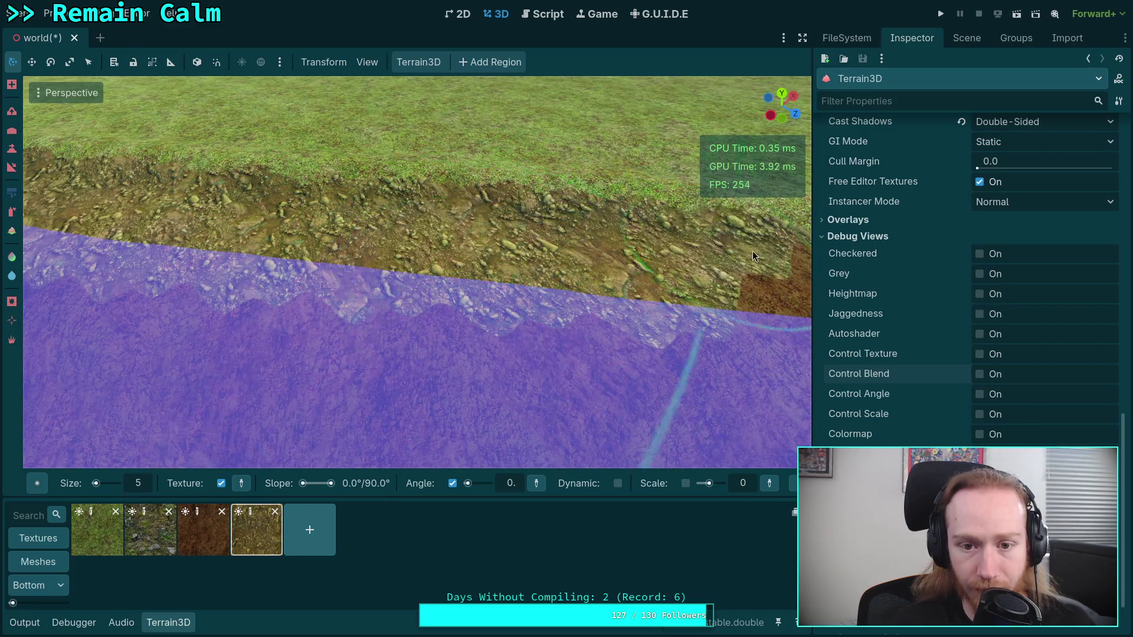
{"action": "mouse_move", "coordinate": [669, 291]}
{"action": "left_mouse_down"}
{"action": "mouse_move", "coordinate": [455, 267]}
{"action": "mouse_move", "coordinate": [545, 271]}
{"action": "left_mouse_up"}
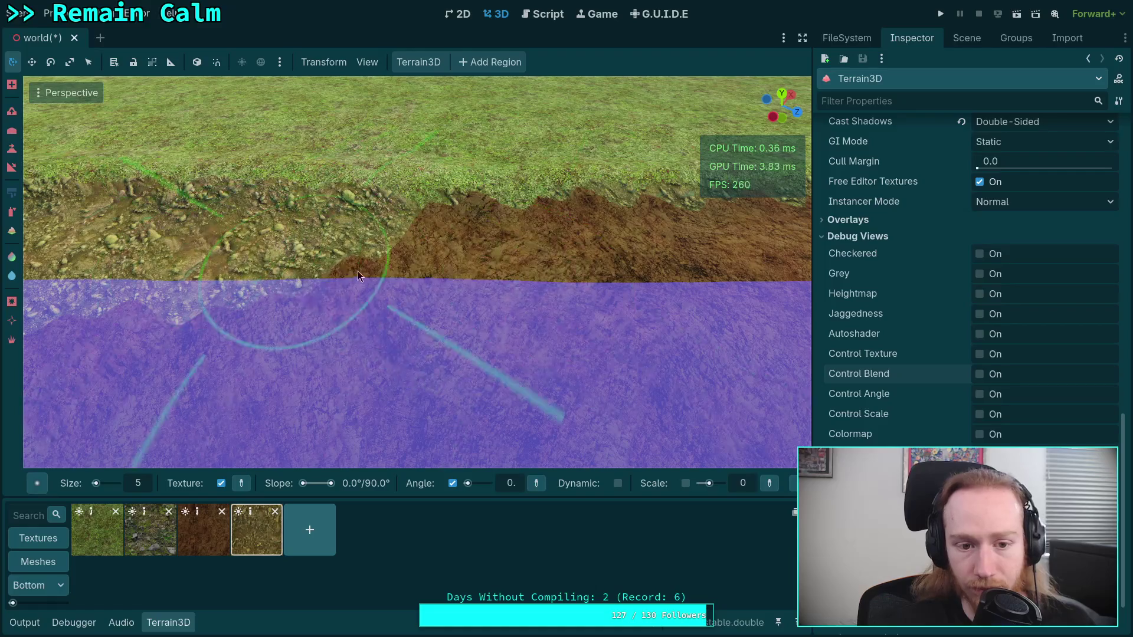
{"action": "left_click_drag", "start_coordinate": [358, 276], "coordinate": [203, 264]}
{"action": "mouse_move", "coordinate": [582, 269]}
{"action": "left_mouse_down"}
{"action": "mouse_move", "coordinate": [690, 230]}
{"action": "mouse_move", "coordinate": [590, 247]}
{"action": "mouse_move", "coordinate": [398, 328]}
{"action": "left_mouse_up"}
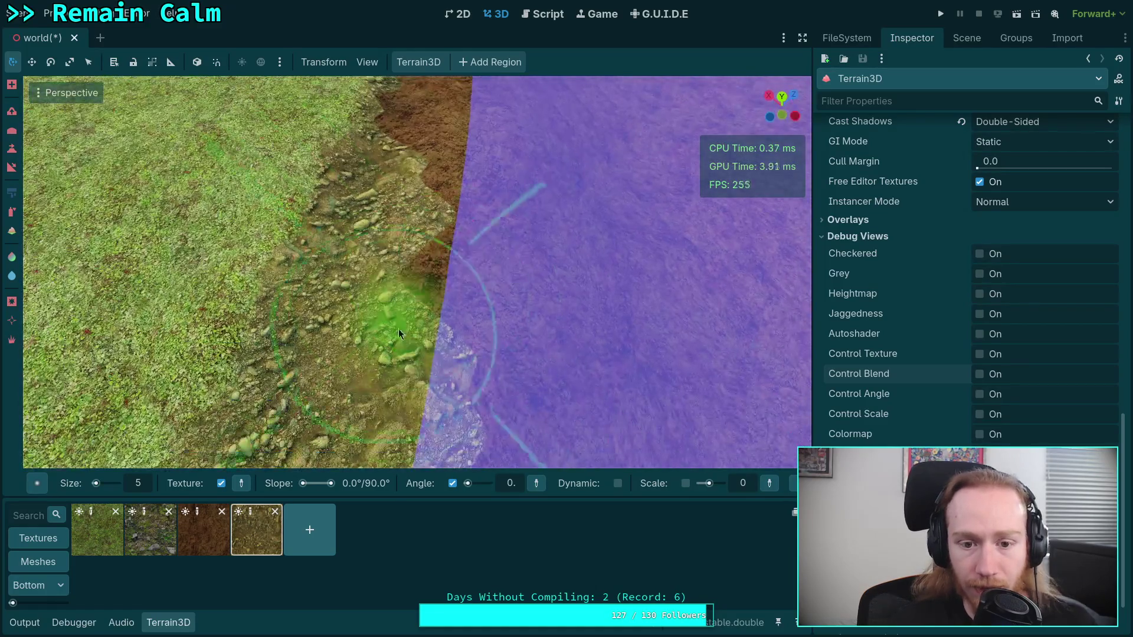
{"action": "left_click_drag", "start_coordinate": [450, 176], "coordinate": [458, 118]}
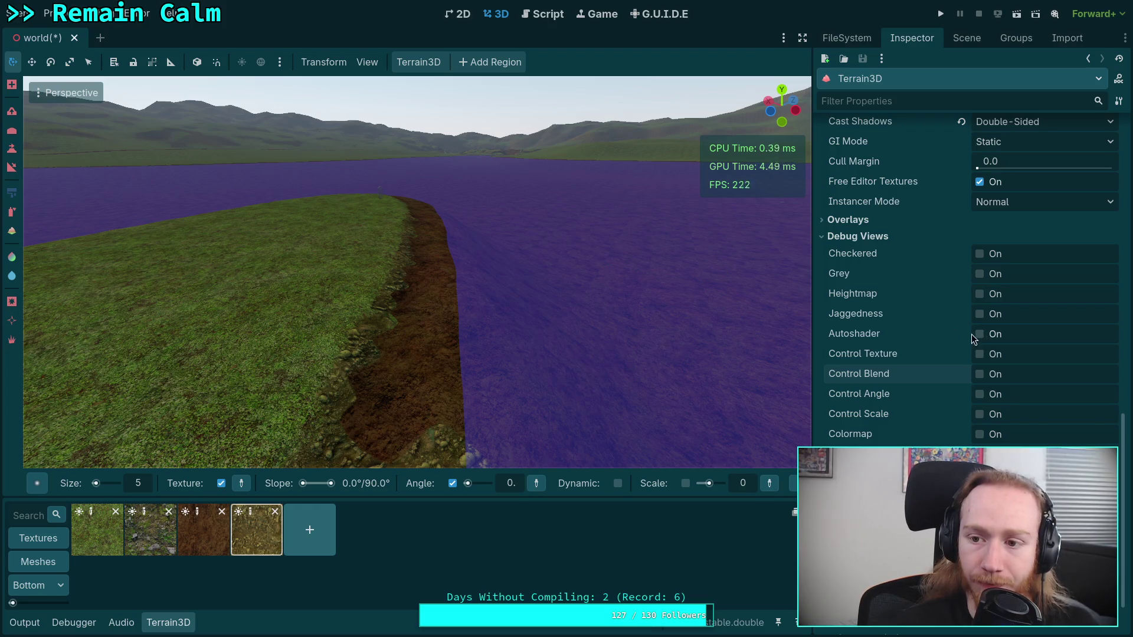
{"action": "left_click", "coordinate": [980, 334]}
{"action": "mouse_move", "coordinate": [608, 316]}
{"action": "left_mouse_down"}
{"action": "mouse_move", "coordinate": [500, 283]}
{"action": "mouse_move", "coordinate": [615, 314]}
{"action": "left_mouse_up"}
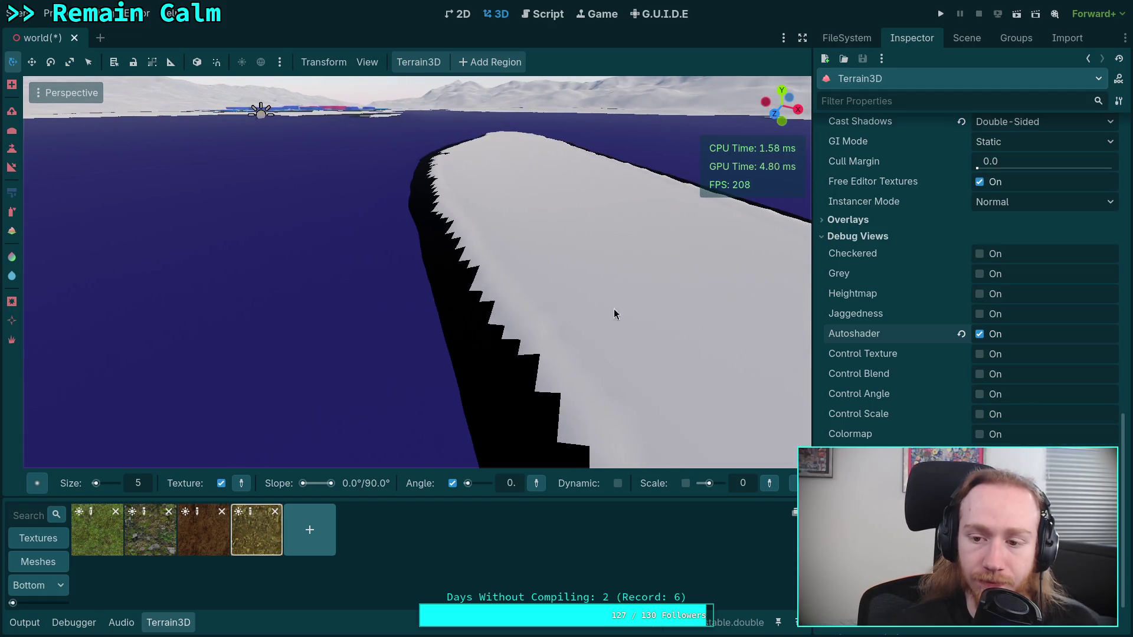
- Uncheck the Autoshader debug view and look along the riverbank's real grass, dirt and rock textures
{"action": "left_click", "coordinate": [996, 332]}
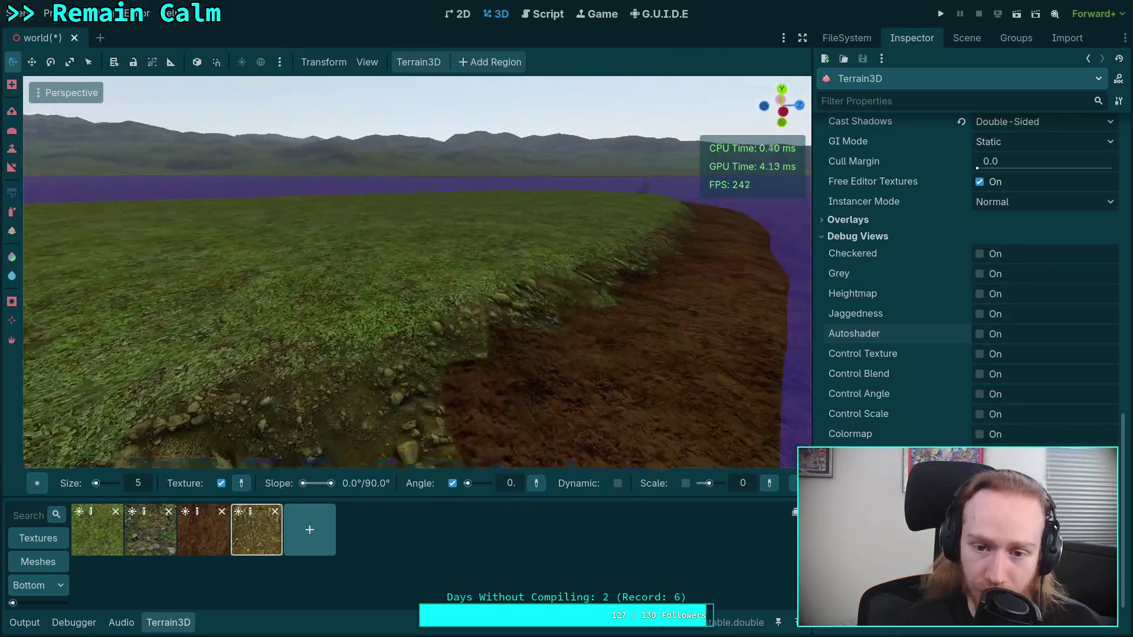
{"action": "left_click_drag", "start_coordinate": [419, 324], "coordinate": [583, 284]}
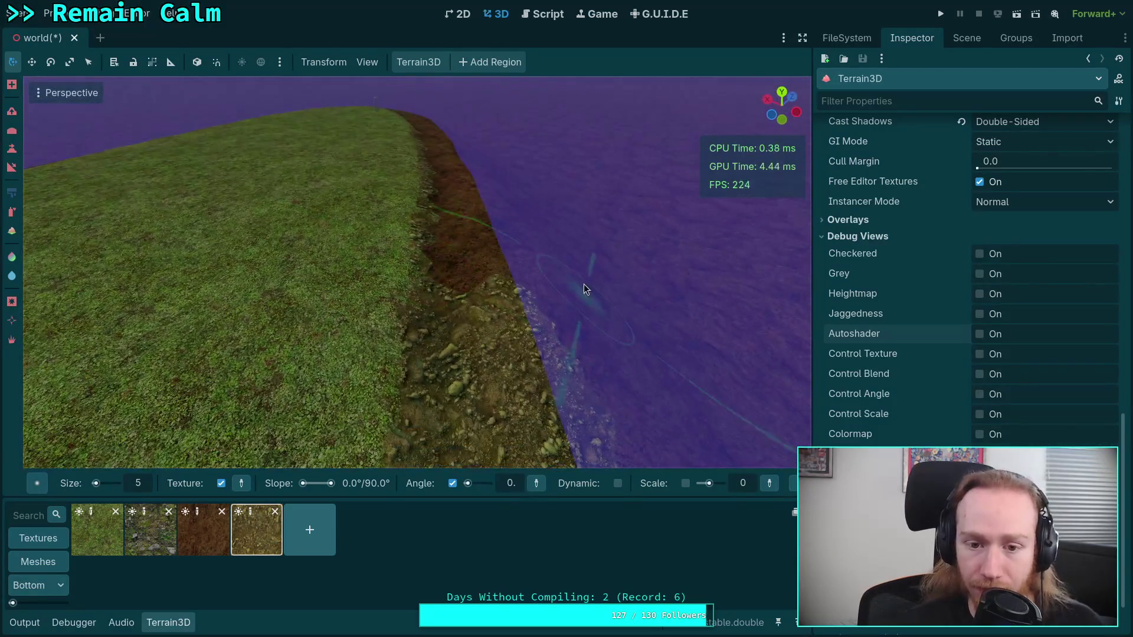
{"action": "left_click_drag", "start_coordinate": [536, 317], "coordinate": [466, 317]}
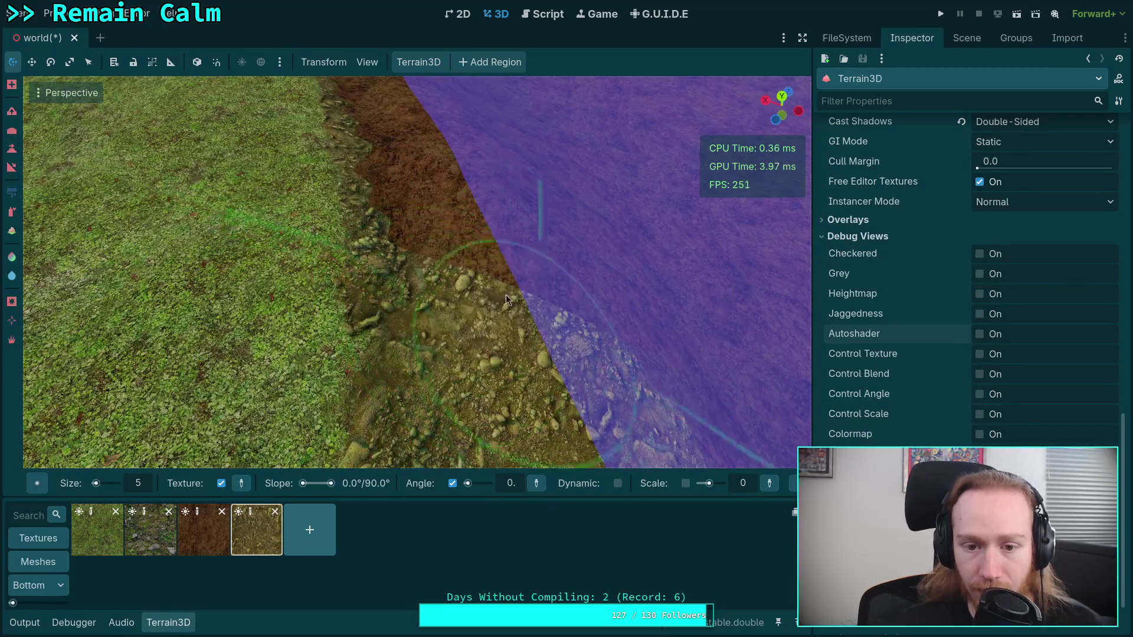
{"action": "left_click_drag", "start_coordinate": [383, 139], "coordinate": [405, 243]}
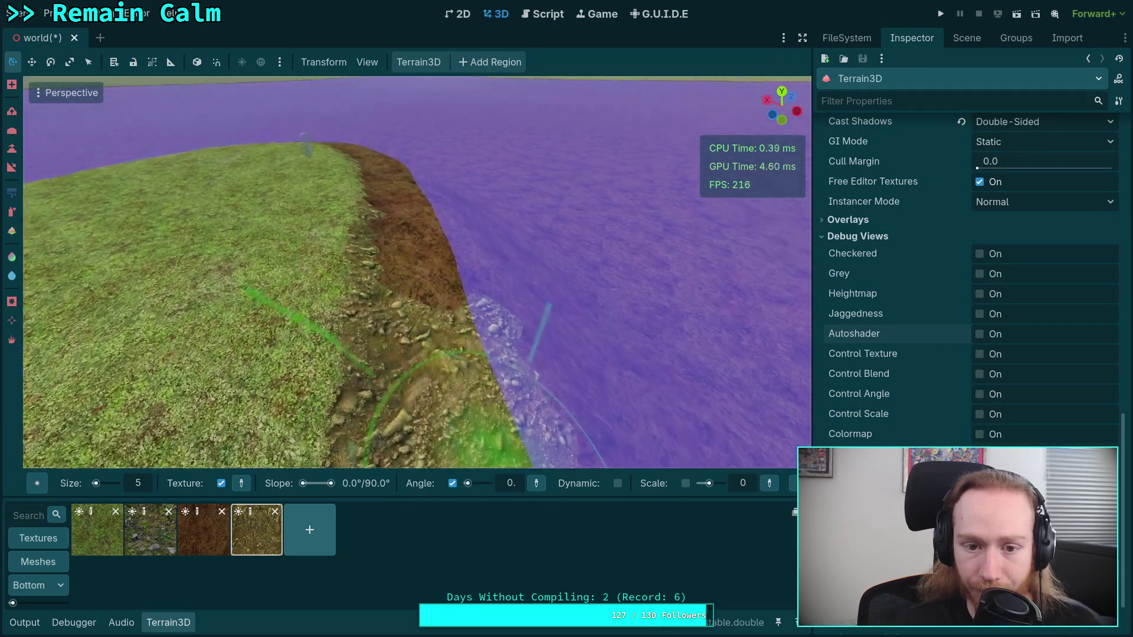
{"action": "scroll", "coordinate": [458, 286], "scroll_direction": "up", "scroll_amount": 3}
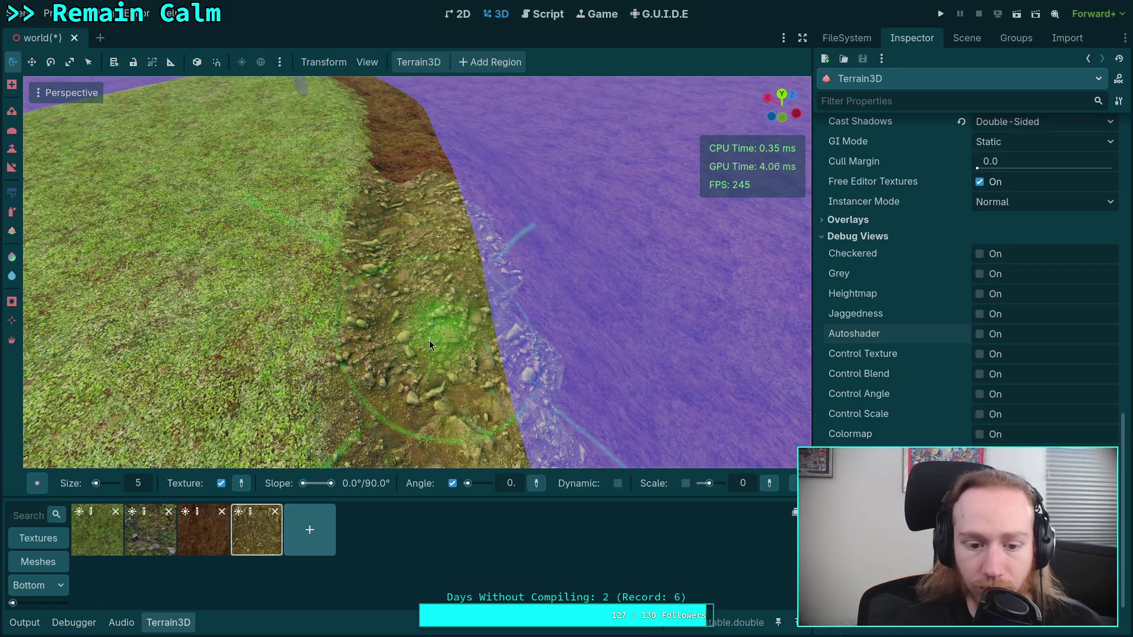
- With the Spray tool, spray clover grass over the rocky dirt, then spray the fourth ground texture back
{"action": "left_click", "coordinate": [18, 256]}
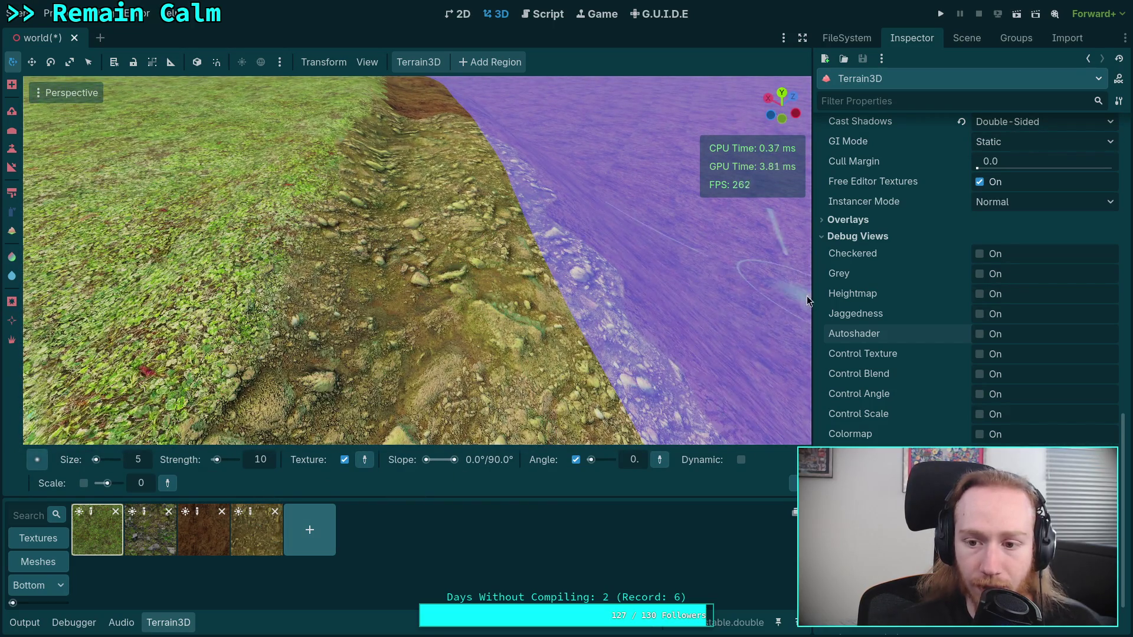
{"action": "left_click_drag", "start_coordinate": [814, 295], "coordinate": [963, 295]}
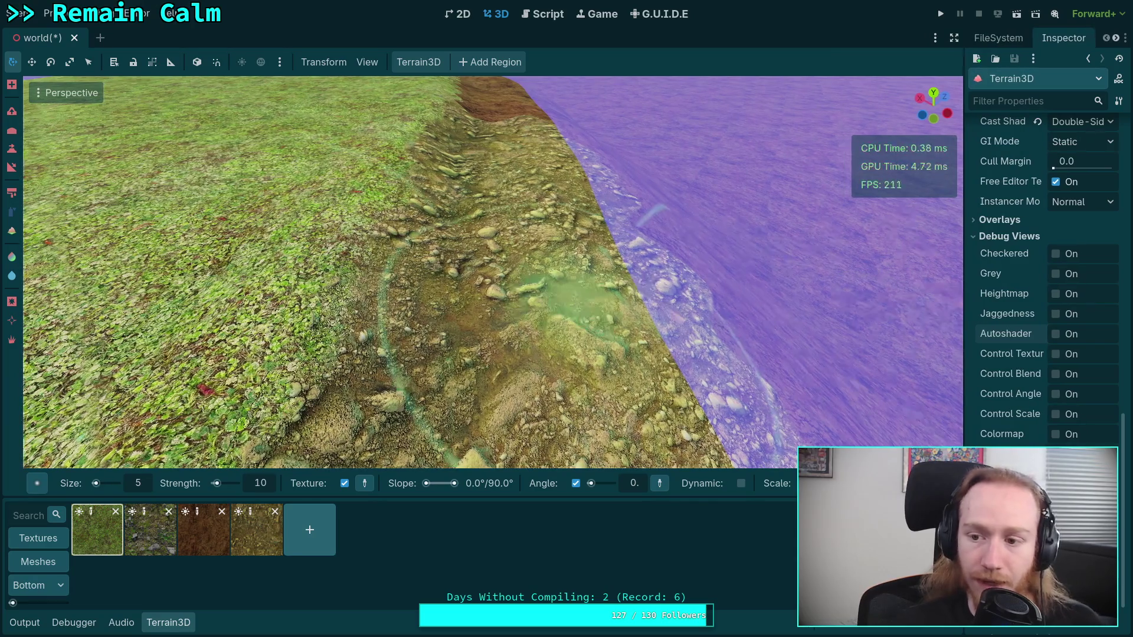
{"action": "key", "text": "w"}
{"action": "mouse_move", "coordinate": [353, 227]}
{"action": "left_mouse_down"}
{"action": "mouse_move", "coordinate": [318, 208]}
{"action": "mouse_move", "coordinate": [280, 243]}
{"action": "mouse_move", "coordinate": [349, 243]}
{"action": "mouse_move", "coordinate": [311, 262]}
{"action": "left_mouse_up"}
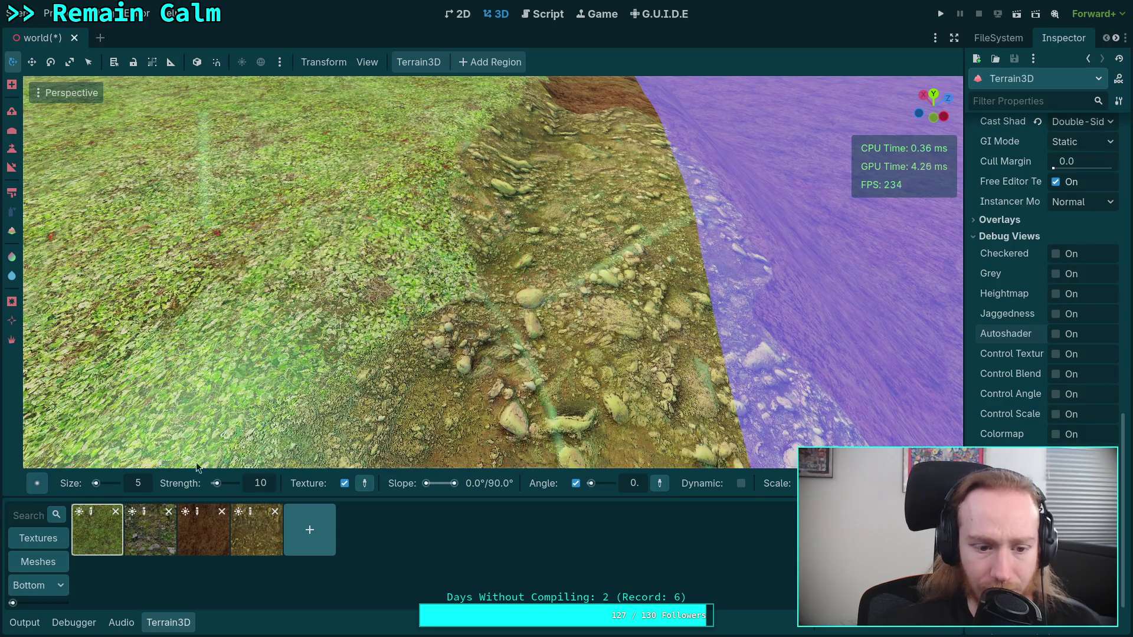
{"action": "left_click", "coordinate": [264, 544]}
{"action": "mouse_move", "coordinate": [354, 425]}
{"action": "left_mouse_down"}
{"action": "mouse_move", "coordinate": [491, 310]}
{"action": "mouse_move", "coordinate": [447, 264]}
{"action": "mouse_move", "coordinate": [429, 282]}
{"action": "mouse_move", "coordinate": [410, 257]}
{"action": "mouse_move", "coordinate": [430, 252]}
{"action": "mouse_move", "coordinate": [441, 300]}
{"action": "mouse_move", "coordinate": [483, 269]}
{"action": "left_mouse_up"}
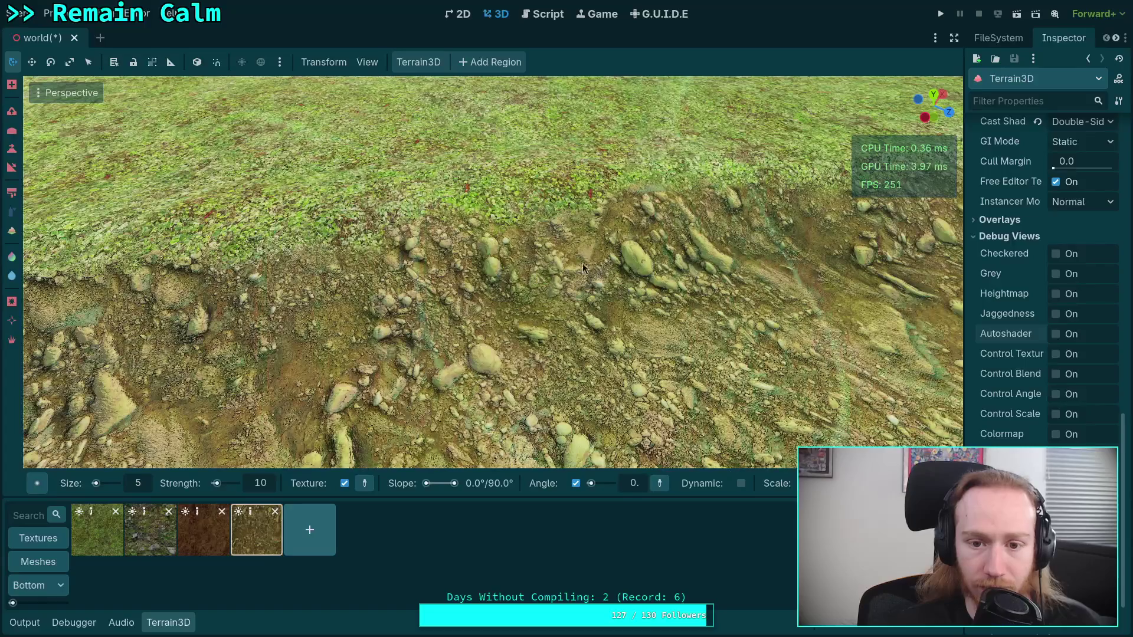
- Alternate grass and dirt sprays along the ridge edge, leaving thin grass streaks across it
{"action": "mouse_move", "coordinate": [547, 305]}
{"action": "left_mouse_down"}
{"action": "mouse_move", "coordinate": [326, 289]}
{"action": "mouse_move", "coordinate": [399, 274]}
{"action": "mouse_move", "coordinate": [544, 308]}
{"action": "mouse_move", "coordinate": [207, 373]}
{"action": "mouse_move", "coordinate": [477, 374]}
{"action": "mouse_move", "coordinate": [568, 350]}
{"action": "left_mouse_up"}
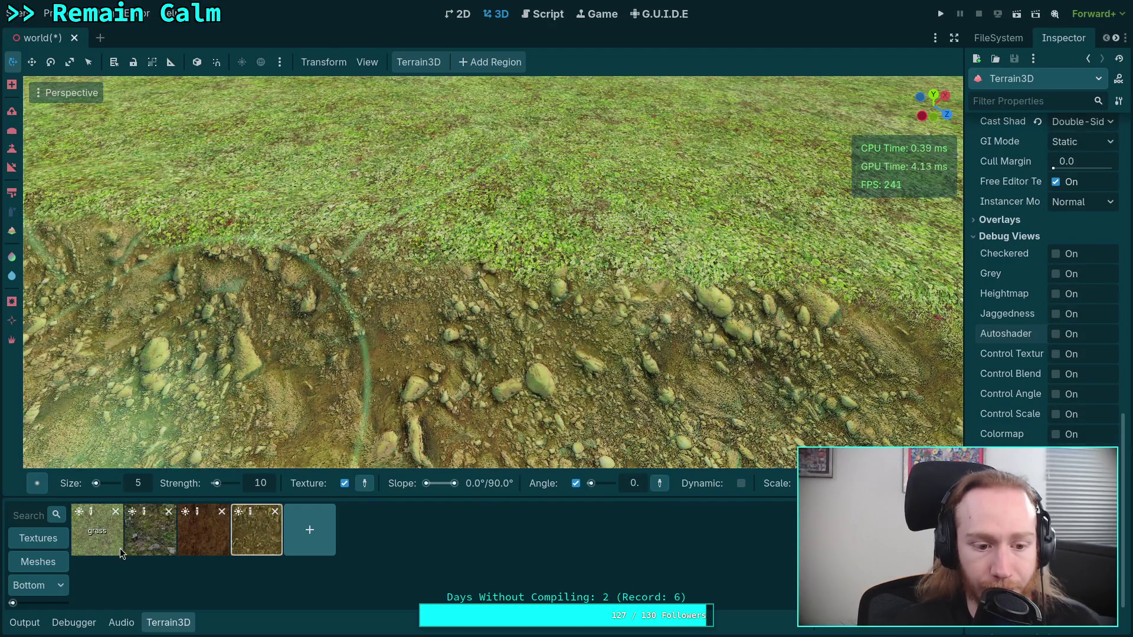
{"action": "left_click", "coordinate": [97, 530]}
{"action": "mouse_move", "coordinate": [337, 188]}
{"action": "left_mouse_down"}
{"action": "mouse_move", "coordinate": [342, 202]}
{"action": "mouse_move", "coordinate": [231, 222]}
{"action": "mouse_move", "coordinate": [366, 307]}
{"action": "mouse_move", "coordinate": [437, 413]}
{"action": "mouse_move", "coordinate": [370, 403]}
{"action": "left_mouse_up"}
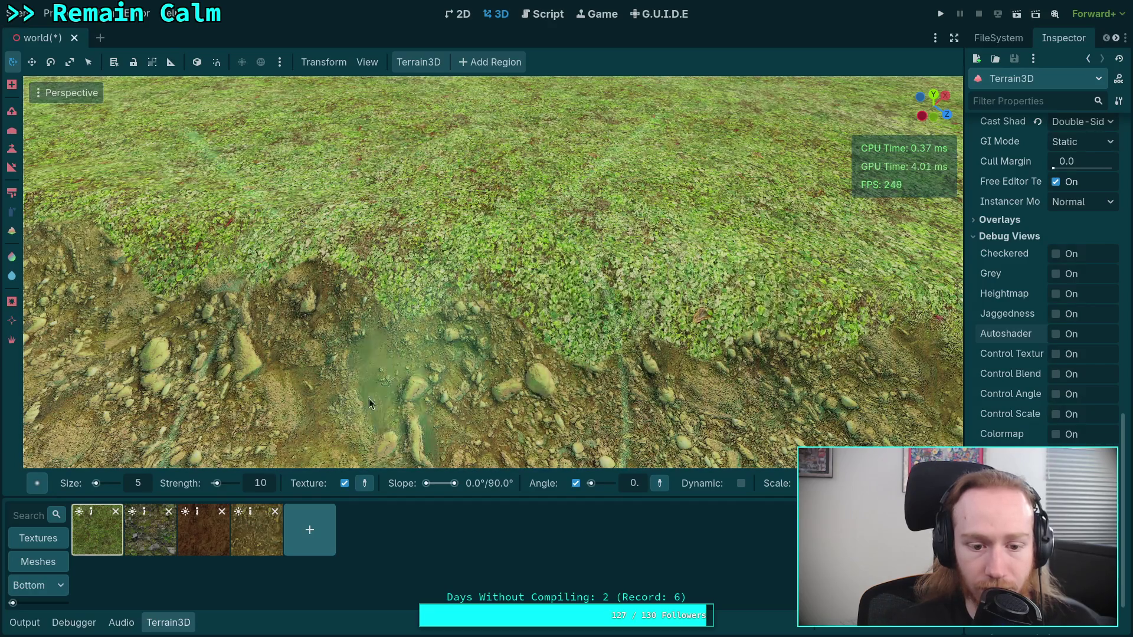
{"action": "left_click", "coordinate": [257, 530]}
{"action": "left_click_drag", "start_coordinate": [275, 454], "coordinate": [482, 356]}
{"action": "mouse_move", "coordinate": [369, 300]}
{"action": "left_mouse_down"}
{"action": "mouse_move", "coordinate": [478, 303]}
{"action": "mouse_move", "coordinate": [413, 332]}
{"action": "mouse_move", "coordinate": [622, 344]}
{"action": "mouse_move", "coordinate": [626, 326]}
{"action": "mouse_move", "coordinate": [615, 334]}
{"action": "mouse_move", "coordinate": [532, 318]}
{"action": "mouse_move", "coordinate": [586, 317]}
{"action": "left_mouse_up"}
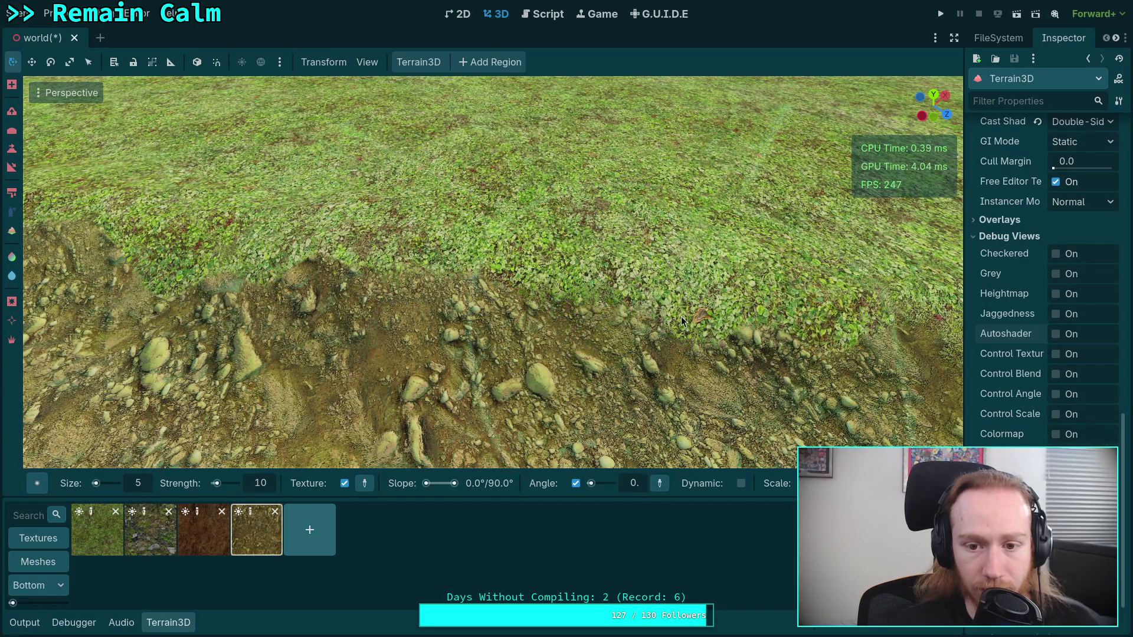
{"action": "right_click", "coordinate": [665, 323]}
- Look down over the grassy ridge and spray dirt over the grass along its edge
{"action": "right_click", "coordinate": [529, 309]}
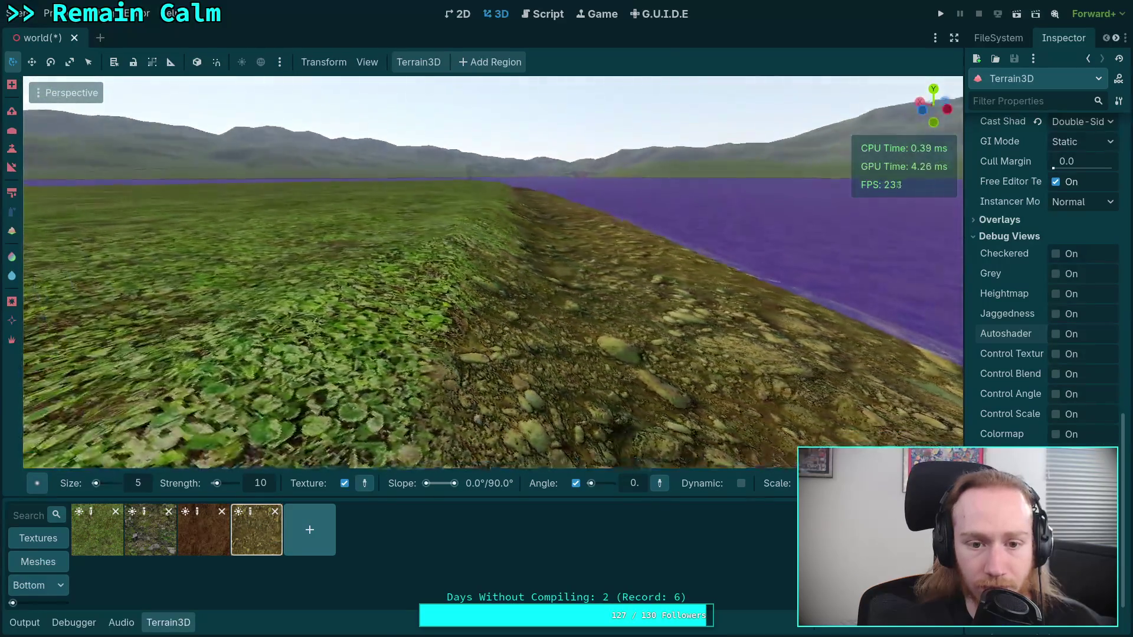
{"action": "mouse_move", "coordinate": [529, 309]}
{"action": "left_mouse_down"}
{"action": "mouse_move", "coordinate": [488, 329]}
{"action": "mouse_move", "coordinate": [507, 334]}
{"action": "left_mouse_up"}
{"action": "right_click", "coordinate": [508, 335]}
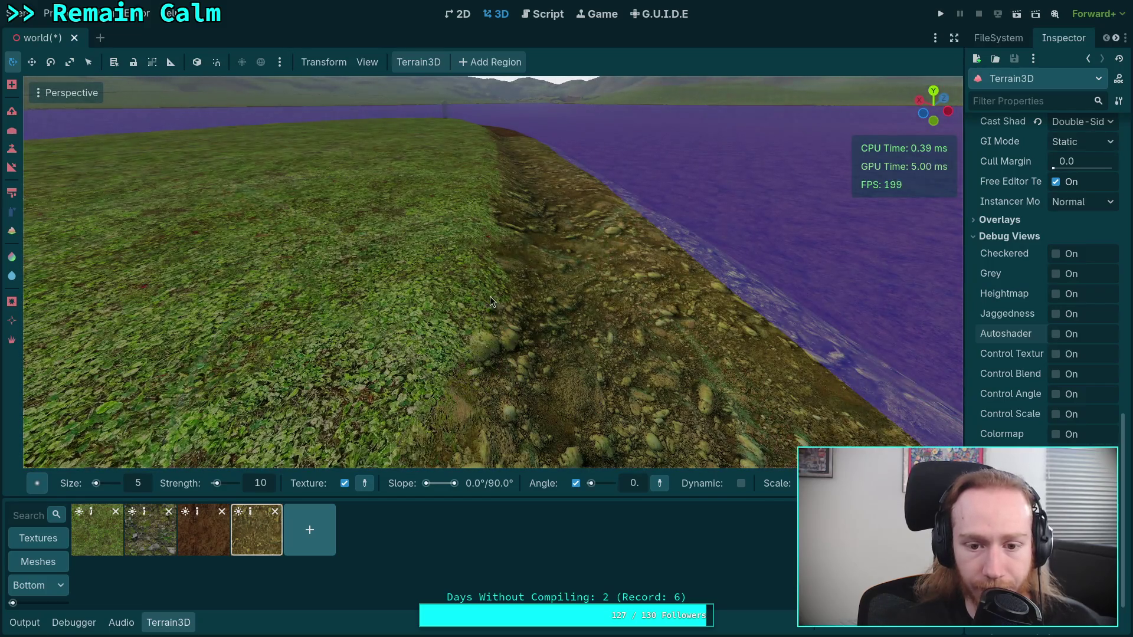
{"action": "right_click", "coordinate": [517, 310]}
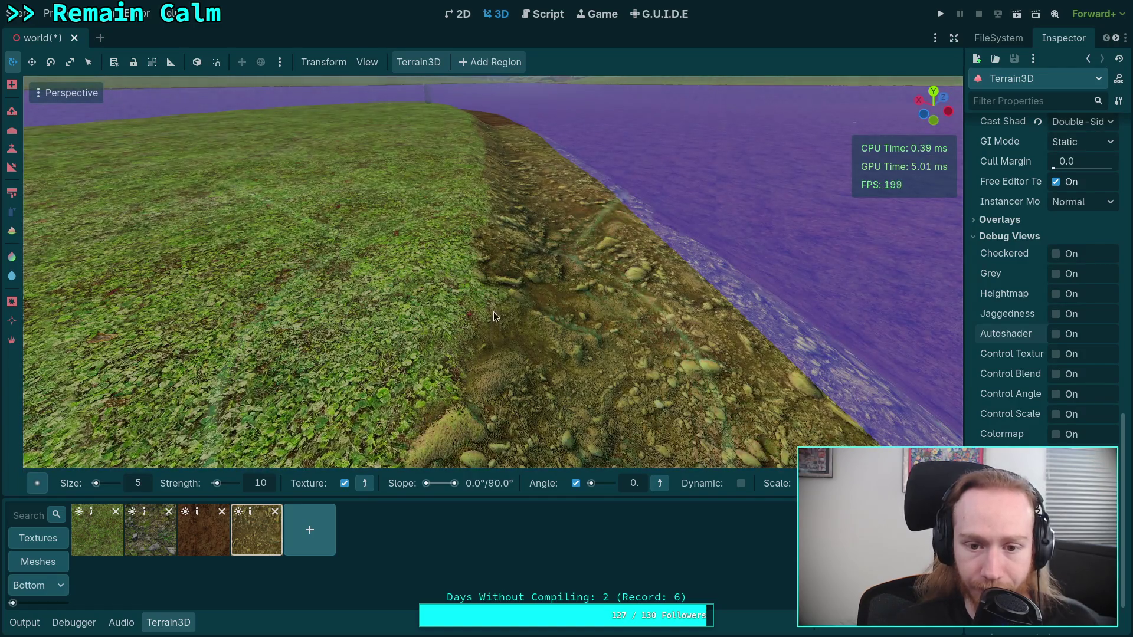
{"action": "mouse_move", "coordinate": [494, 315]}
{"action": "left_mouse_down"}
{"action": "mouse_move", "coordinate": [446, 363]}
{"action": "mouse_move", "coordinate": [502, 313]}
{"action": "left_mouse_up"}
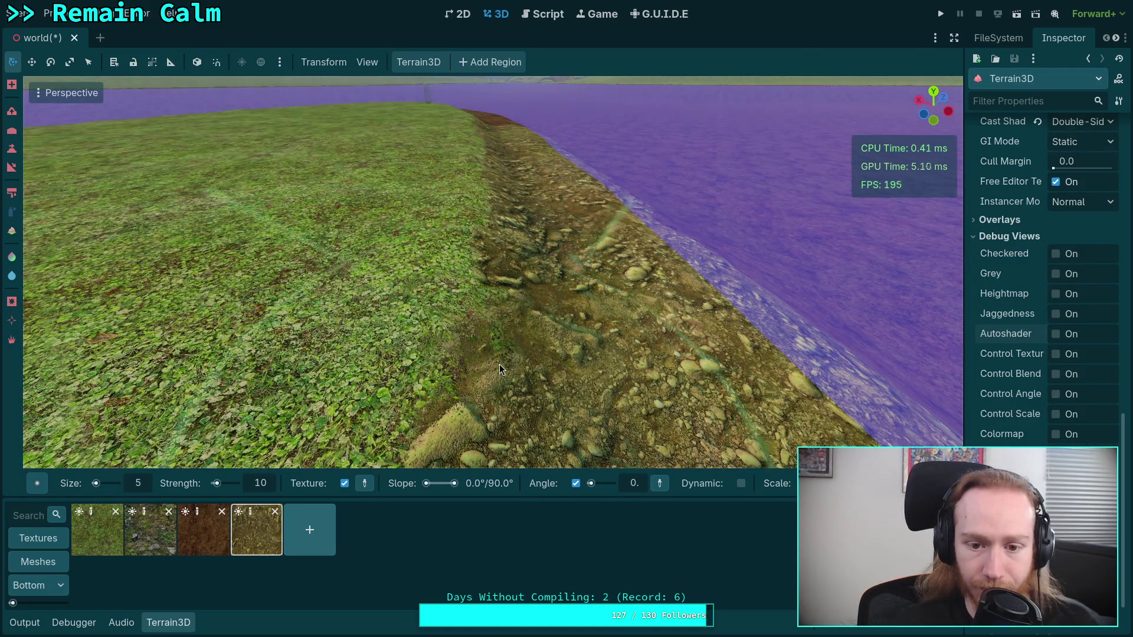
{"action": "mouse_move", "coordinate": [499, 363]}
{"action": "left_mouse_down"}
{"action": "mouse_move", "coordinate": [495, 236]}
{"action": "mouse_move", "coordinate": [494, 250]}
{"action": "left_mouse_up"}
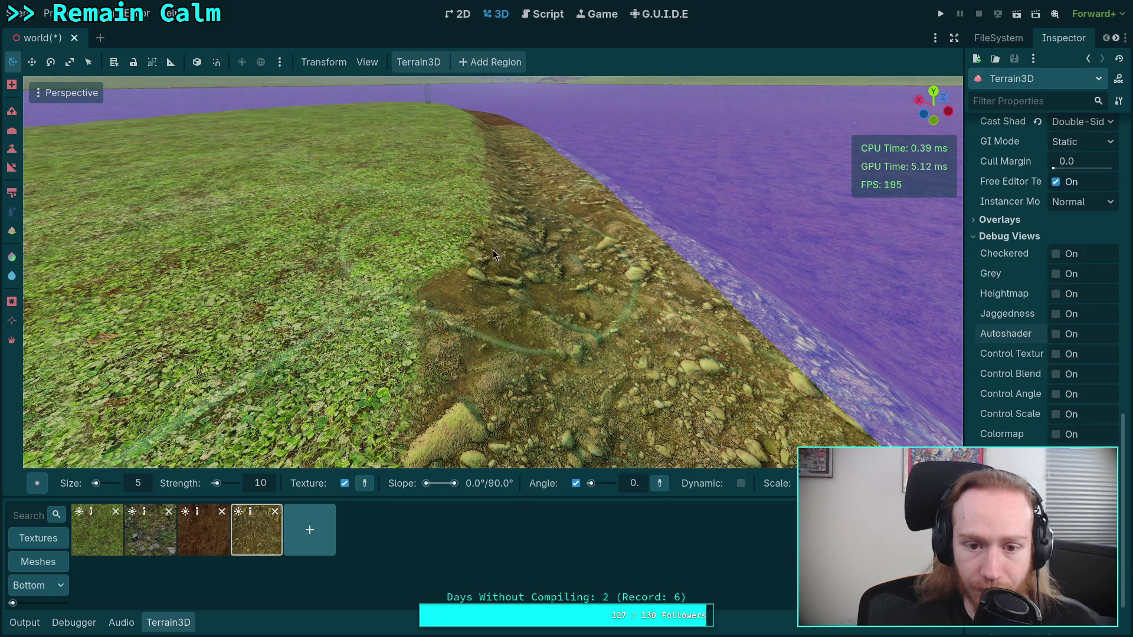
{"action": "scroll", "coordinate": [493, 250], "scroll_direction": "up", "scroll_amount": 3}
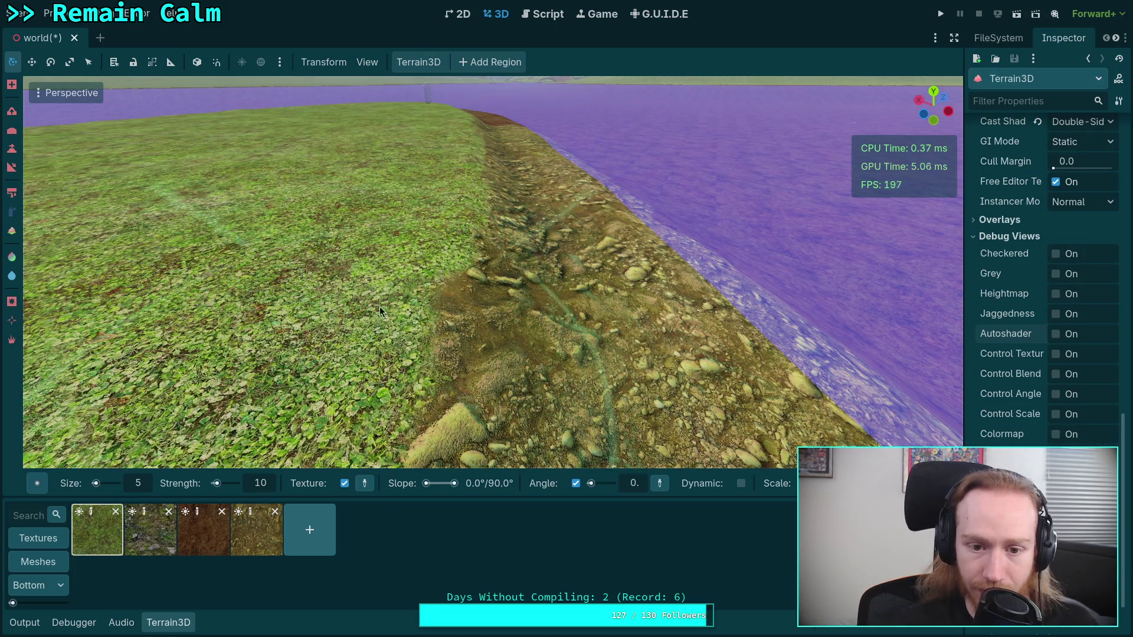
- Spray grass back over the upper dirt edge of the ridge
{"action": "left_click_drag", "start_coordinate": [412, 211], "coordinate": [485, 315]}
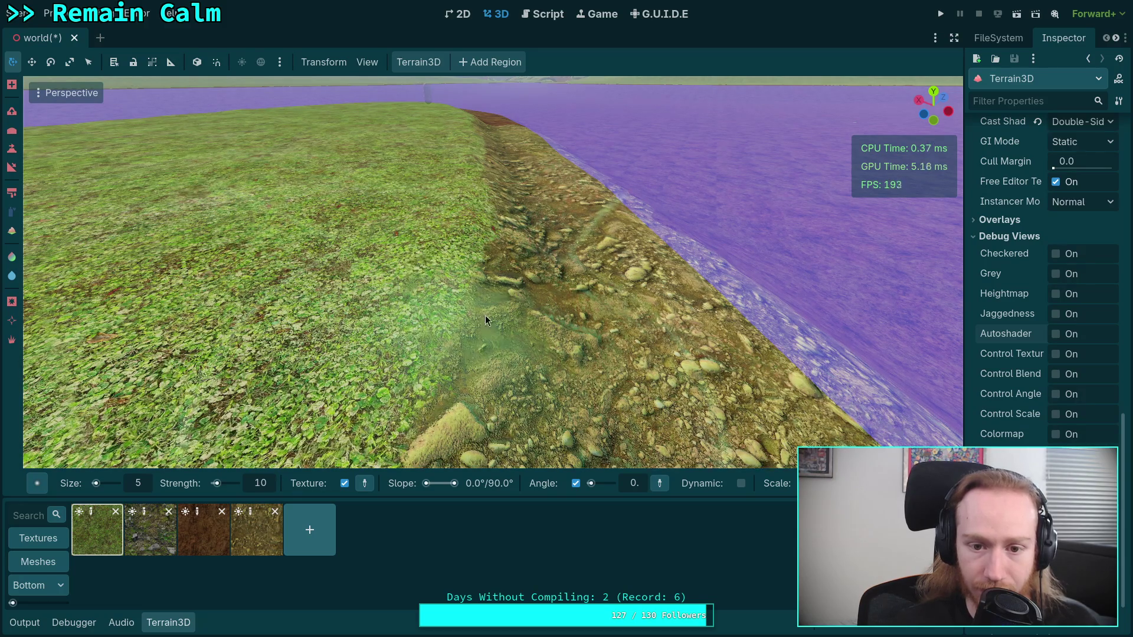
{"action": "left_click", "coordinate": [245, 546]}
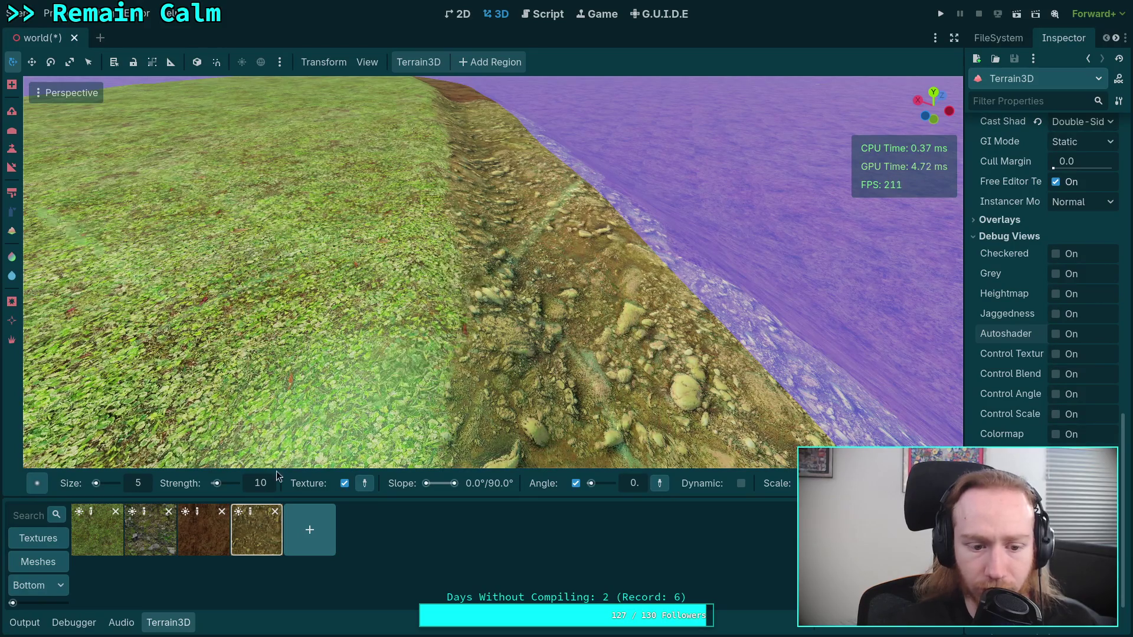
{"action": "scroll", "coordinate": [360, 318], "scroll_direction": "up", "scroll_amount": 3}
{"action": "mouse_move", "coordinate": [359, 318]}
{"action": "left_mouse_down"}
{"action": "mouse_move", "coordinate": [378, 234]}
{"action": "mouse_move", "coordinate": [448, 283]}
{"action": "mouse_move", "coordinate": [469, 273]}
{"action": "left_mouse_up"}
{"action": "scroll", "coordinate": [478, 296], "scroll_direction": "down", "scroll_amount": 3}
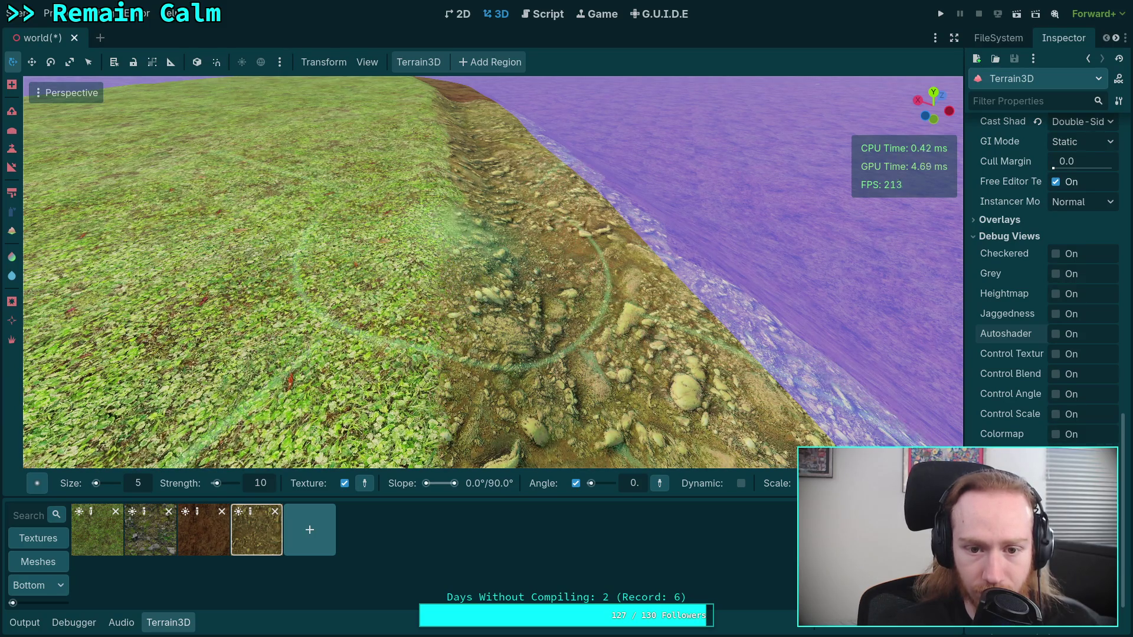
{"action": "scroll", "coordinate": [458, 221], "scroll_direction": "up", "scroll_amount": 2}
{"action": "scroll", "coordinate": [451, 275], "scroll_direction": "up", "scroll_amount": 1}
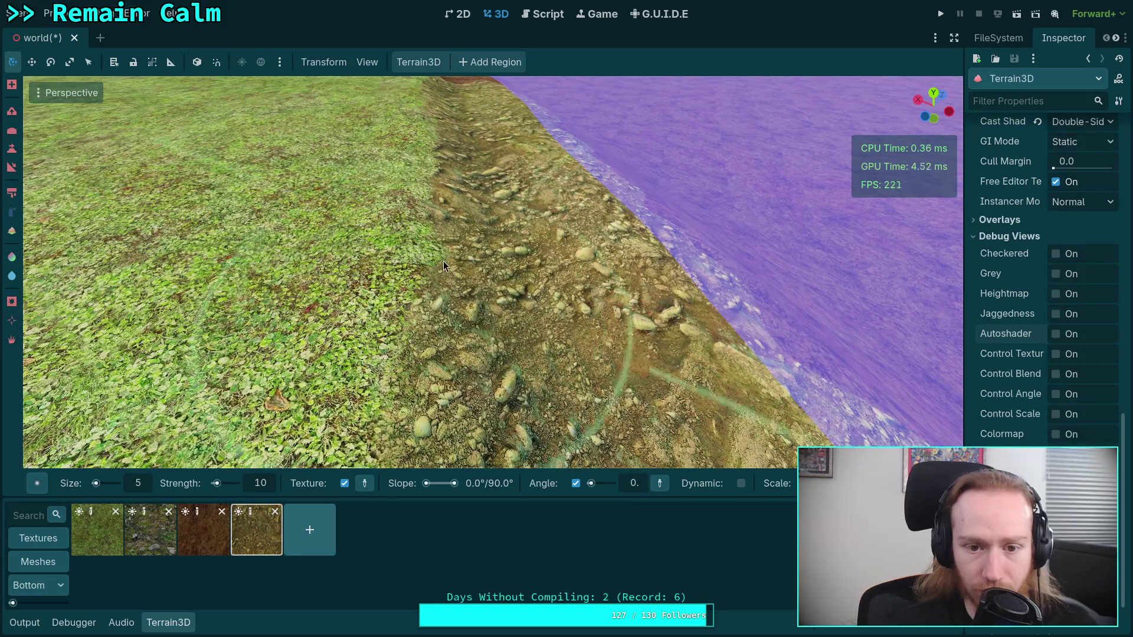
- Alternate between the grass and yellow dirt swatches, spraying dirt into the grass along the ridge
{"action": "left_click", "coordinate": [97, 529]}
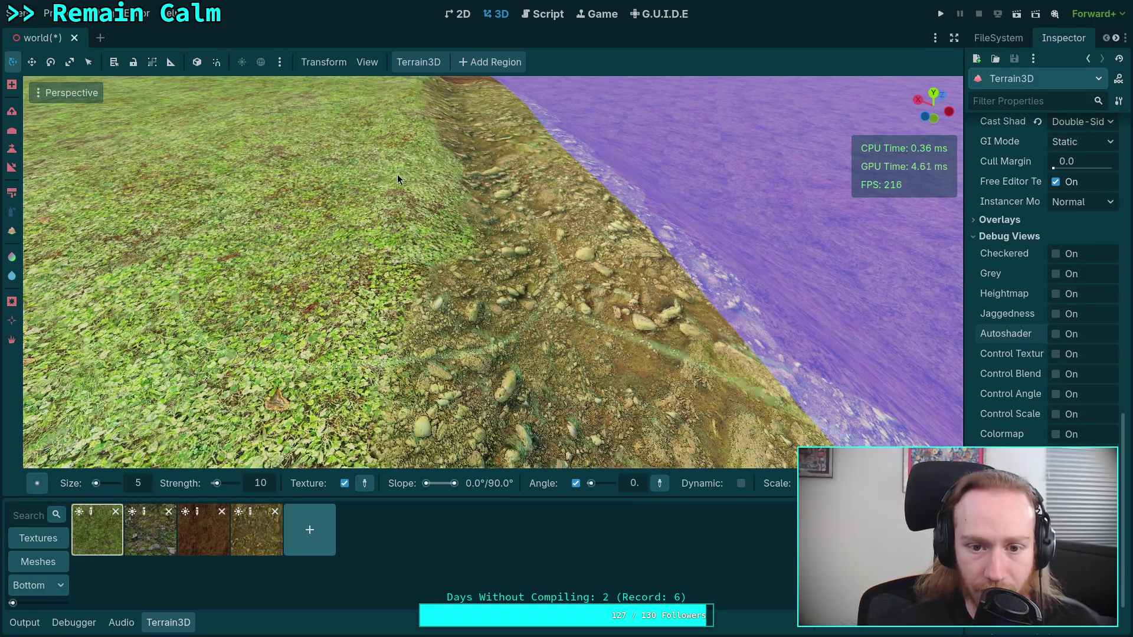
{"action": "scroll", "coordinate": [397, 212], "scroll_direction": "up", "scroll_amount": 2}
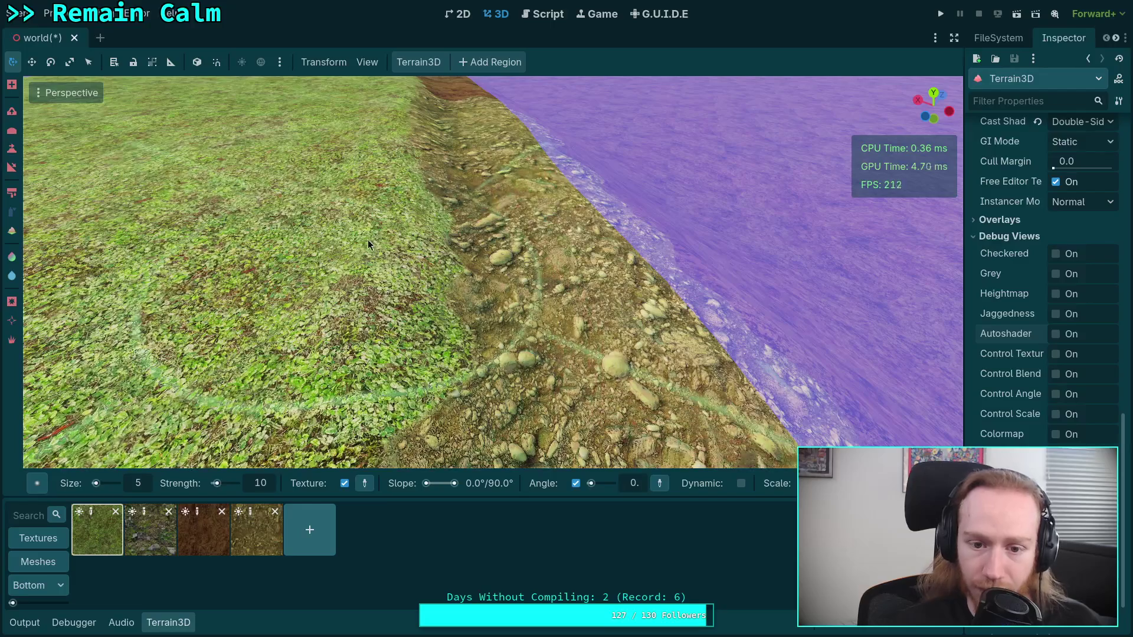
{"action": "left_click", "coordinate": [256, 530]}
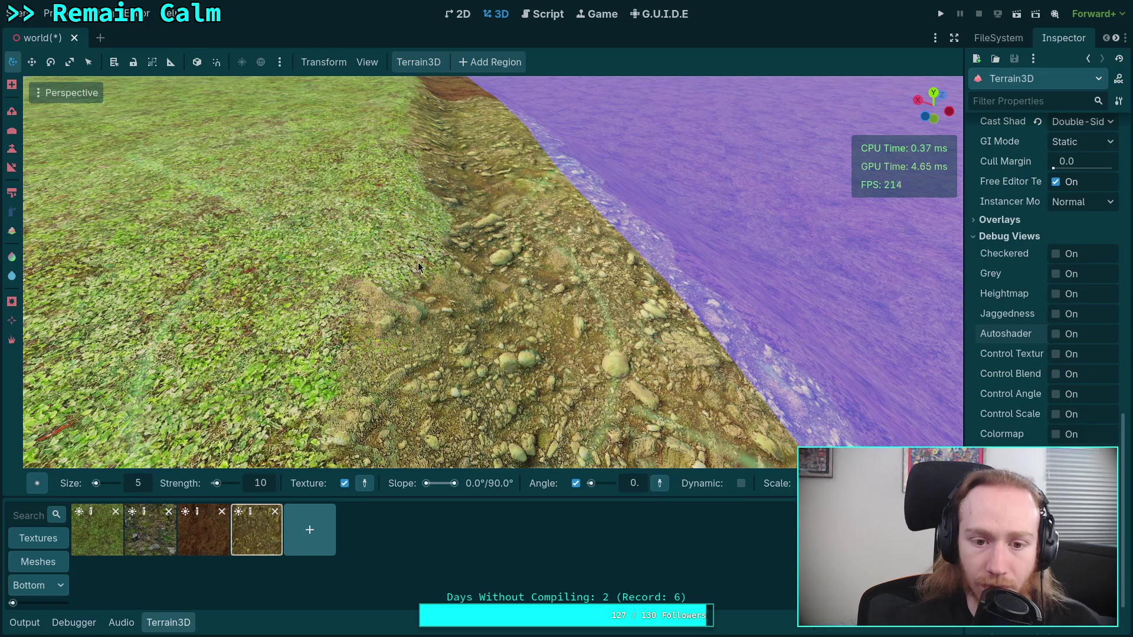
{"action": "scroll", "coordinate": [425, 266], "scroll_direction": "up", "scroll_amount": 2}
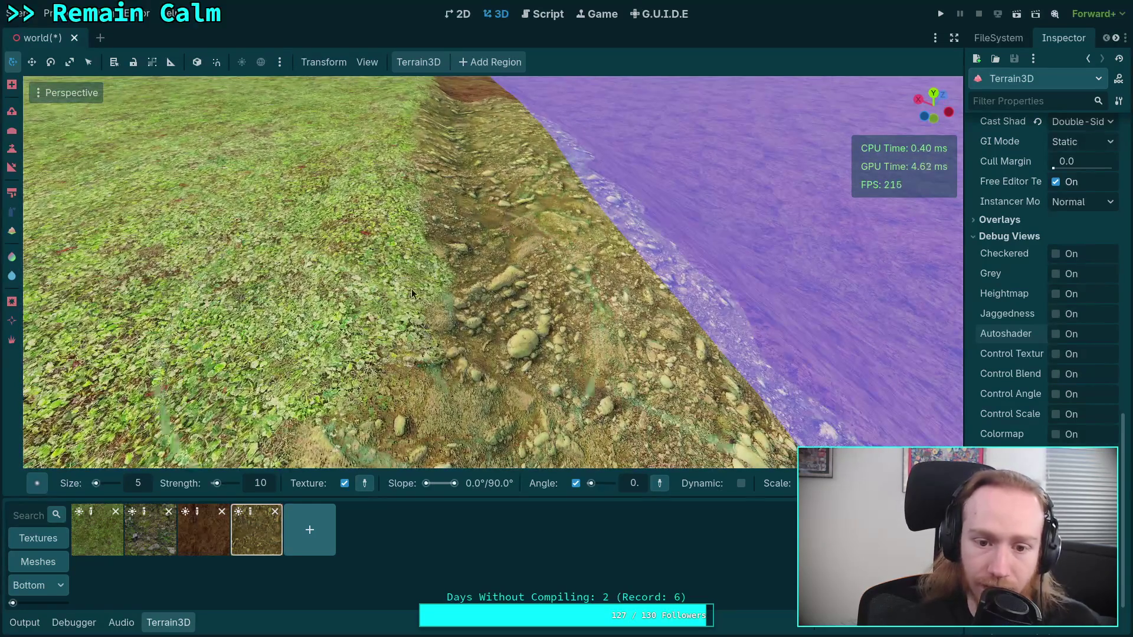
{"action": "left_click_drag", "start_coordinate": [402, 273], "coordinate": [399, 248]}
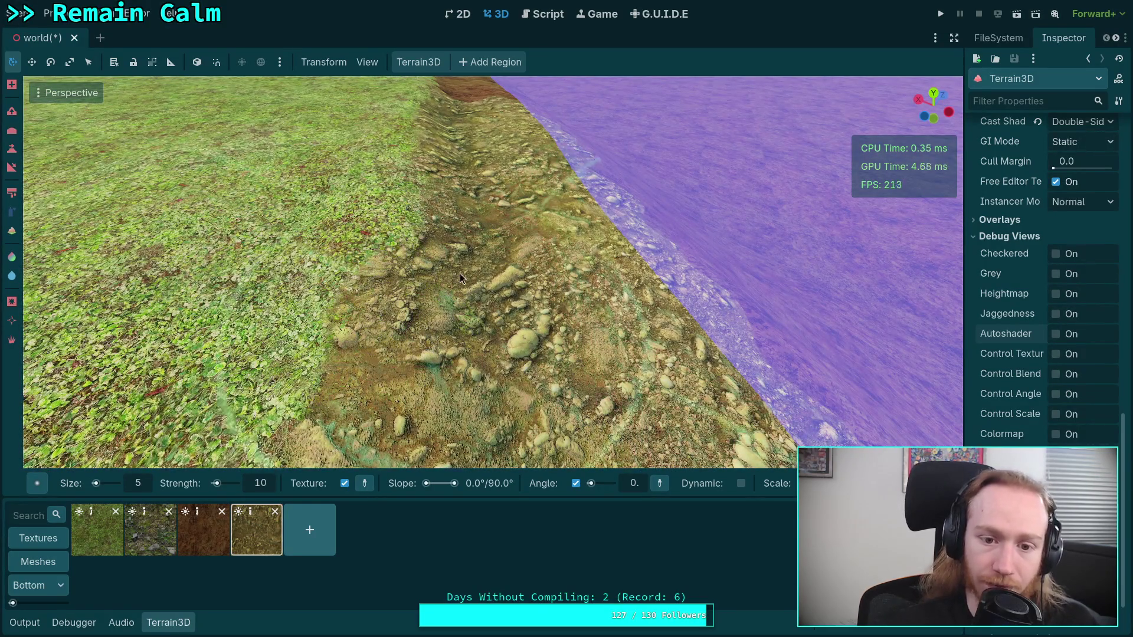
{"action": "scroll", "coordinate": [421, 235], "scroll_direction": "down", "scroll_amount": 3}
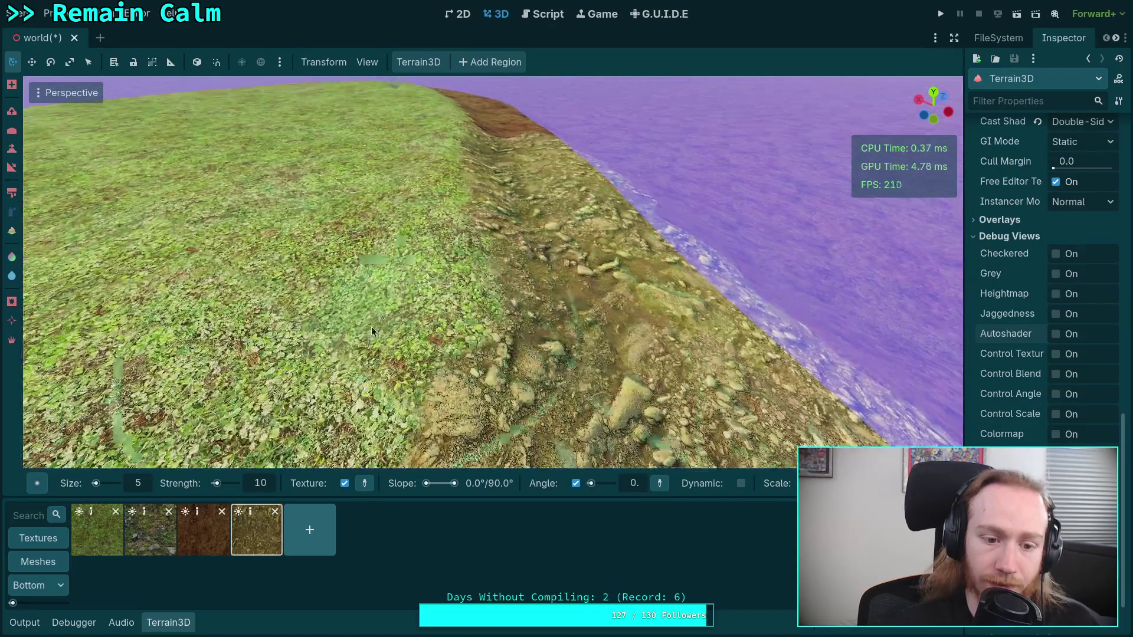
{"action": "left_click", "coordinate": [112, 540]}
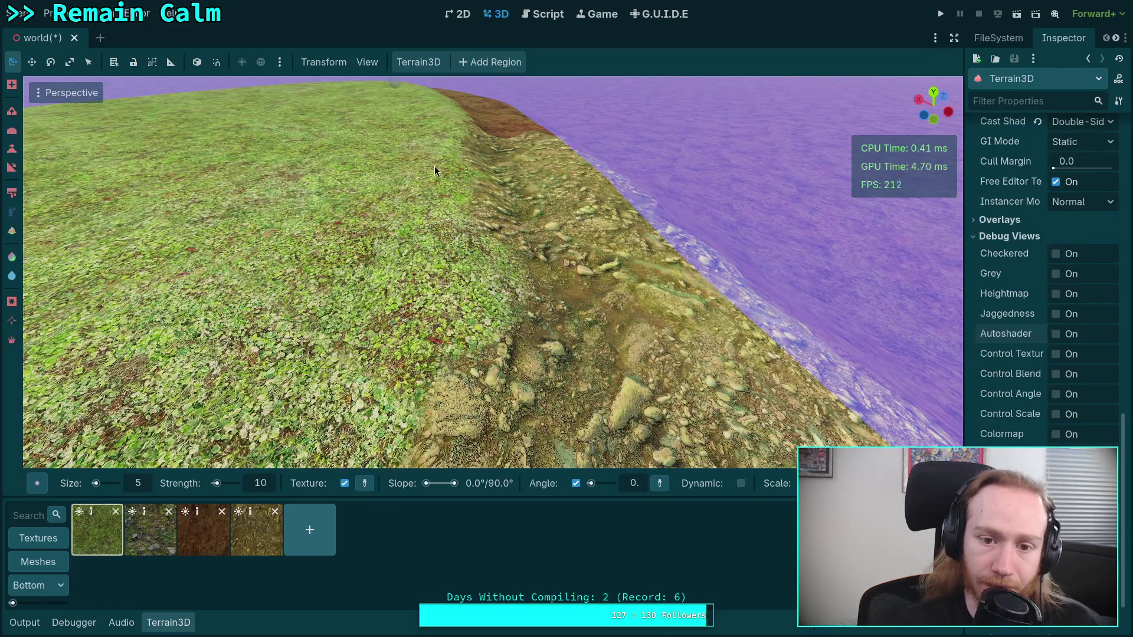
{"action": "left_click", "coordinate": [256, 529]}
{"action": "scroll", "coordinate": [514, 263], "scroll_direction": "up", "scroll_amount": 2}
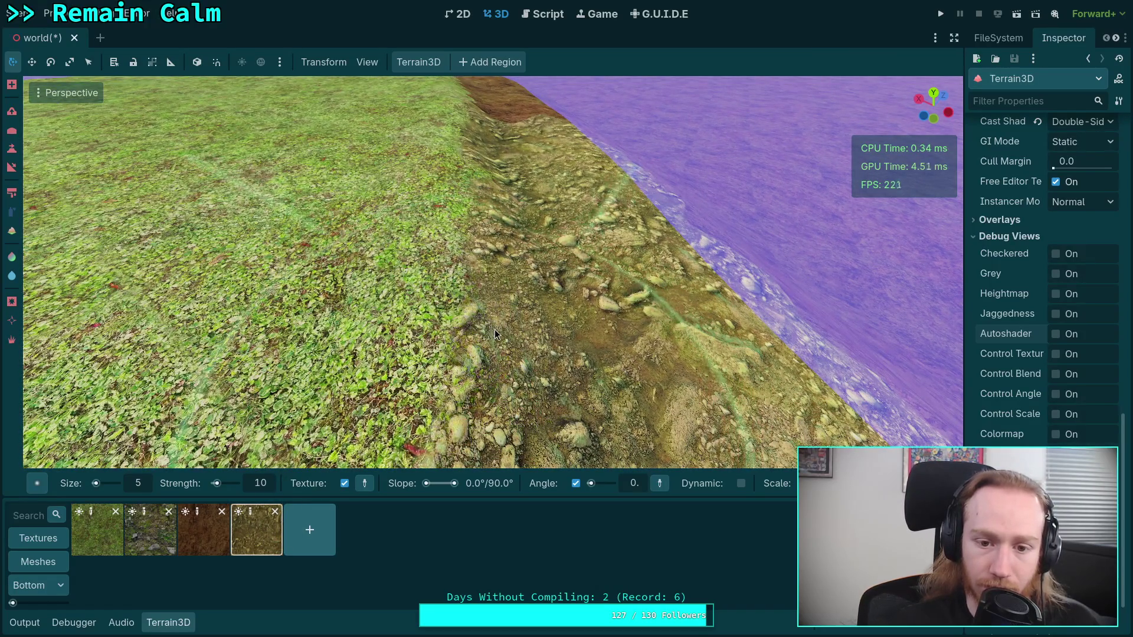
- Swing the view around to inspect the ridge from its other side
{"action": "mouse_move", "coordinate": [494, 334]}
{"action": "left_mouse_down"}
{"action": "mouse_move", "coordinate": [755, 325]}
{"action": "mouse_move", "coordinate": [755, 313]}
{"action": "mouse_move", "coordinate": [764, 339]}
{"action": "left_mouse_up"}
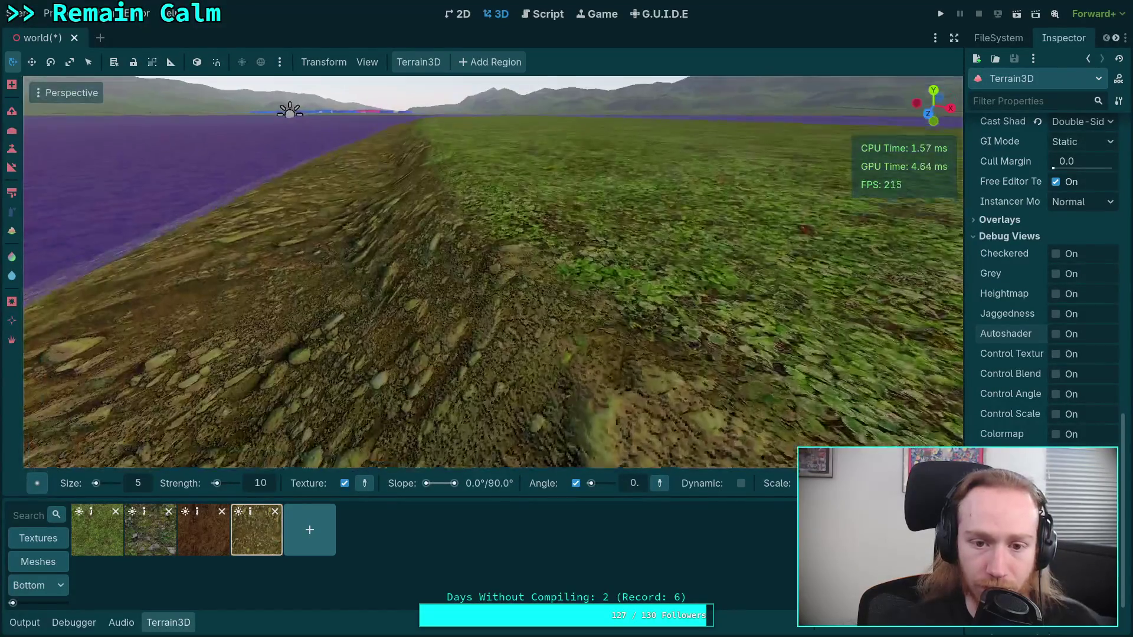
{"action": "left_click_drag", "start_coordinate": [390, 322], "coordinate": [399, 318]}
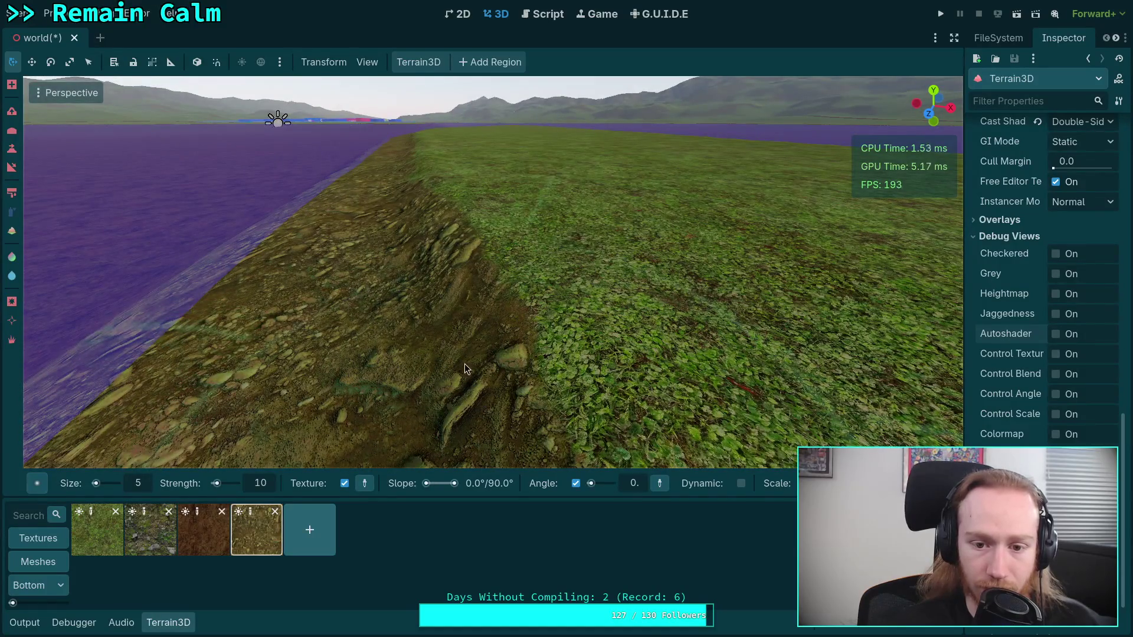
{"action": "mouse_move", "coordinate": [465, 364]}
{"action": "left_mouse_down"}
{"action": "mouse_move", "coordinate": [473, 287]}
{"action": "mouse_move", "coordinate": [737, 254]}
{"action": "mouse_move", "coordinate": [746, 348]}
{"action": "mouse_move", "coordinate": [507, 348]}
{"action": "left_mouse_up"}
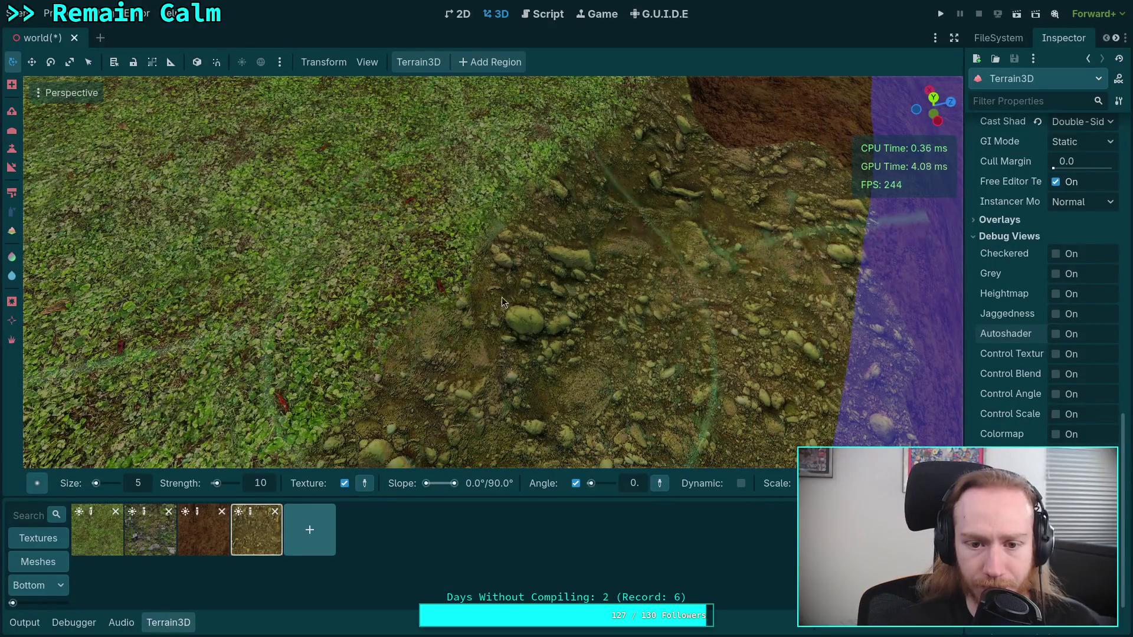
{"action": "scroll", "coordinate": [501, 296], "scroll_direction": "down", "scroll_amount": 5}
{"action": "scroll", "coordinate": [582, 288], "scroll_direction": "up", "scroll_amount": 5}
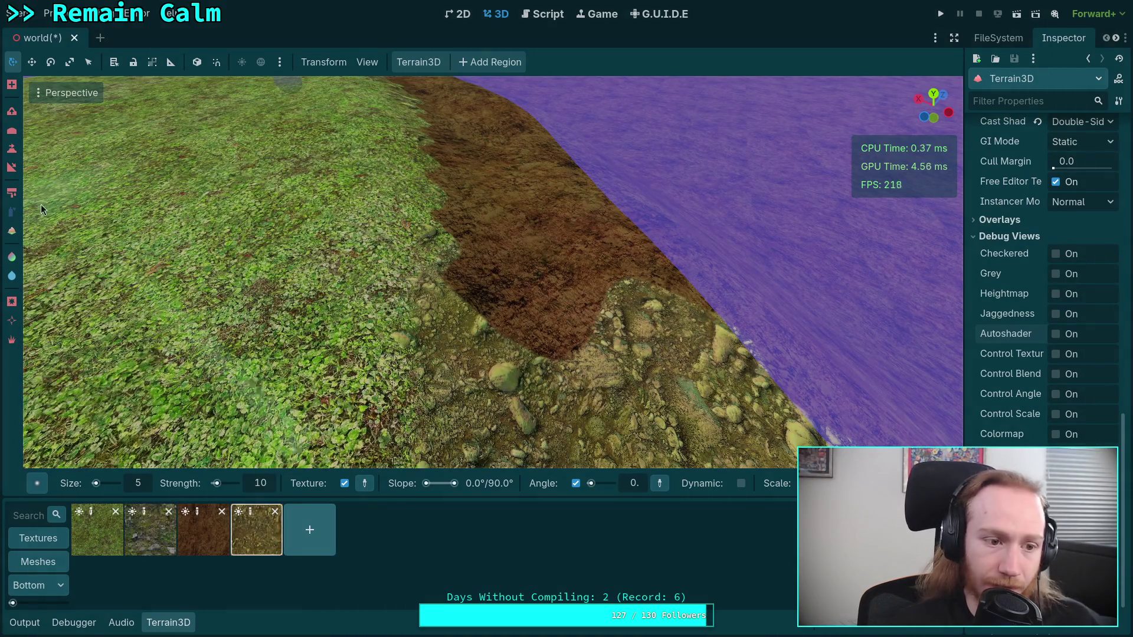
- Switch to the solid paint brush (B) and paint rocky dirt over the first brown mud patches
{"action": "key", "text": "b"}
{"action": "left_click_drag", "start_coordinate": [565, 279], "coordinate": [565, 308]}
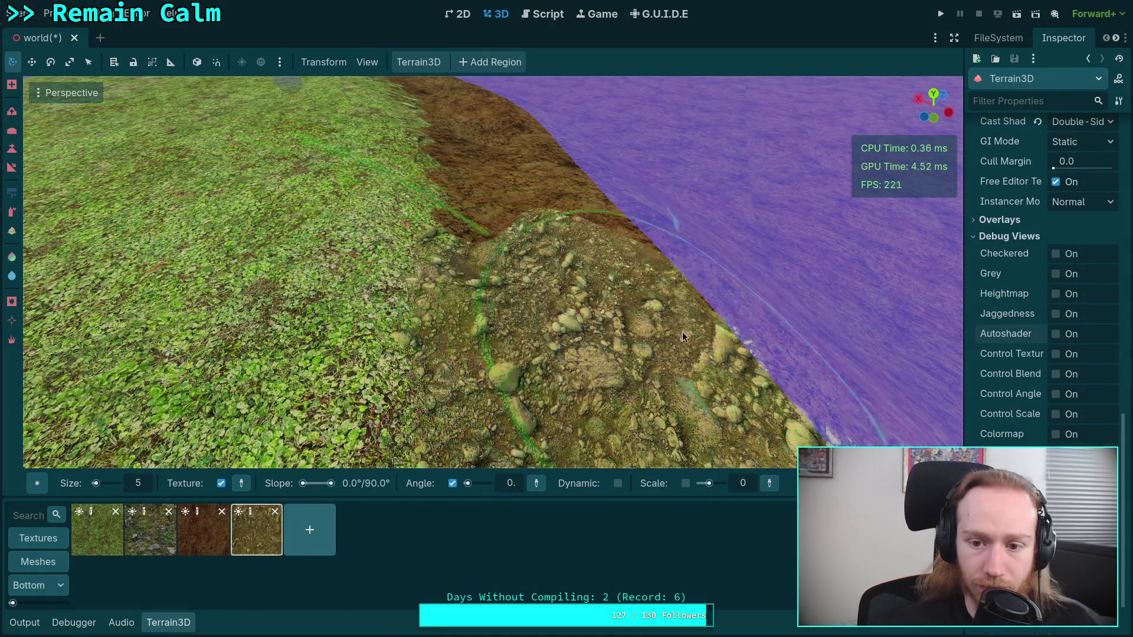
{"action": "right_click", "coordinate": [712, 303]}
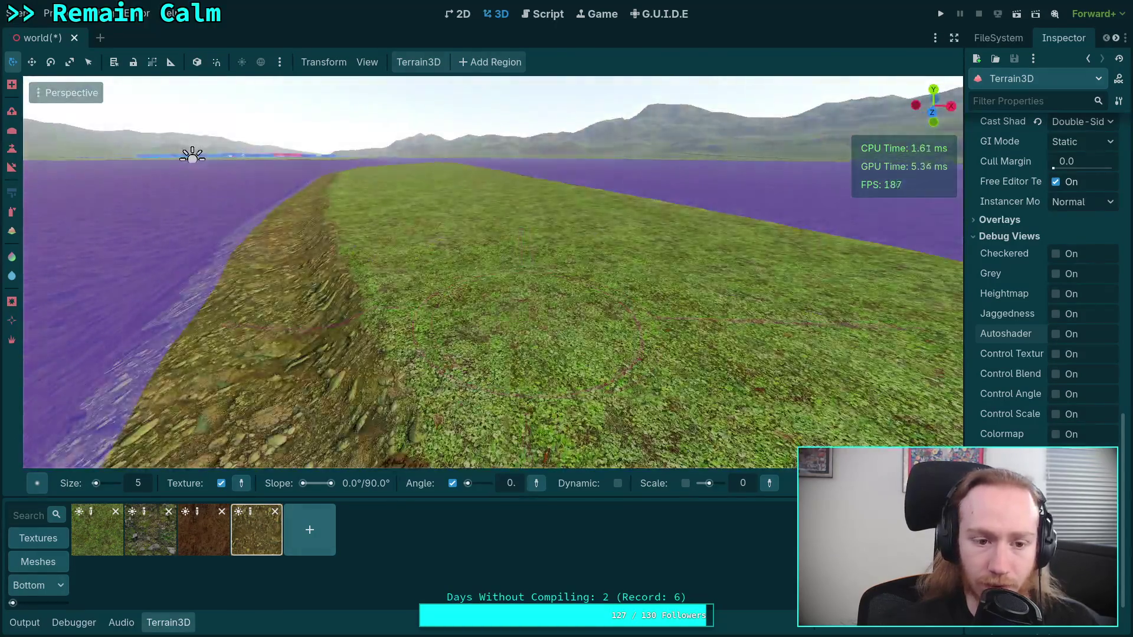
{"action": "right_click", "coordinate": [189, 152]}
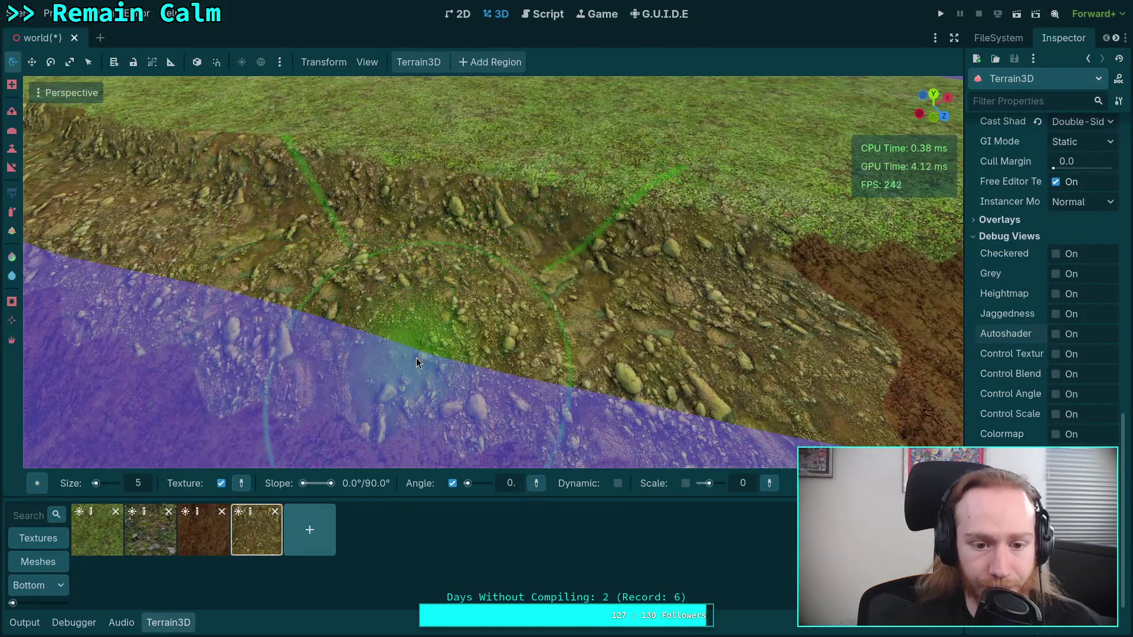
{"action": "right_click", "coordinate": [314, 340]}
{"action": "mouse_move", "coordinate": [563, 324]}
{"action": "left_mouse_down"}
{"action": "mouse_move", "coordinate": [657, 293]}
{"action": "mouse_move", "coordinate": [407, 254]}
{"action": "mouse_move", "coordinate": [398, 234]}
{"action": "mouse_move", "coordinate": [815, 248]}
{"action": "left_mouse_up"}
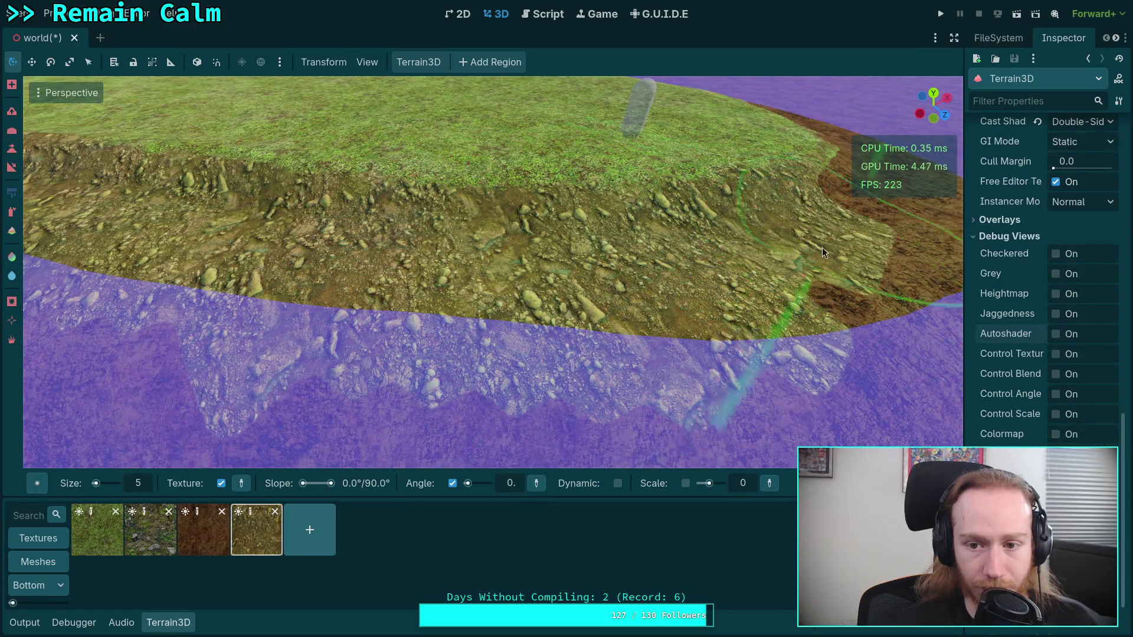
{"action": "right_click", "coordinate": [746, 296]}
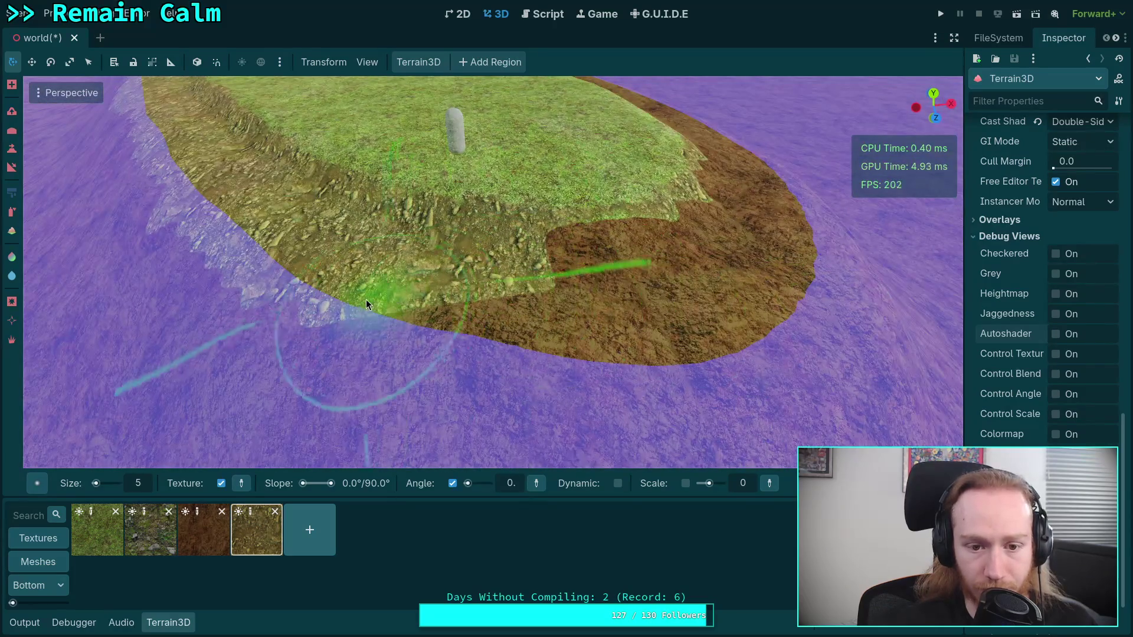
- Cover the lower-right patch and remaining brown mud along the water's edge with rocky dirt
{"action": "mouse_move", "coordinate": [366, 299]}
{"action": "left_mouse_down"}
{"action": "mouse_move", "coordinate": [488, 327]}
{"action": "mouse_move", "coordinate": [716, 346]}
{"action": "mouse_move", "coordinate": [510, 282]}
{"action": "mouse_move", "coordinate": [700, 261]}
{"action": "left_mouse_up"}
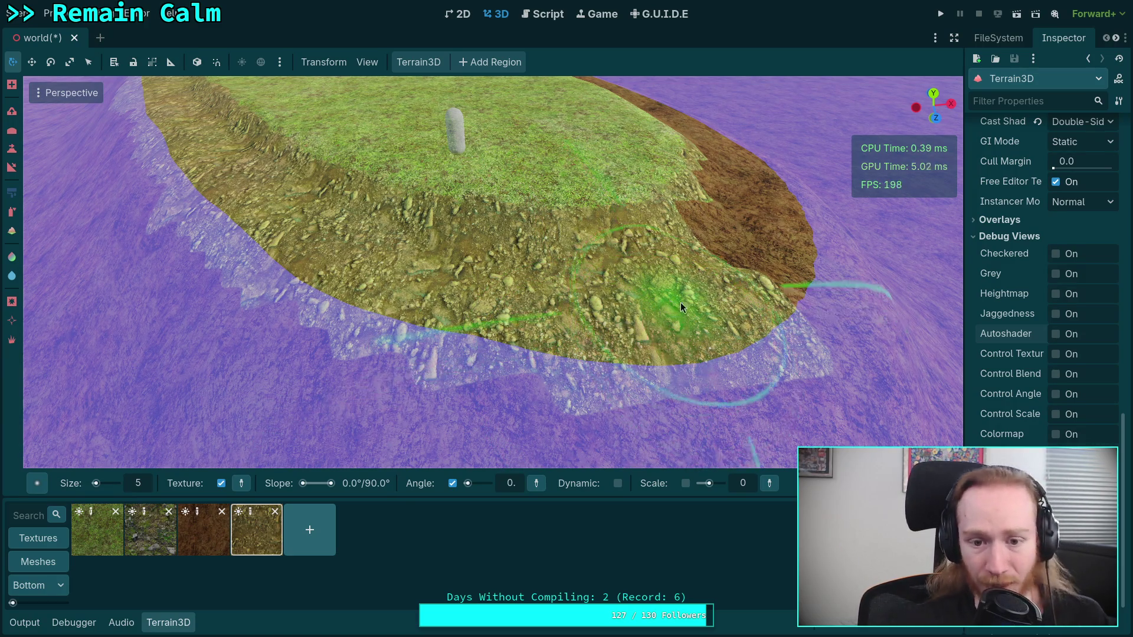
{"action": "mouse_move", "coordinate": [644, 328]}
{"action": "left_mouse_down"}
{"action": "mouse_move", "coordinate": [799, 328]}
{"action": "mouse_move", "coordinate": [679, 336]}
{"action": "mouse_move", "coordinate": [449, 321]}
{"action": "left_mouse_up"}
{"action": "mouse_move", "coordinate": [559, 278]}
{"action": "left_mouse_down"}
{"action": "mouse_move", "coordinate": [627, 201]}
{"action": "mouse_move", "coordinate": [730, 184]}
{"action": "mouse_move", "coordinate": [738, 194]}
{"action": "left_mouse_up"}
{"action": "mouse_move", "coordinate": [455, 301]}
{"action": "left_mouse_down"}
{"action": "mouse_move", "coordinate": [415, 292]}
{"action": "mouse_move", "coordinate": [600, 319]}
{"action": "mouse_move", "coordinate": [747, 299]}
{"action": "mouse_move", "coordinate": [760, 233]}
{"action": "left_mouse_up"}
{"action": "scroll", "coordinate": [737, 248], "scroll_direction": "down", "scroll_amount": 5}
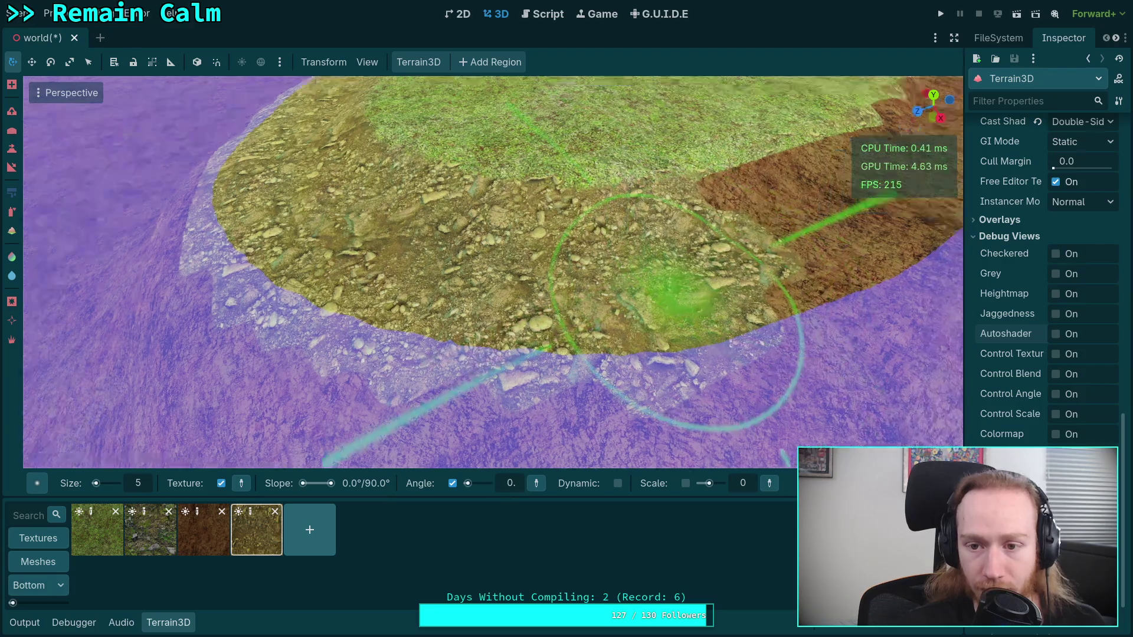
{"action": "mouse_move", "coordinate": [605, 262]}
{"action": "left_mouse_down"}
{"action": "mouse_move", "coordinate": [791, 254]}
{"action": "mouse_move", "coordinate": [742, 233]}
{"action": "mouse_move", "coordinate": [693, 306]}
{"action": "left_mouse_up"}
{"action": "scroll", "coordinate": [693, 306], "scroll_direction": "up", "scroll_amount": 3}
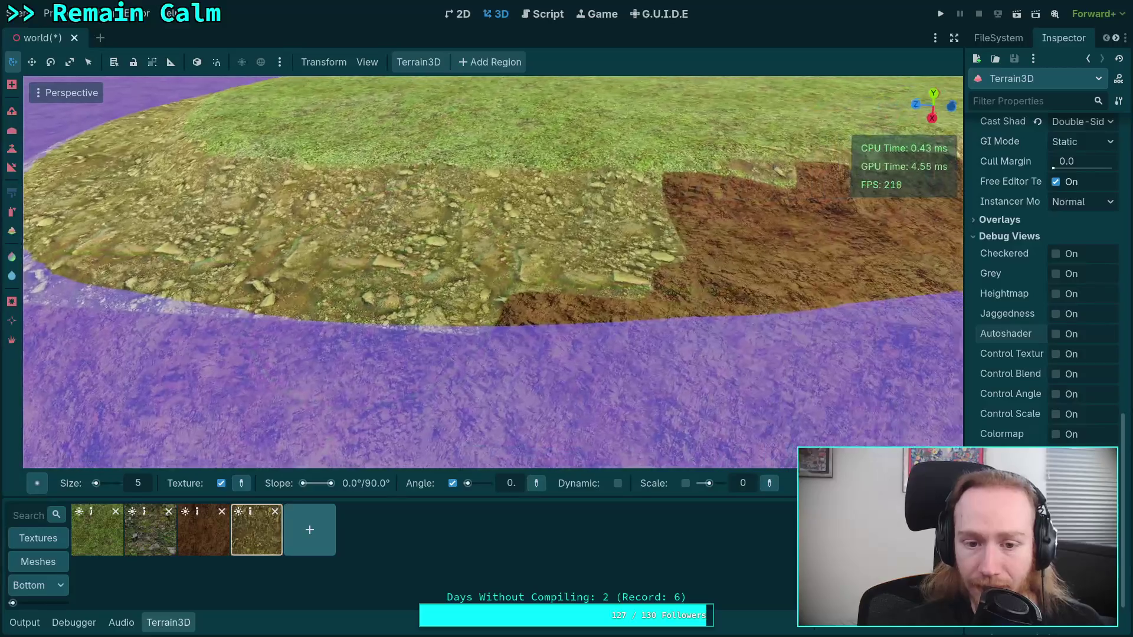
{"action": "mouse_move", "coordinate": [486, 302]}
{"action": "left_mouse_down"}
{"action": "mouse_move", "coordinate": [399, 315]}
{"action": "mouse_move", "coordinate": [111, 284]}
{"action": "mouse_move", "coordinate": [631, 319]}
{"action": "left_mouse_up"}
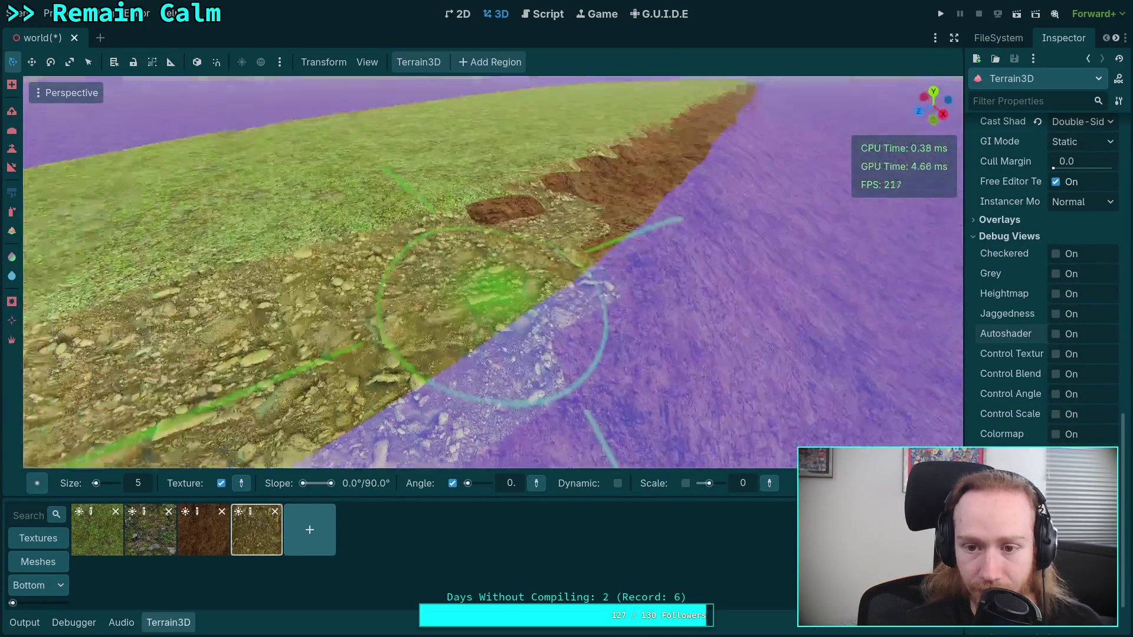
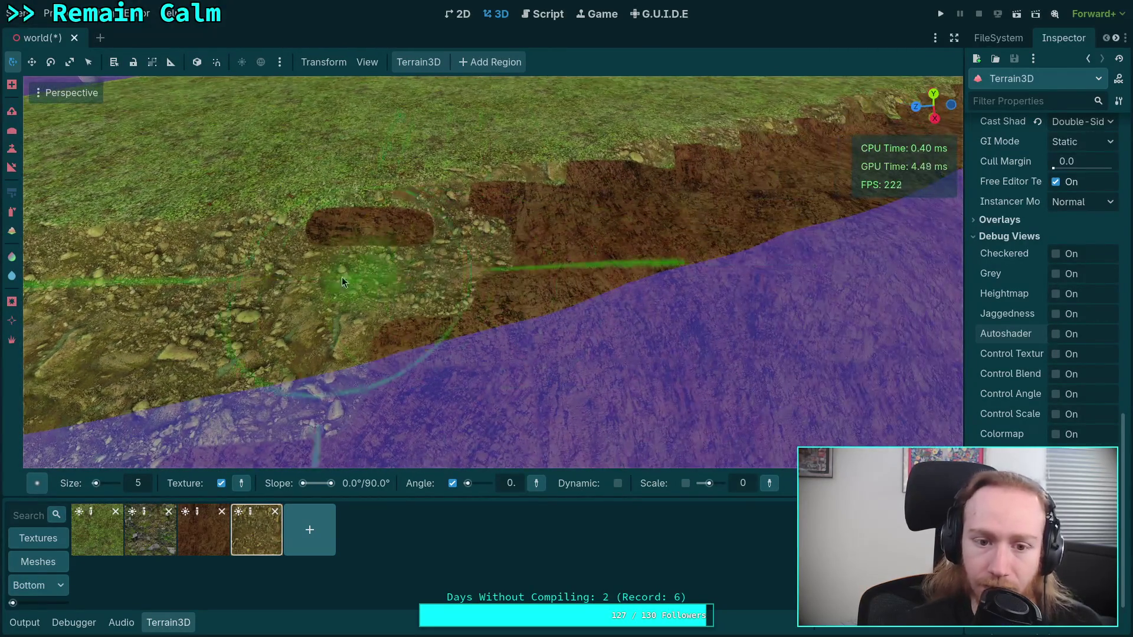
- Brush the rocky pebble texture over the brown dirt strip along the shoreline in four strokes
{"action": "mouse_move", "coordinate": [594, 265]}
{"action": "left_mouse_down"}
{"action": "mouse_move", "coordinate": [527, 251]}
{"action": "mouse_move", "coordinate": [626, 195]}
{"action": "mouse_move", "coordinate": [666, 230]}
{"action": "mouse_move", "coordinate": [617, 258]}
{"action": "left_mouse_up"}
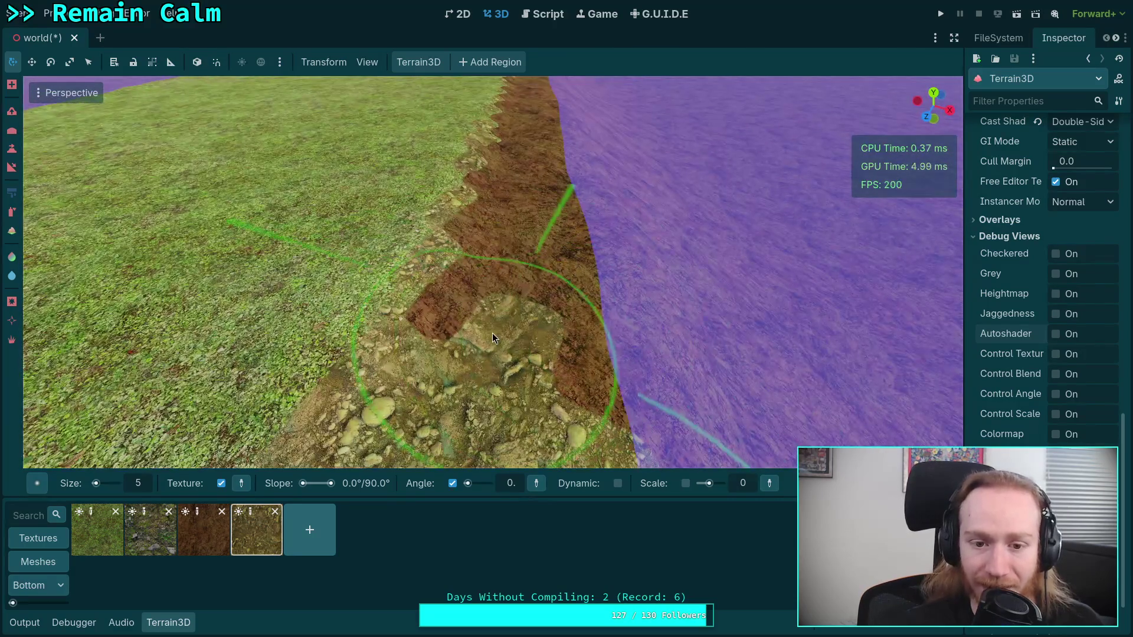
{"action": "mouse_move", "coordinate": [492, 333]}
{"action": "left_mouse_down"}
{"action": "mouse_move", "coordinate": [516, 227]}
{"action": "mouse_move", "coordinate": [564, 278]}
{"action": "mouse_move", "coordinate": [583, 350]}
{"action": "left_mouse_up"}
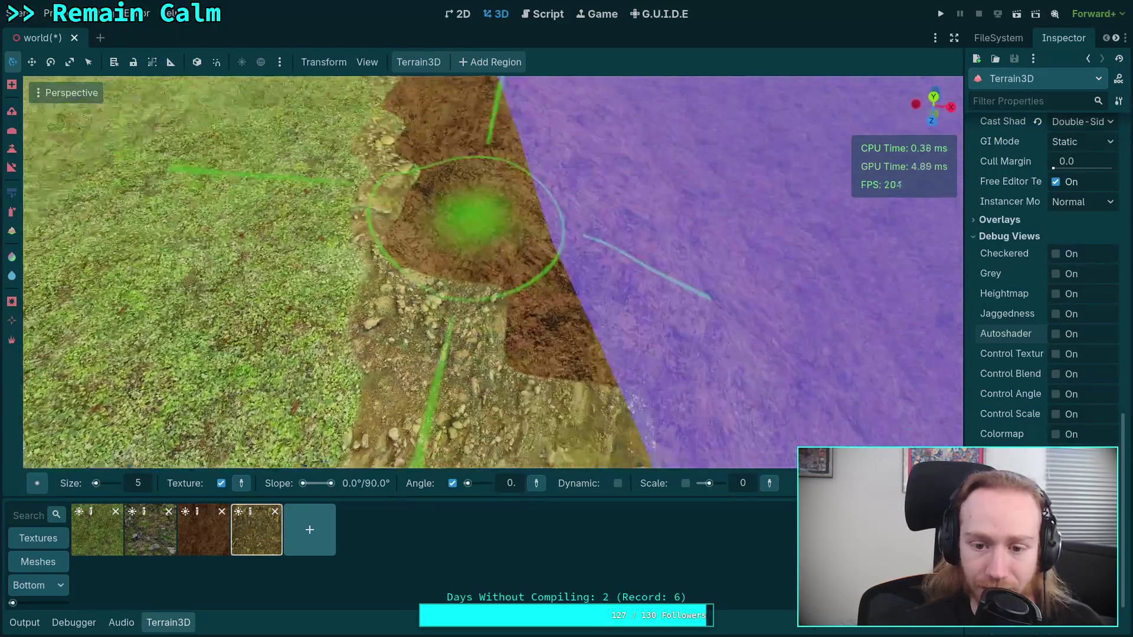
{"action": "mouse_move", "coordinate": [550, 307]}
{"action": "left_mouse_down"}
{"action": "mouse_move", "coordinate": [521, 215]}
{"action": "mouse_move", "coordinate": [419, 164]}
{"action": "mouse_move", "coordinate": [386, 169]}
{"action": "left_mouse_up"}
{"action": "mouse_move", "coordinate": [467, 366]}
{"action": "left_mouse_down"}
{"action": "mouse_move", "coordinate": [452, 257]}
{"action": "mouse_move", "coordinate": [570, 304]}
{"action": "mouse_move", "coordinate": [532, 223]}
{"action": "left_mouse_up"}
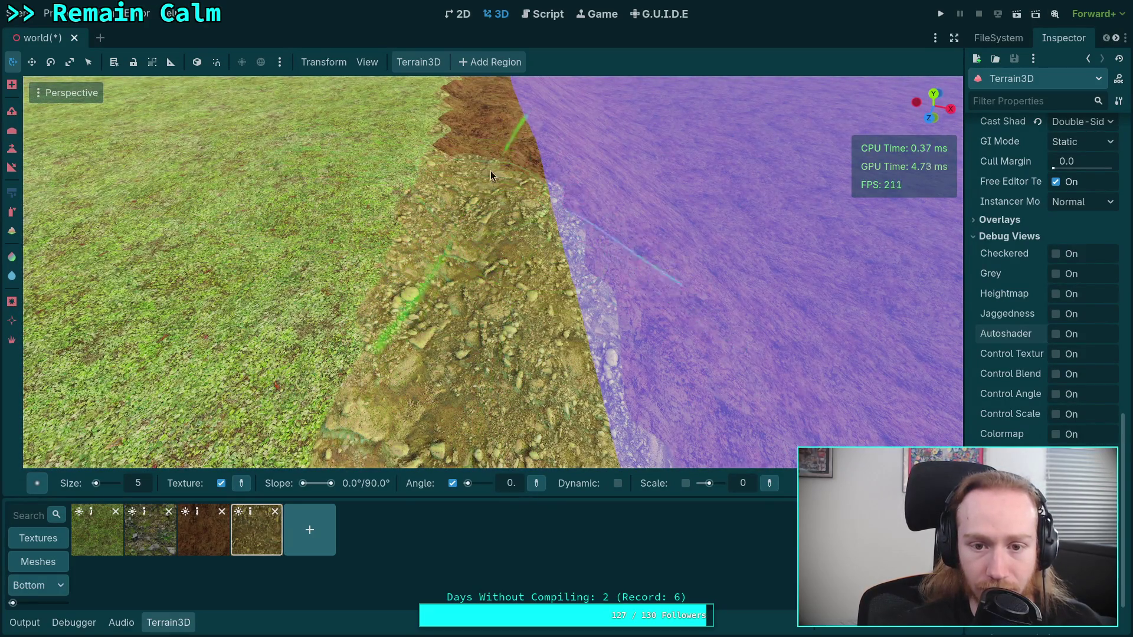
{"action": "scroll", "coordinate": [491, 171], "scroll_direction": "down", "scroll_amount": 5}
{"action": "scroll", "coordinate": [101, 164], "scroll_direction": "up", "scroll_amount": 5}
{"action": "right_click", "coordinate": [516, 214]}
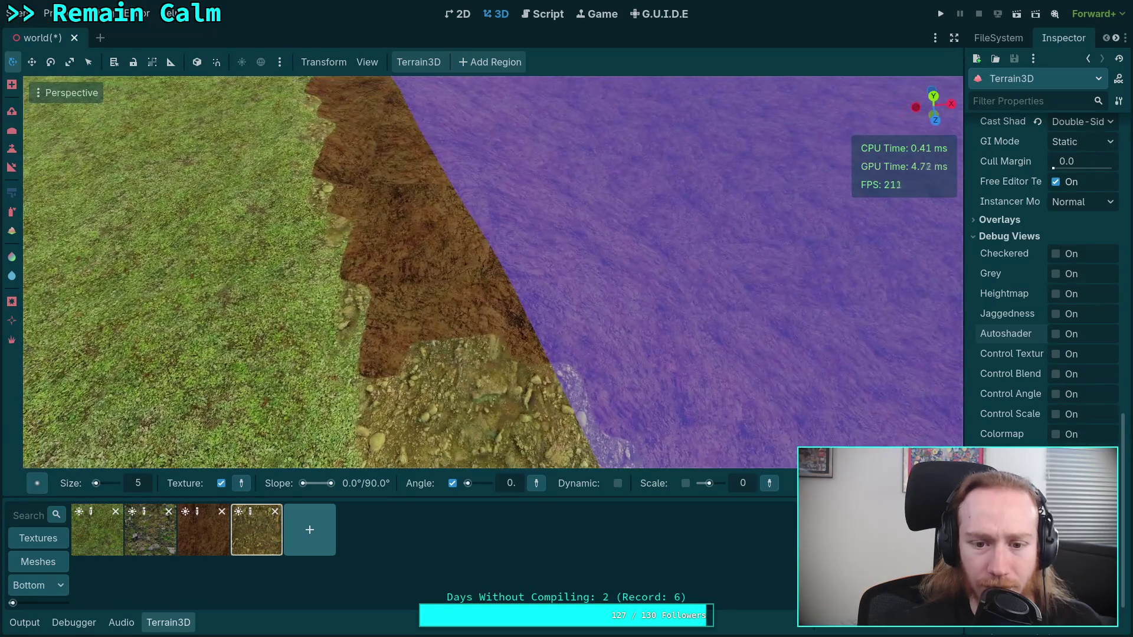
- Untick Auto Shader Enabled on the Terrain3D material, re-enabling it briefly to compare before switching it off
{"action": "scroll", "coordinate": [1032, 265], "scroll_direction": "up", "scroll_amount": 15}
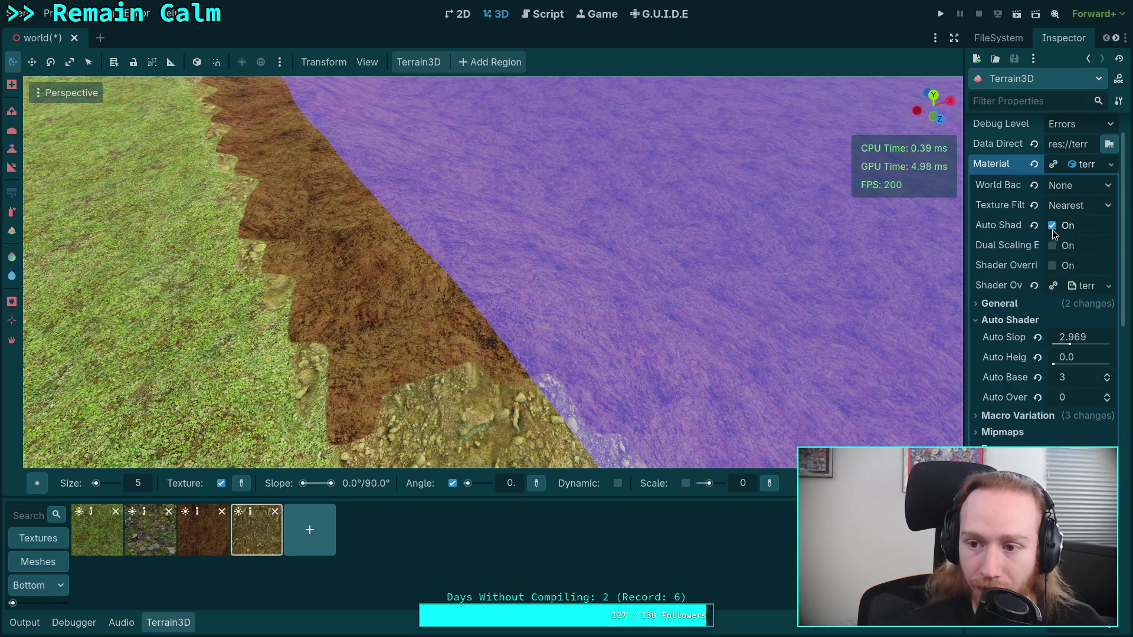
{"action": "left_click", "coordinate": [1053, 226]}
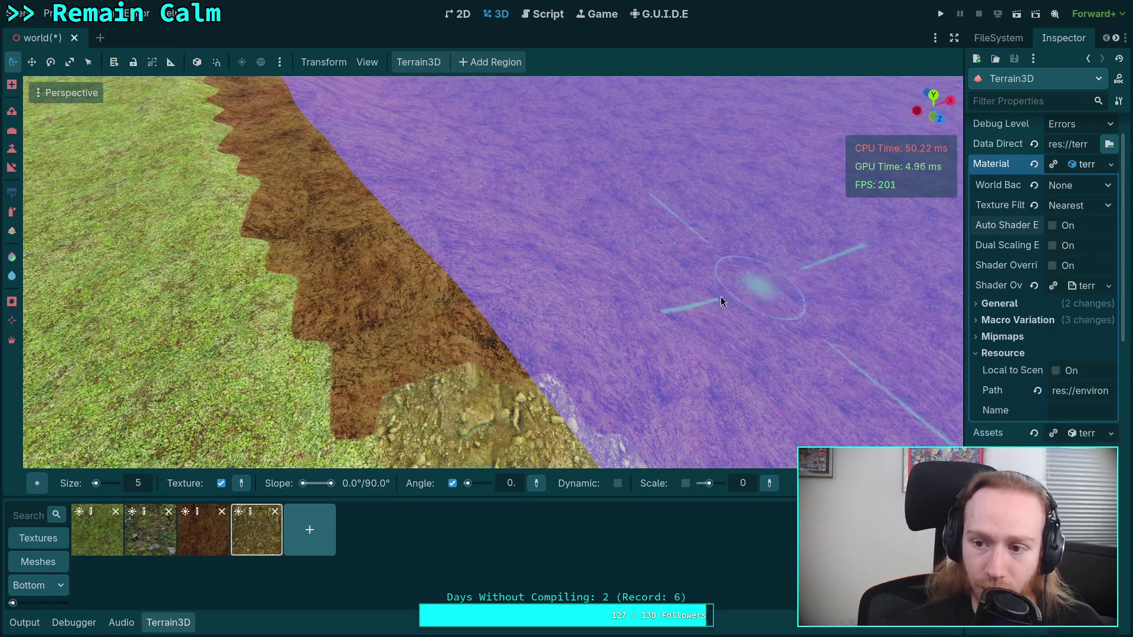
{"action": "right_click", "coordinate": [721, 296]}
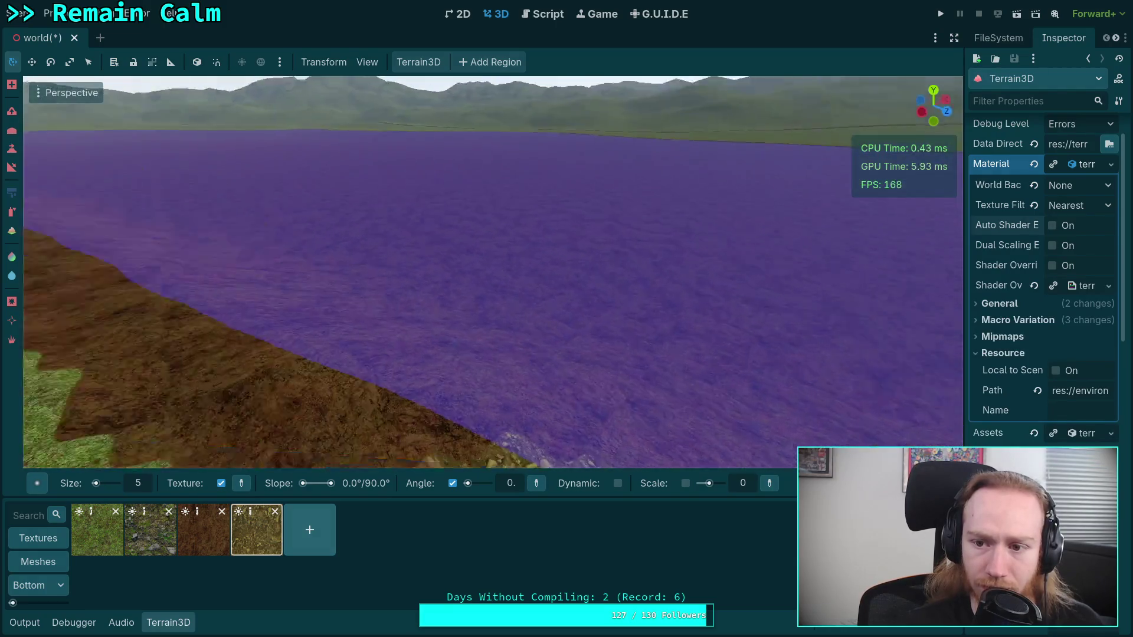
{"action": "right_click", "coordinate": [811, 268]}
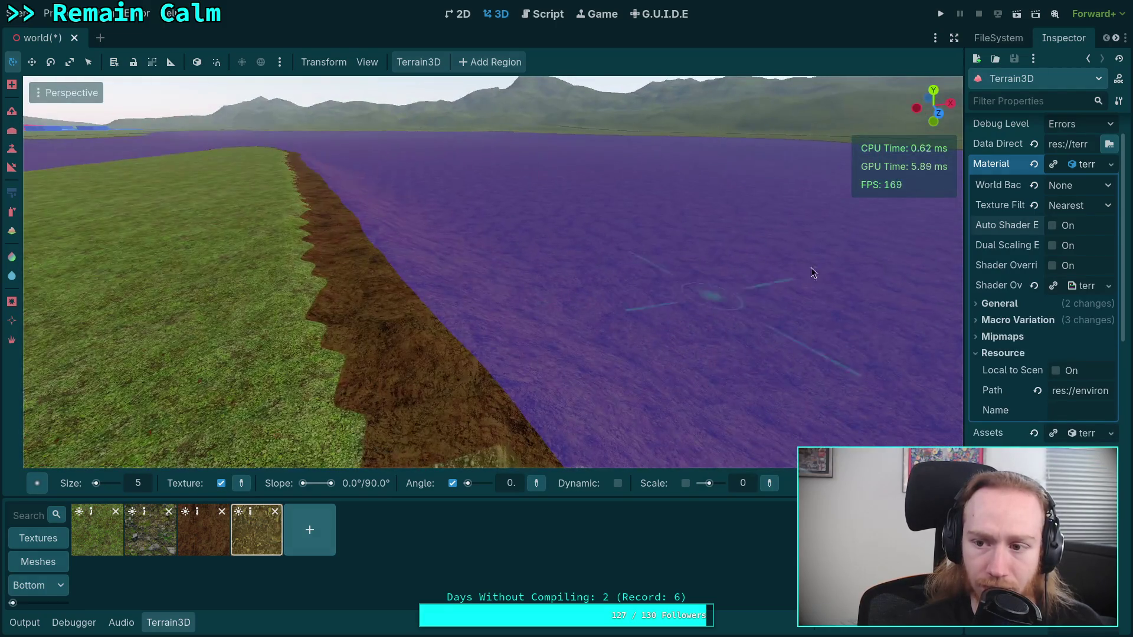
{"action": "left_click", "coordinate": [1050, 226]}
{"action": "left_click", "coordinate": [1051, 226]}
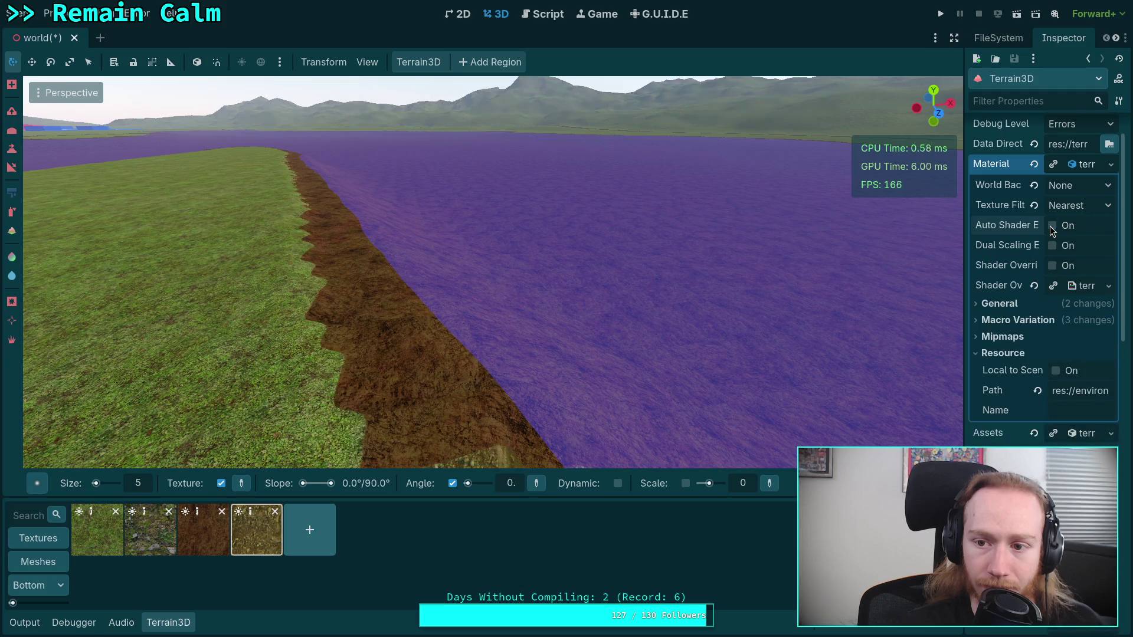
{"action": "right_click", "coordinate": [785, 275]}
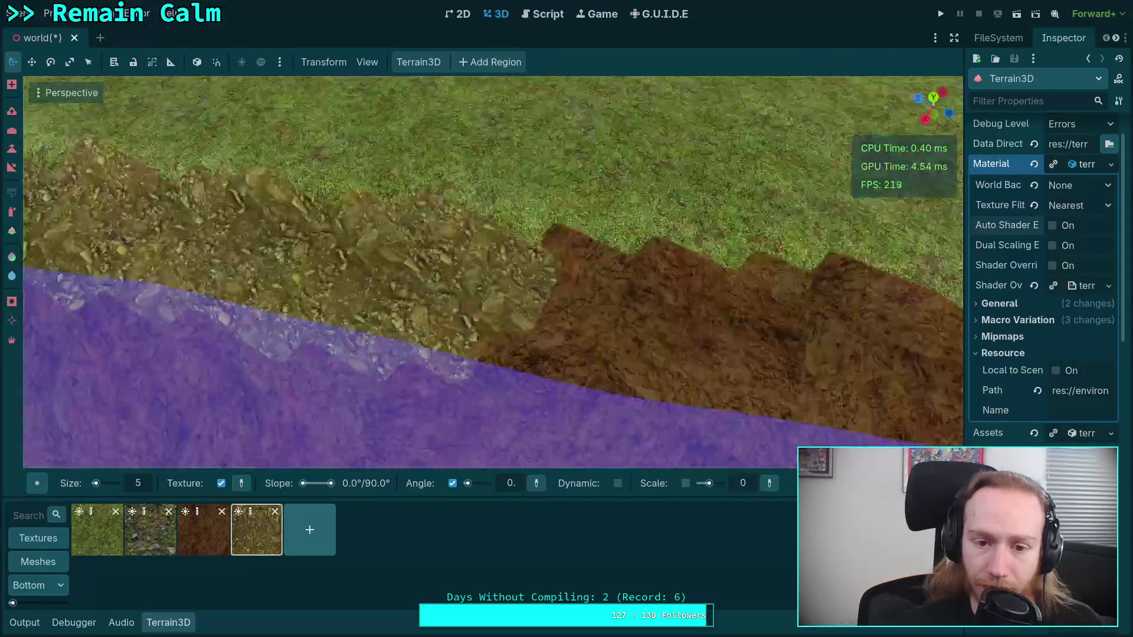
- Paint rocky dirt over the nearby brown shoreline strip in several strokes
{"action": "right_click", "coordinate": [410, 358]}
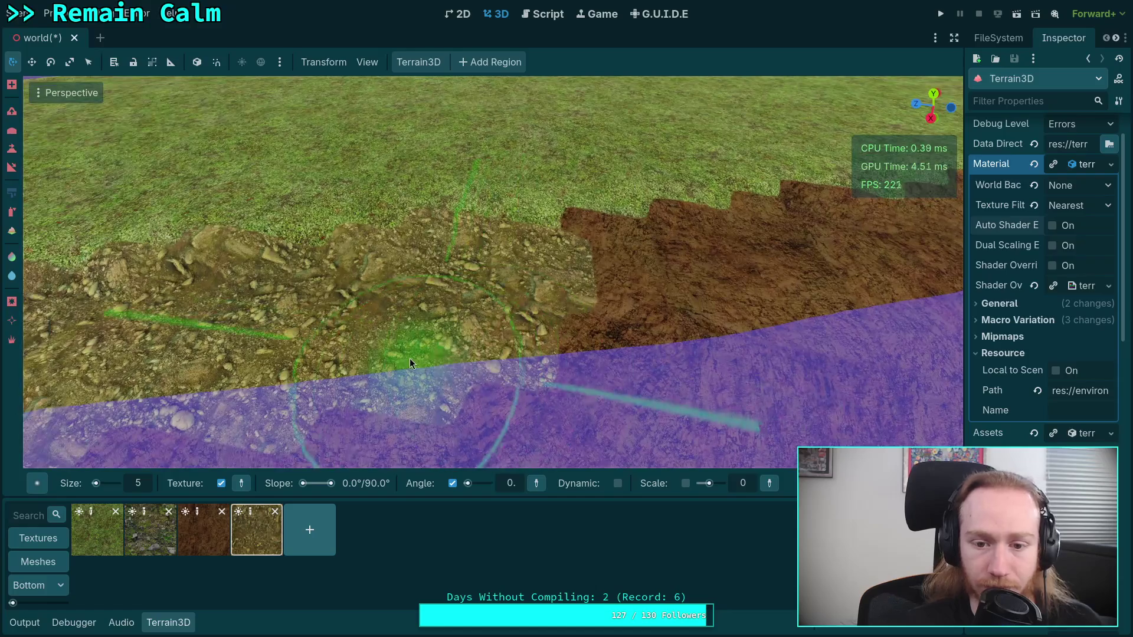
{"action": "mouse_move", "coordinate": [409, 359]}
{"action": "left_mouse_down"}
{"action": "mouse_move", "coordinate": [682, 311]}
{"action": "mouse_move", "coordinate": [580, 272]}
{"action": "mouse_move", "coordinate": [582, 247]}
{"action": "mouse_move", "coordinate": [666, 252]}
{"action": "left_mouse_up"}
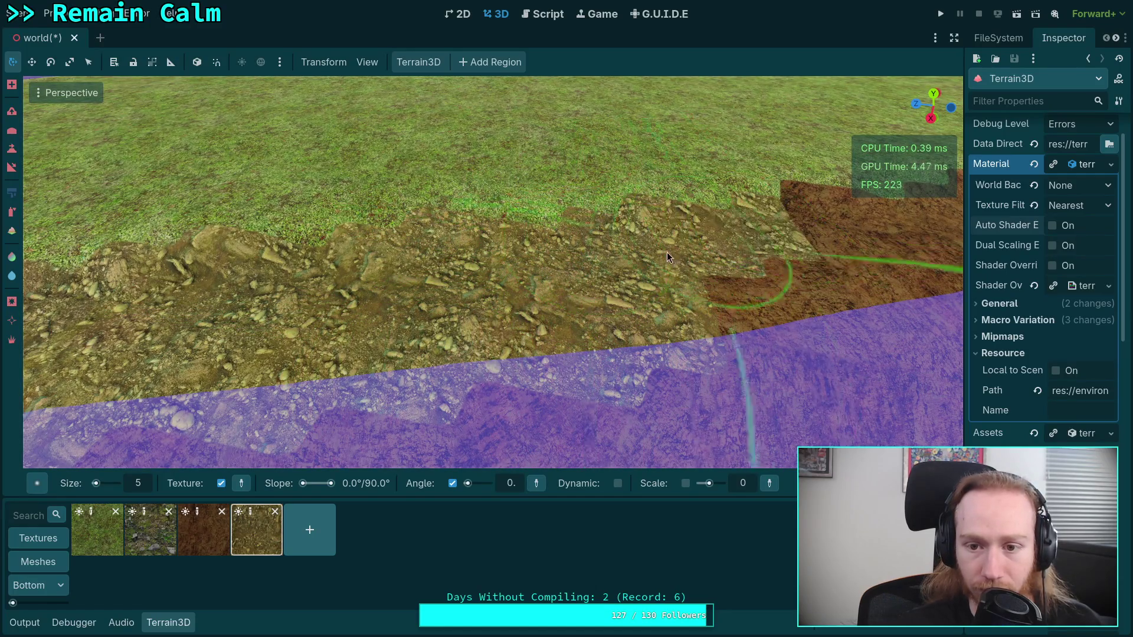
{"action": "right_click", "coordinate": [788, 281]}
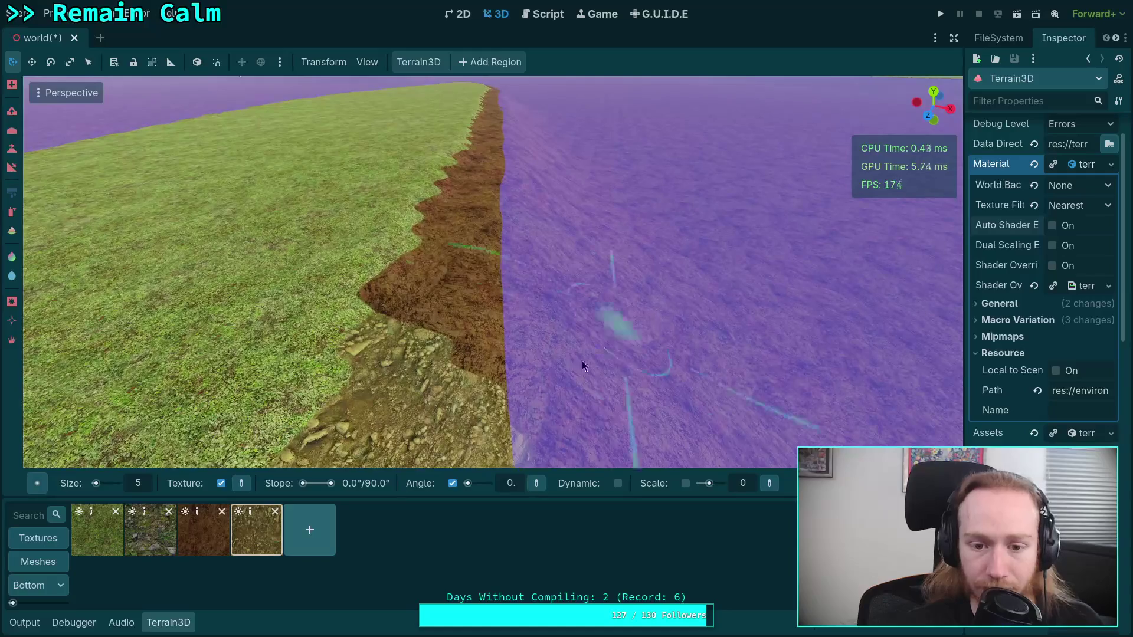
{"action": "mouse_move", "coordinate": [582, 360]}
{"action": "left_mouse_down"}
{"action": "mouse_move", "coordinate": [507, 348]}
{"action": "mouse_move", "coordinate": [435, 269]}
{"action": "mouse_move", "coordinate": [460, 247]}
{"action": "left_mouse_up"}
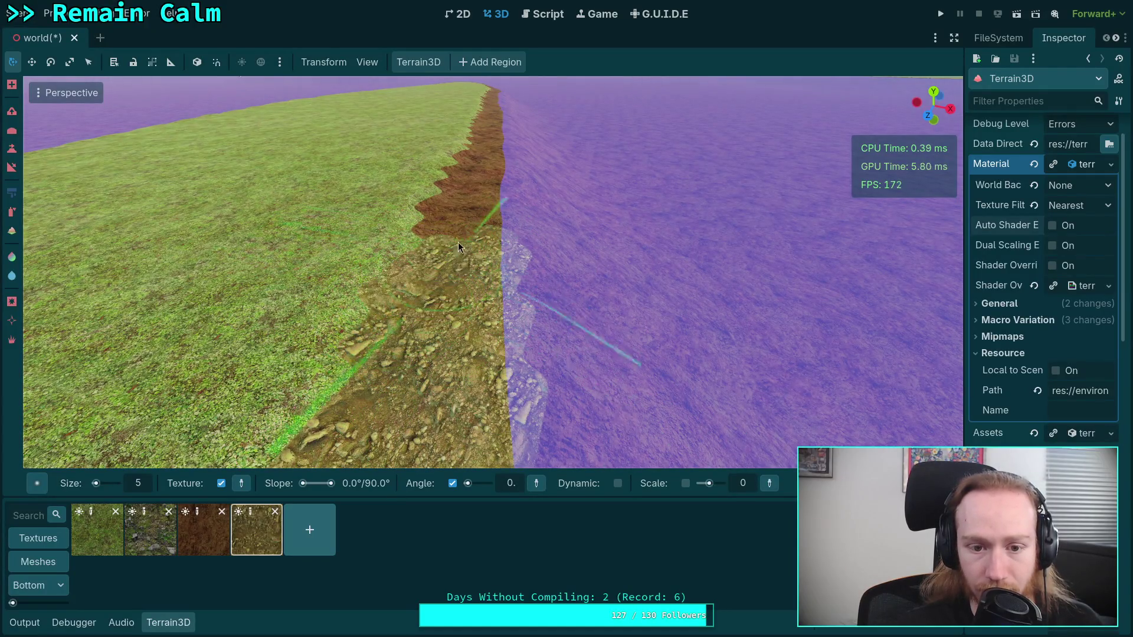
{"action": "right_click", "coordinate": [491, 201]}
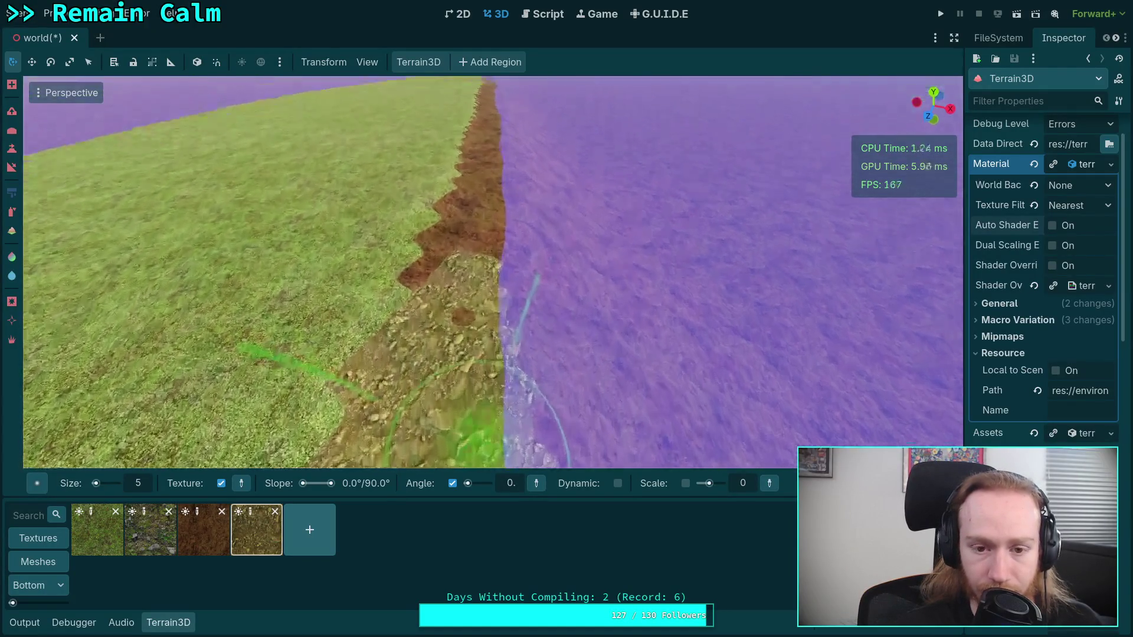
{"action": "mouse_move", "coordinate": [447, 269]}
{"action": "left_mouse_down"}
{"action": "mouse_move", "coordinate": [448, 236]}
{"action": "mouse_move", "coordinate": [495, 240]}
{"action": "mouse_move", "coordinate": [493, 332]}
{"action": "mouse_move", "coordinate": [447, 216]}
{"action": "mouse_move", "coordinate": [480, 197]}
{"action": "mouse_move", "coordinate": [492, 219]}
{"action": "left_mouse_up"}
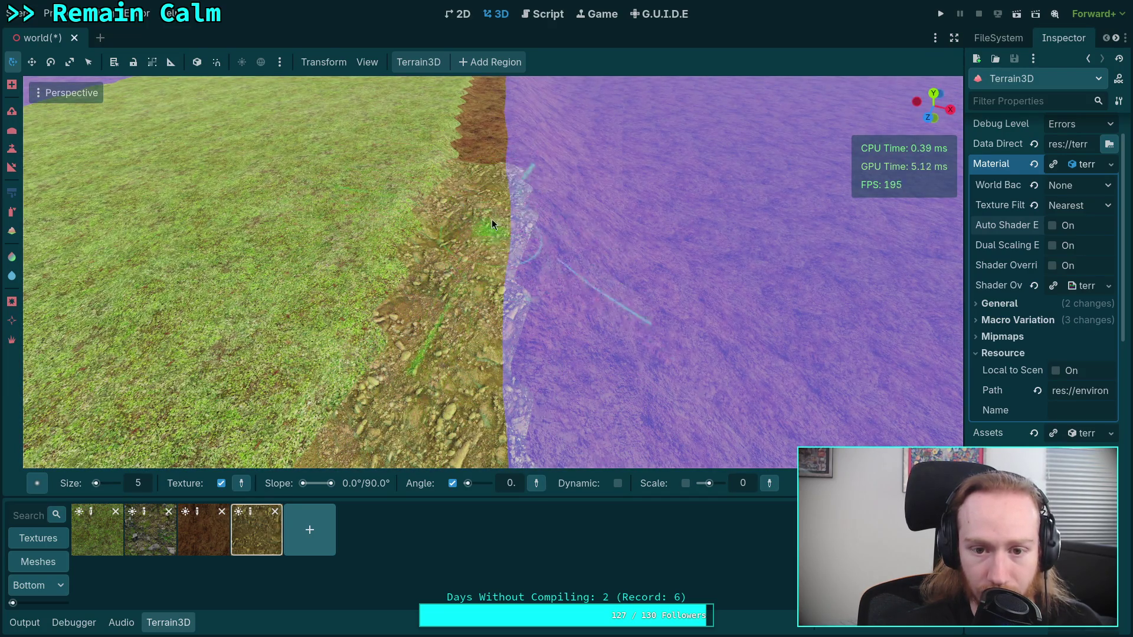
{"action": "right_click", "coordinate": [491, 219]}
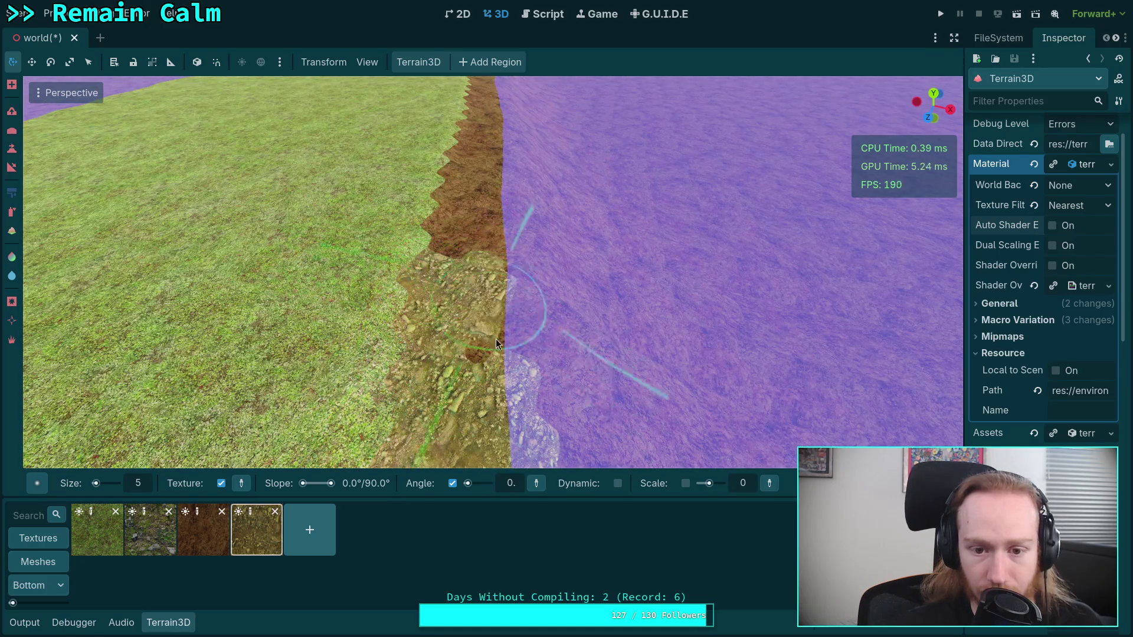
{"action": "mouse_move", "coordinate": [496, 340]}
{"action": "left_mouse_down"}
{"action": "mouse_move", "coordinate": [515, 305]}
{"action": "mouse_move", "coordinate": [455, 280]}
{"action": "mouse_move", "coordinate": [448, 227]}
{"action": "left_mouse_up"}
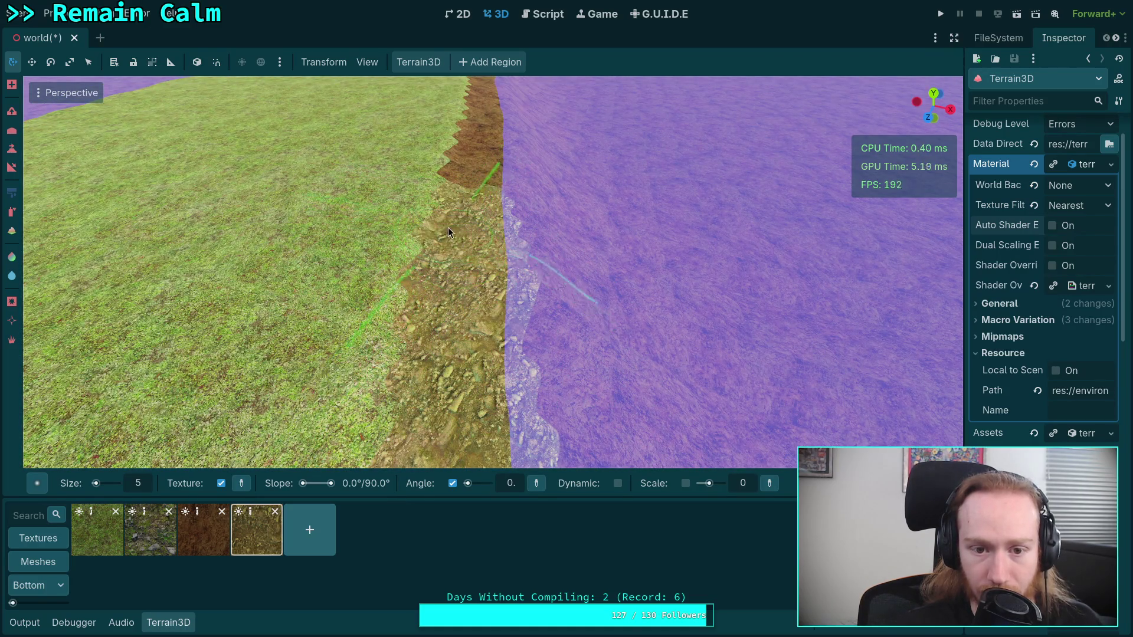
{"action": "right_click", "coordinate": [448, 228]}
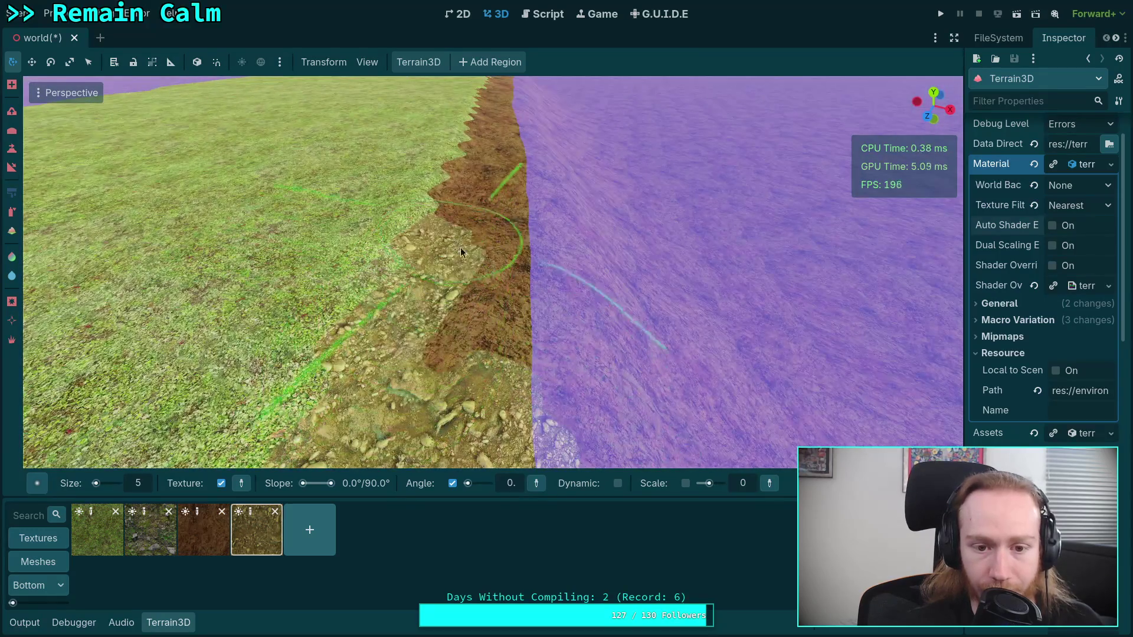
{"action": "right_click", "coordinate": [495, 268]}
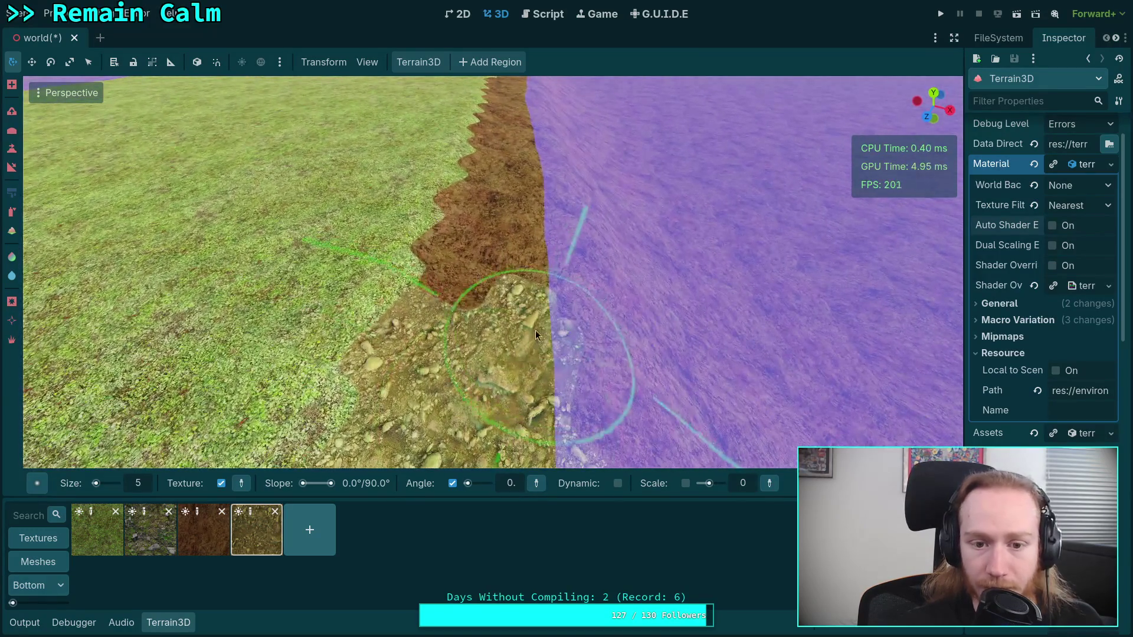
{"action": "mouse_move", "coordinate": [536, 330]}
{"action": "left_mouse_down"}
{"action": "mouse_move", "coordinate": [474, 222]}
{"action": "mouse_move", "coordinate": [519, 301]}
{"action": "mouse_move", "coordinate": [541, 279]}
{"action": "left_mouse_up"}
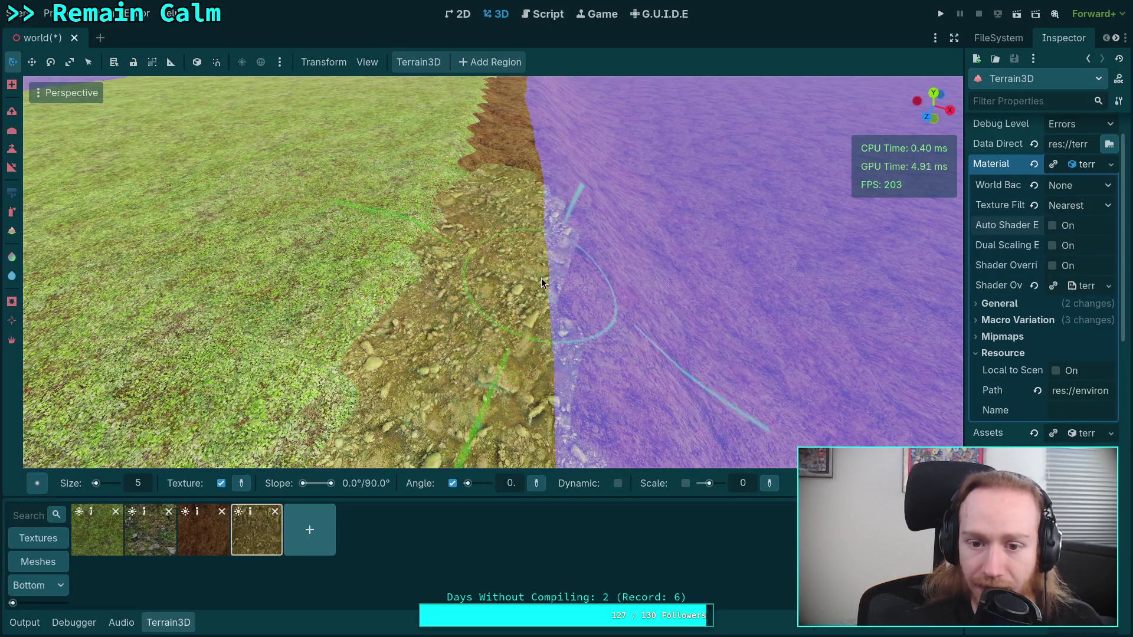
- Move further along the shore and paint rocky texture over the remaining brown strip
{"action": "right_click", "coordinate": [540, 279]}
{"action": "right_click", "coordinate": [514, 334]}
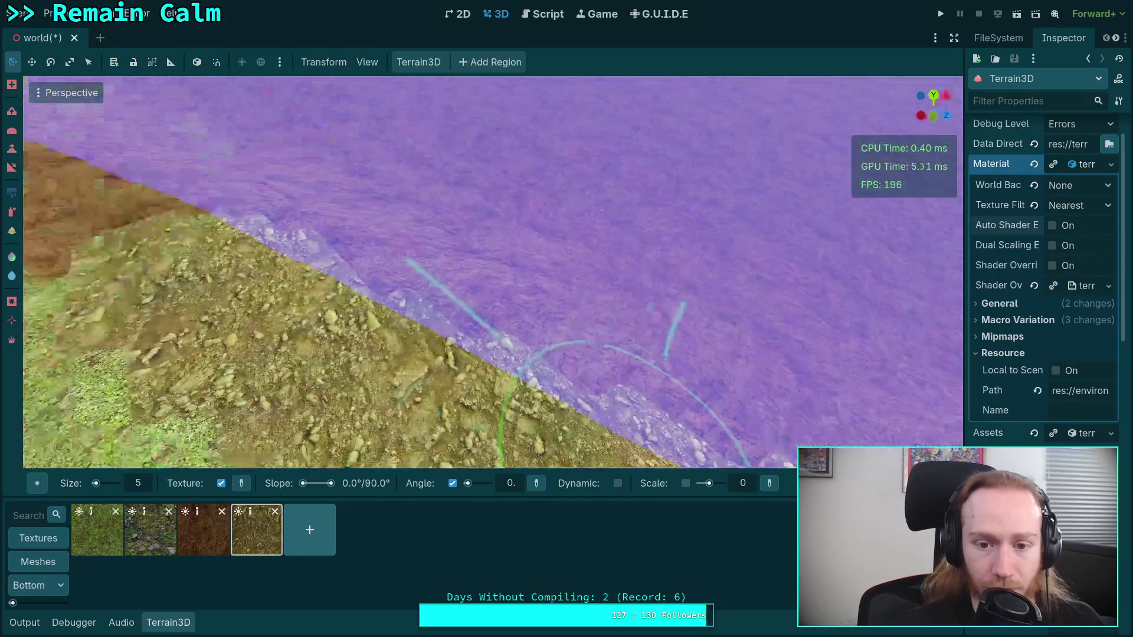
{"action": "right_click", "coordinate": [513, 333]}
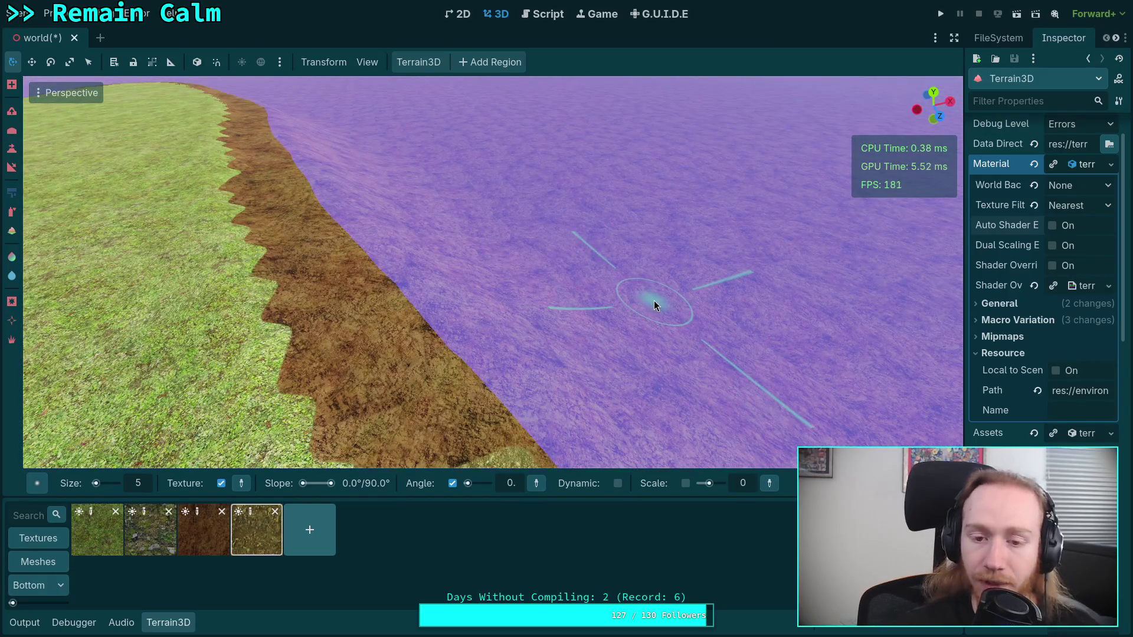
{"action": "right_click", "coordinate": [562, 292]}
{"action": "right_click", "coordinate": [489, 311]}
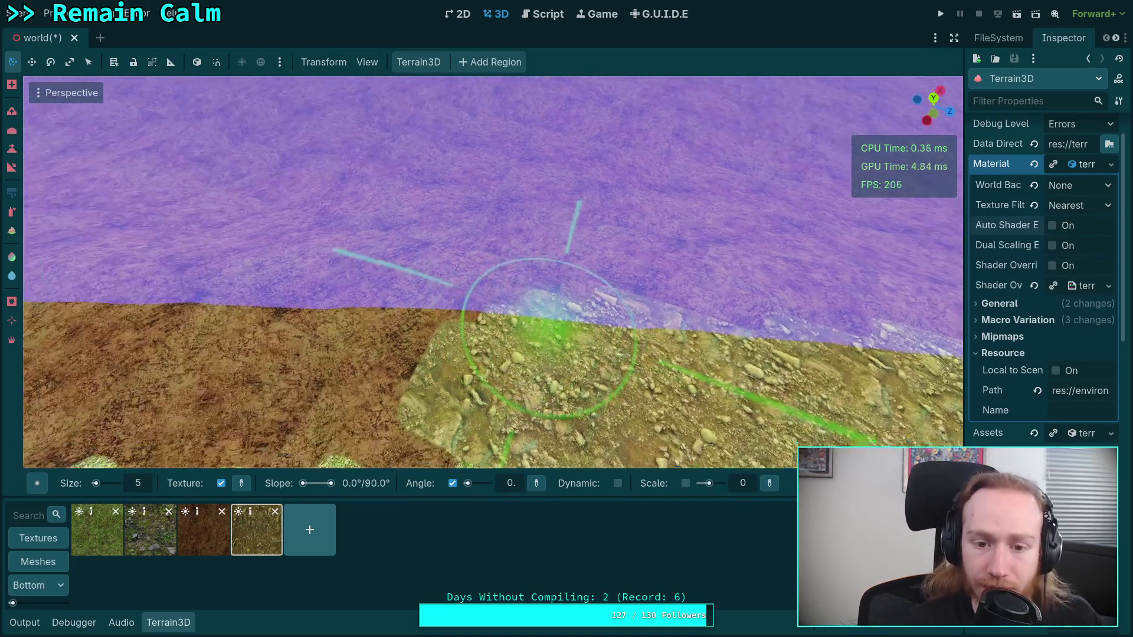
{"action": "right_click", "coordinate": [549, 337]}
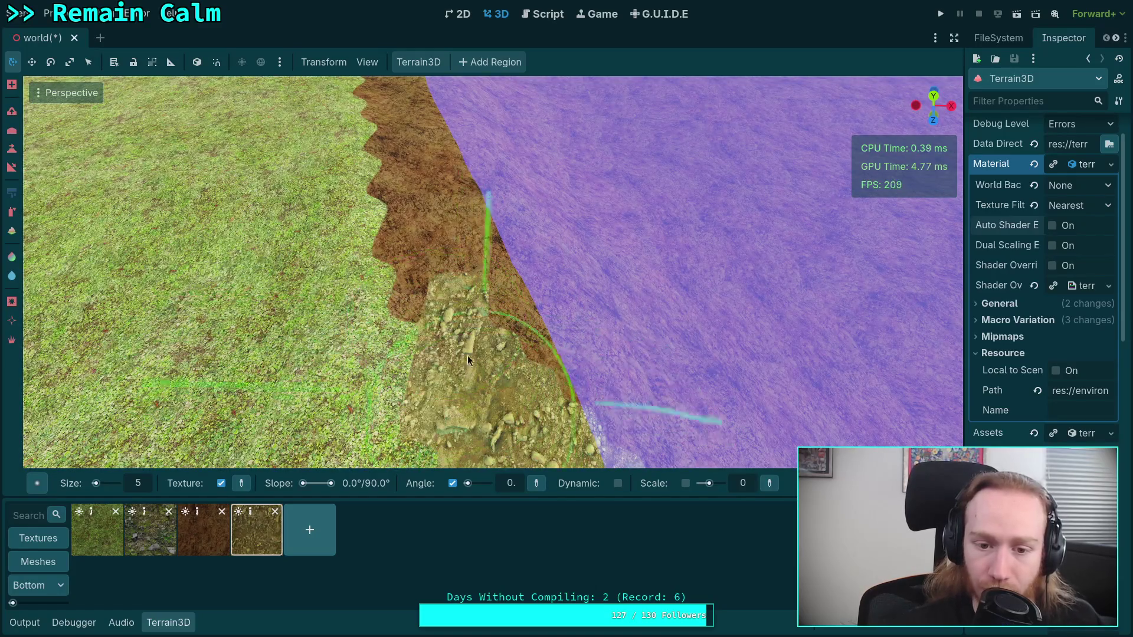
{"action": "mouse_move", "coordinate": [467, 356]}
{"action": "left_mouse_down"}
{"action": "mouse_move", "coordinate": [403, 244]}
{"action": "mouse_move", "coordinate": [479, 277]}
{"action": "mouse_move", "coordinate": [476, 173]}
{"action": "left_mouse_up"}
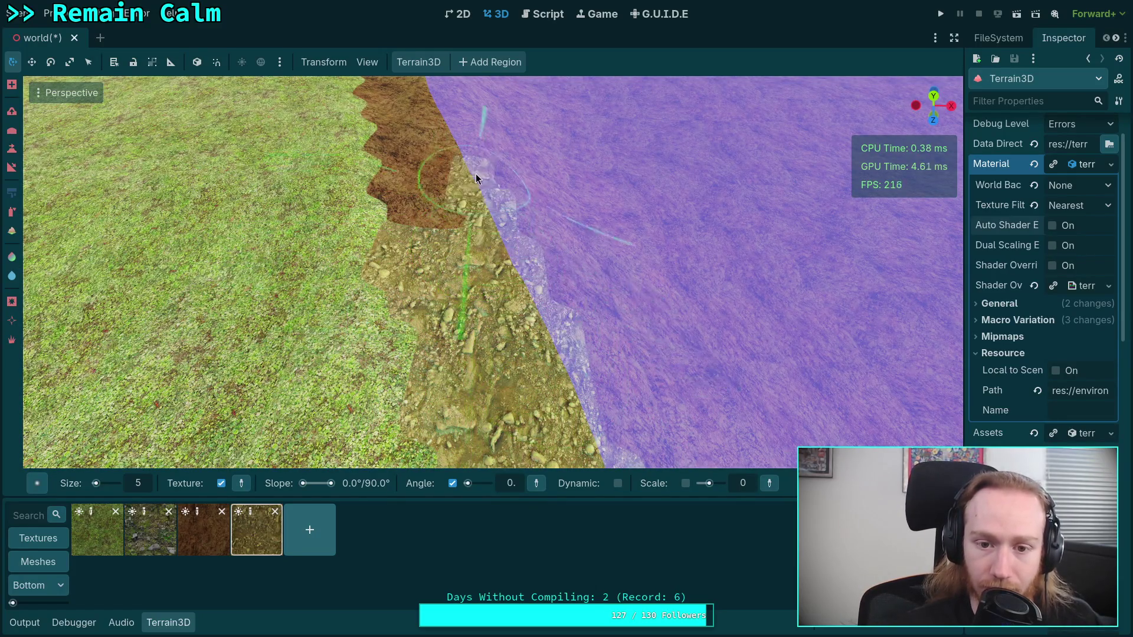
{"action": "right_click", "coordinate": [414, 207]}
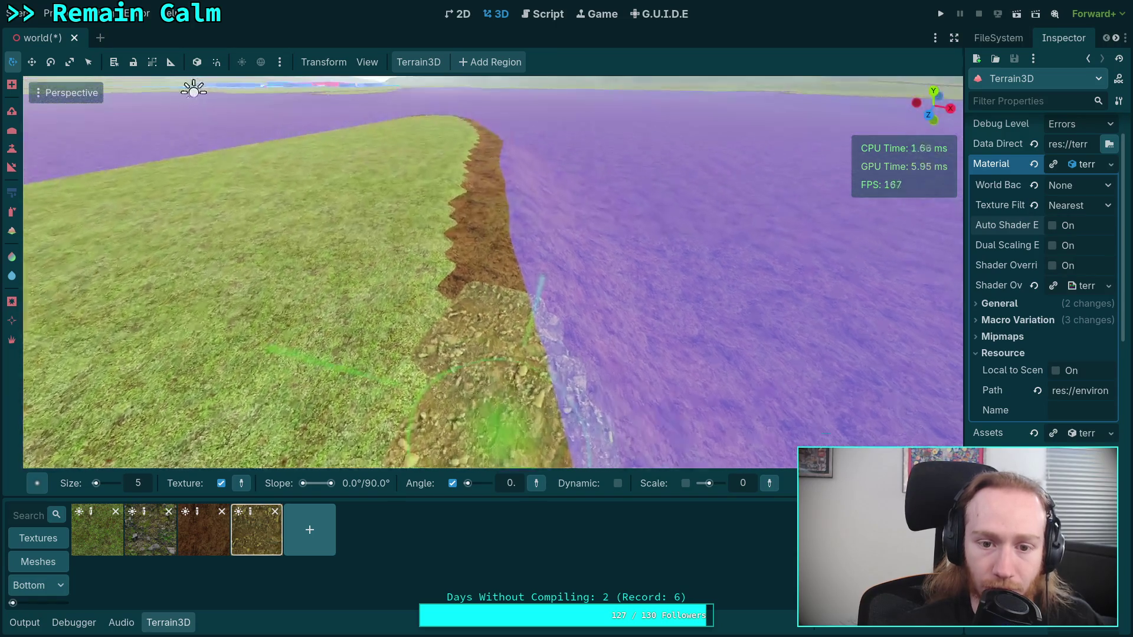
{"action": "right_click", "coordinate": [472, 408]}
{"action": "mouse_move", "coordinate": [425, 354]}
{"action": "left_mouse_down"}
{"action": "mouse_move", "coordinate": [418, 343]}
{"action": "mouse_move", "coordinate": [474, 327]}
{"action": "mouse_move", "coordinate": [534, 357]}
{"action": "left_mouse_up"}
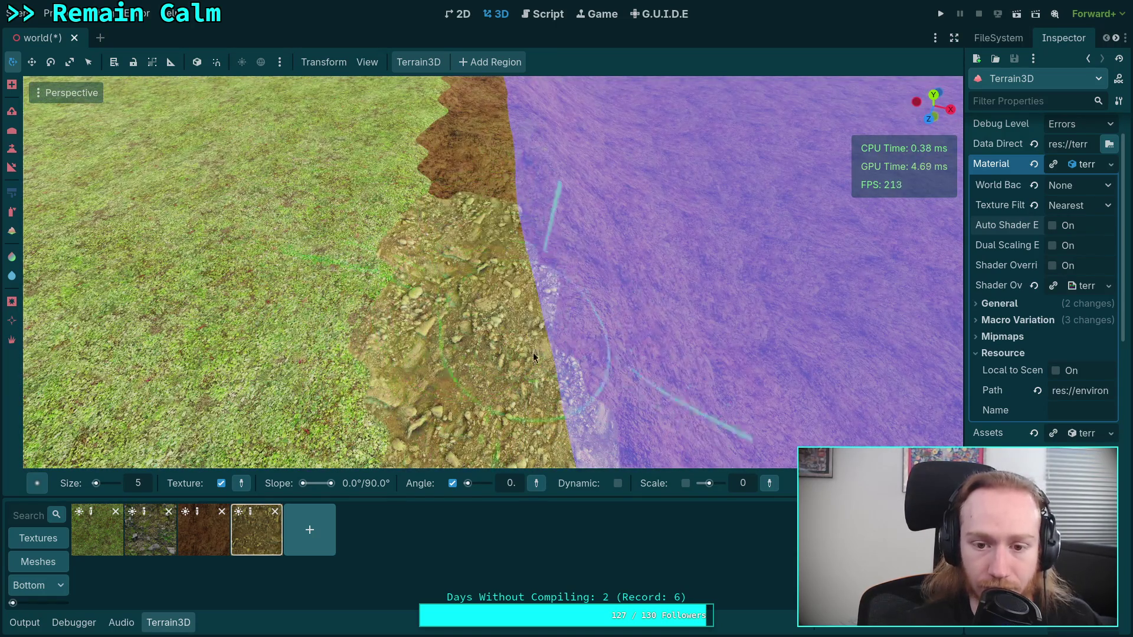
{"action": "right_click", "coordinate": [515, 250]}
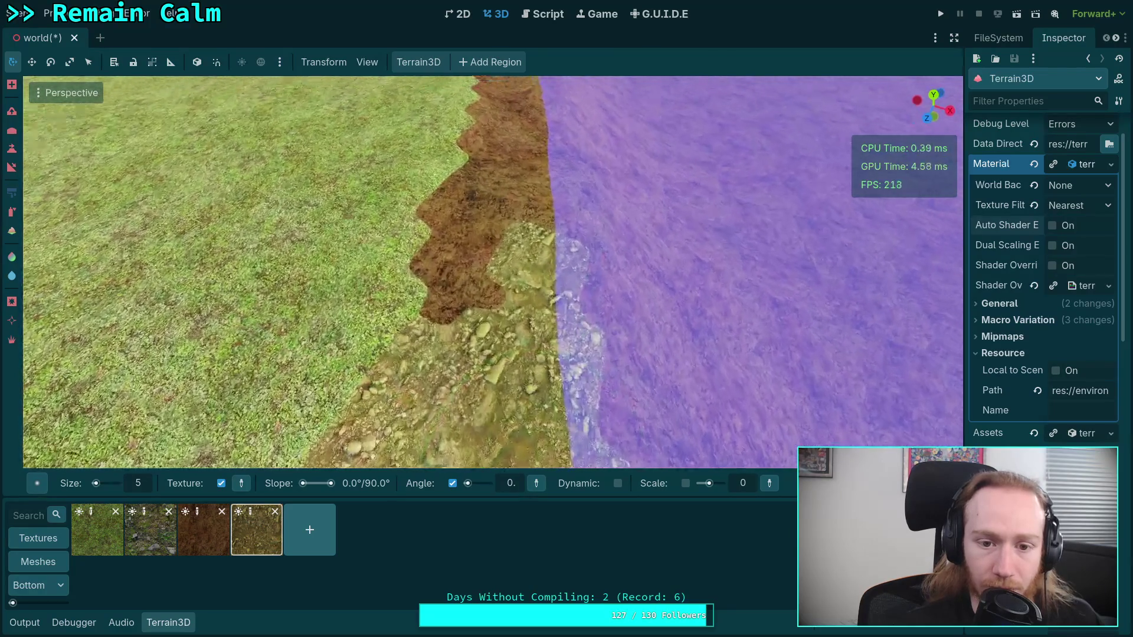
{"action": "right_click", "coordinate": [519, 316]}
{"action": "scroll", "coordinate": [518, 316], "scroll_direction": "up", "scroll_amount": 2}
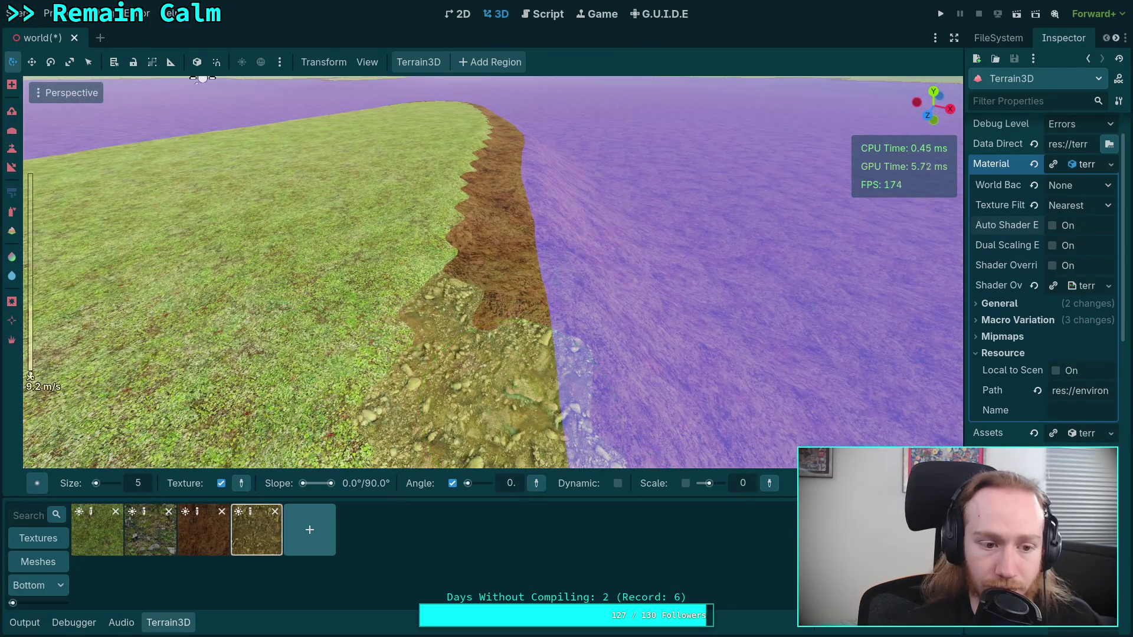
{"action": "mouse_move", "coordinate": [482, 401]}
{"action": "left_mouse_down"}
{"action": "mouse_move", "coordinate": [440, 229]}
{"action": "mouse_move", "coordinate": [523, 236]}
{"action": "mouse_move", "coordinate": [501, 158]}
{"action": "mouse_move", "coordinate": [461, 169]}
{"action": "left_mouse_up"}
{"action": "right_click", "coordinate": [462, 169]}
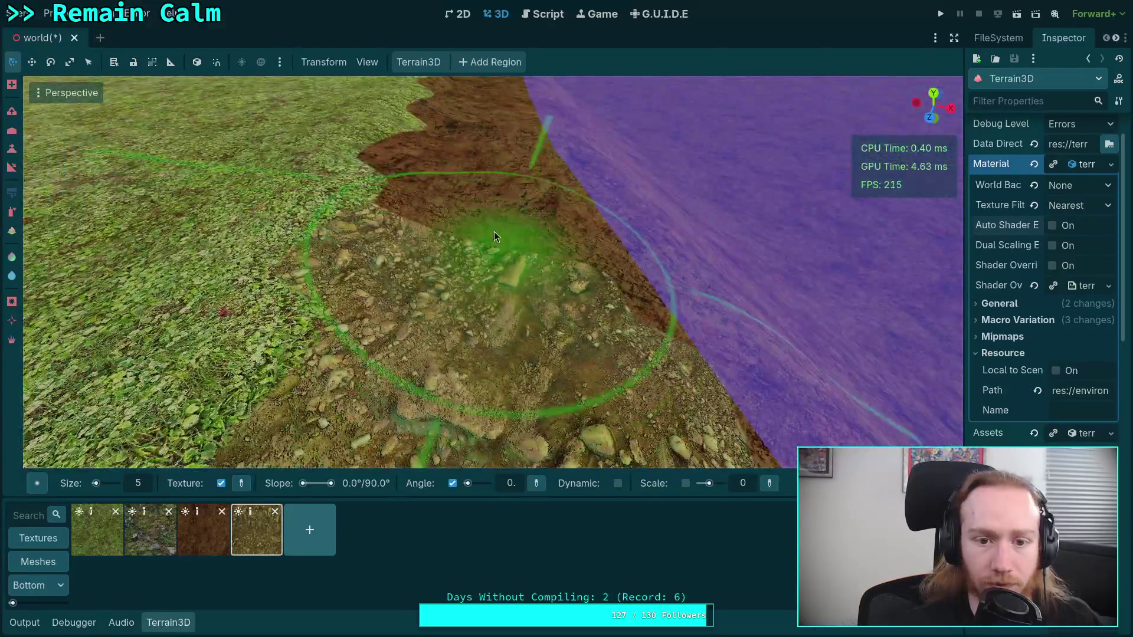
{"action": "mouse_move", "coordinate": [494, 231]}
{"action": "left_mouse_down"}
{"action": "mouse_move", "coordinate": [424, 219]}
{"action": "mouse_move", "coordinate": [630, 313]}
{"action": "left_mouse_up"}
{"action": "right_click", "coordinate": [629, 312]}
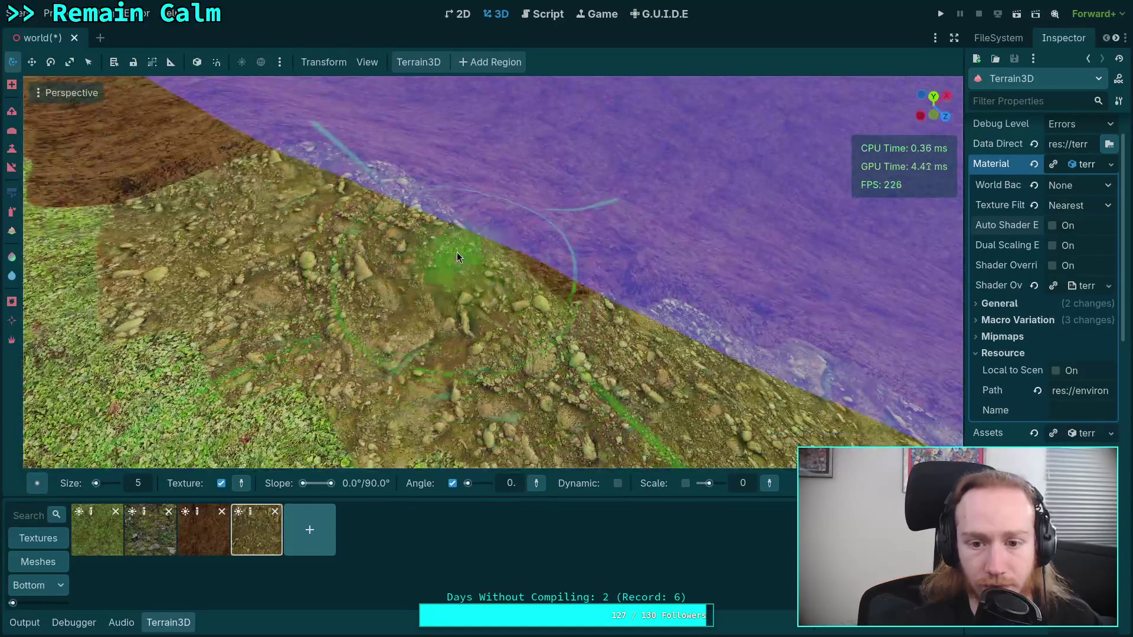
{"action": "right_click", "coordinate": [551, 275]}
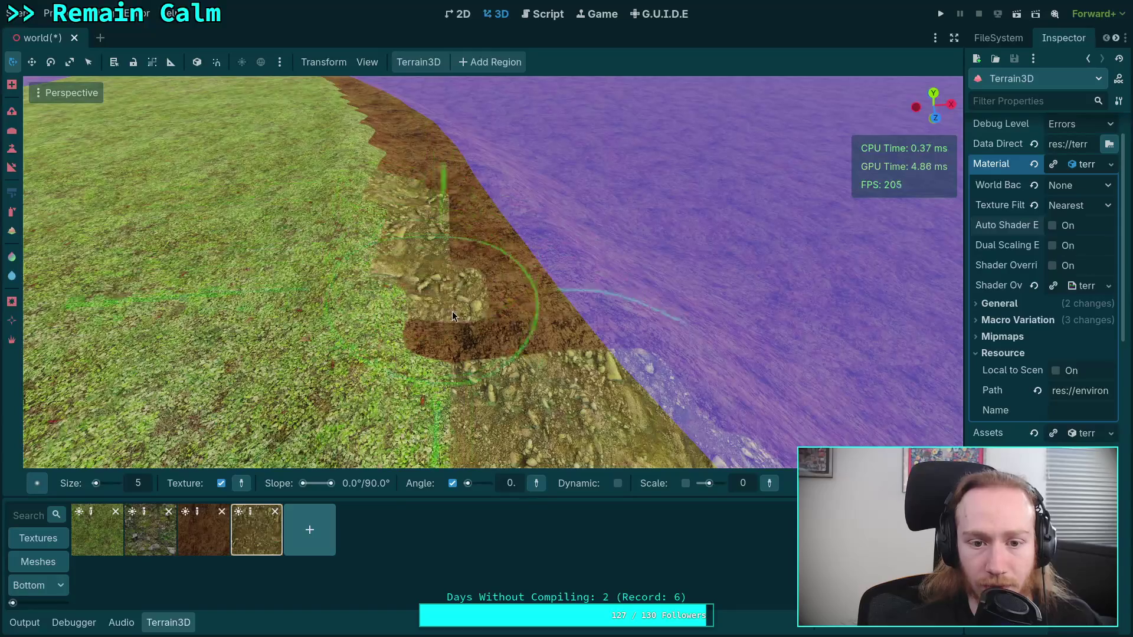
{"action": "mouse_move", "coordinate": [453, 315]}
{"action": "left_mouse_down"}
{"action": "mouse_move", "coordinate": [490, 219]}
{"action": "mouse_move", "coordinate": [542, 299]}
{"action": "left_mouse_up"}
{"action": "right_click", "coordinate": [543, 299]}
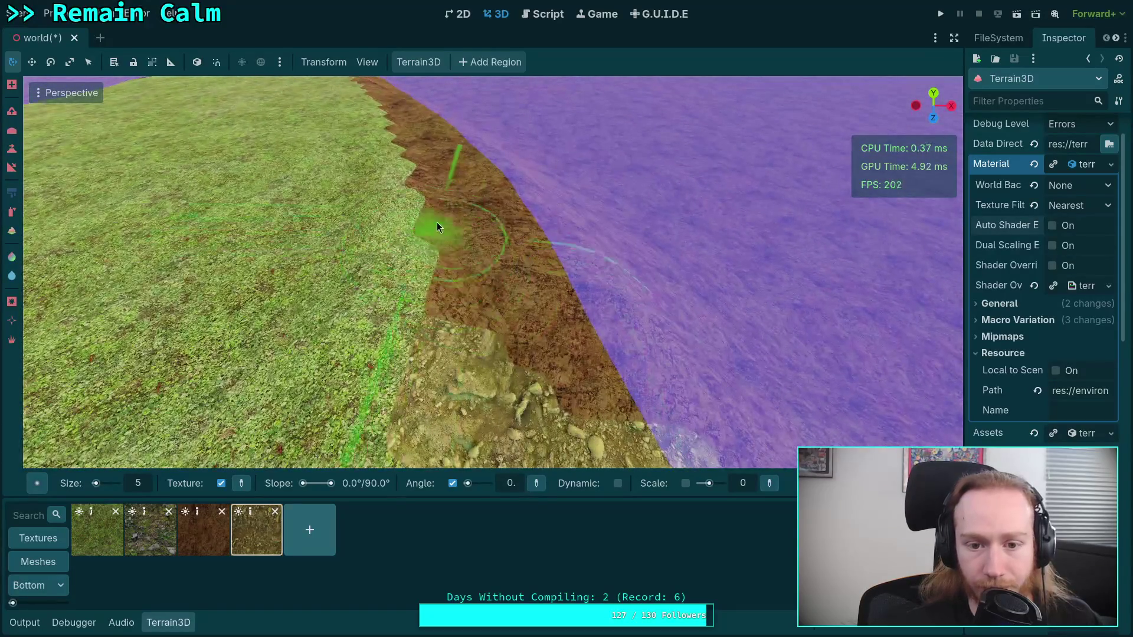
{"action": "mouse_move", "coordinate": [437, 227]}
{"action": "left_mouse_down"}
{"action": "mouse_move", "coordinate": [576, 397]}
{"action": "mouse_move", "coordinate": [560, 272]}
{"action": "left_mouse_up"}
{"action": "right_click", "coordinate": [561, 273]}
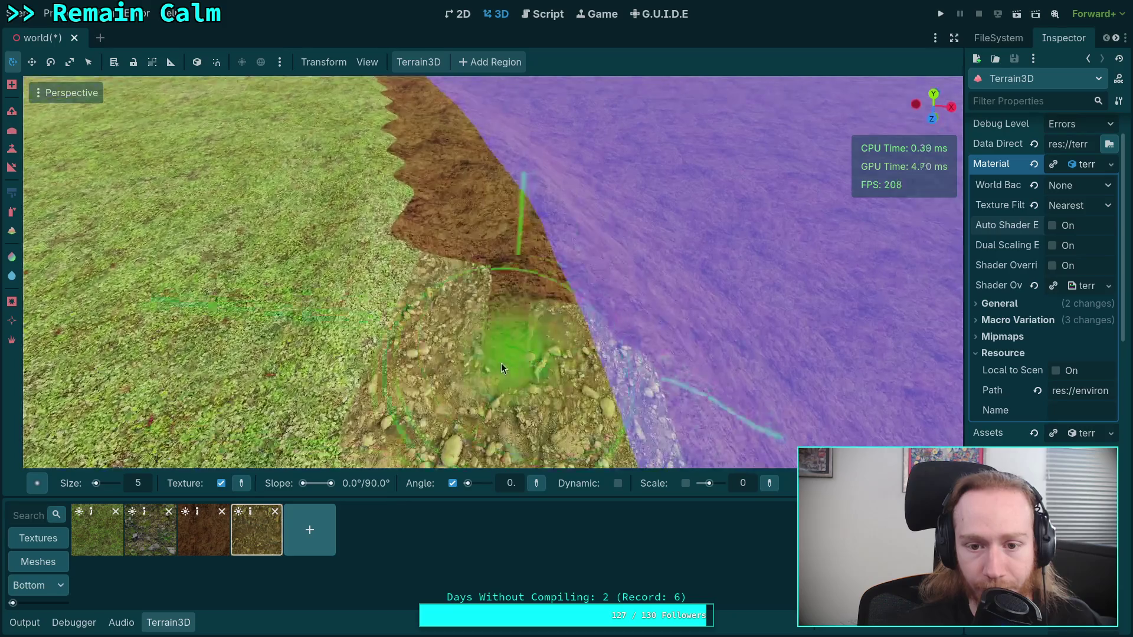
{"action": "mouse_move", "coordinate": [502, 364]}
{"action": "left_mouse_down"}
{"action": "mouse_move", "coordinate": [440, 195]}
{"action": "mouse_move", "coordinate": [426, 237]}
{"action": "mouse_move", "coordinate": [574, 332]}
{"action": "left_mouse_up"}
{"action": "right_click", "coordinate": [575, 332]}
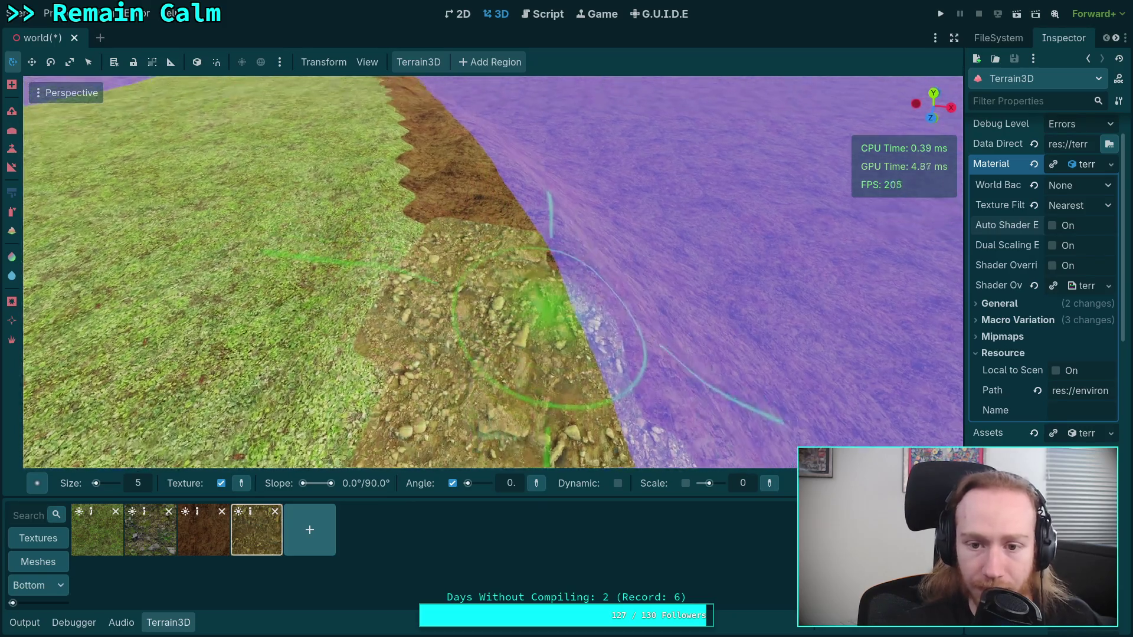
{"action": "mouse_move", "coordinate": [461, 295]}
{"action": "left_mouse_down"}
{"action": "mouse_move", "coordinate": [435, 199]}
{"action": "mouse_move", "coordinate": [578, 371]}
{"action": "mouse_move", "coordinate": [491, 193]}
{"action": "left_mouse_up"}
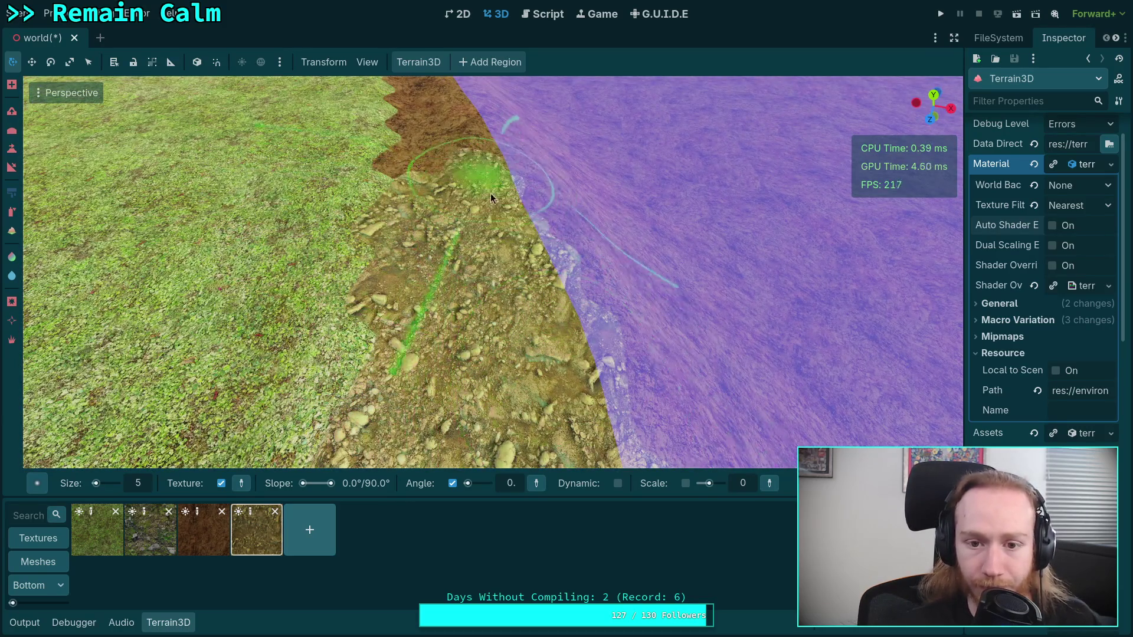
{"action": "right_click", "coordinate": [491, 194]}
{"action": "mouse_move", "coordinate": [408, 204]}
{"action": "left_mouse_down"}
{"action": "mouse_move", "coordinate": [461, 211]}
{"action": "mouse_move", "coordinate": [501, 198]}
{"action": "left_mouse_up"}
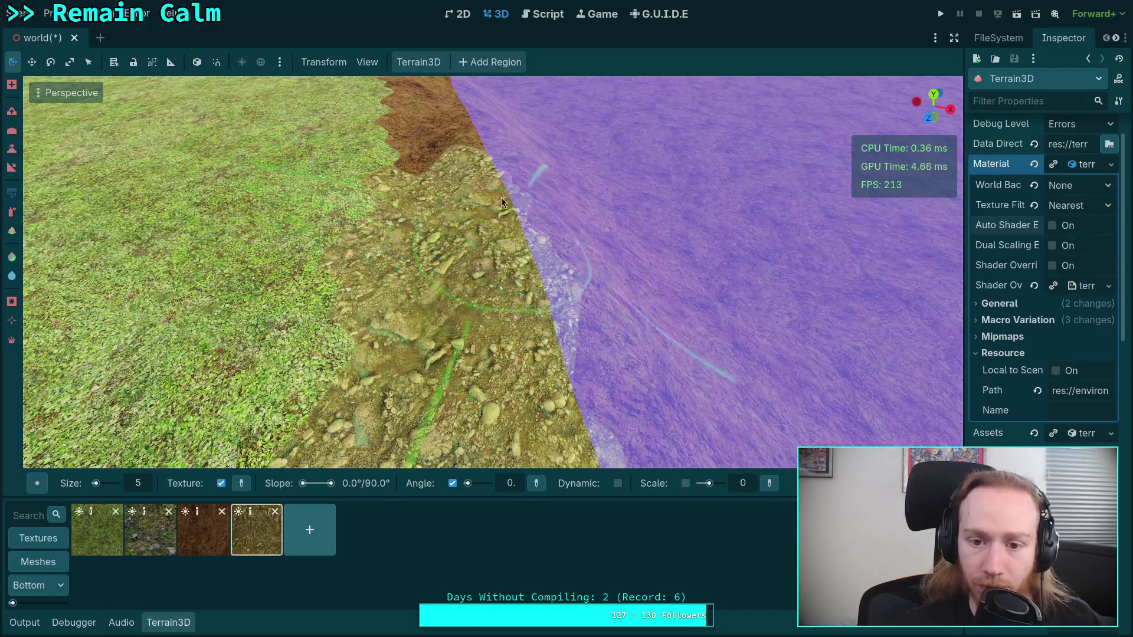
{"action": "right_click", "coordinate": [501, 197]}
{"action": "right_click", "coordinate": [548, 331]}
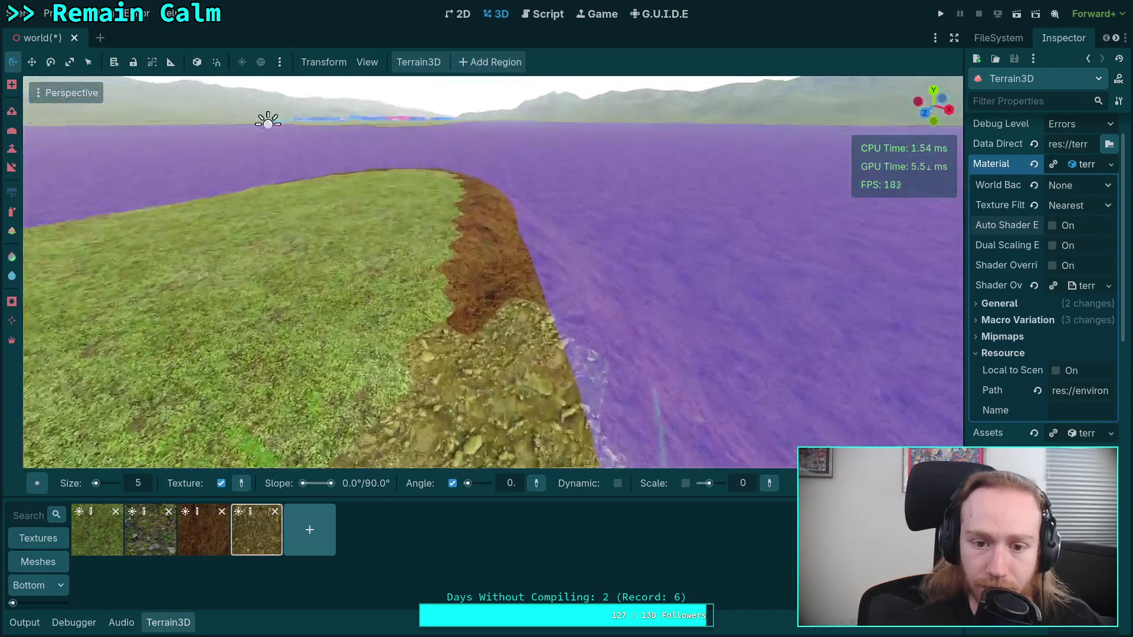
{"action": "mouse_move", "coordinate": [521, 340]}
{"action": "left_mouse_down"}
{"action": "mouse_move", "coordinate": [473, 253]}
{"action": "mouse_move", "coordinate": [449, 328]}
{"action": "mouse_move", "coordinate": [560, 354]}
{"action": "left_mouse_up"}
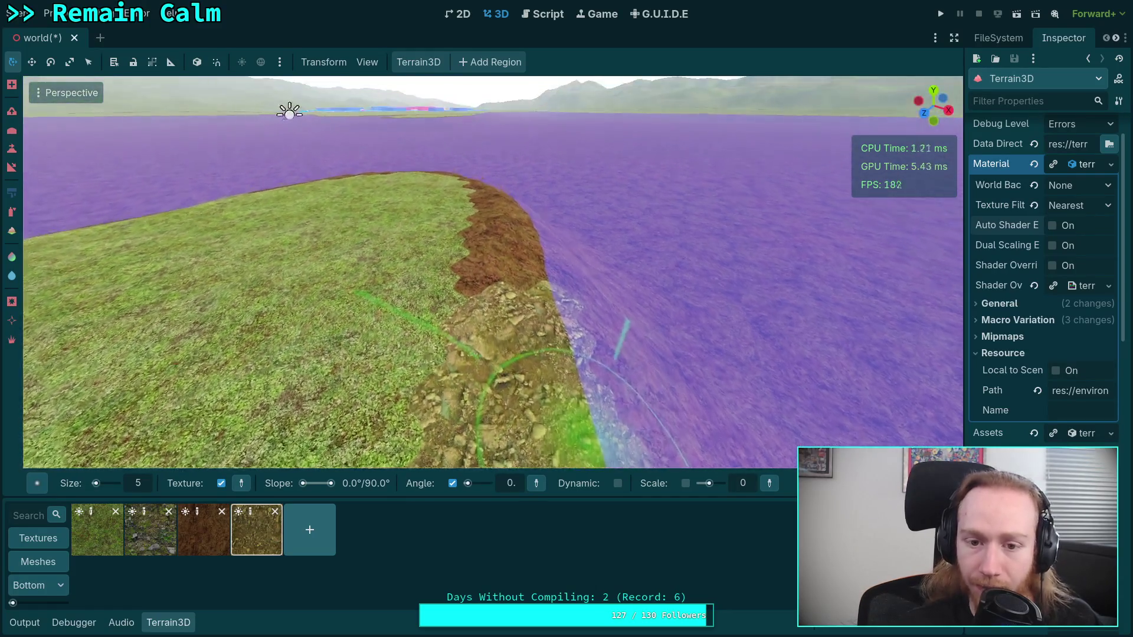
{"action": "right_click", "coordinate": [569, 359]}
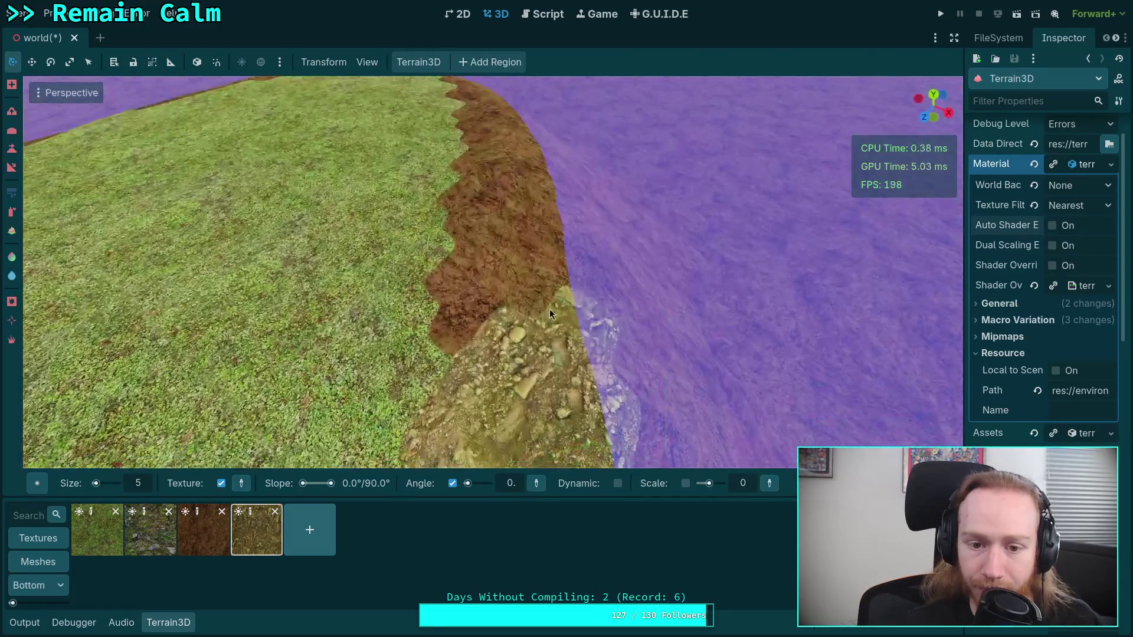
{"action": "mouse_move", "coordinate": [550, 310]}
{"action": "left_mouse_down"}
{"action": "mouse_move", "coordinate": [512, 261]}
{"action": "mouse_move", "coordinate": [548, 237]}
{"action": "left_mouse_up"}
{"action": "right_click", "coordinate": [548, 237]}
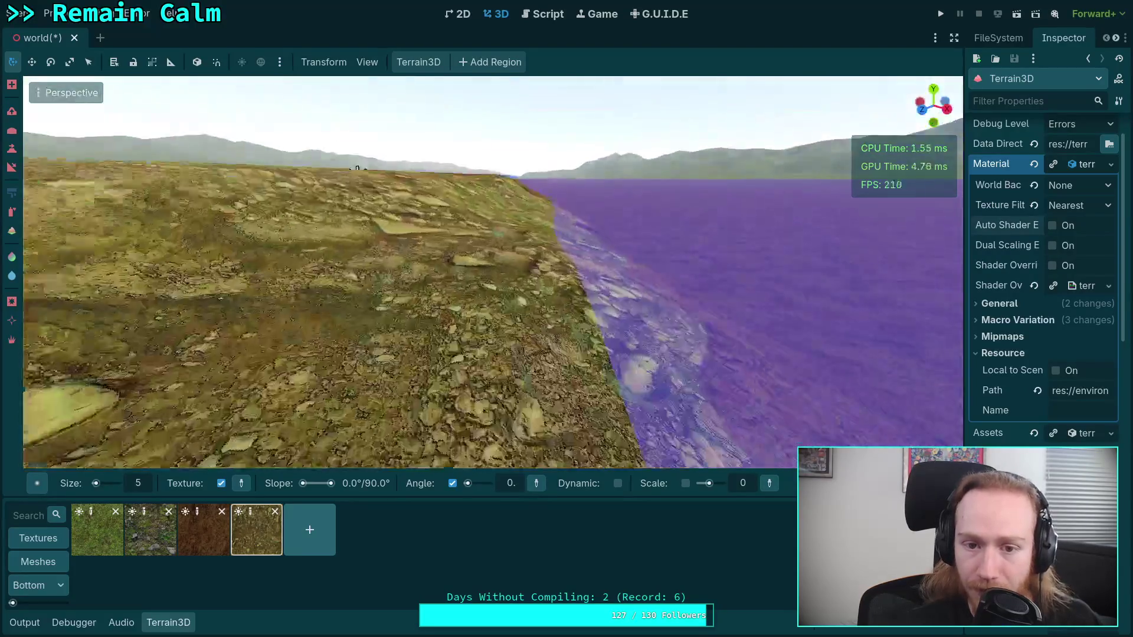
{"action": "right_click", "coordinate": [419, 271]}
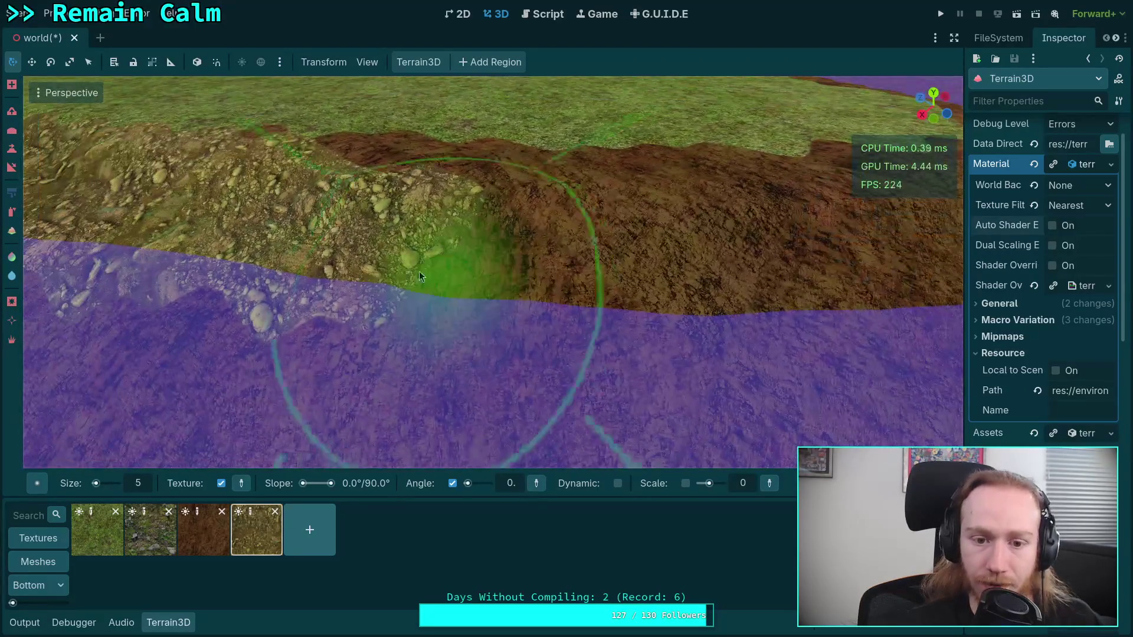
{"action": "right_click", "coordinate": [615, 298]}
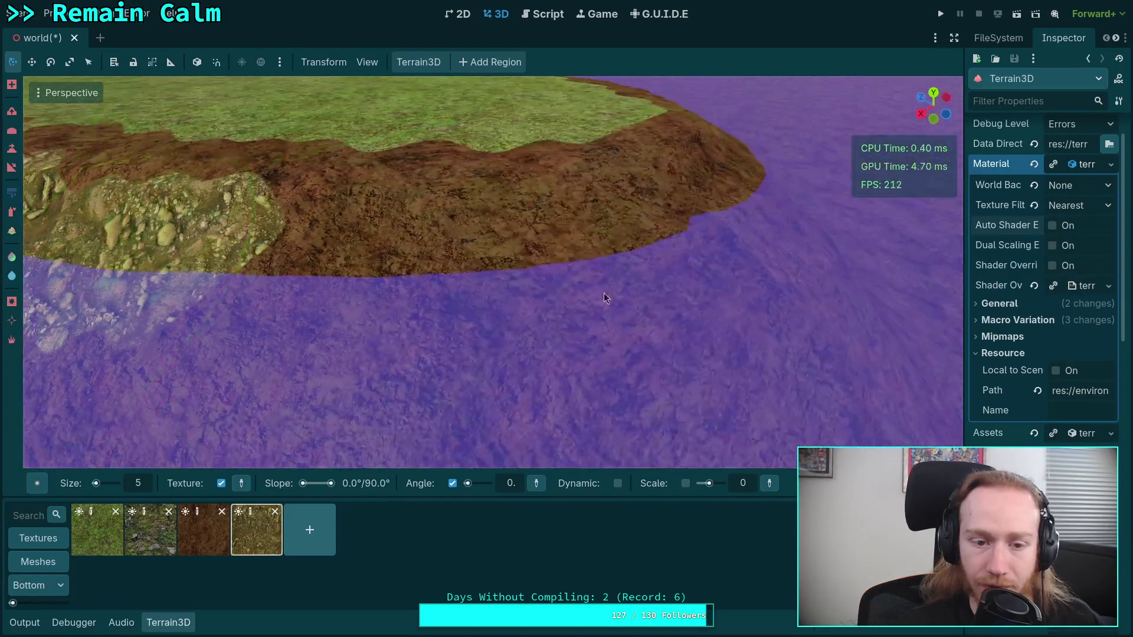
{"action": "right_click", "coordinate": [606, 298]}
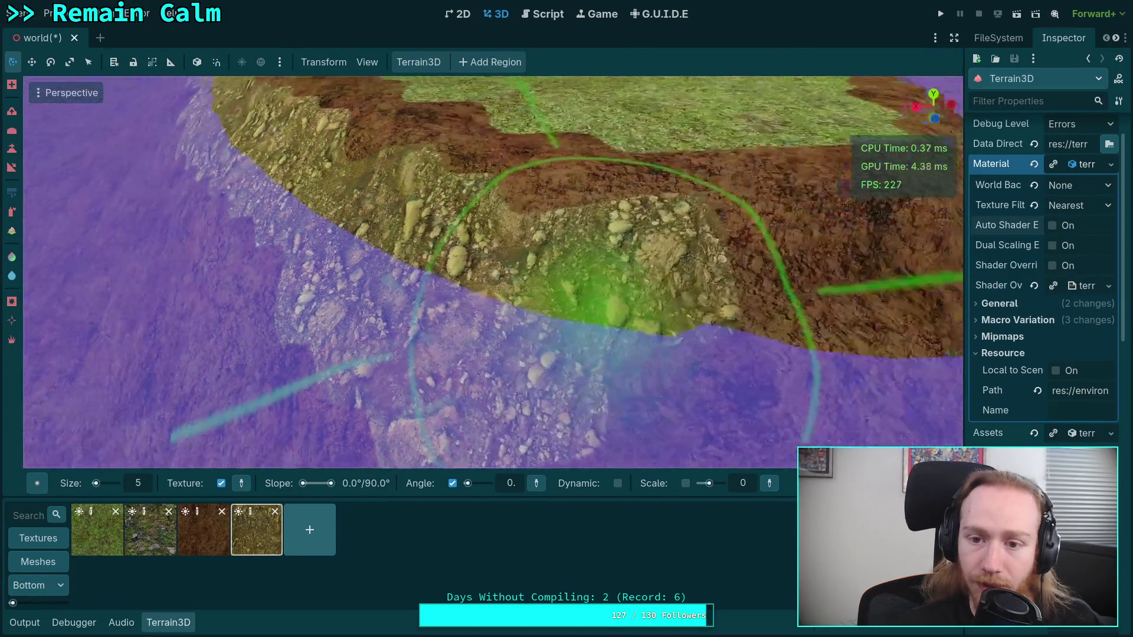
{"action": "right_click", "coordinate": [614, 292]}
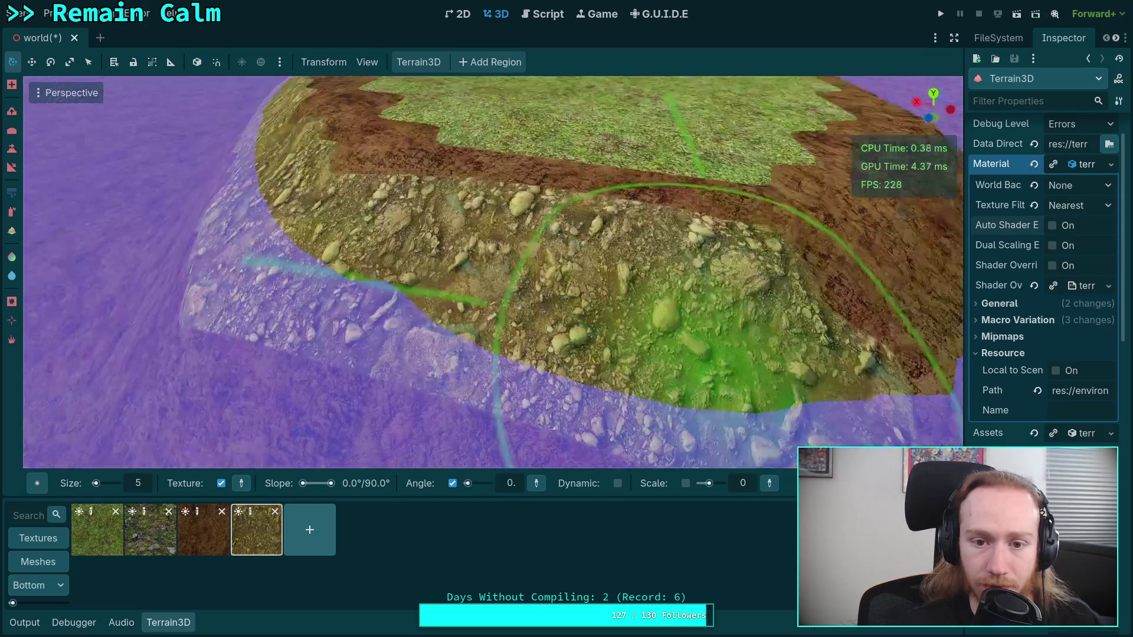
{"action": "right_click", "coordinate": [555, 316]}
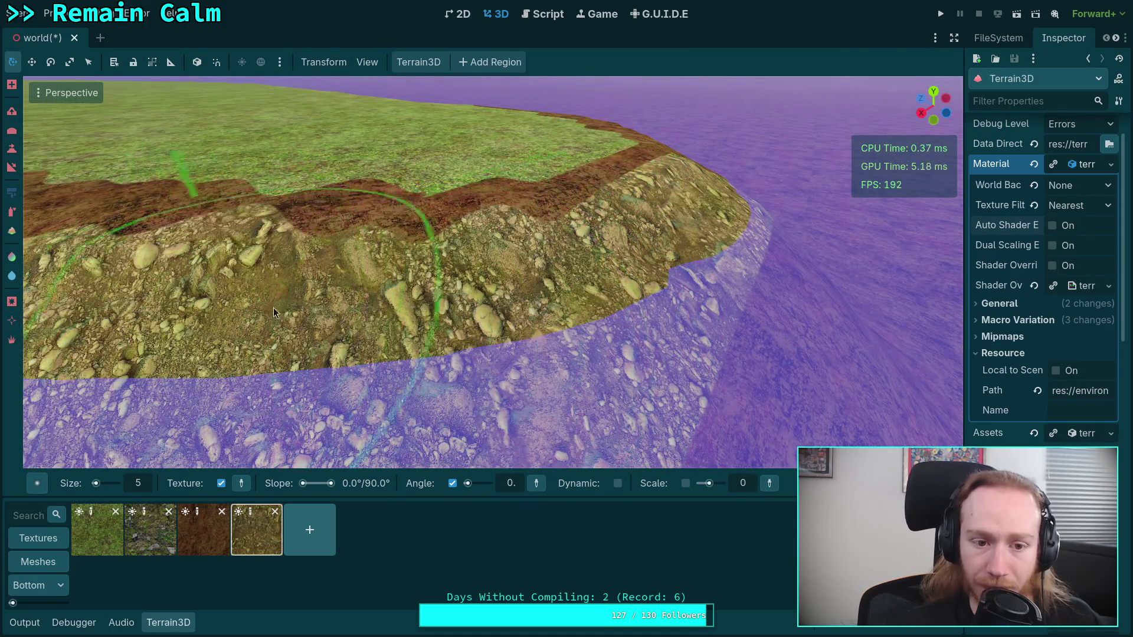
{"action": "right_click", "coordinate": [273, 312]}
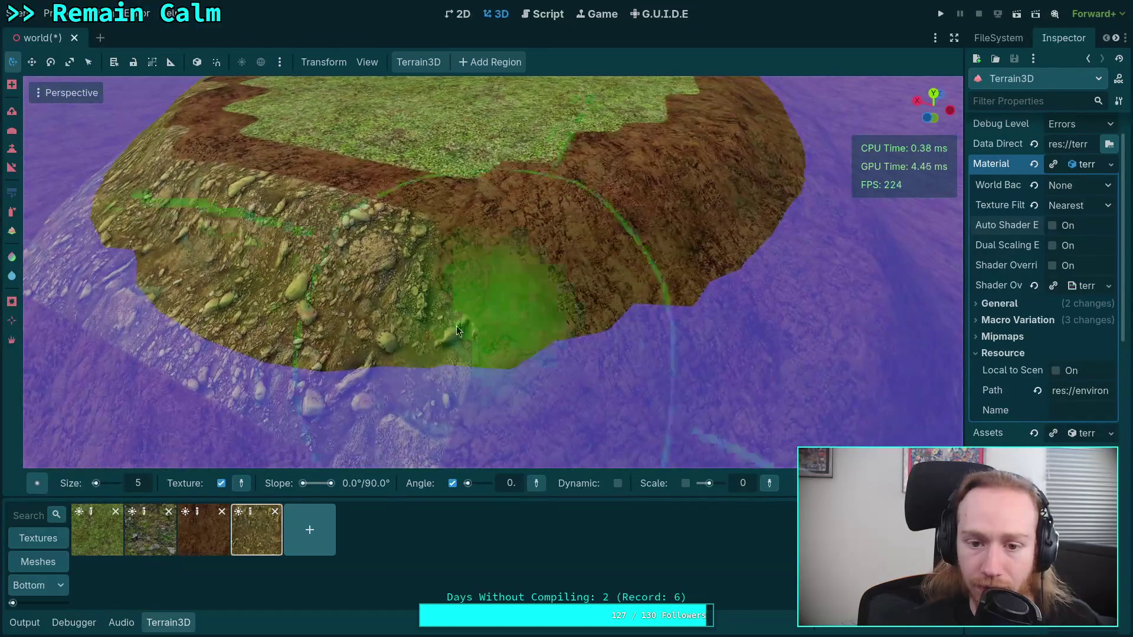
{"action": "right_click", "coordinate": [710, 265]}
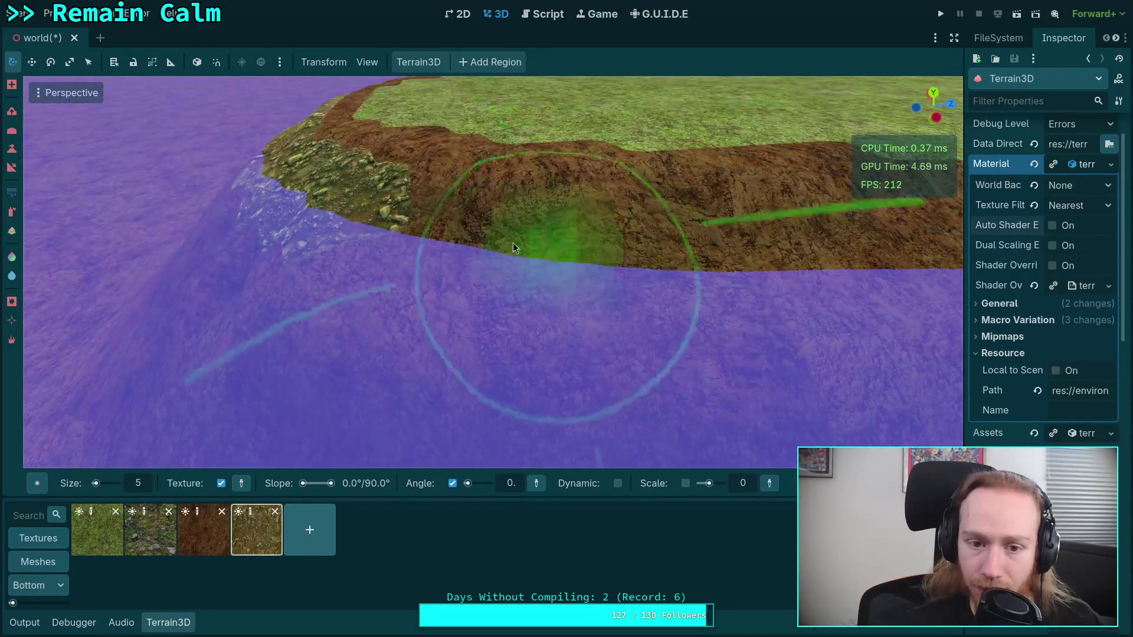
{"action": "right_click", "coordinate": [512, 244]}
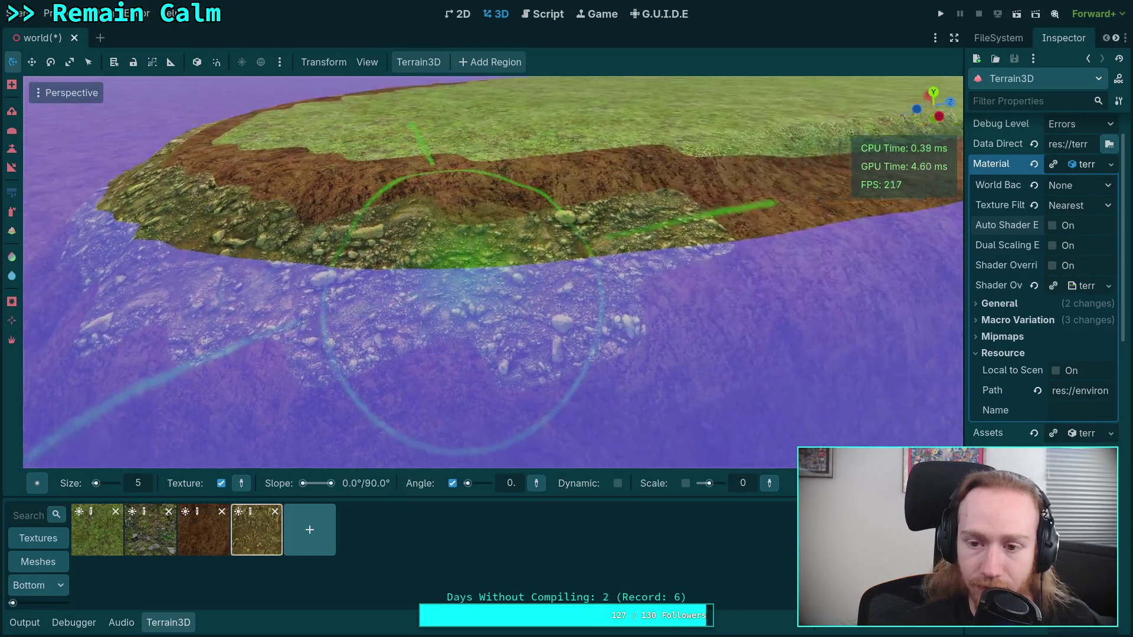
{"action": "right_click", "coordinate": [502, 245]}
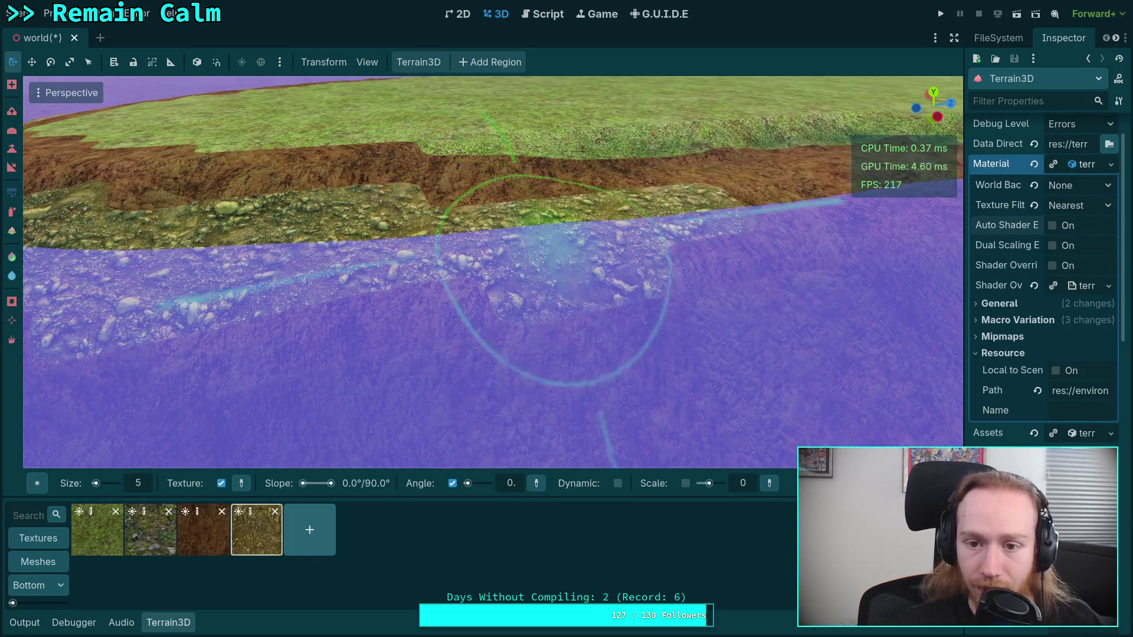
{"action": "right_click", "coordinate": [540, 224]}
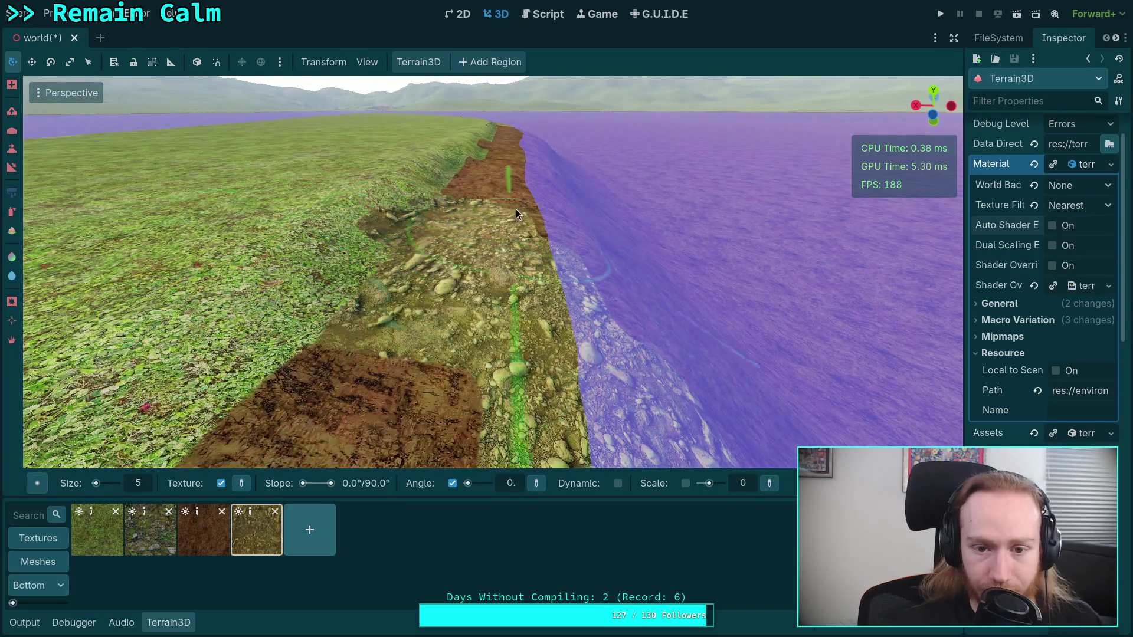
{"action": "right_click", "coordinate": [517, 209]}
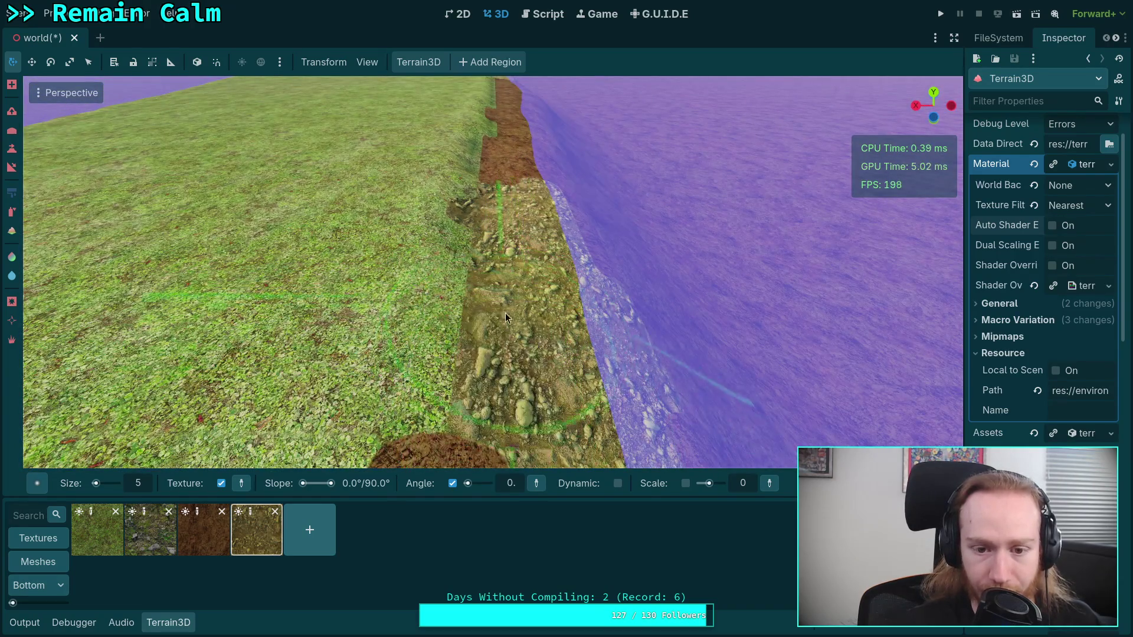
{"action": "right_click", "coordinate": [506, 315]}
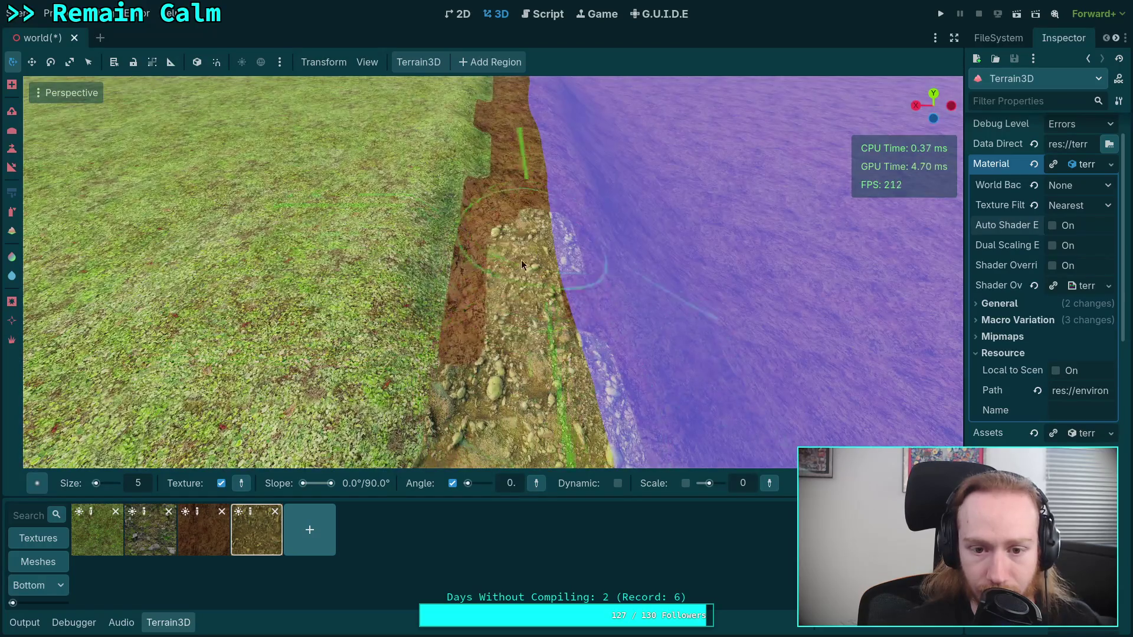
{"action": "right_click", "coordinate": [503, 255]}
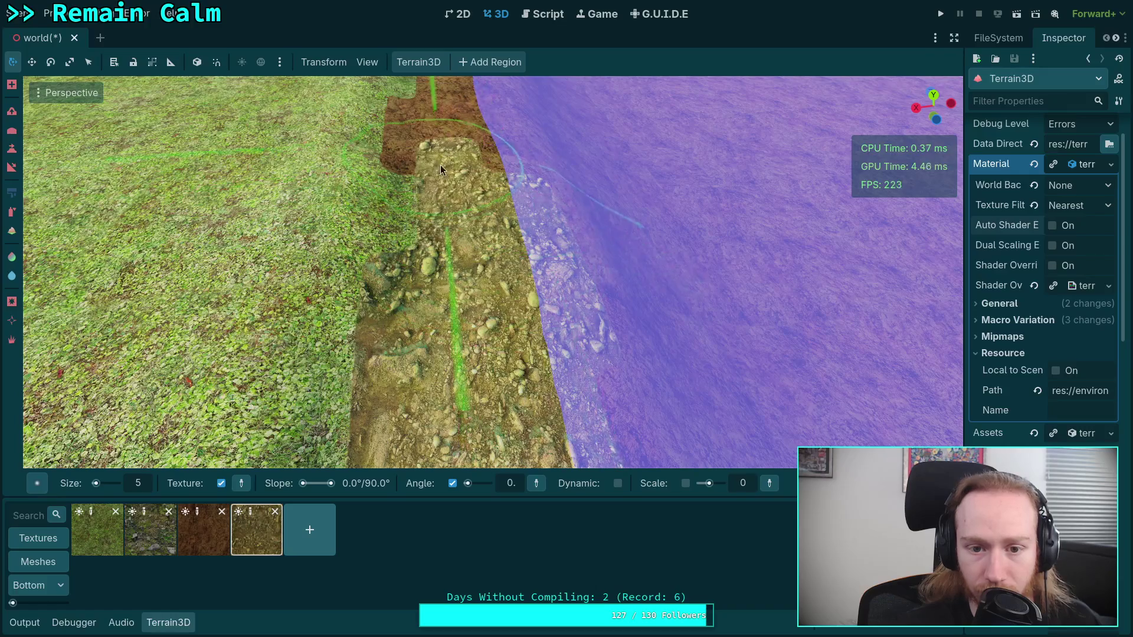
{"action": "right_click", "coordinate": [440, 168]}
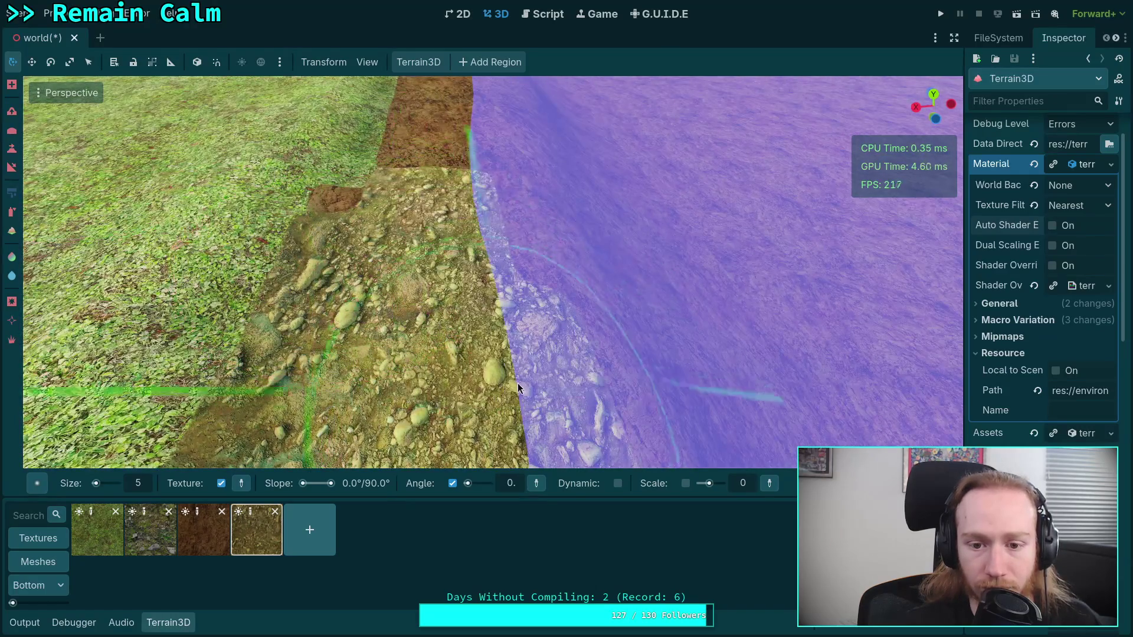
{"action": "right_click", "coordinate": [474, 213]}
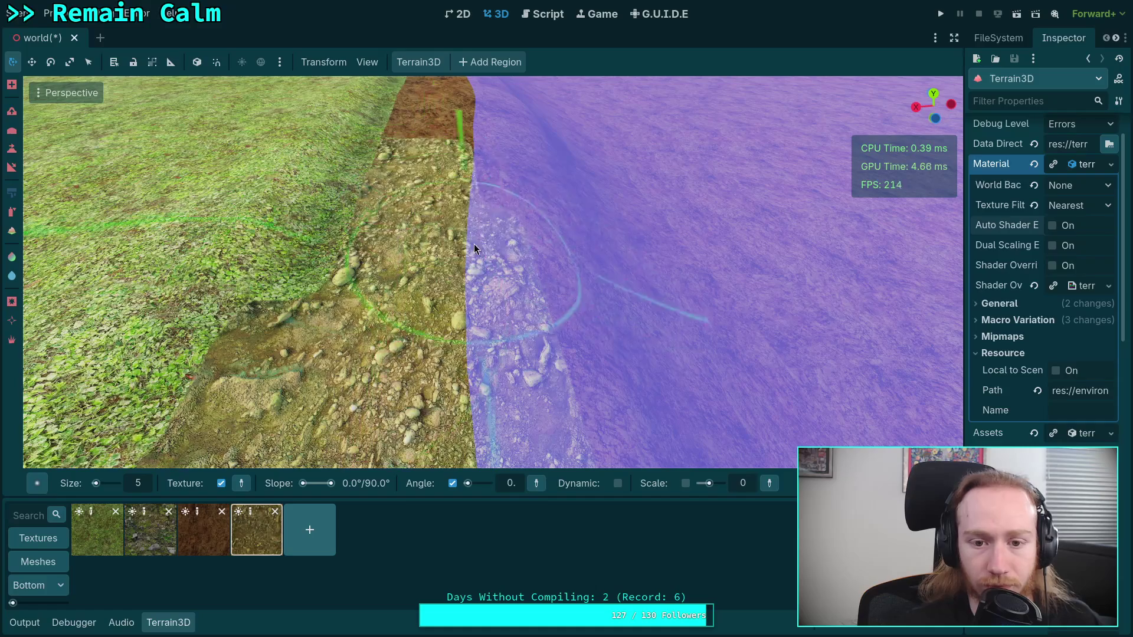
{"action": "right_click", "coordinate": [476, 249]}
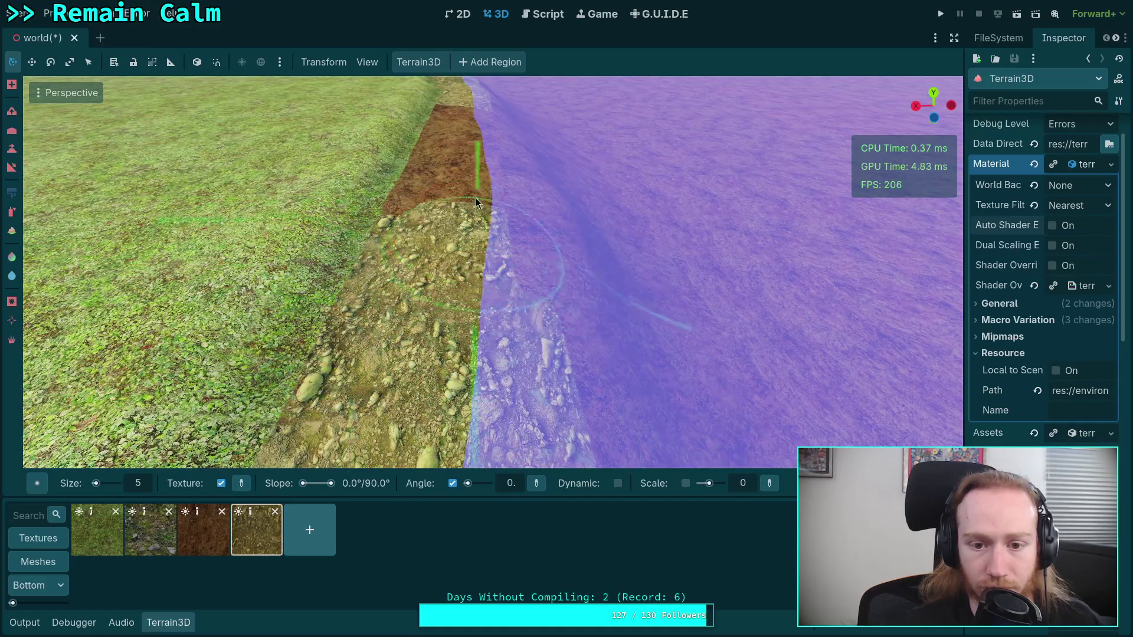
{"action": "right_click", "coordinate": [475, 198]}
{"action": "right_click", "coordinate": [357, 323]}
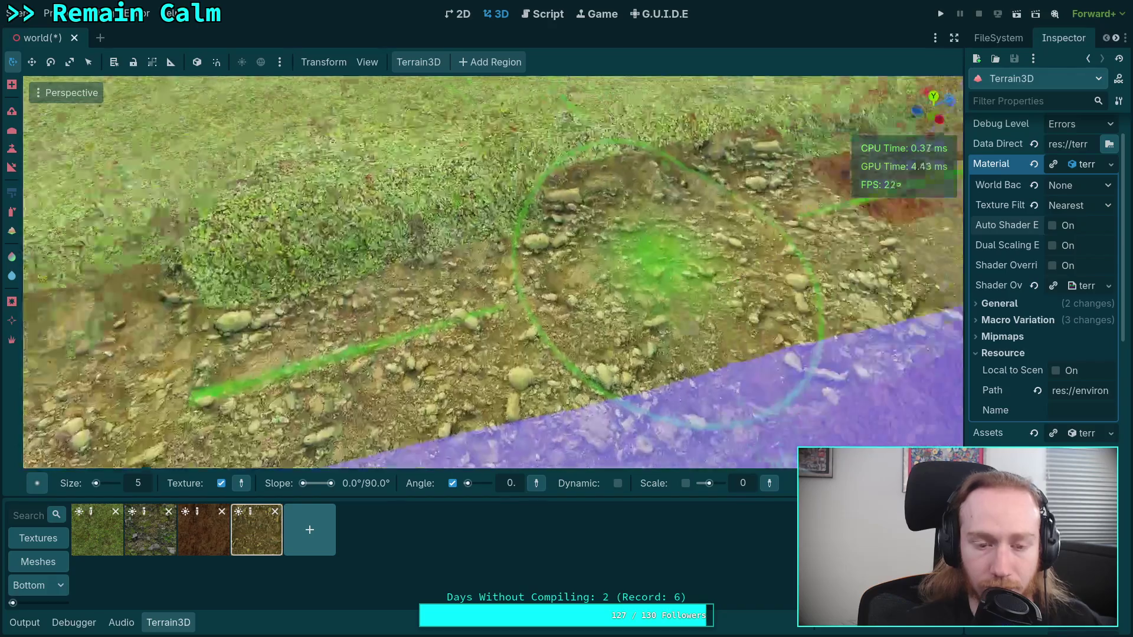
{"action": "right_click", "coordinate": [400, 300]}
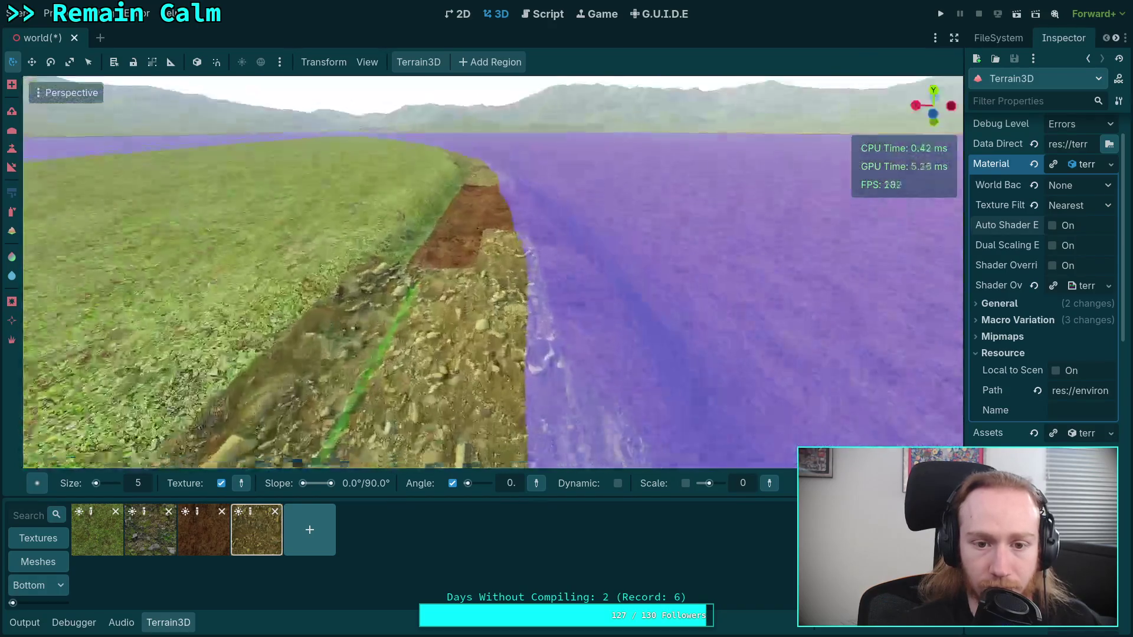
{"action": "right_click", "coordinate": [421, 333]}
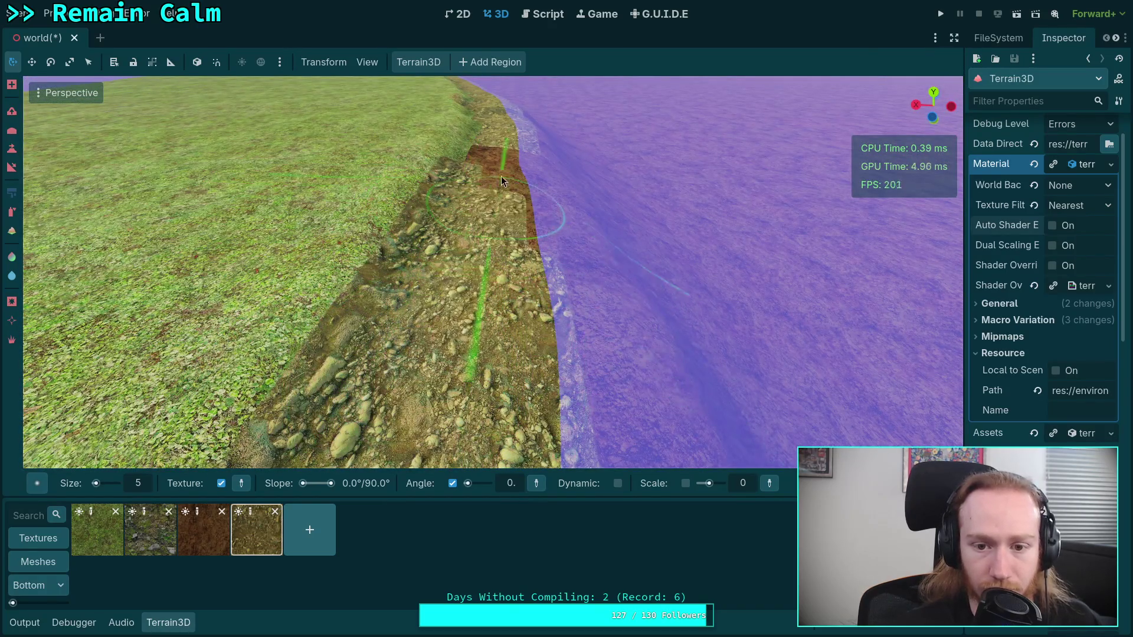
{"action": "right_click", "coordinate": [531, 264]}
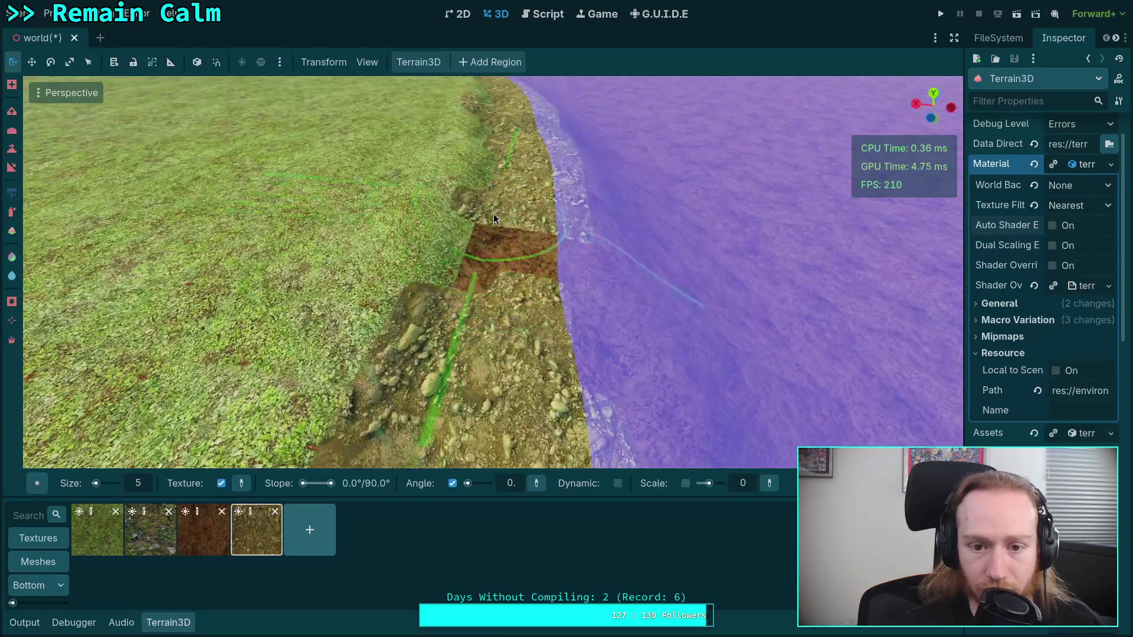
{"action": "right_click", "coordinate": [583, 343]}
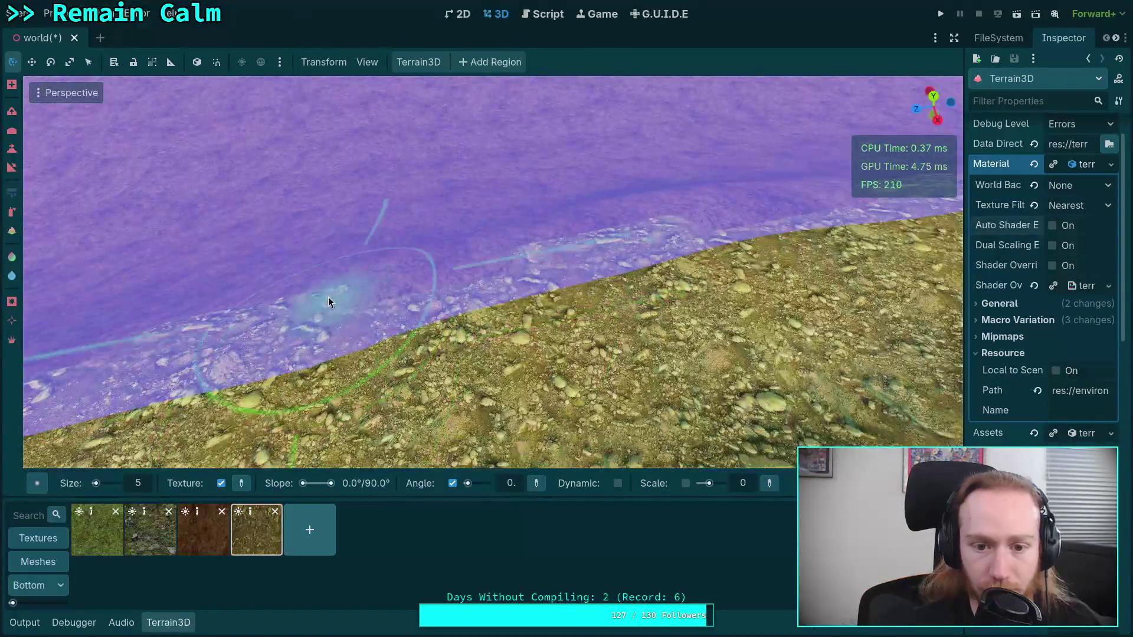
{"action": "right_click", "coordinate": [328, 297]}
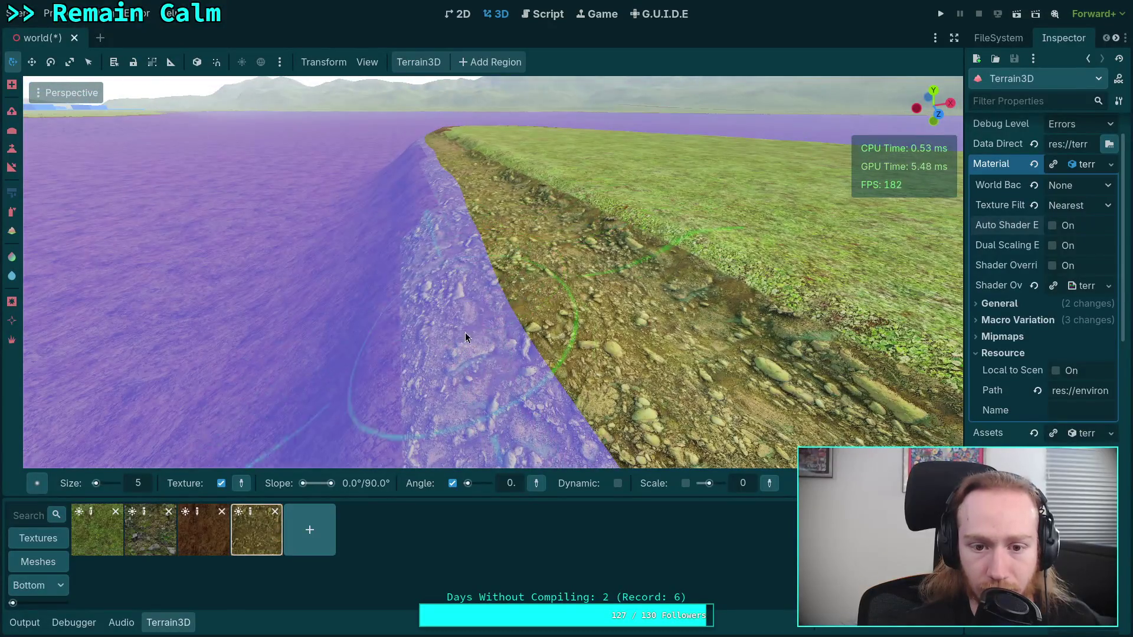
{"action": "right_click", "coordinate": [465, 336]}
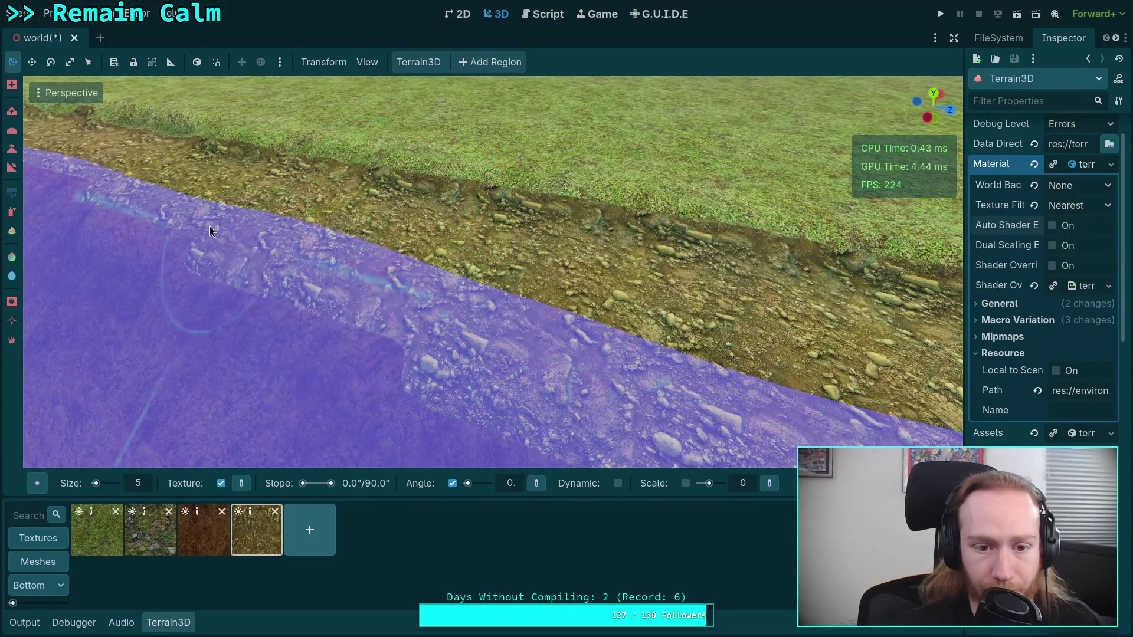
{"action": "right_click", "coordinate": [211, 230]}
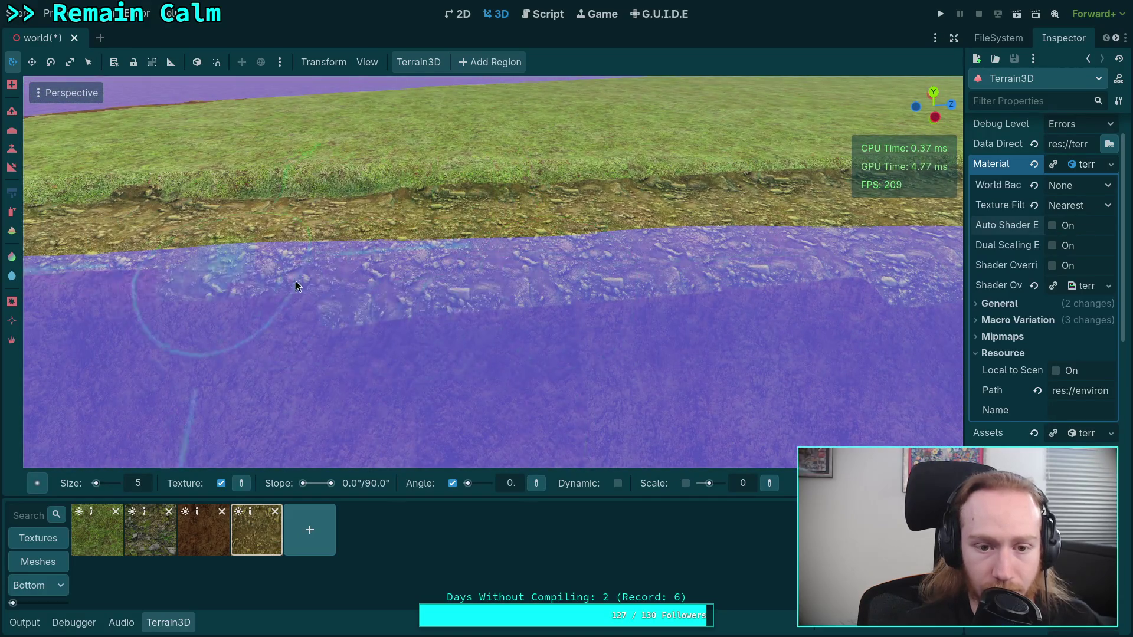
{"action": "right_click", "coordinate": [296, 280]}
{"action": "right_click", "coordinate": [437, 329]}
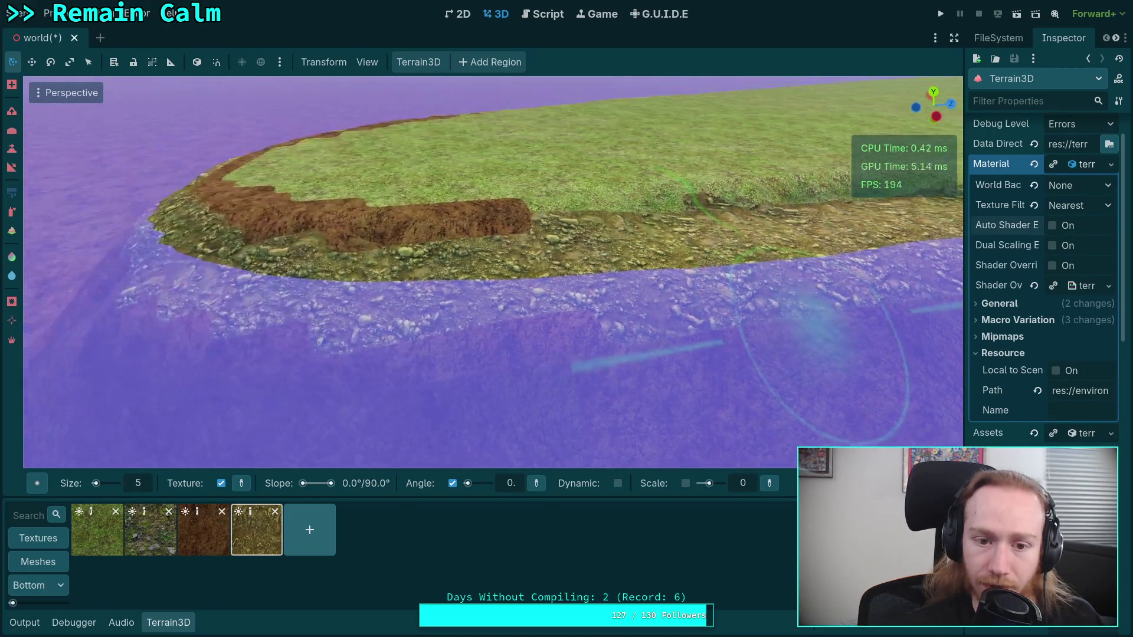
{"action": "right_click", "coordinate": [698, 301]}
{"action": "left_click_drag", "start_coordinate": [614, 330], "coordinate": [575, 332]}
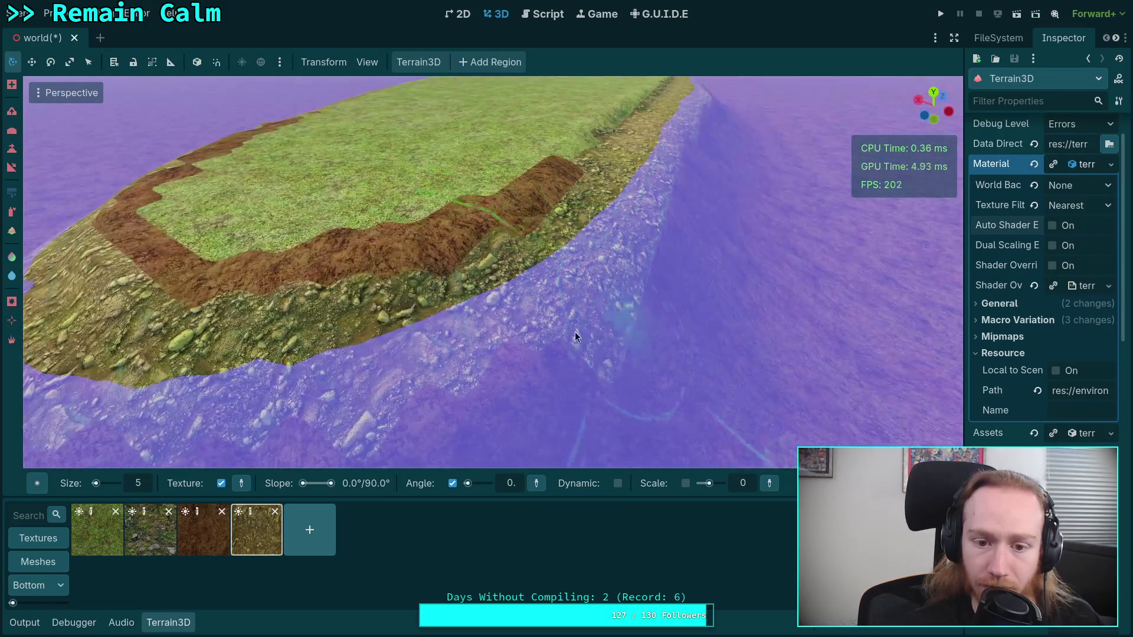
{"action": "left_click_drag", "start_coordinate": [419, 361], "coordinate": [687, 290]}
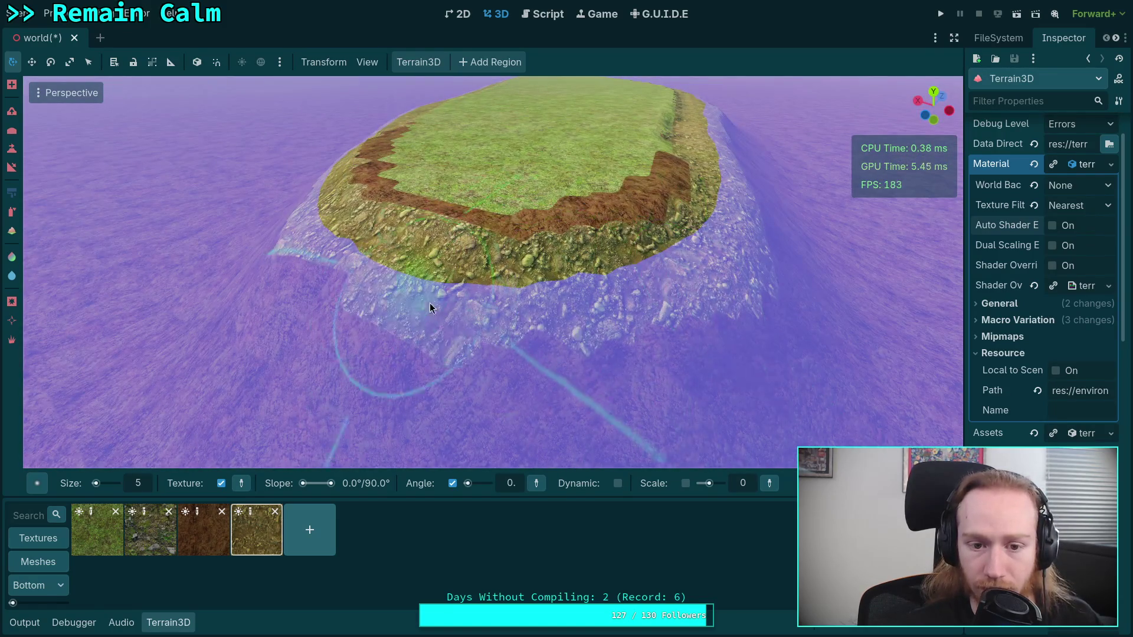
{"action": "left_click_drag", "start_coordinate": [430, 304], "coordinate": [455, 308]}
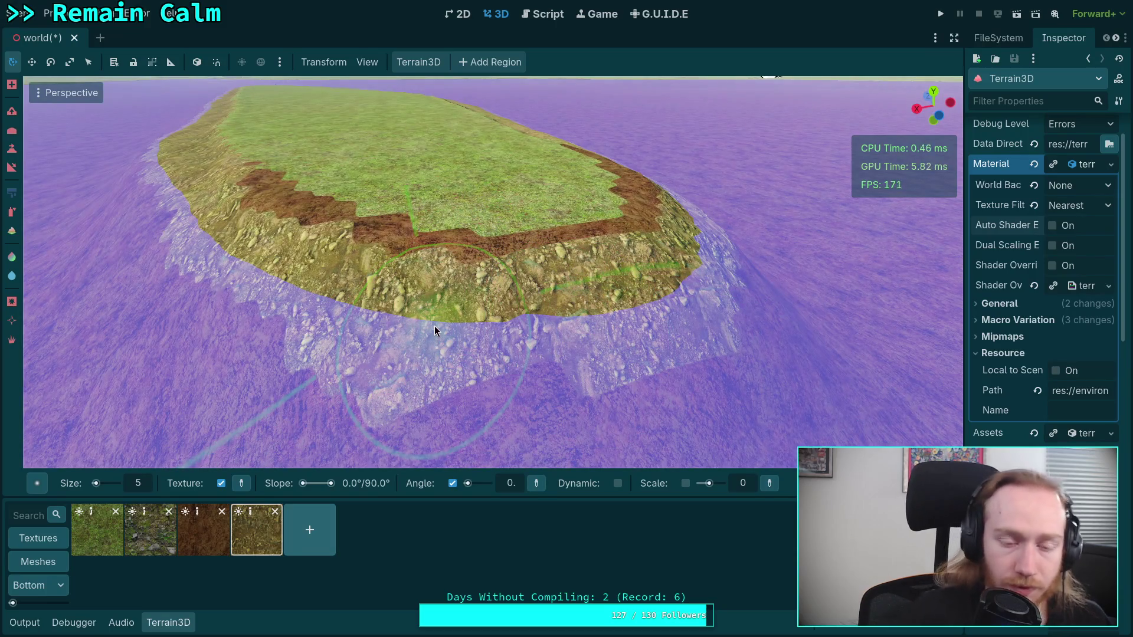
- Select the grass texture and paint it over the whole brown dirt strip in four strokes
{"action": "left_click", "coordinate": [93, 530]}
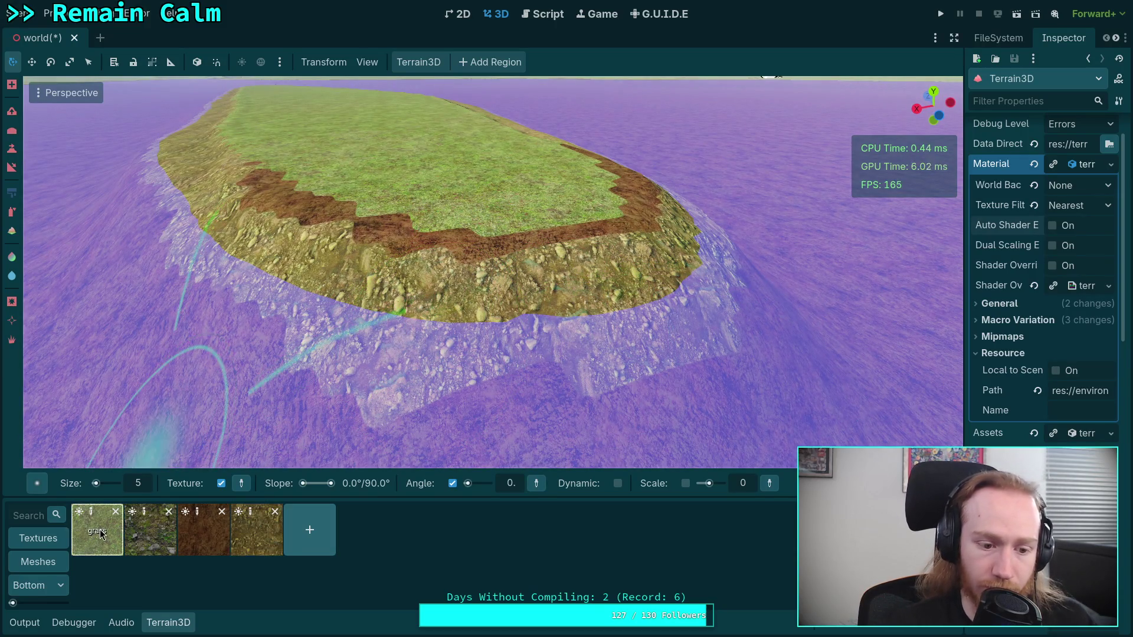
{"action": "left_click", "coordinate": [151, 539]}
{"action": "scroll", "coordinate": [306, 277], "scroll_direction": "up", "scroll_amount": 6}
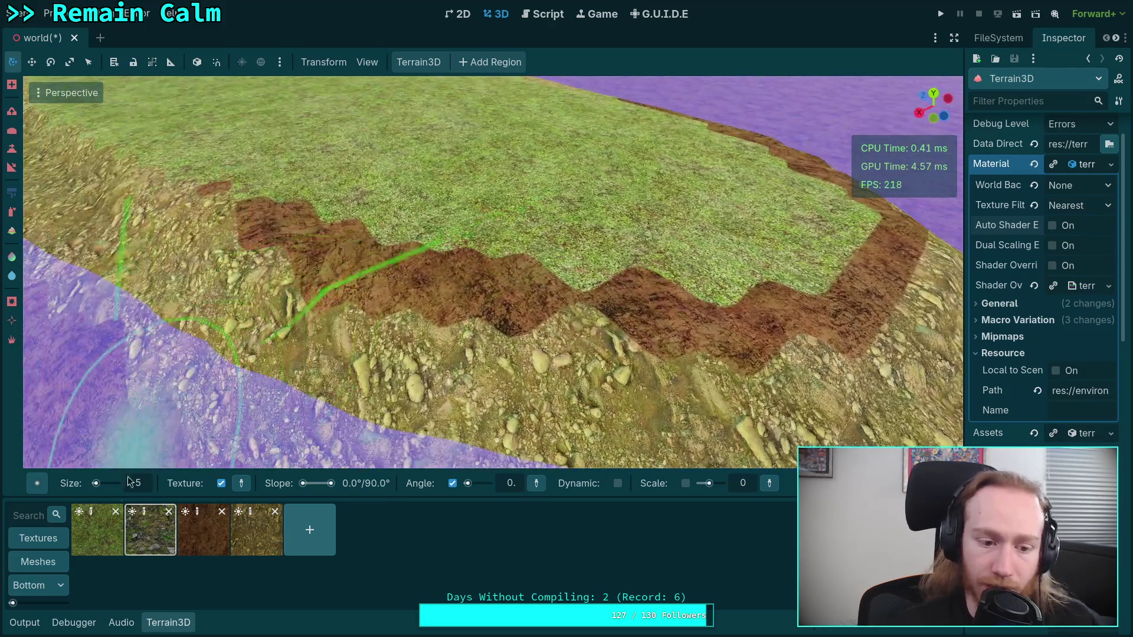
{"action": "left_click", "coordinate": [97, 530]}
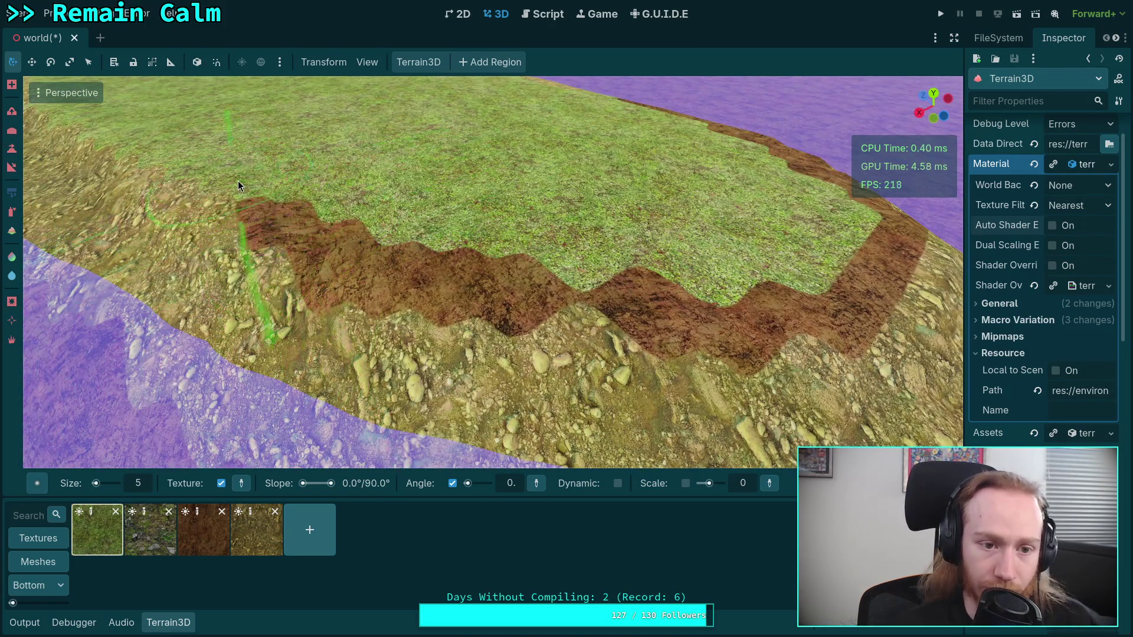
{"action": "mouse_move", "coordinate": [344, 241]}
{"action": "left_mouse_down"}
{"action": "mouse_move", "coordinate": [376, 269]}
{"action": "mouse_move", "coordinate": [659, 286]}
{"action": "mouse_move", "coordinate": [709, 328]}
{"action": "left_mouse_up"}
{"action": "scroll", "coordinate": [596, 283], "scroll_direction": "down", "scroll_amount": 4}
{"action": "mouse_move", "coordinate": [305, 253]}
{"action": "left_mouse_down"}
{"action": "mouse_move", "coordinate": [540, 275]}
{"action": "mouse_move", "coordinate": [508, 315]}
{"action": "left_mouse_up"}
{"action": "left_click_drag", "start_coordinate": [267, 271], "coordinate": [569, 260]}
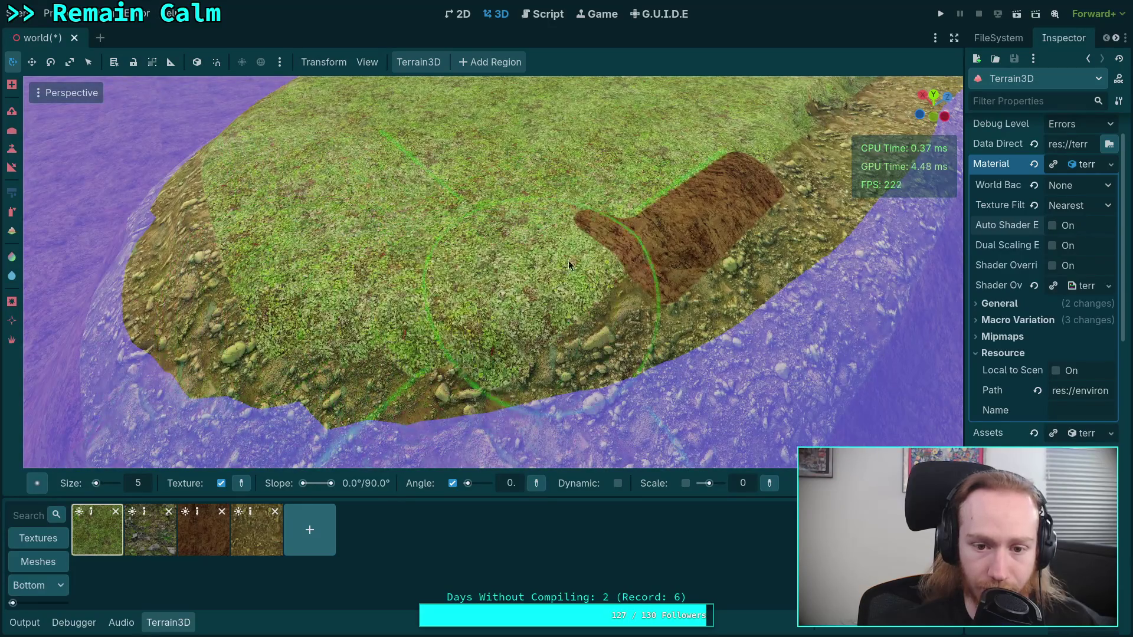
{"action": "scroll", "coordinate": [569, 261], "scroll_direction": "up", "scroll_amount": 3}
{"action": "left_click_drag", "start_coordinate": [359, 250], "coordinate": [576, 228]}
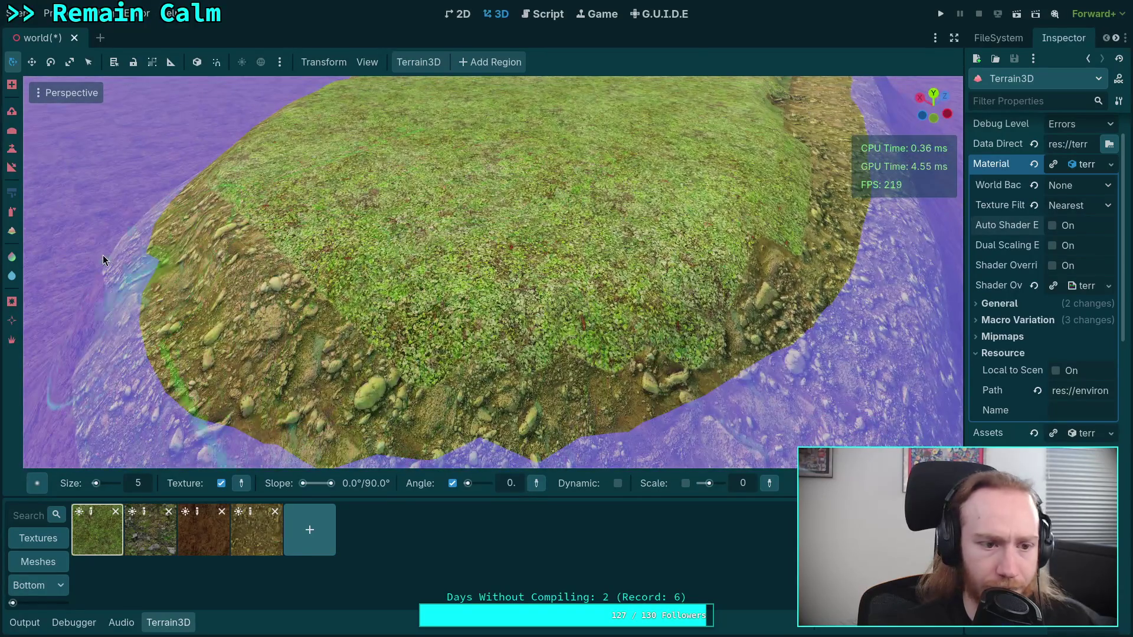
- Switch to the Spray tool and spray grass and dirt textures along the grass-to-pebble boundary
{"action": "key", "text": "v"}
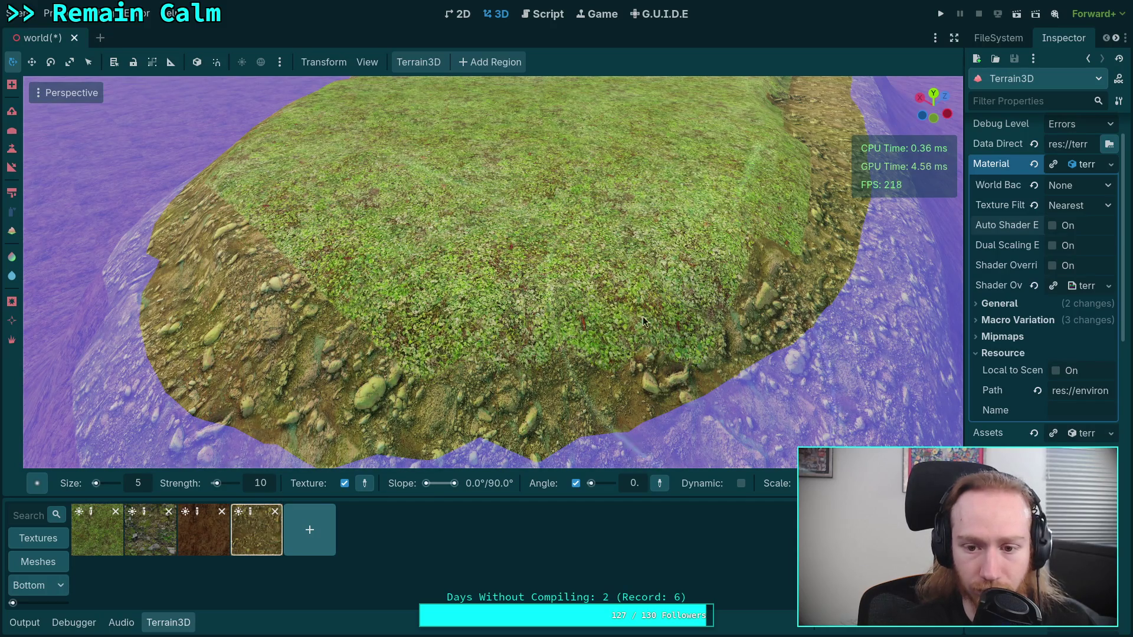
{"action": "left_click", "coordinate": [97, 530]}
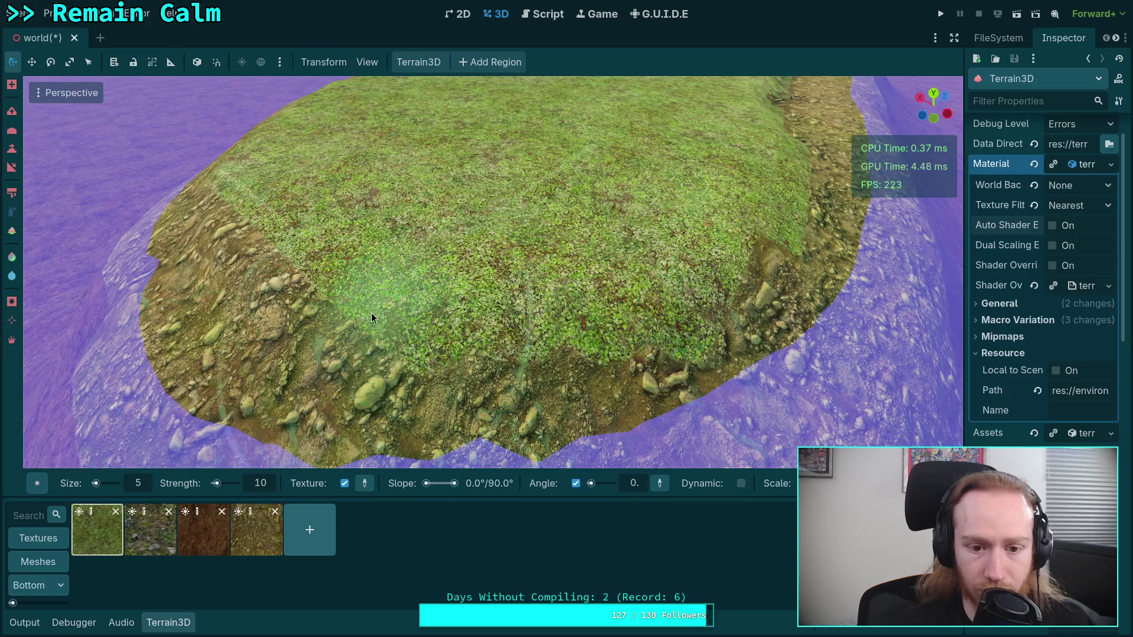
{"action": "key", "text": "4"}
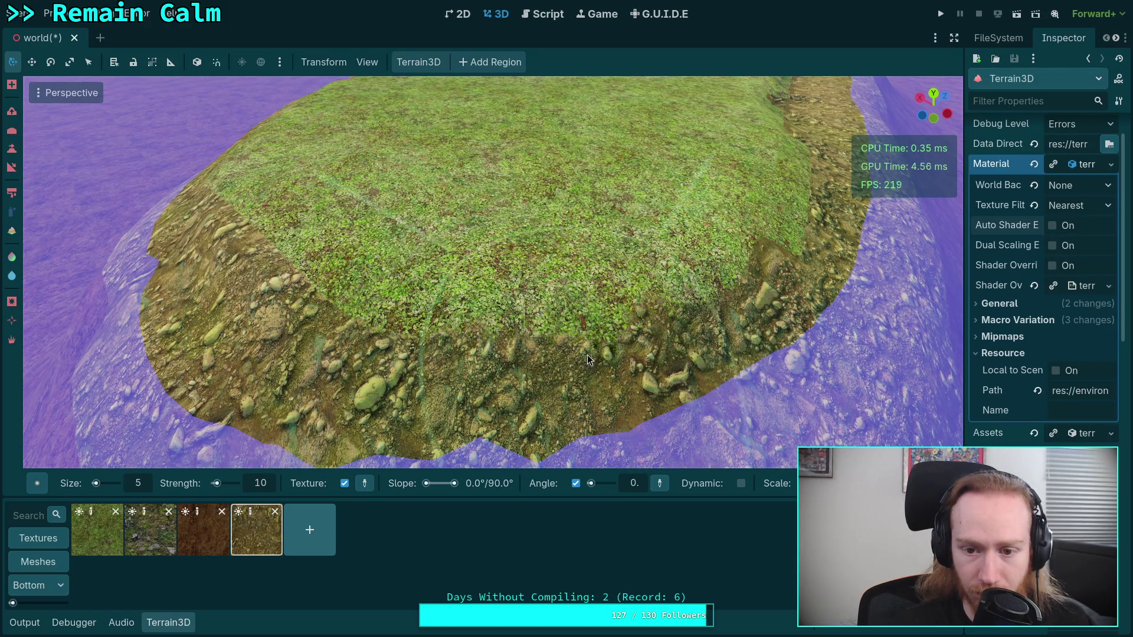
{"action": "scroll", "coordinate": [662, 340], "scroll_direction": "up", "scroll_amount": 5}
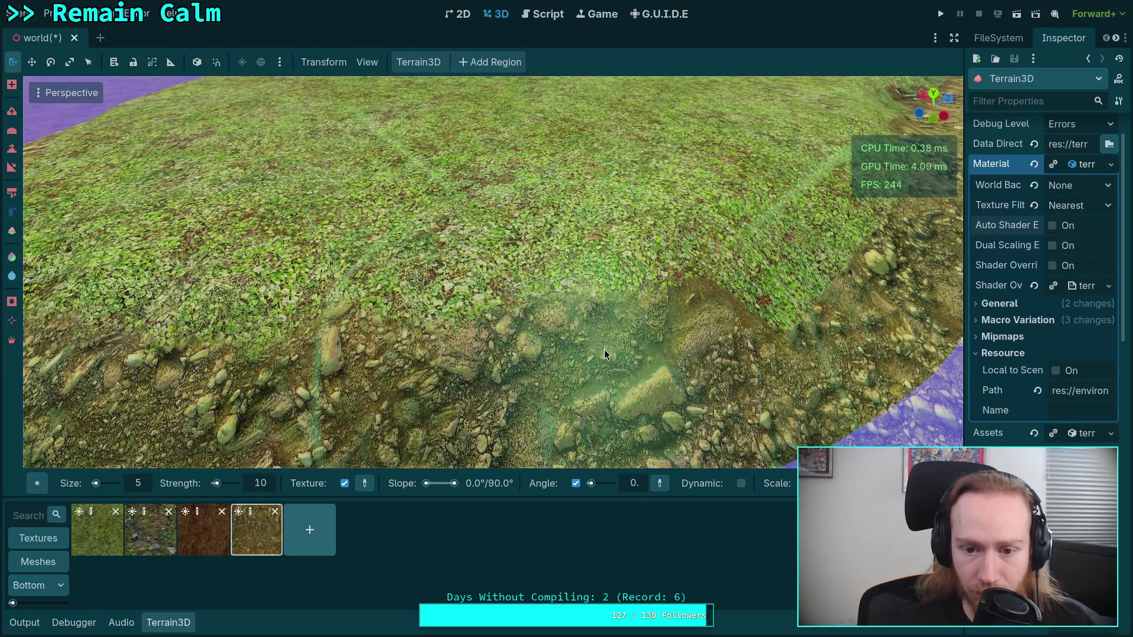
{"action": "scroll", "coordinate": [605, 349], "scroll_direction": "down", "scroll_amount": 5}
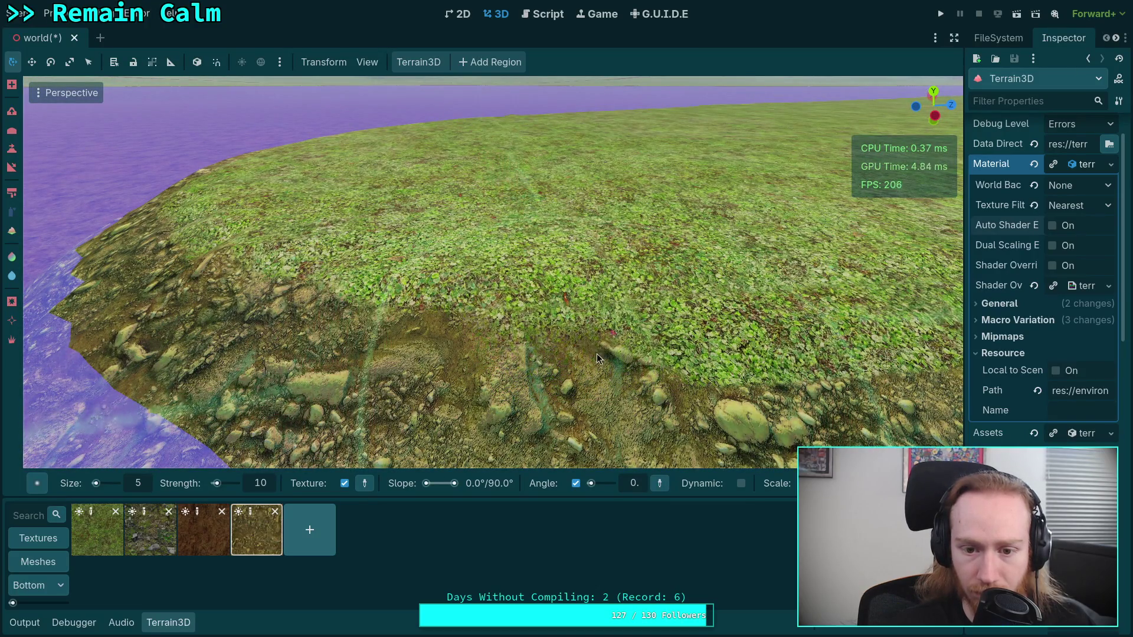
{"action": "mouse_move", "coordinate": [597, 354]}
{"action": "left_mouse_down"}
{"action": "mouse_move", "coordinate": [509, 375]}
{"action": "mouse_move", "coordinate": [484, 354]}
{"action": "mouse_move", "coordinate": [520, 366]}
{"action": "mouse_move", "coordinate": [496, 349]}
{"action": "mouse_move", "coordinate": [487, 293]}
{"action": "left_mouse_up"}
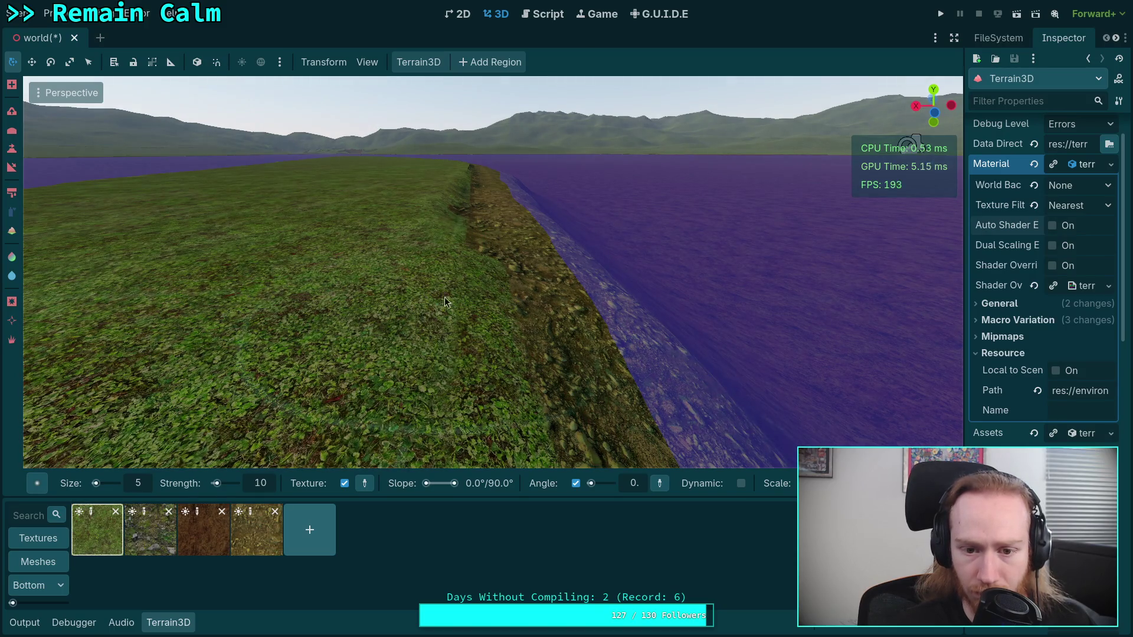
{"action": "left_click", "coordinate": [255, 529]}
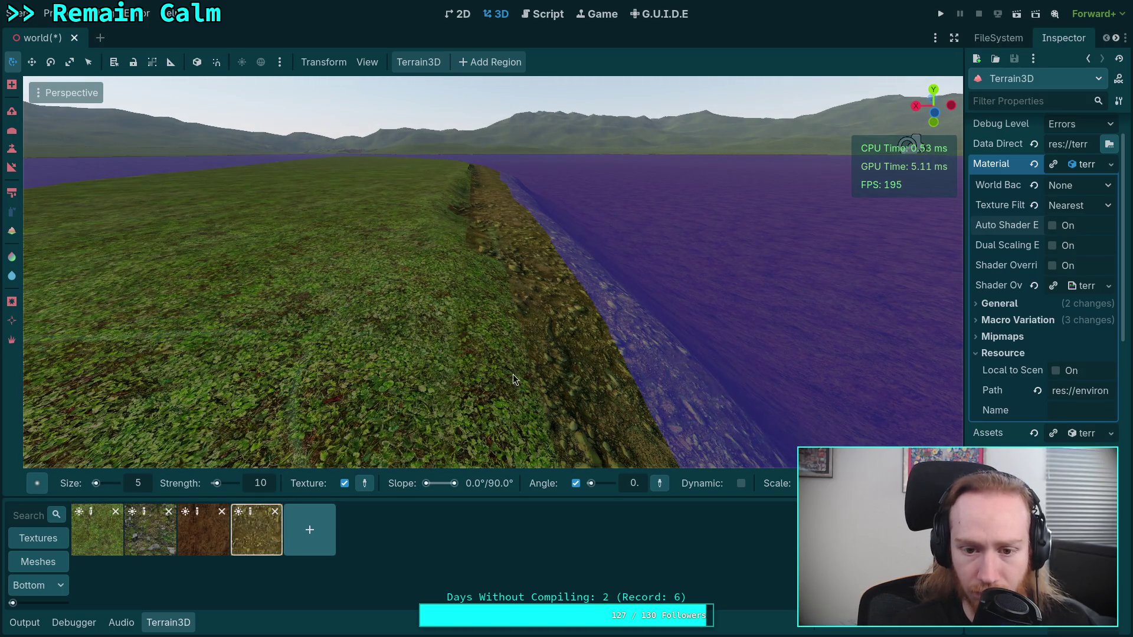
{"action": "mouse_move", "coordinate": [513, 379]}
{"action": "left_mouse_down"}
{"action": "mouse_move", "coordinate": [504, 323]}
{"action": "mouse_move", "coordinate": [499, 376]}
{"action": "left_mouse_up"}
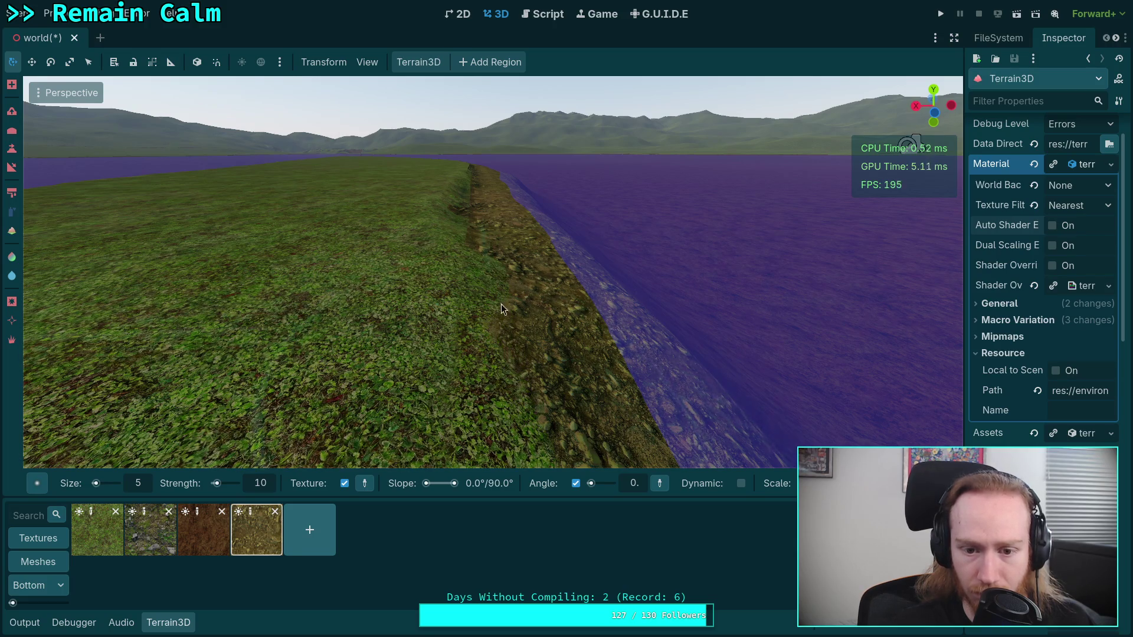
{"action": "mouse_move", "coordinate": [483, 274]}
{"action": "left_mouse_down"}
{"action": "mouse_move", "coordinate": [497, 336]}
{"action": "mouse_move", "coordinate": [520, 299]}
{"action": "left_mouse_up"}
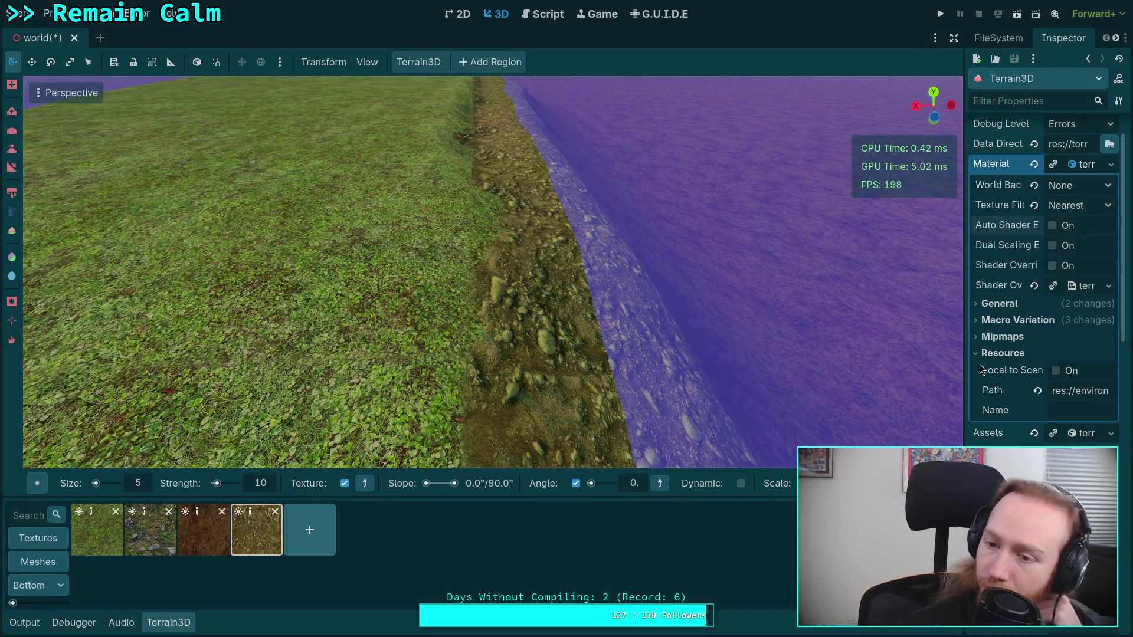
- Widen the Inspector and expand the Terrain3D material's General settings
{"action": "left_click_drag", "start_coordinate": [966, 362], "coordinate": [914, 366]}
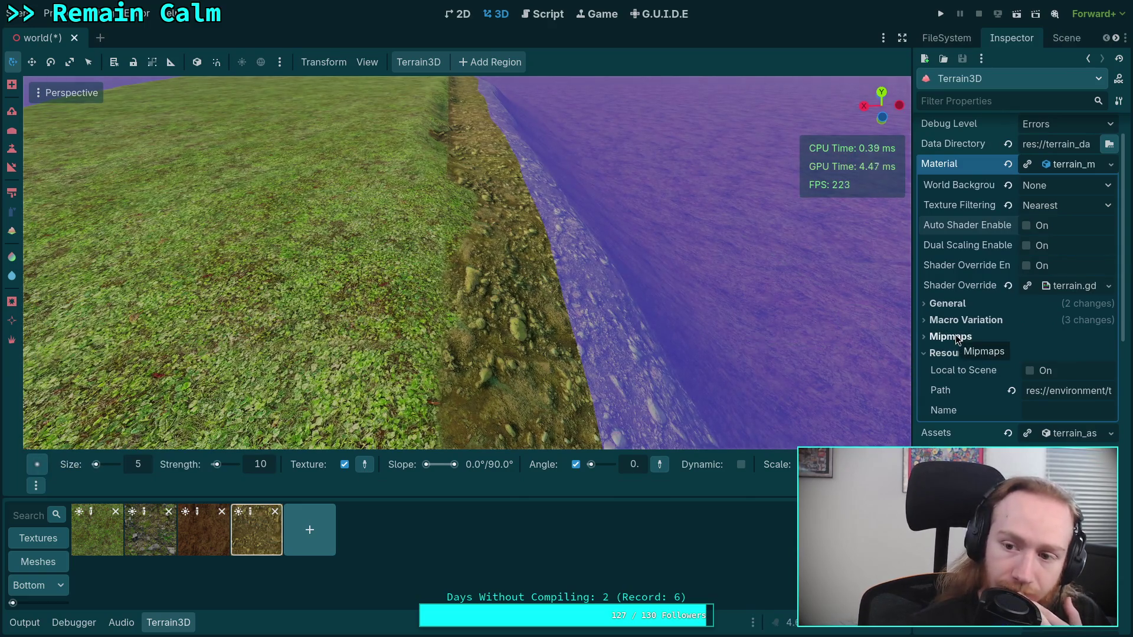
{"action": "scroll", "coordinate": [956, 336], "scroll_direction": "down", "scroll_amount": 5}
{"action": "scroll", "coordinate": [955, 337], "scroll_direction": "up", "scroll_amount": 5}
{"action": "left_click", "coordinate": [1067, 164]}
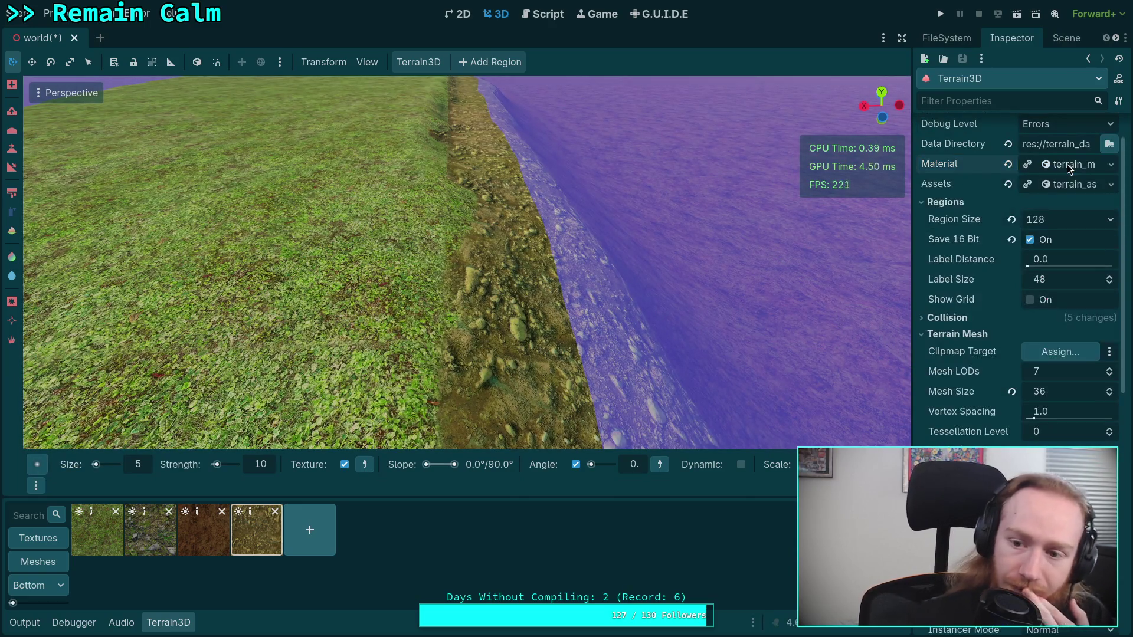
{"action": "scroll", "coordinate": [975, 359], "scroll_direction": "down", "scroll_amount": 10}
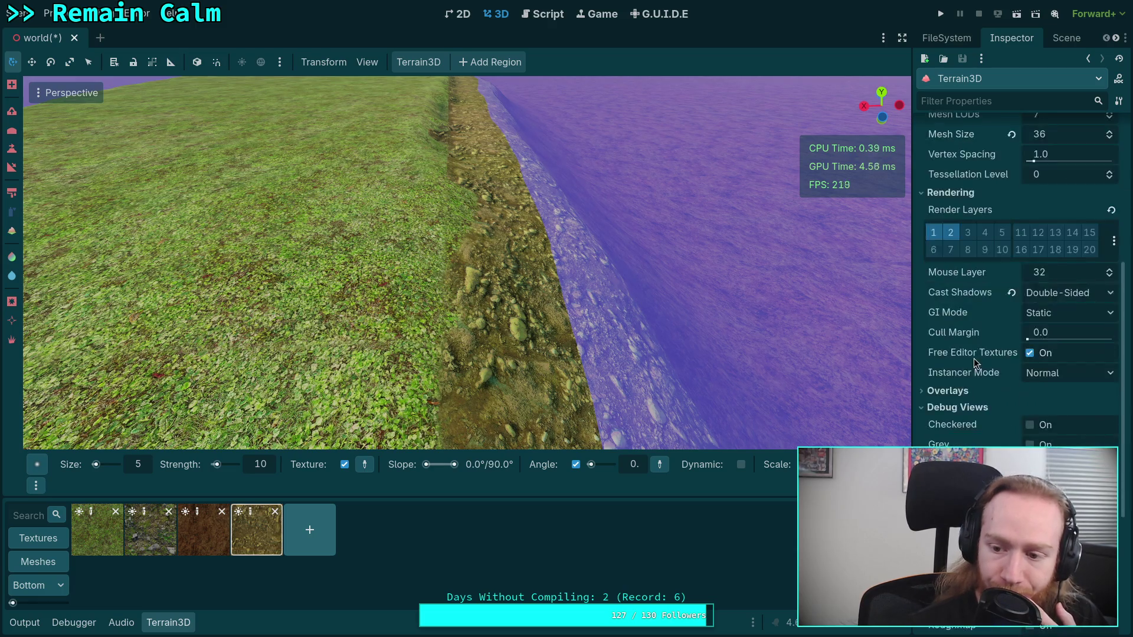
{"action": "scroll", "coordinate": [964, 346], "scroll_direction": "up", "scroll_amount": 5}
{"action": "scroll", "coordinate": [973, 376], "scroll_direction": "down", "scroll_amount": 1}
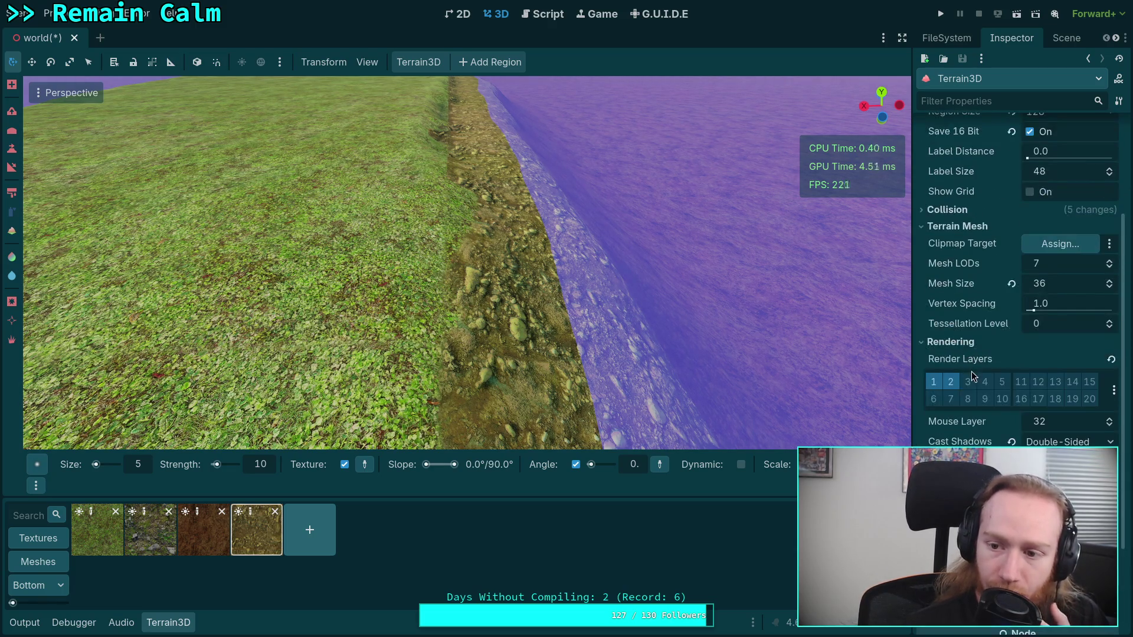
{"action": "scroll", "coordinate": [968, 366], "scroll_direction": "up", "scroll_amount": 5}
{"action": "left_click", "coordinate": [1046, 212]}
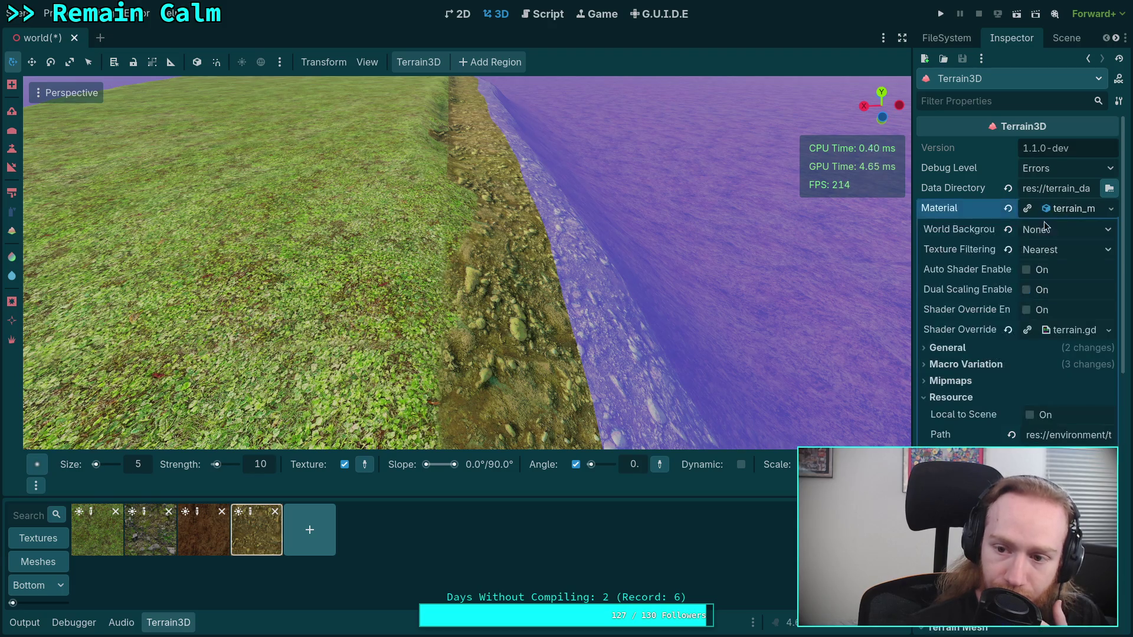
{"action": "left_click", "coordinate": [998, 349]}
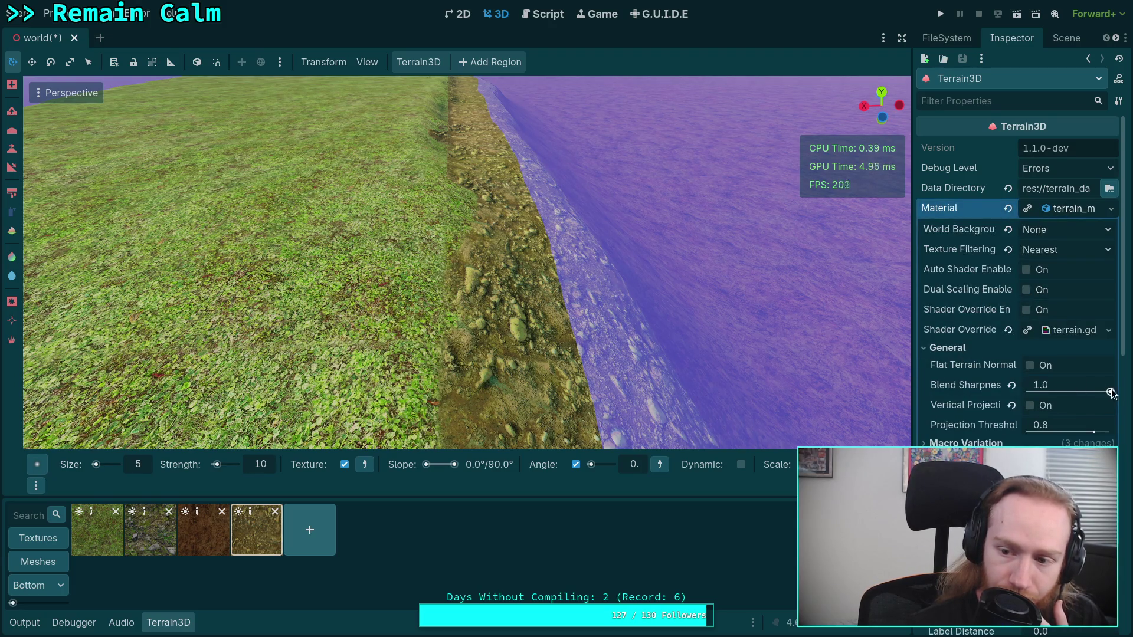
- Set the material's Blend Sharpness to 0.9, leaving vertical projection off
{"action": "left_click", "coordinate": [1033, 406]}
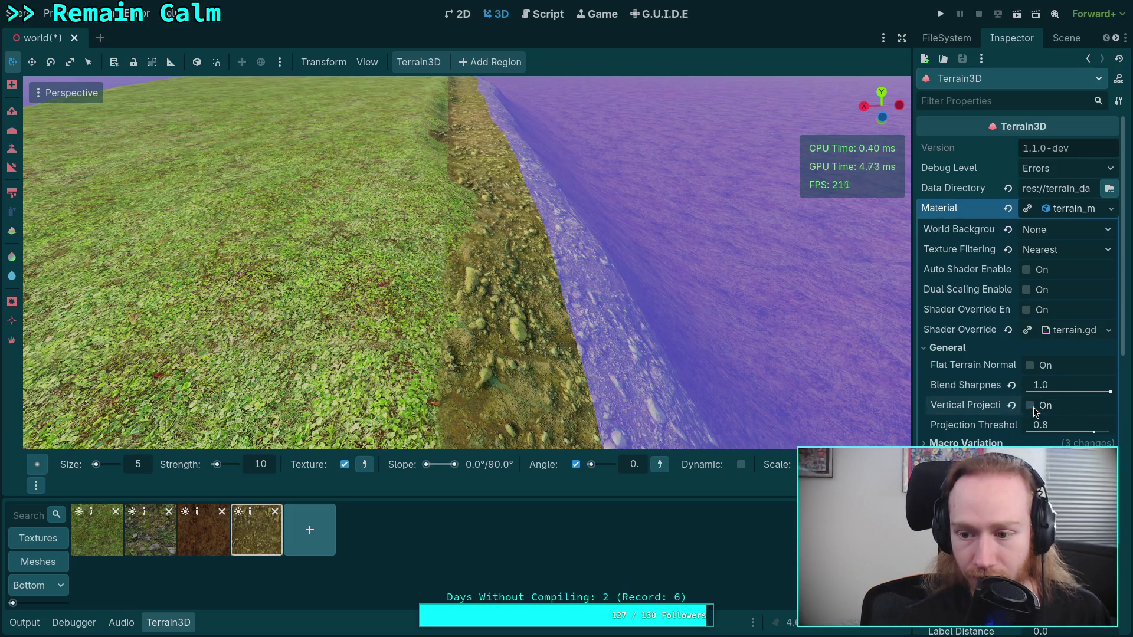
{"action": "left_click", "coordinate": [1034, 408]}
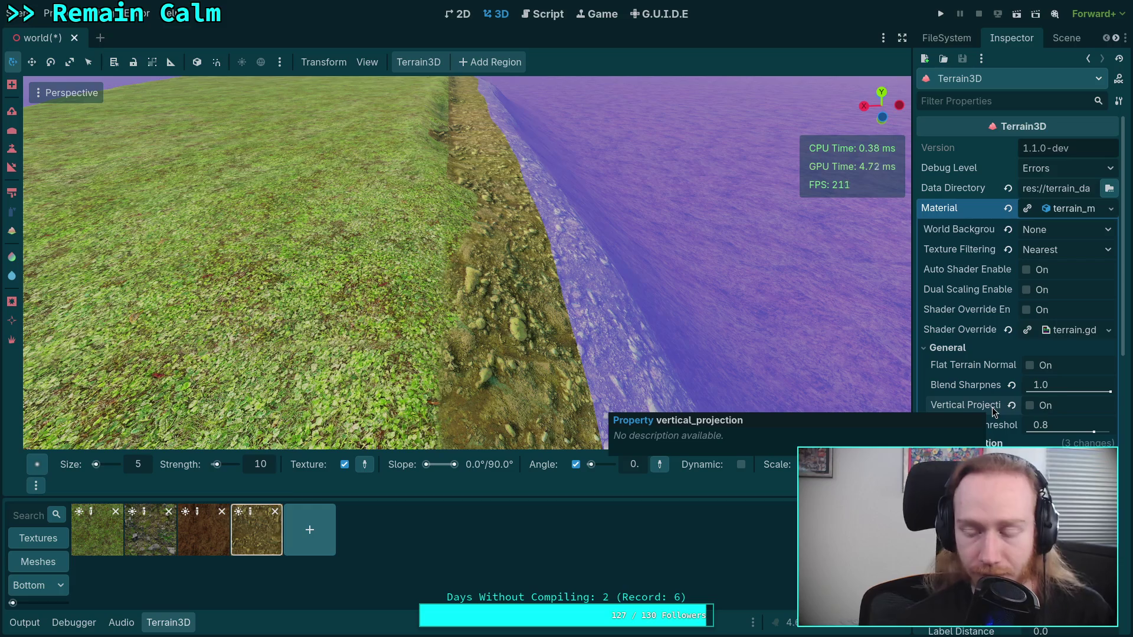
{"action": "left_click", "coordinate": [1059, 382]}
{"action": "type", "text": ".9"}
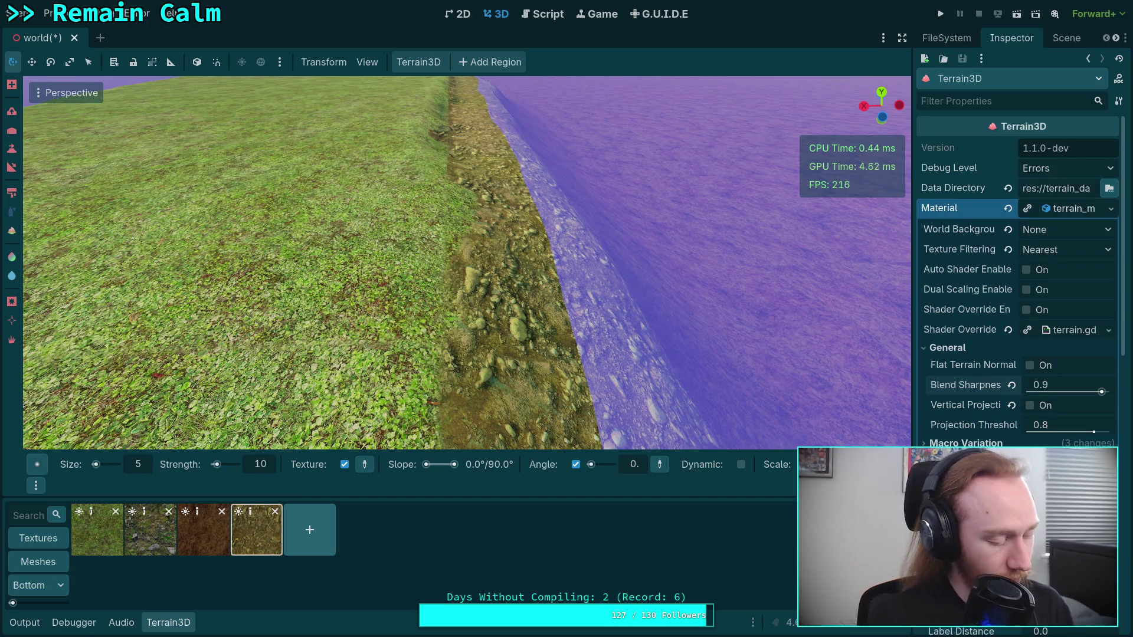
{"action": "mouse_move", "coordinate": [820, 289]}
{"action": "left_mouse_down"}
{"action": "mouse_move", "coordinate": [615, 324]}
{"action": "mouse_move", "coordinate": [467, 322]}
{"action": "mouse_move", "coordinate": [511, 297]}
{"action": "mouse_move", "coordinate": [550, 302]}
{"action": "mouse_move", "coordinate": [503, 258]}
{"action": "mouse_move", "coordinate": [506, 232]}
{"action": "left_mouse_up"}
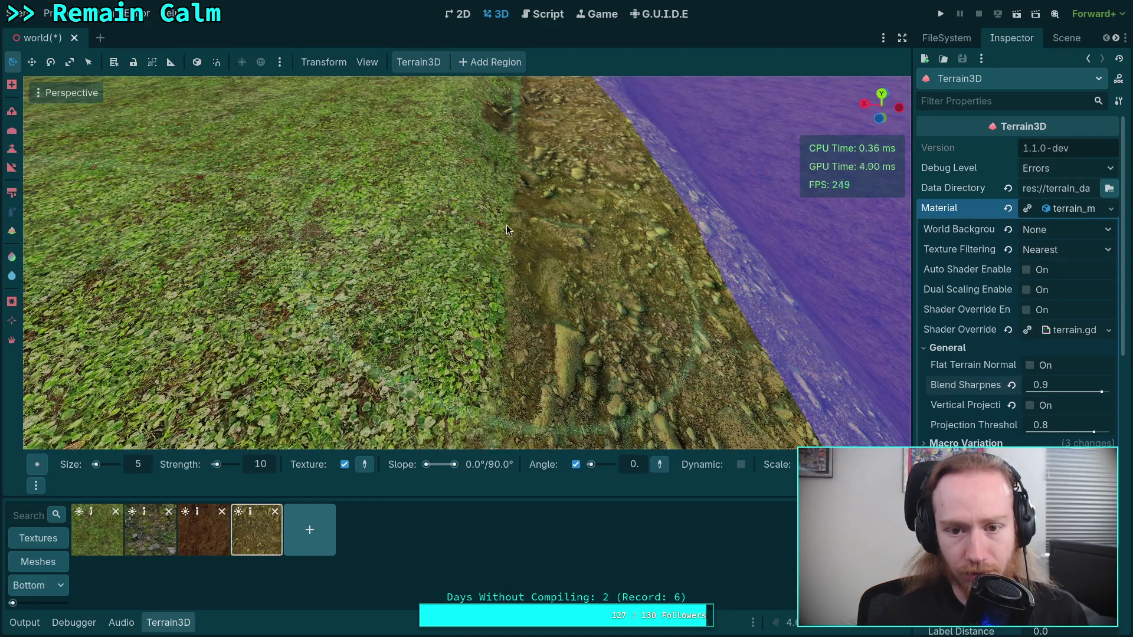
- Paint rocky dirt and yellow-brown ground into the grass edge, then grass back over part of it
{"action": "scroll", "coordinate": [534, 210], "scroll_direction": "down", "scroll_amount": 2}
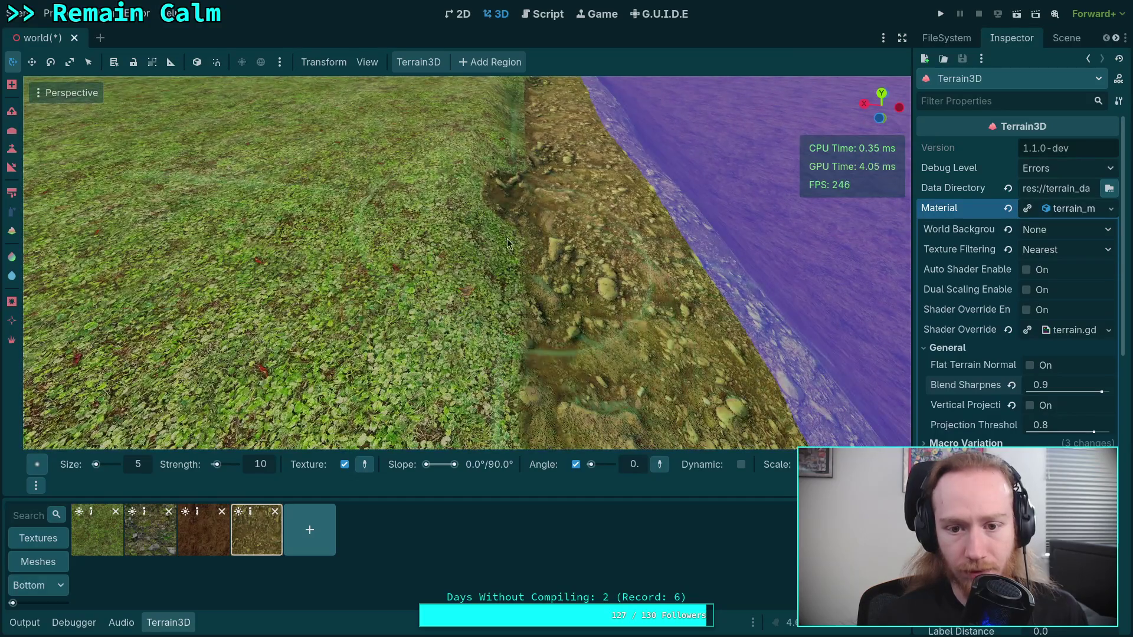
{"action": "mouse_move", "coordinate": [508, 239]}
{"action": "left_mouse_down"}
{"action": "mouse_move", "coordinate": [511, 278]}
{"action": "mouse_move", "coordinate": [493, 231]}
{"action": "mouse_move", "coordinate": [482, 294]}
{"action": "left_mouse_up"}
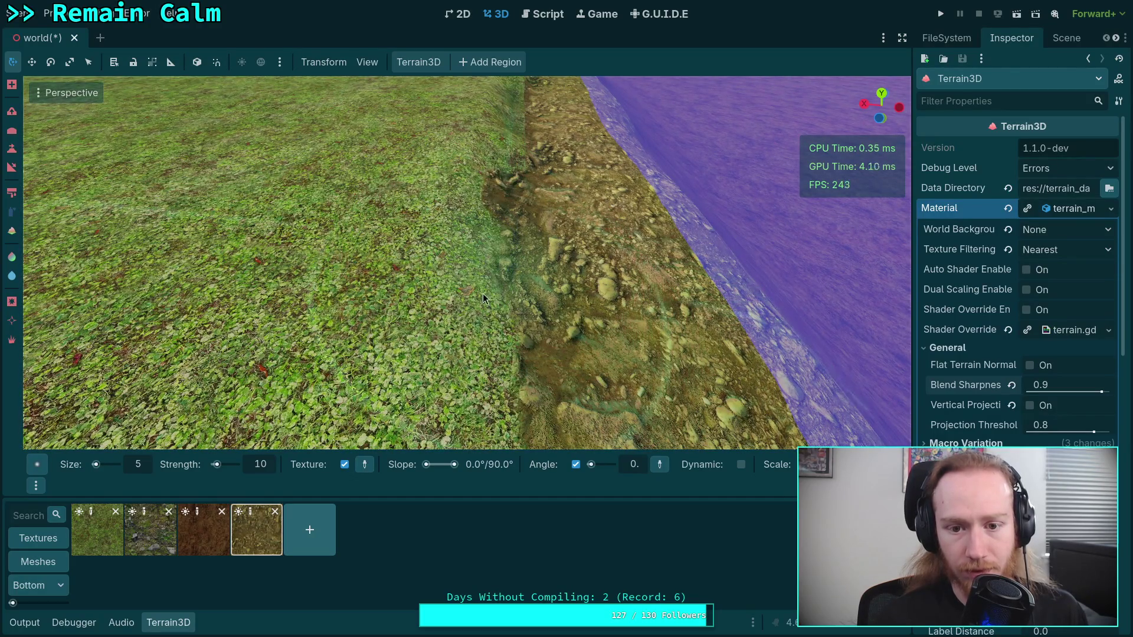
{"action": "left_click", "coordinate": [98, 529]}
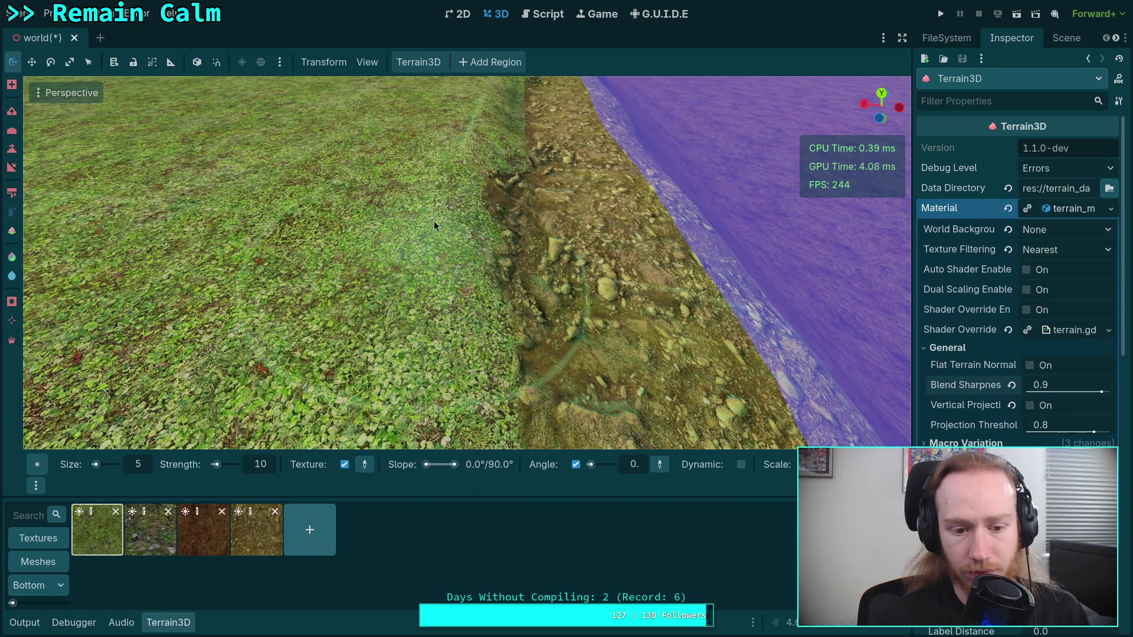
{"action": "scroll", "coordinate": [456, 254], "scroll_direction": "down", "scroll_amount": 2}
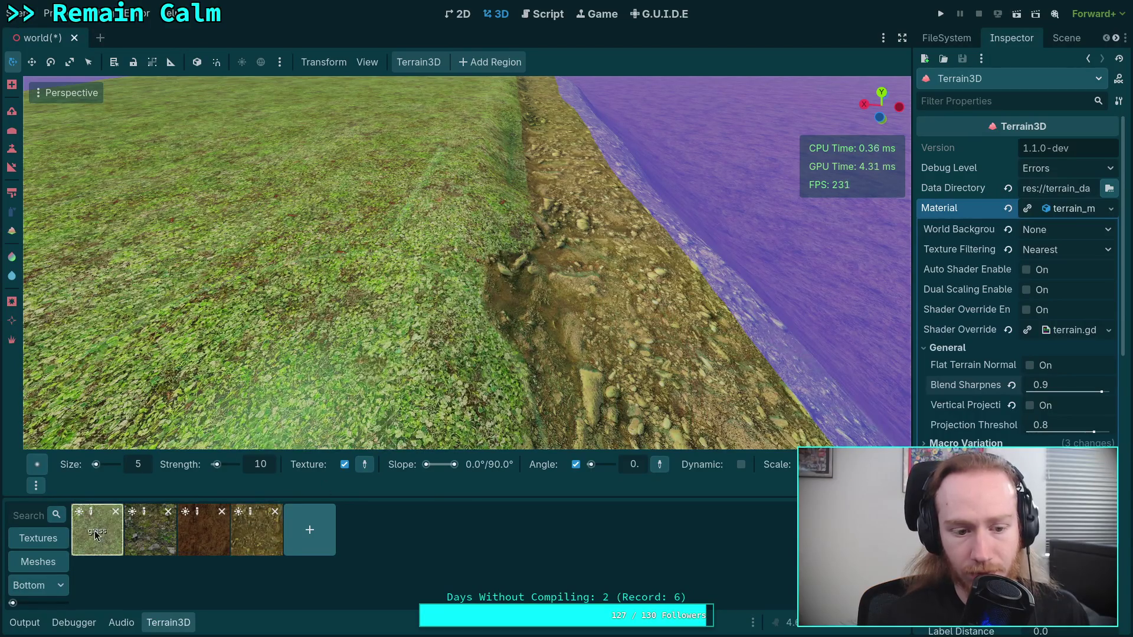
{"action": "left_click_drag", "start_coordinate": [464, 273], "coordinate": [463, 201]}
{"action": "left_click", "coordinate": [233, 552]}
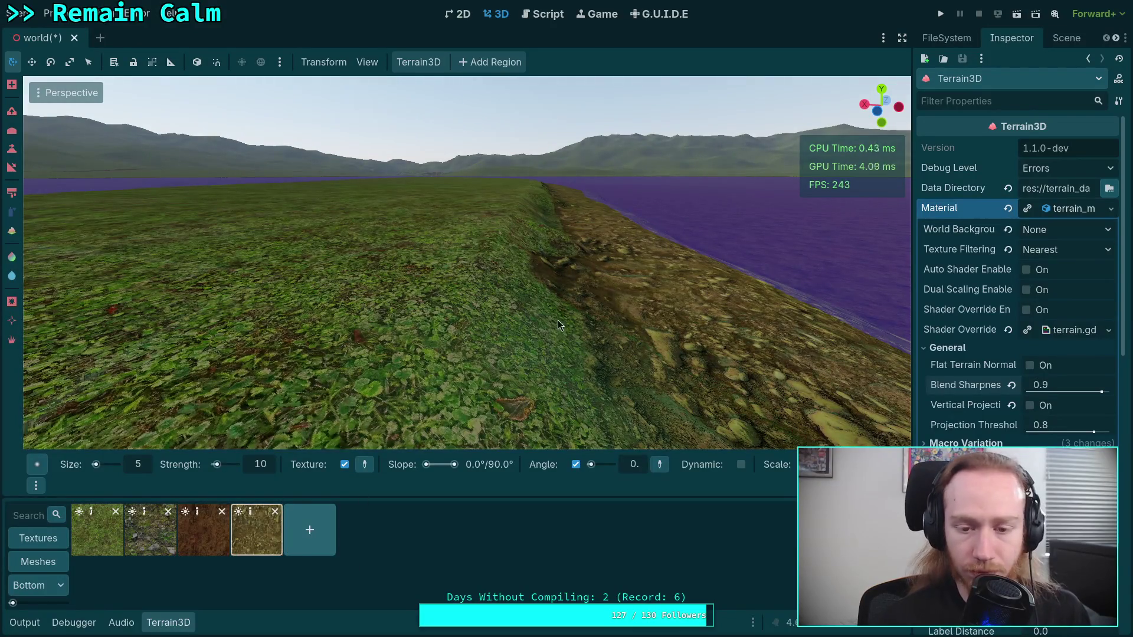
{"action": "mouse_move", "coordinate": [522, 315]}
{"action": "left_mouse_down"}
{"action": "mouse_move", "coordinate": [487, 314]}
{"action": "mouse_move", "coordinate": [481, 334]}
{"action": "mouse_move", "coordinate": [455, 312]}
{"action": "mouse_move", "coordinate": [419, 310]}
{"action": "mouse_move", "coordinate": [419, 299]}
{"action": "mouse_move", "coordinate": [646, 326]}
{"action": "mouse_move", "coordinate": [405, 293]}
{"action": "mouse_move", "coordinate": [537, 247]}
{"action": "mouse_move", "coordinate": [411, 263]}
{"action": "mouse_move", "coordinate": [502, 189]}
{"action": "mouse_move", "coordinate": [552, 127]}
{"action": "mouse_move", "coordinate": [581, 135]}
{"action": "mouse_move", "coordinate": [394, 86]}
{"action": "left_mouse_up"}
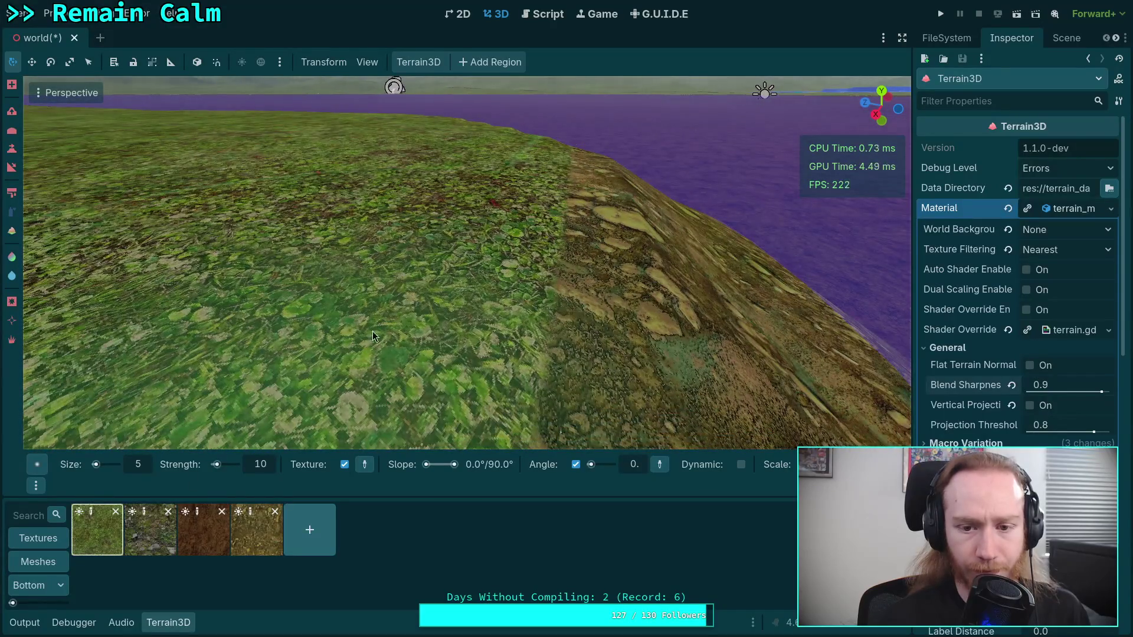
{"action": "left_click_drag", "start_coordinate": [373, 332], "coordinate": [460, 250]}
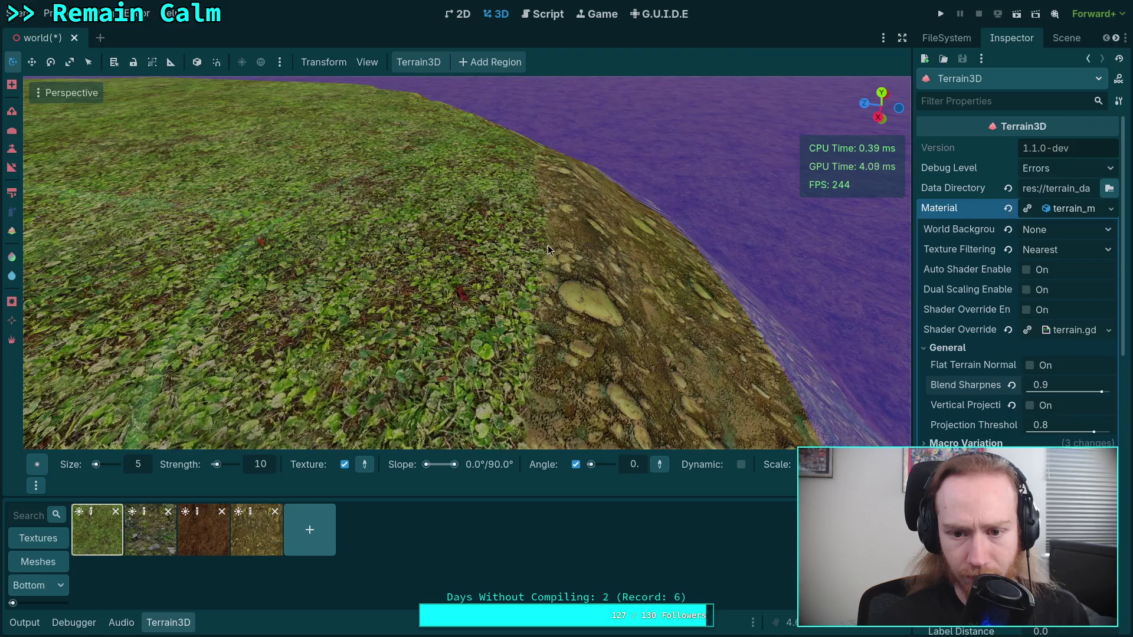
{"action": "mouse_move", "coordinate": [549, 245]}
{"action": "left_mouse_down"}
{"action": "mouse_move", "coordinate": [555, 287]}
{"action": "mouse_move", "coordinate": [513, 224]}
{"action": "mouse_move", "coordinate": [515, 257]}
{"action": "mouse_move", "coordinate": [547, 268]}
{"action": "left_mouse_up"}
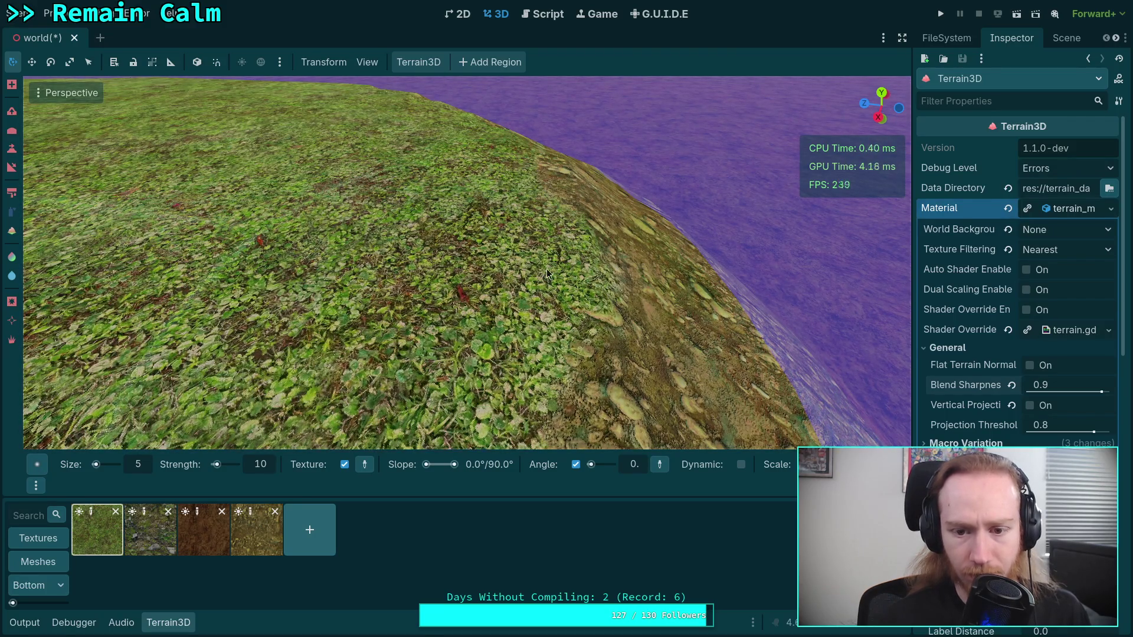
- Paint brown ground over the grass on the rocky slope and undo a stray grass stroke
{"action": "mouse_move", "coordinate": [537, 224]}
{"action": "left_mouse_down"}
{"action": "mouse_move", "coordinate": [496, 191]}
{"action": "mouse_move", "coordinate": [413, 224]}
{"action": "mouse_move", "coordinate": [372, 196]}
{"action": "left_mouse_up"}
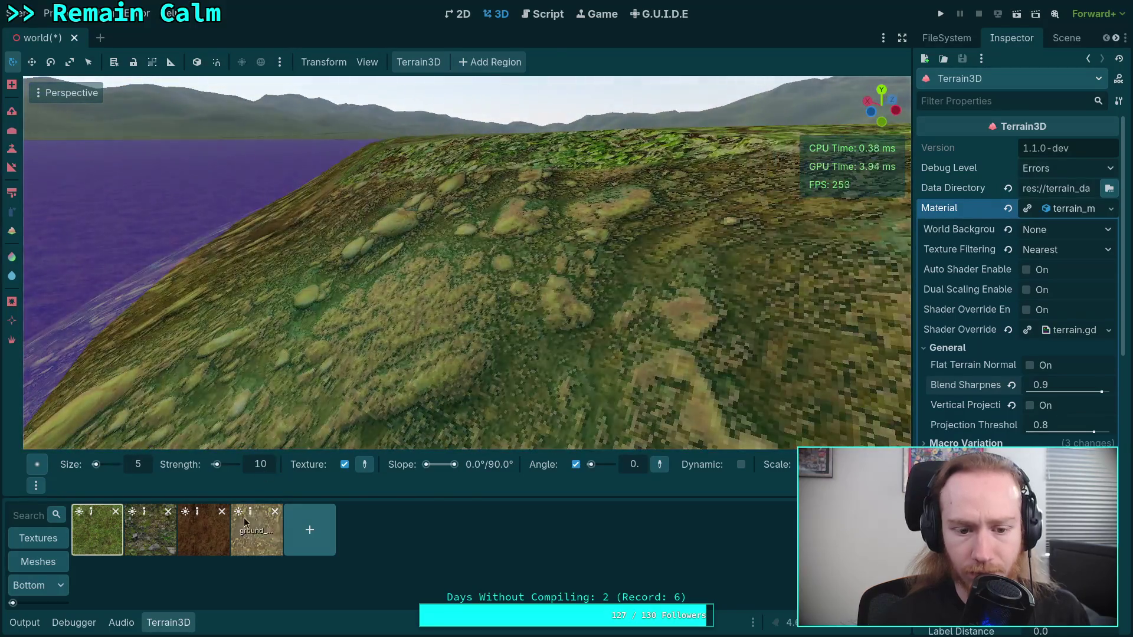
{"action": "left_click", "coordinate": [244, 522]}
{"action": "left_click_drag", "start_coordinate": [413, 263], "coordinate": [419, 260]}
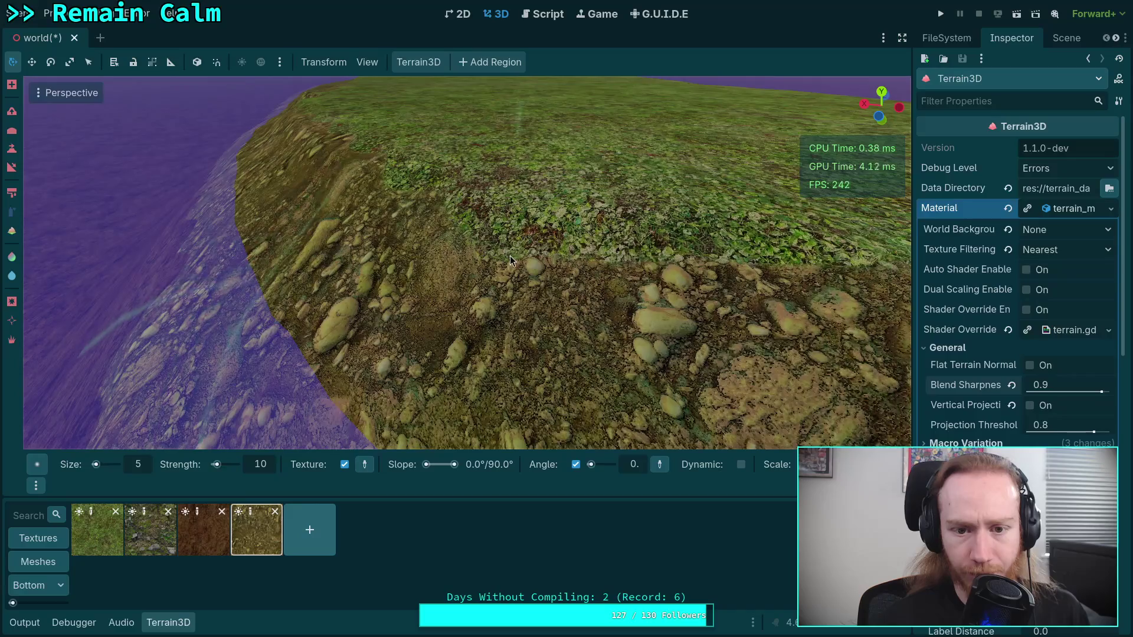
{"action": "mouse_move", "coordinate": [551, 255]}
{"action": "left_mouse_down"}
{"action": "mouse_move", "coordinate": [330, 236]}
{"action": "mouse_move", "coordinate": [340, 201]}
{"action": "mouse_move", "coordinate": [385, 193]}
{"action": "mouse_move", "coordinate": [445, 224]}
{"action": "mouse_move", "coordinate": [222, 238]}
{"action": "left_mouse_up"}
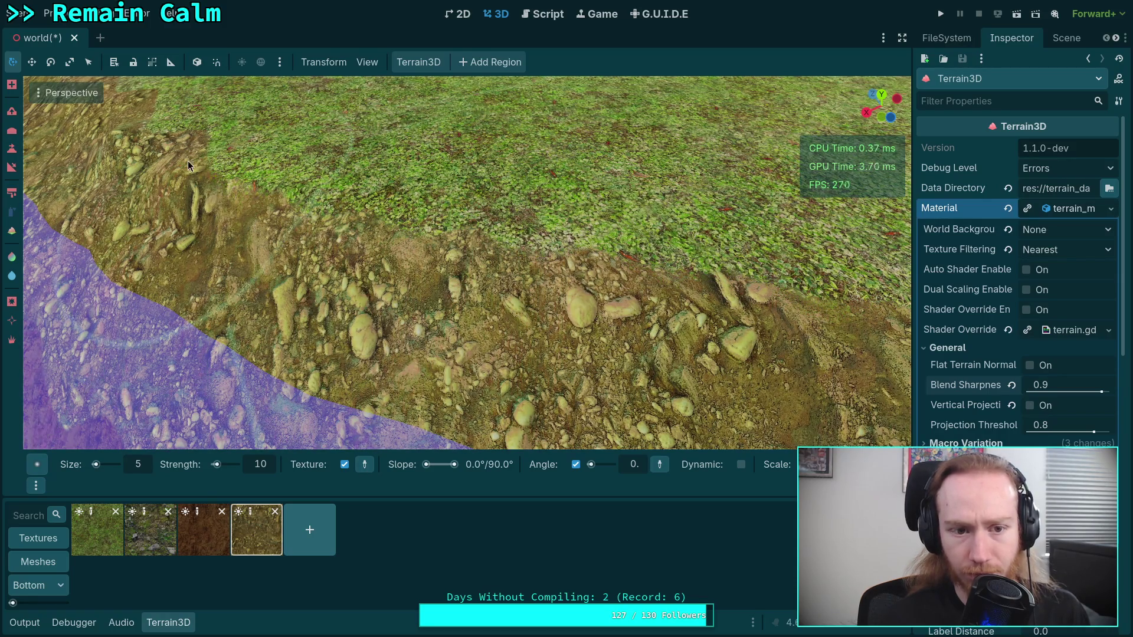
{"action": "left_click_drag", "start_coordinate": [188, 160], "coordinate": [195, 104]}
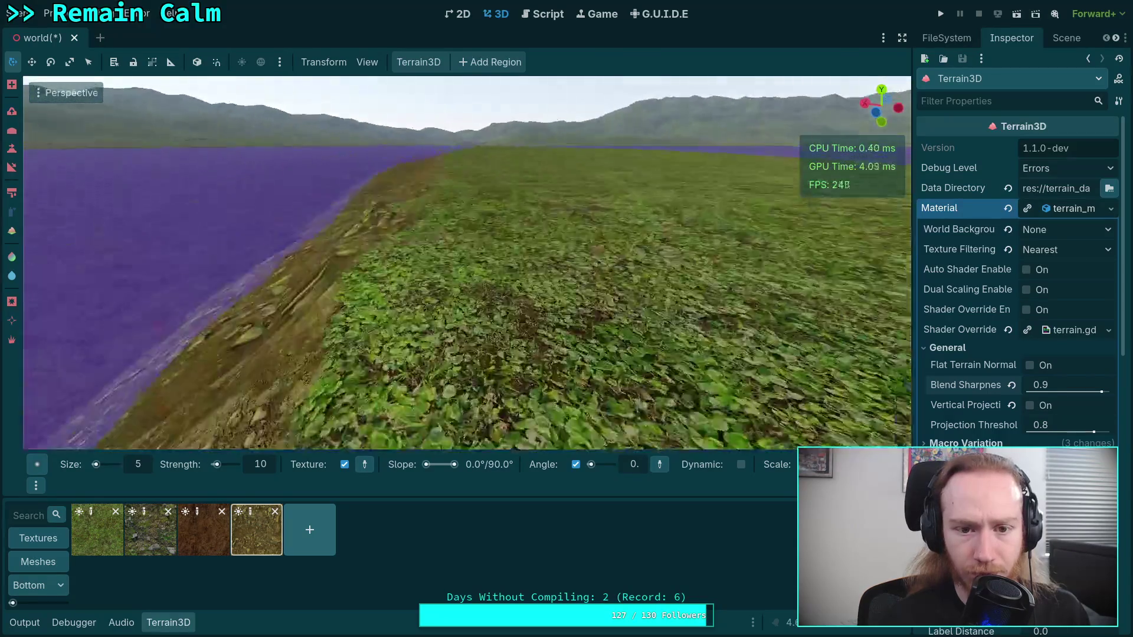
{"action": "left_click_drag", "start_coordinate": [281, 231], "coordinate": [280, 231]}
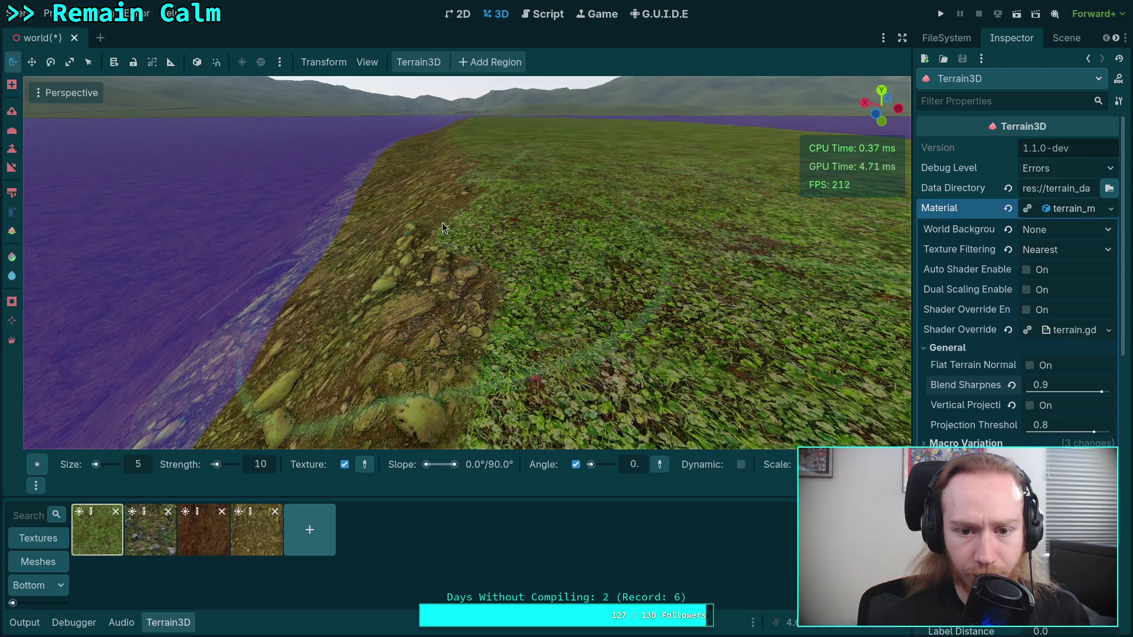
{"action": "mouse_move", "coordinate": [452, 222]}
{"action": "left_mouse_down"}
{"action": "mouse_move", "coordinate": [427, 282]}
{"action": "mouse_move", "coordinate": [423, 334]}
{"action": "left_mouse_up"}
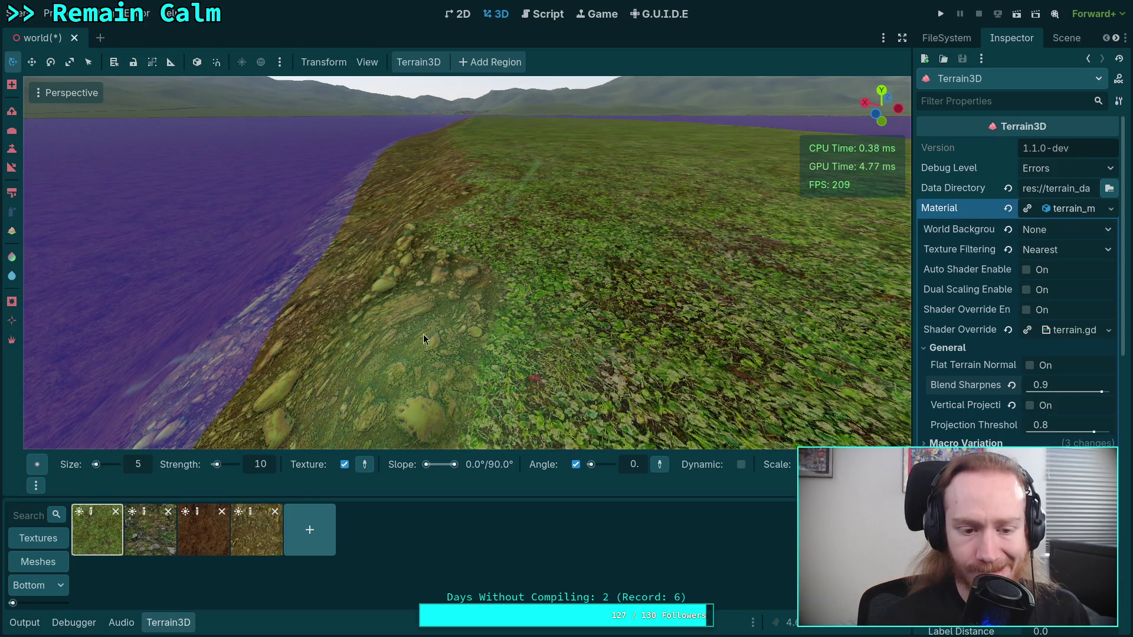
{"action": "key", "text": "ctrl+z"}
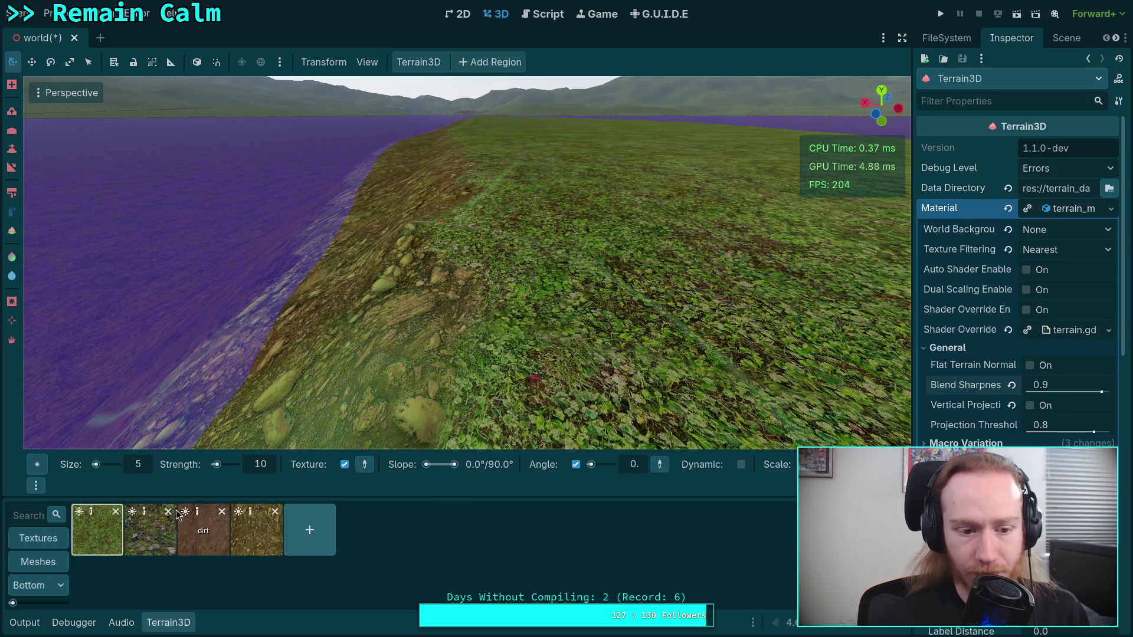
{"action": "type", "text": "3"}
- Confirm a 3 m brush size and paint grass over the rocky ground up close
{"action": "key", "text": "Return"}
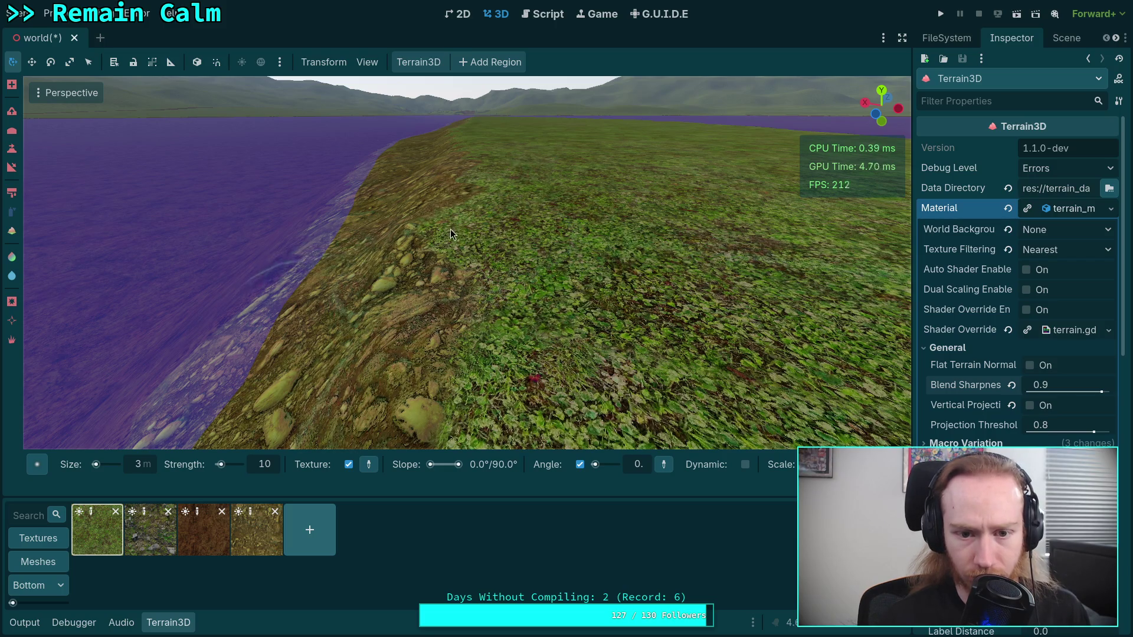
{"action": "mouse_move", "coordinate": [451, 230]}
{"action": "left_mouse_down"}
{"action": "mouse_move", "coordinate": [503, 304]}
{"action": "mouse_move", "coordinate": [463, 307]}
{"action": "mouse_move", "coordinate": [462, 272]}
{"action": "mouse_move", "coordinate": [289, 324]}
{"action": "left_mouse_up"}
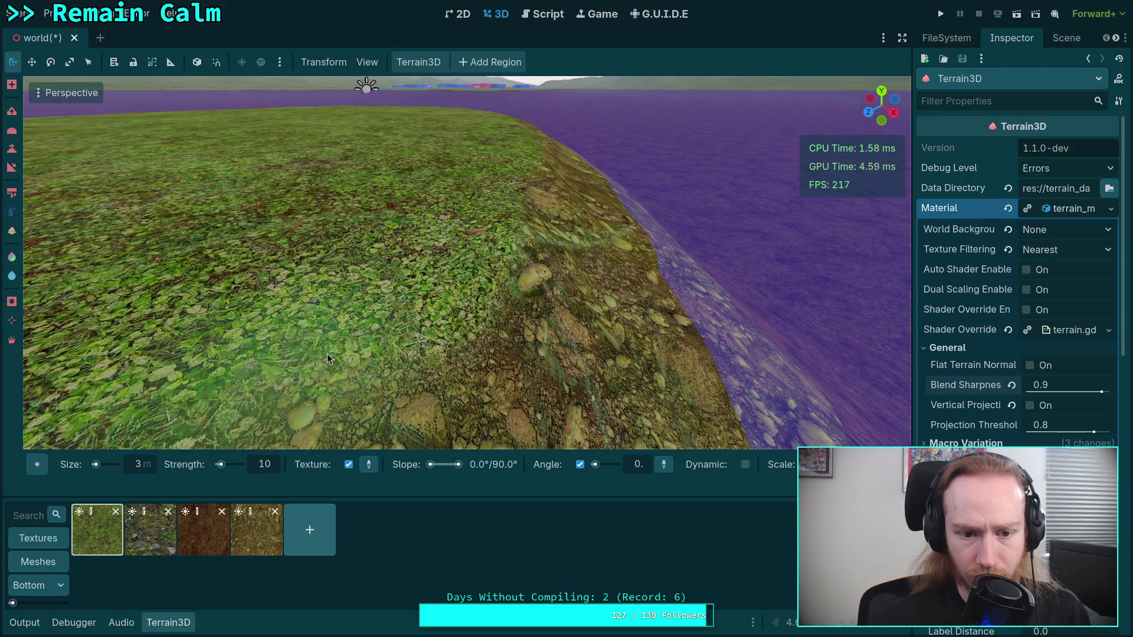
{"action": "left_click_drag", "start_coordinate": [326, 353], "coordinate": [378, 378]}
{"action": "left_click_drag", "start_coordinate": [335, 322], "coordinate": [335, 321]}
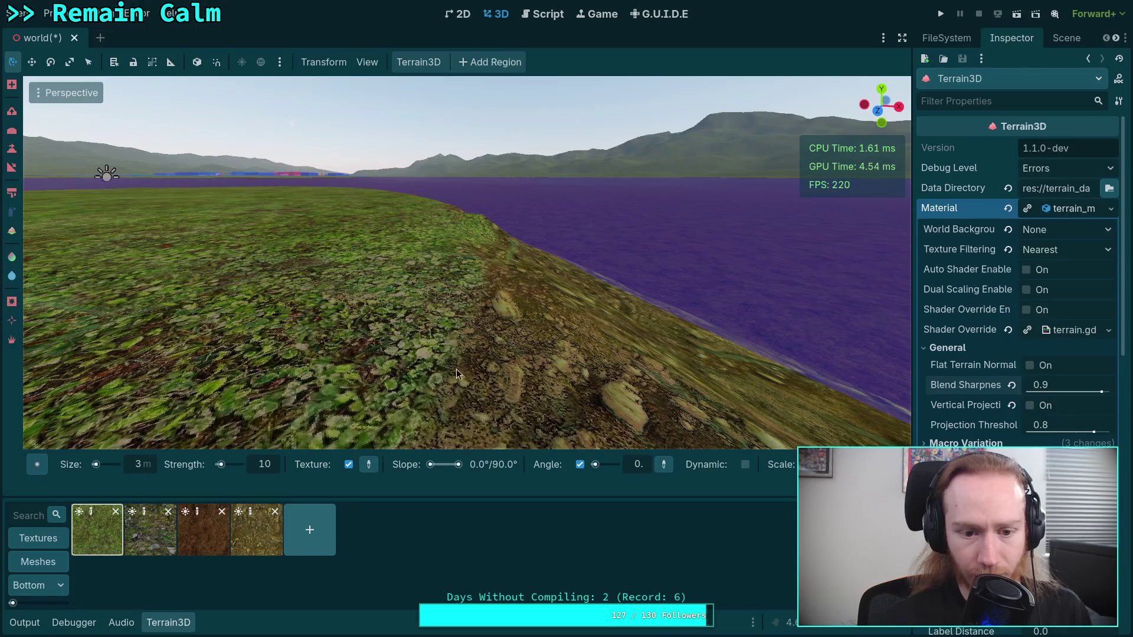
{"action": "left_click_drag", "start_coordinate": [456, 368], "coordinate": [531, 310]}
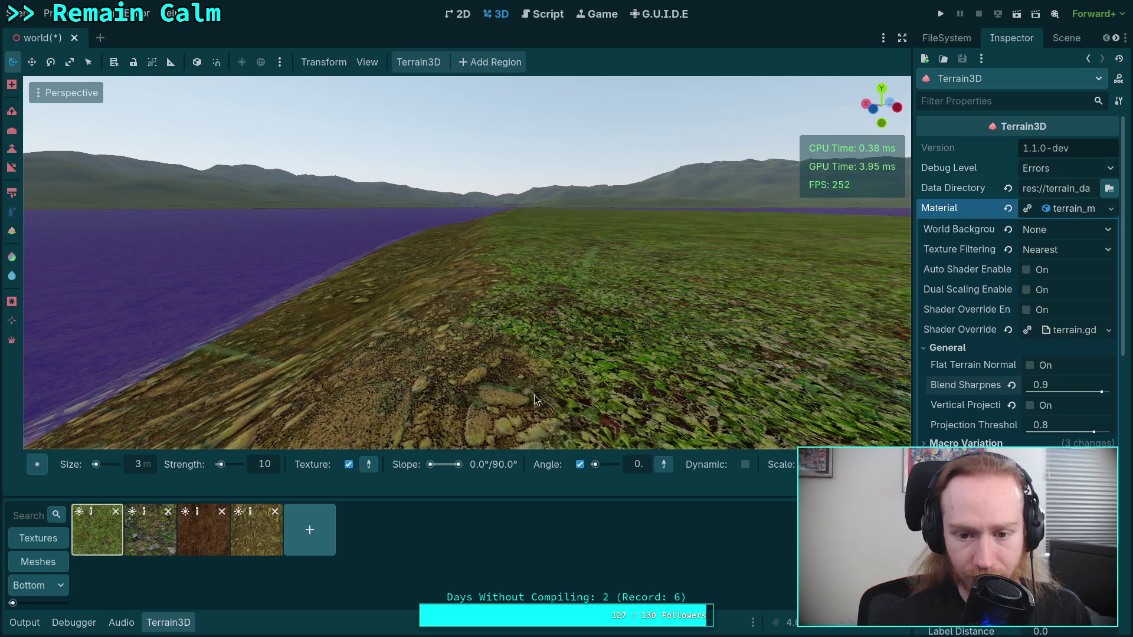
{"action": "mouse_move", "coordinate": [479, 405]}
{"action": "left_mouse_down"}
{"action": "mouse_move", "coordinate": [453, 366]}
{"action": "mouse_move", "coordinate": [507, 297]}
{"action": "left_mouse_up"}
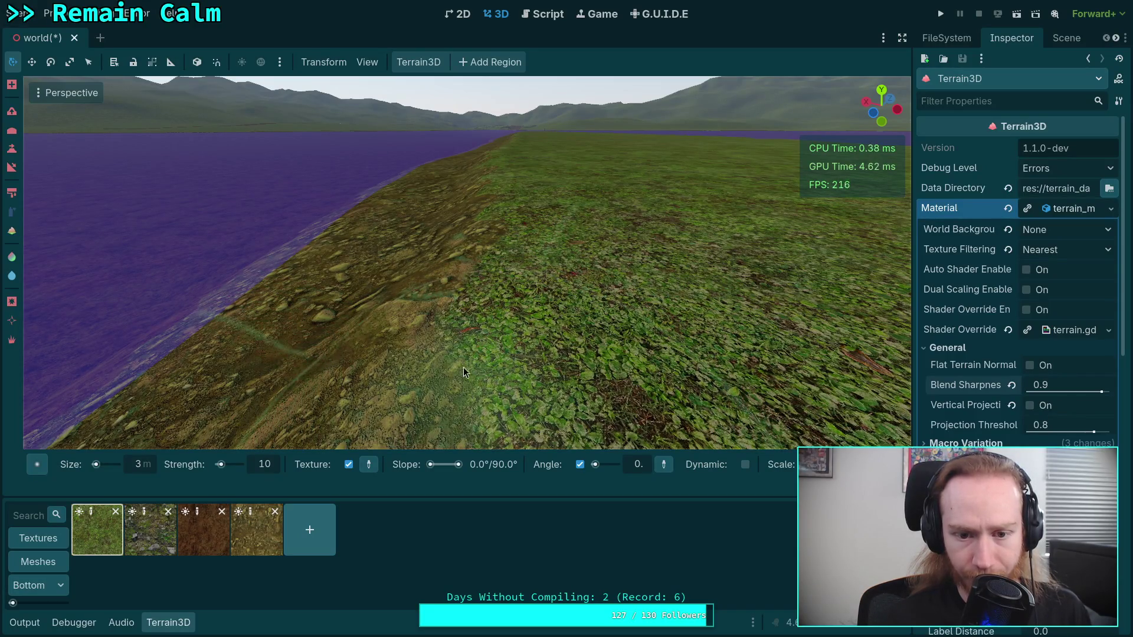
{"action": "left_click_drag", "start_coordinate": [463, 367], "coordinate": [470, 414]}
{"action": "key", "text": "w"}
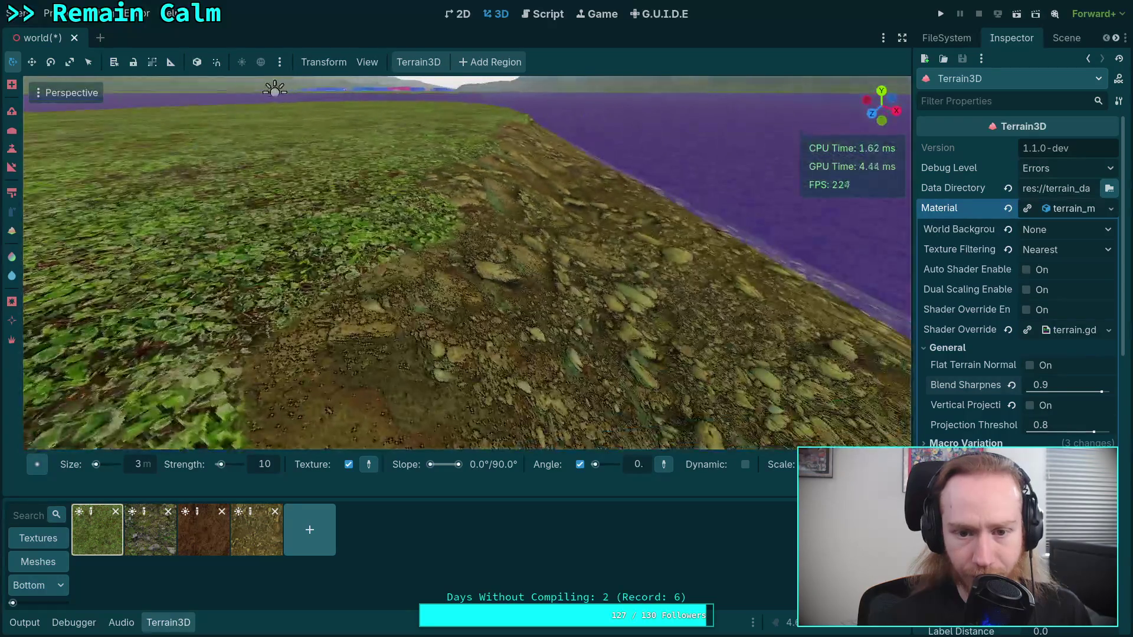
{"action": "key", "text": "w"}
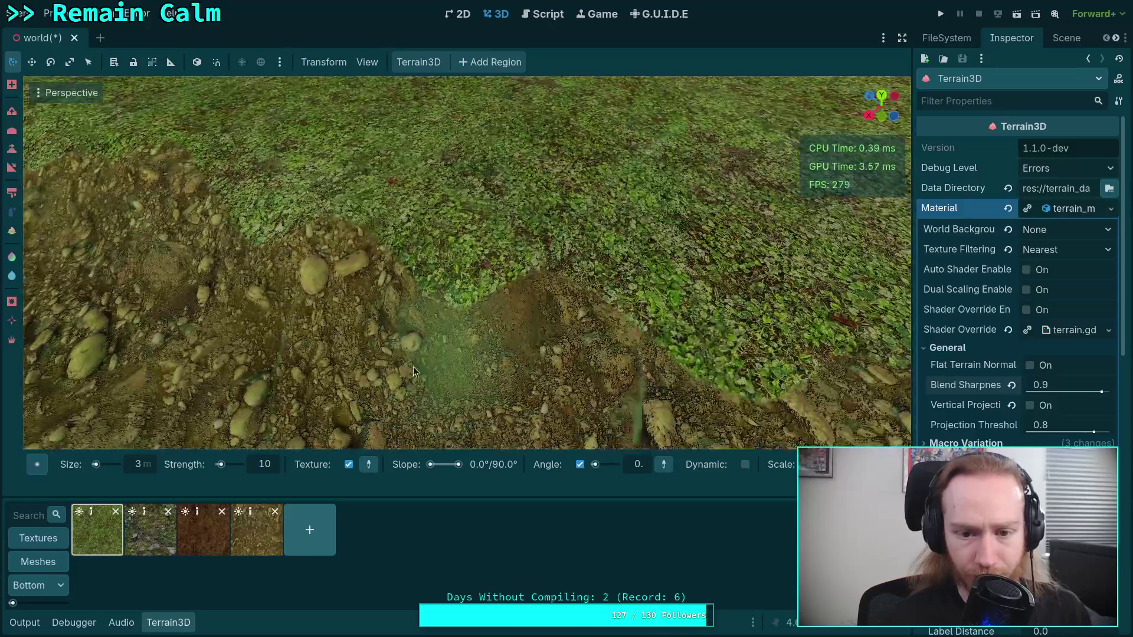
- Alternate dirt and grass strokes along the grass edge to make the border ragged
{"action": "left_click", "coordinate": [258, 529]}
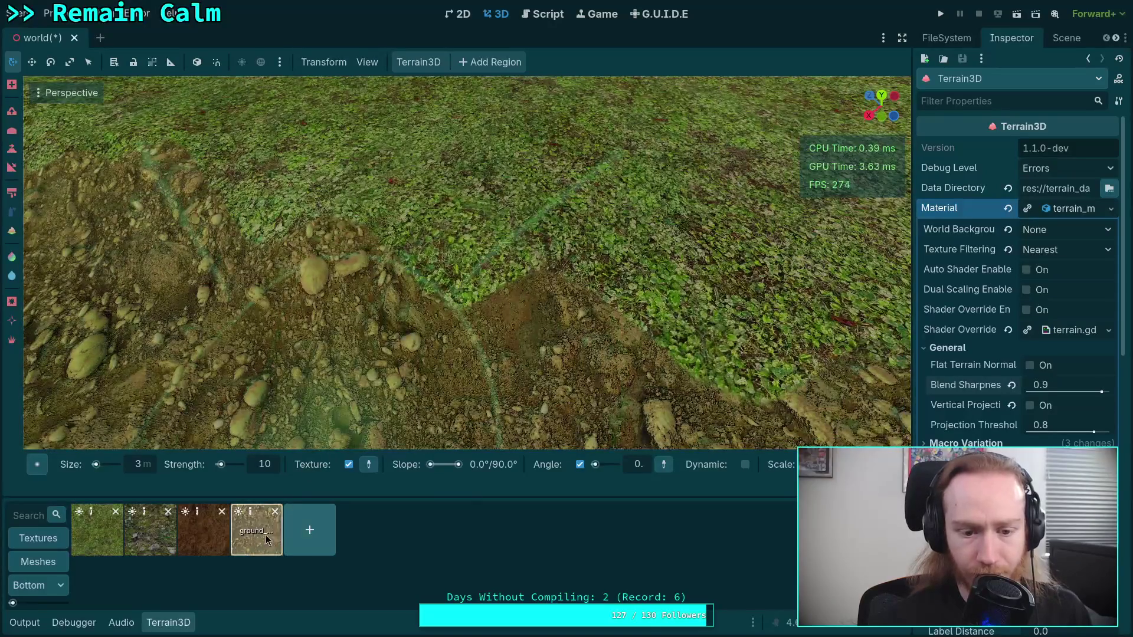
{"action": "left_click_drag", "start_coordinate": [436, 377], "coordinate": [468, 326]}
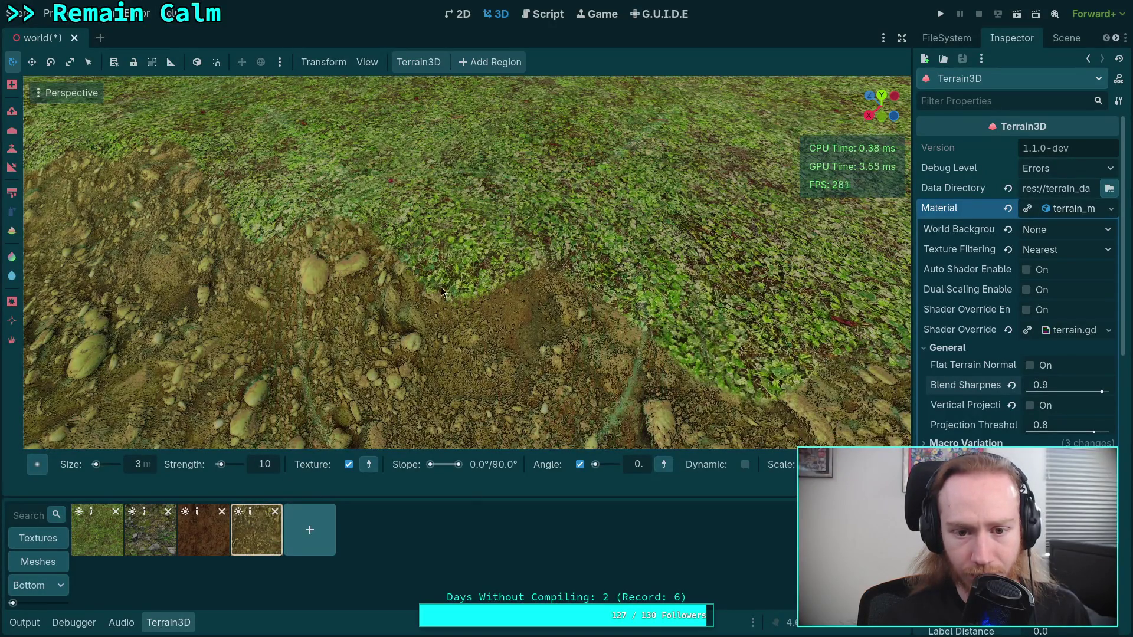
{"action": "left_click", "coordinate": [81, 547]}
{"action": "mouse_move", "coordinate": [543, 277]}
{"action": "left_mouse_down"}
{"action": "mouse_move", "coordinate": [592, 231]}
{"action": "mouse_move", "coordinate": [679, 284]}
{"action": "mouse_move", "coordinate": [624, 268]}
{"action": "mouse_move", "coordinate": [554, 277]}
{"action": "left_mouse_up"}
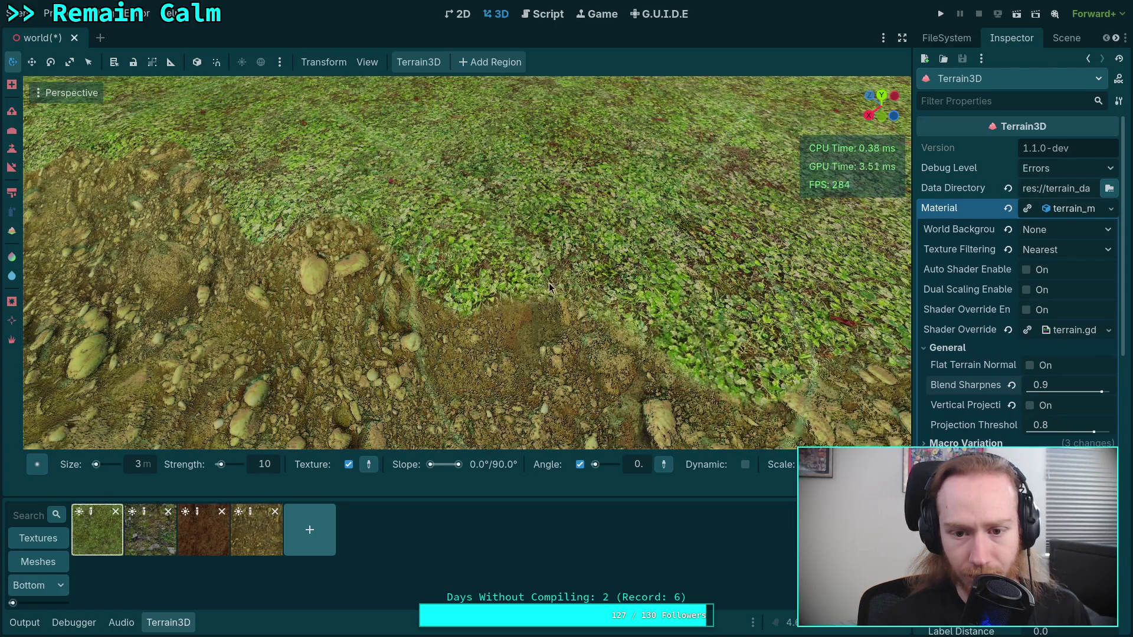
{"action": "left_click", "coordinate": [257, 530]}
{"action": "mouse_move", "coordinate": [433, 343]}
{"action": "left_mouse_down"}
{"action": "mouse_move", "coordinate": [451, 304]}
{"action": "mouse_move", "coordinate": [494, 321]}
{"action": "mouse_move", "coordinate": [460, 250]}
{"action": "mouse_move", "coordinate": [469, 255]}
{"action": "left_mouse_up"}
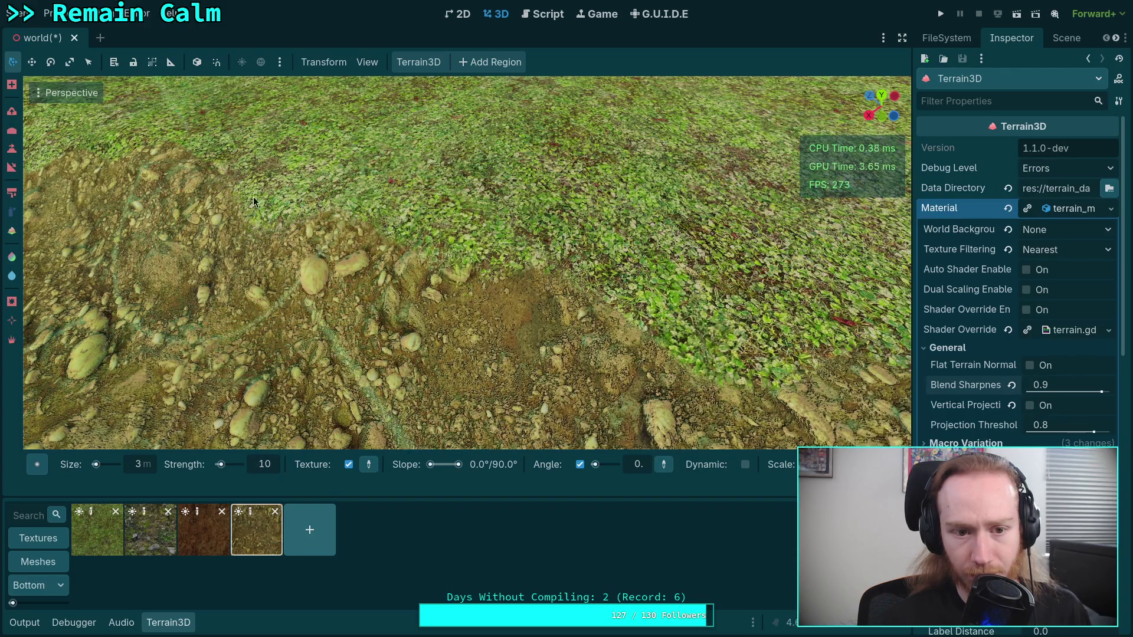
{"action": "left_click", "coordinate": [98, 529]}
{"action": "mouse_move", "coordinate": [375, 325]}
{"action": "left_mouse_down"}
{"action": "mouse_move", "coordinate": [289, 168]}
{"action": "mouse_move", "coordinate": [372, 224]}
{"action": "mouse_move", "coordinate": [310, 199]}
{"action": "mouse_move", "coordinate": [556, 261]}
{"action": "mouse_move", "coordinate": [532, 189]}
{"action": "left_mouse_up"}
{"action": "mouse_move", "coordinate": [439, 318]}
{"action": "left_mouse_down"}
{"action": "mouse_move", "coordinate": [456, 269]}
{"action": "mouse_move", "coordinate": [536, 285]}
{"action": "mouse_move", "coordinate": [477, 253]}
{"action": "mouse_move", "coordinate": [544, 278]}
{"action": "mouse_move", "coordinate": [466, 251]}
{"action": "mouse_move", "coordinate": [558, 276]}
{"action": "mouse_move", "coordinate": [489, 252]}
{"action": "mouse_move", "coordinate": [556, 262]}
{"action": "left_mouse_up"}
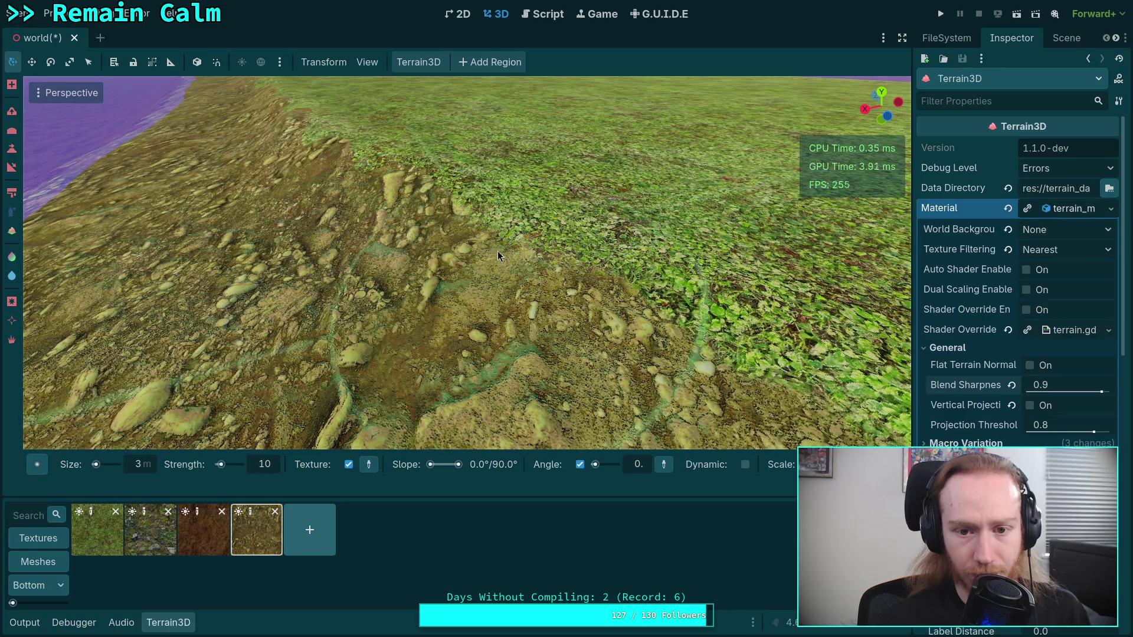
- Paint grass over the dirt–grass edge, then dab dirt back into the grass
{"action": "left_click", "coordinate": [108, 548]}
{"action": "mouse_move", "coordinate": [425, 210]}
{"action": "left_mouse_down"}
{"action": "mouse_move", "coordinate": [471, 183]}
{"action": "mouse_move", "coordinate": [482, 194]}
{"action": "mouse_move", "coordinate": [478, 169]}
{"action": "mouse_move", "coordinate": [505, 226]}
{"action": "left_mouse_up"}
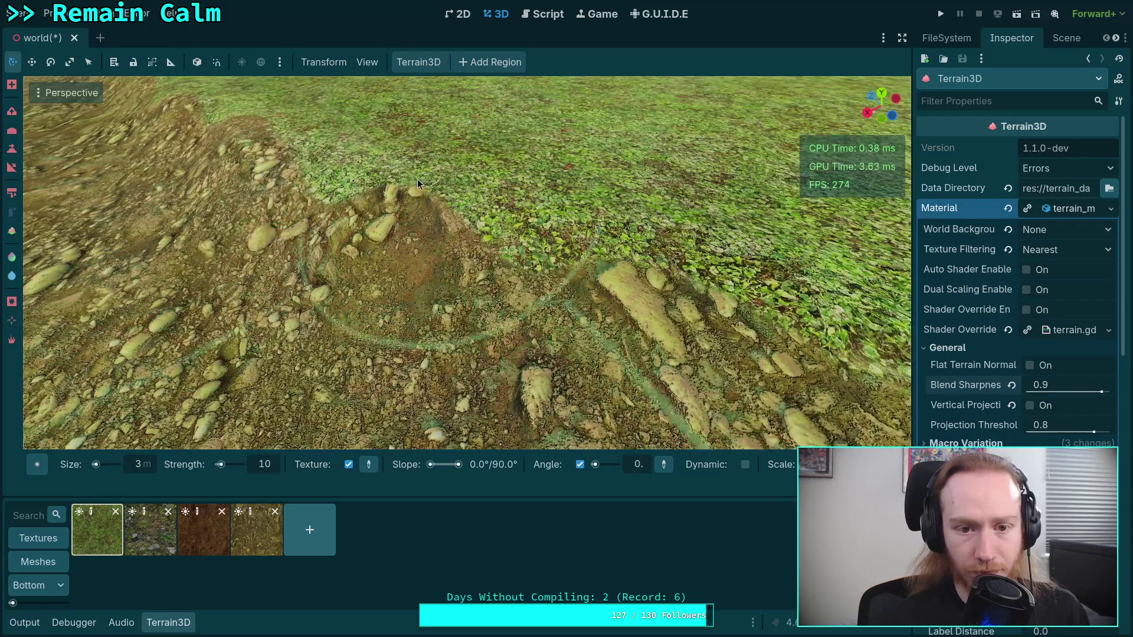
{"action": "mouse_move", "coordinate": [637, 240]}
{"action": "left_mouse_down"}
{"action": "mouse_move", "coordinate": [596, 224]}
{"action": "mouse_move", "coordinate": [587, 204]}
{"action": "mouse_move", "coordinate": [480, 277]}
{"action": "left_mouse_up"}
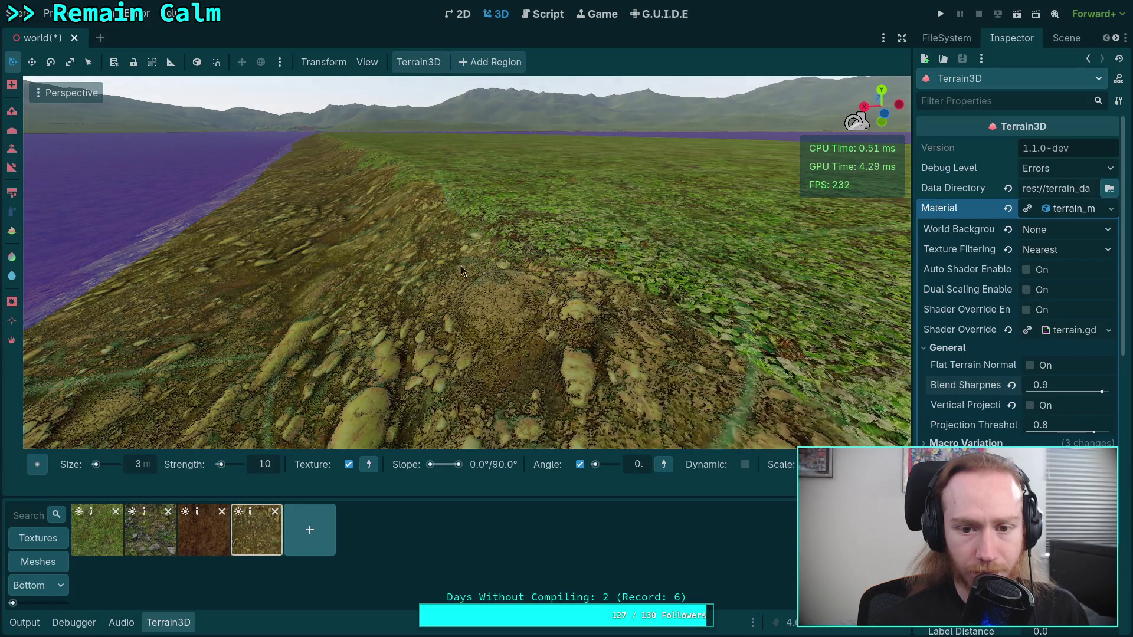
{"action": "mouse_move", "coordinate": [511, 285]}
{"action": "left_mouse_down"}
{"action": "mouse_move", "coordinate": [472, 272]}
{"action": "mouse_move", "coordinate": [481, 260]}
{"action": "left_mouse_up"}
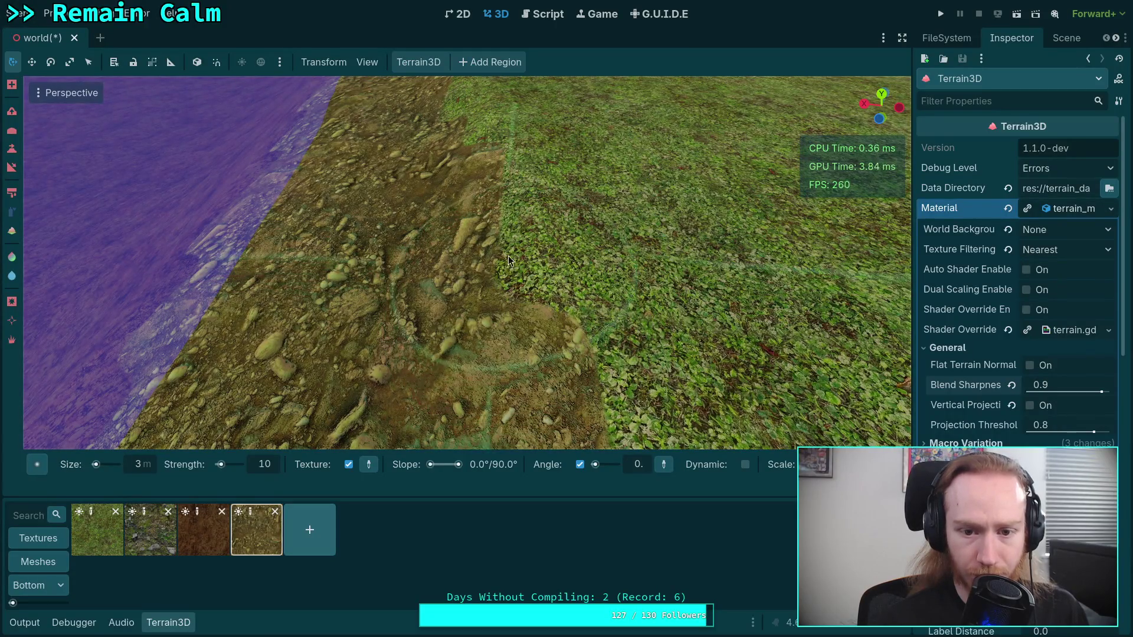
{"action": "mouse_move", "coordinate": [516, 263]}
{"action": "left_mouse_down"}
{"action": "mouse_move", "coordinate": [526, 286]}
{"action": "mouse_move", "coordinate": [521, 269]}
{"action": "left_mouse_up"}
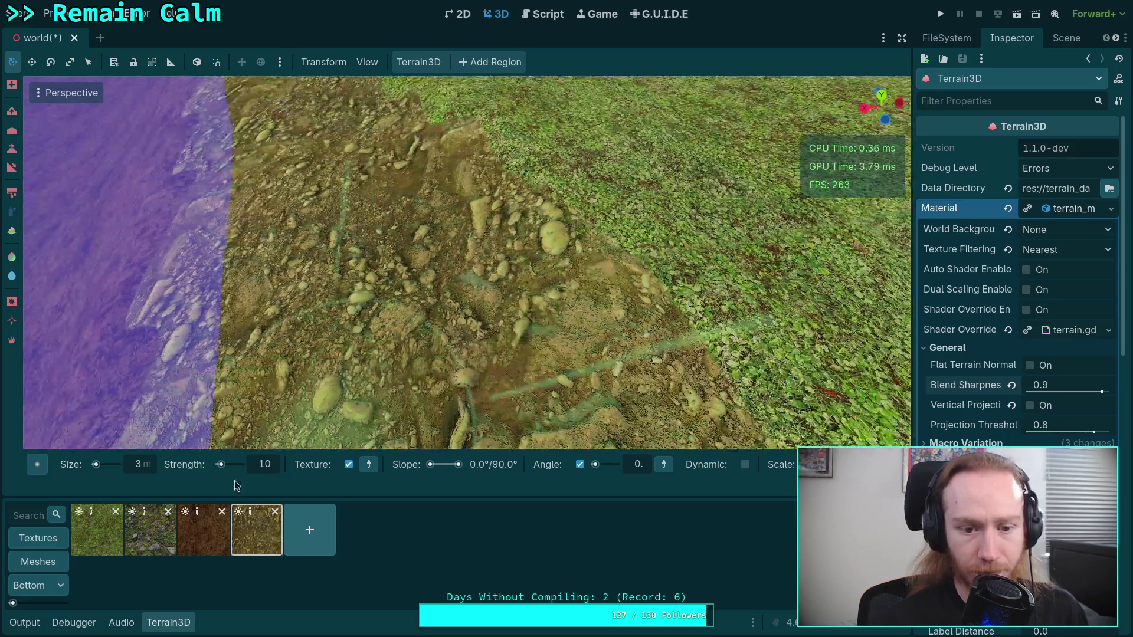
- Paint grass back along the dirt edge, then extend dirt further into the grass
{"action": "left_click", "coordinate": [98, 529]}
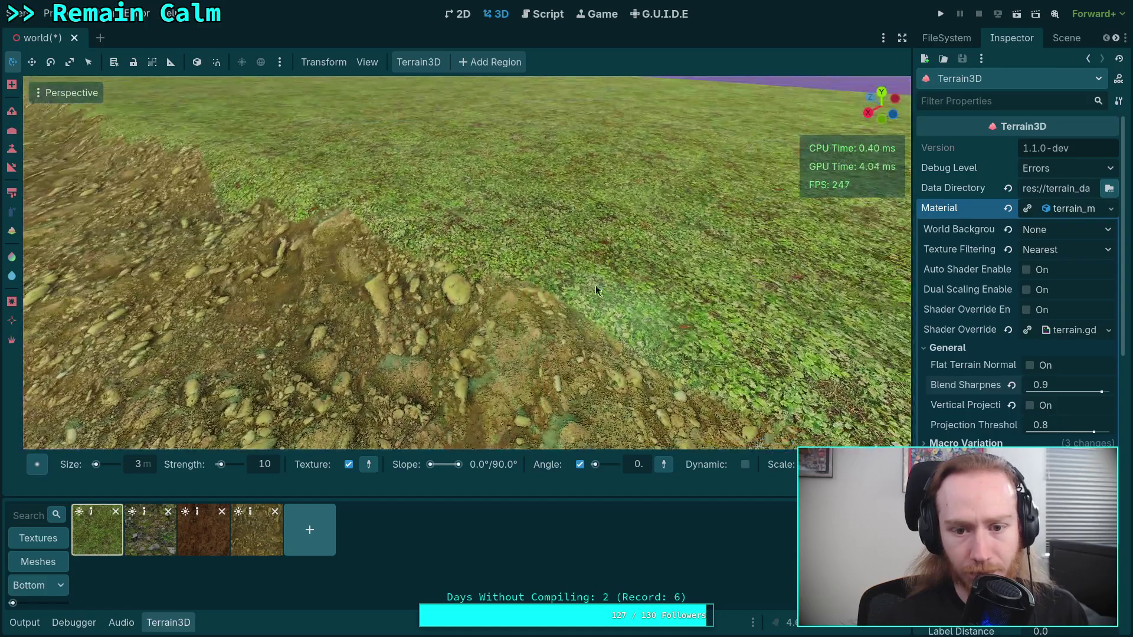
{"action": "mouse_move", "coordinate": [596, 285]}
{"action": "left_mouse_down"}
{"action": "mouse_move", "coordinate": [588, 366]}
{"action": "mouse_move", "coordinate": [474, 319]}
{"action": "mouse_move", "coordinate": [553, 292]}
{"action": "mouse_move", "coordinate": [622, 314]}
{"action": "mouse_move", "coordinate": [545, 294]}
{"action": "mouse_move", "coordinate": [516, 307]}
{"action": "mouse_move", "coordinate": [573, 325]}
{"action": "mouse_move", "coordinate": [574, 373]}
{"action": "left_mouse_up"}
{"action": "left_click", "coordinate": [260, 532]}
{"action": "mouse_move", "coordinate": [449, 308]}
{"action": "left_mouse_down"}
{"action": "mouse_move", "coordinate": [519, 371]}
{"action": "mouse_move", "coordinate": [530, 347]}
{"action": "mouse_move", "coordinate": [470, 321]}
{"action": "mouse_move", "coordinate": [472, 311]}
{"action": "mouse_move", "coordinate": [325, 320]}
{"action": "left_mouse_up"}
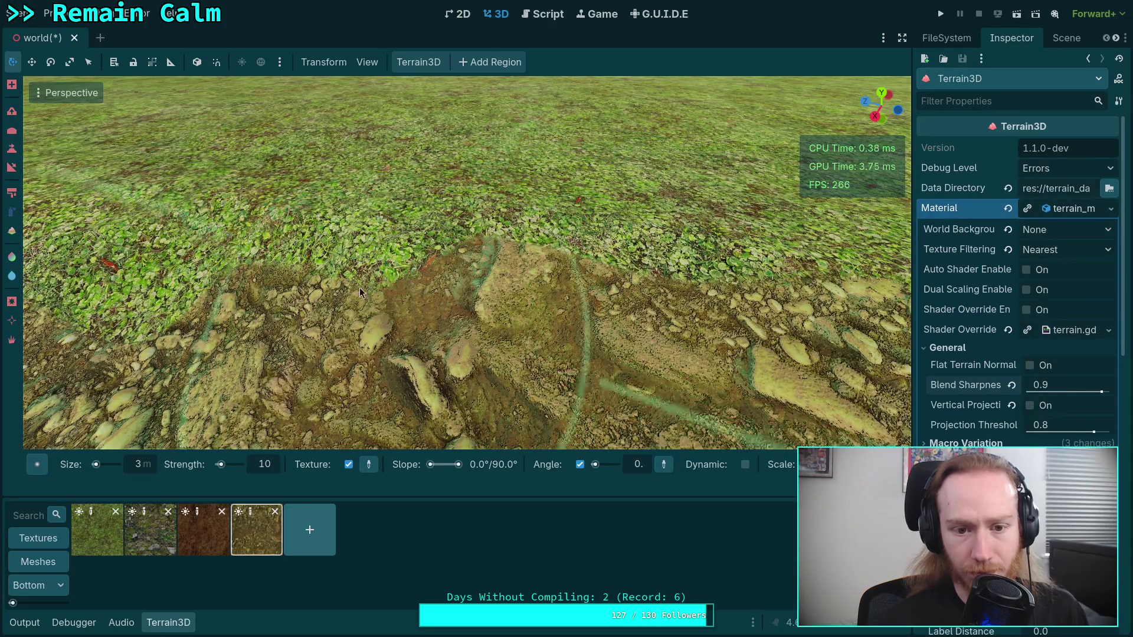
{"action": "mouse_move", "coordinate": [388, 229]}
{"action": "left_mouse_down"}
{"action": "mouse_move", "coordinate": [522, 259]}
{"action": "mouse_move", "coordinate": [402, 178]}
{"action": "mouse_move", "coordinate": [390, 198]}
{"action": "mouse_move", "coordinate": [415, 182]}
{"action": "mouse_move", "coordinate": [493, 206]}
{"action": "mouse_move", "coordinate": [458, 236]}
{"action": "left_mouse_up"}
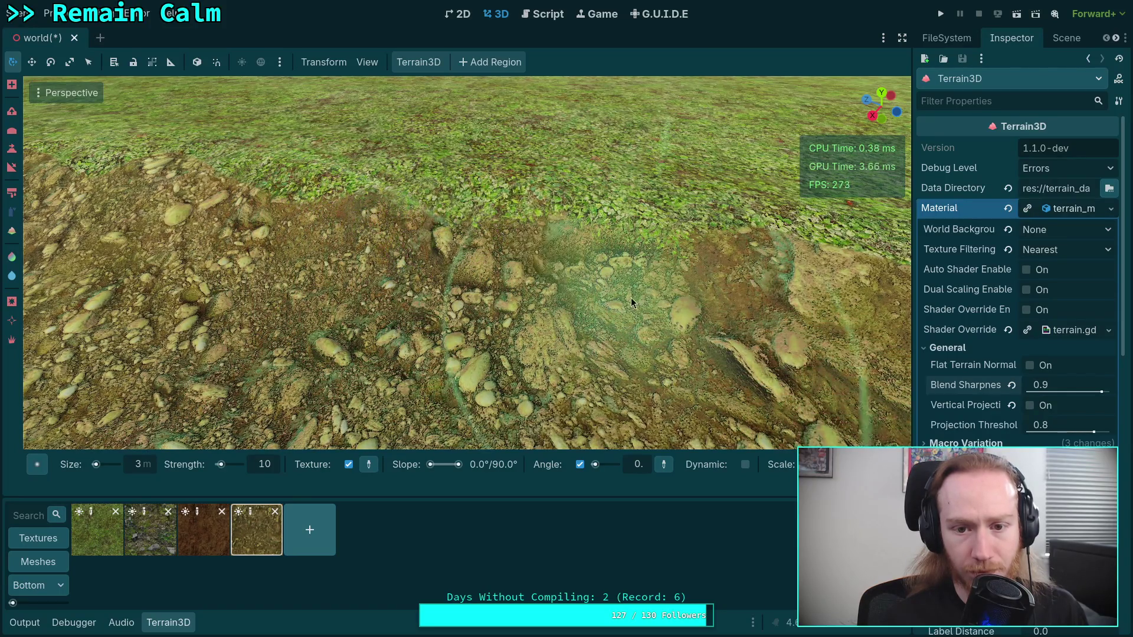
{"action": "scroll", "coordinate": [629, 298], "scroll_direction": "down", "scroll_amount": 5}
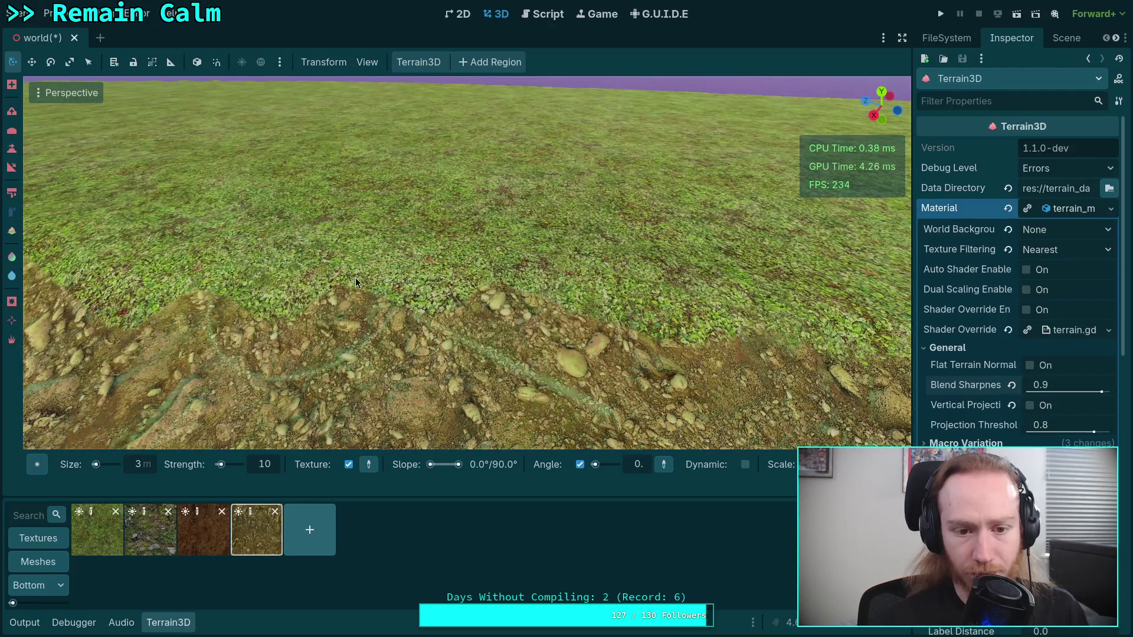
{"action": "left_click", "coordinate": [119, 548]}
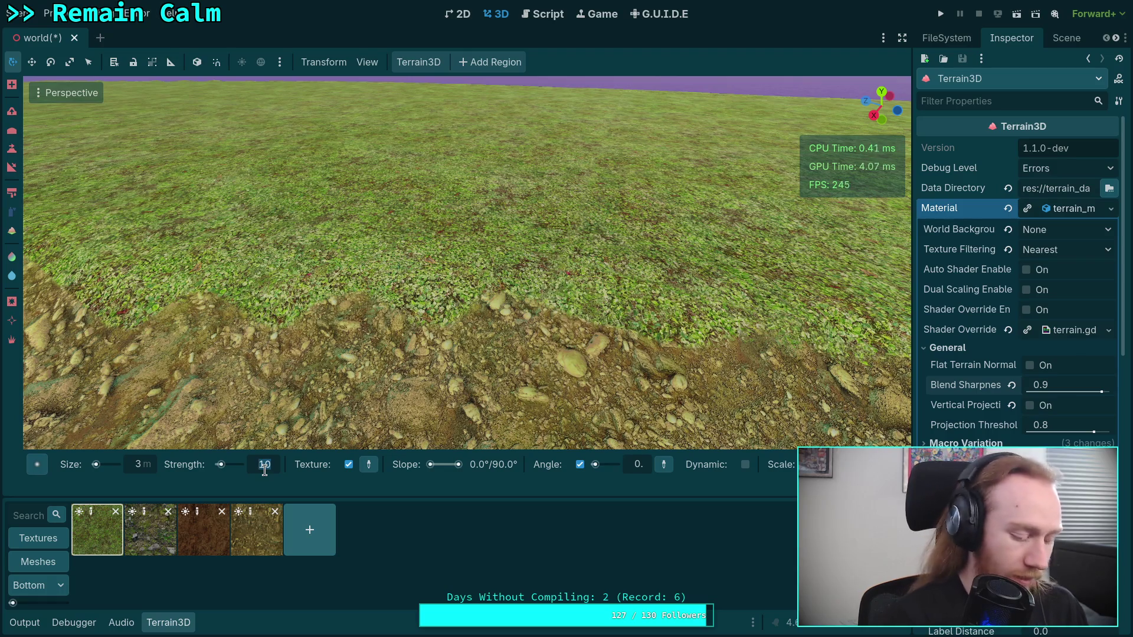
- Set the brush strength to 20 and blend grass down into the pebble edge
{"action": "type", "text": "20"}
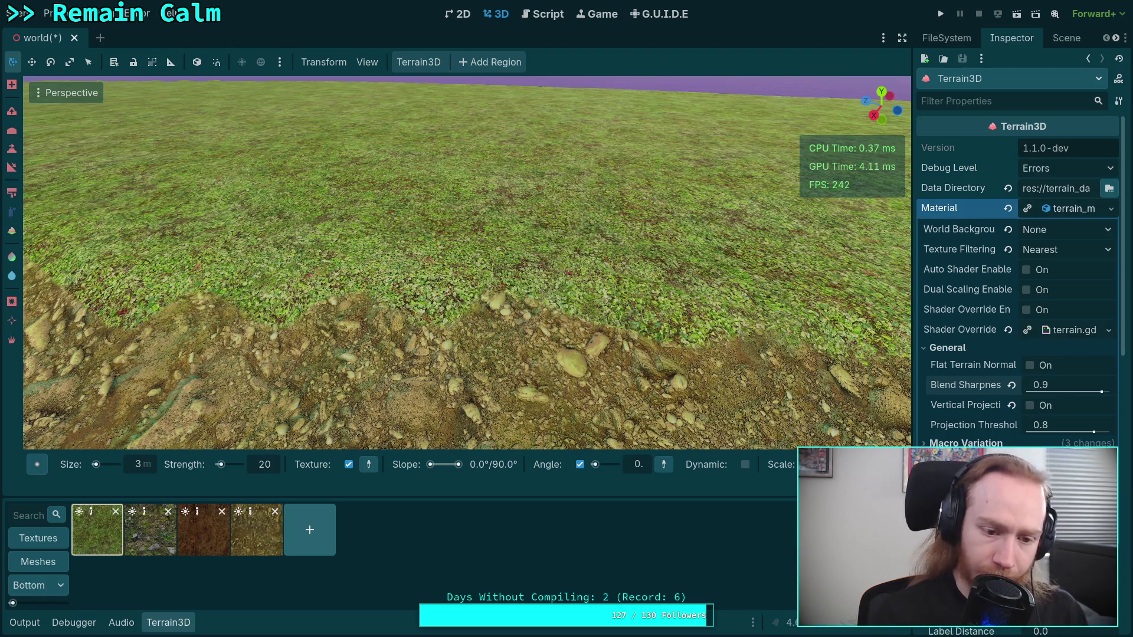
{"action": "left_click_drag", "start_coordinate": [260, 330], "coordinate": [330, 384]}
{"action": "left_click_drag", "start_coordinate": [673, 419], "coordinate": [378, 279]}
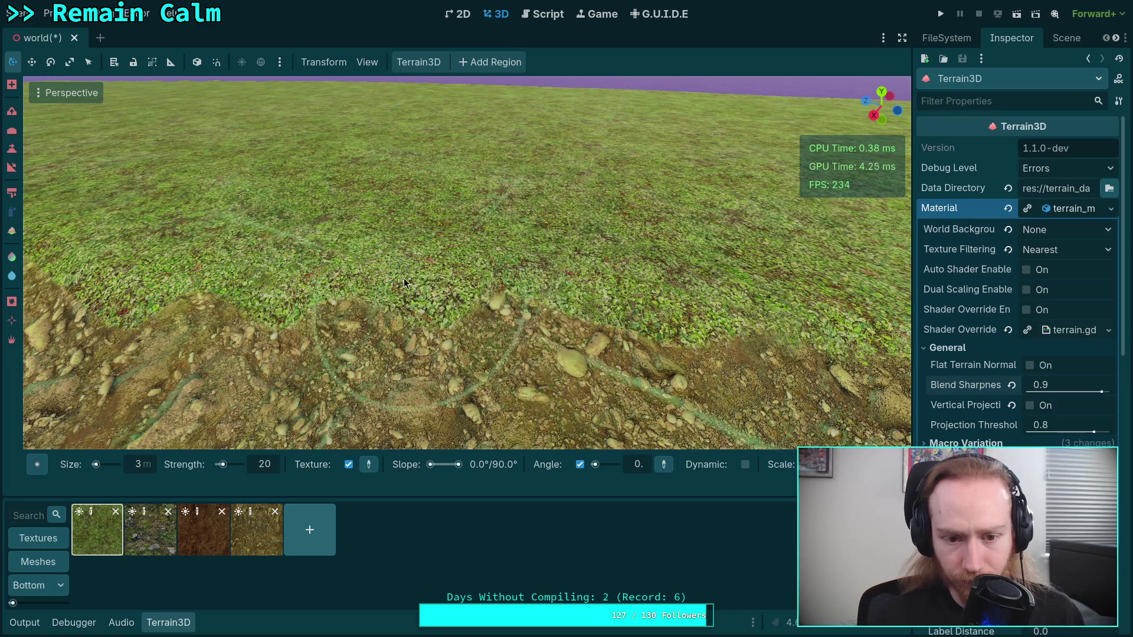
{"action": "left_click", "coordinate": [260, 551]}
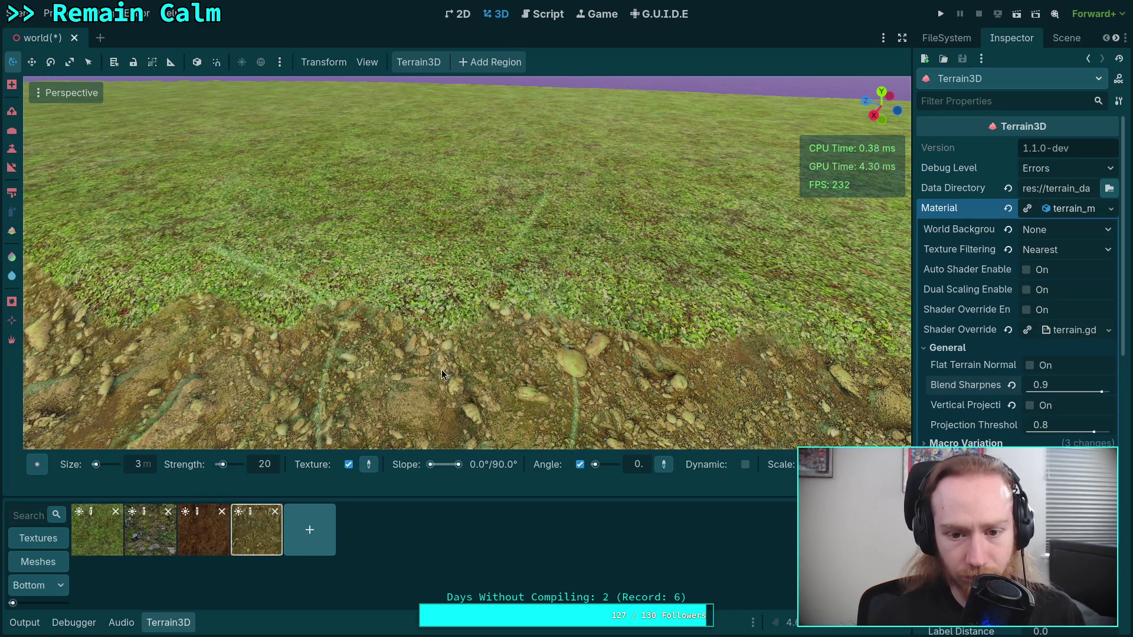
{"action": "left_click", "coordinate": [98, 530]}
{"action": "mouse_move", "coordinate": [425, 297]}
{"action": "left_mouse_down"}
{"action": "mouse_move", "coordinate": [387, 287]}
{"action": "mouse_move", "coordinate": [537, 301]}
{"action": "mouse_move", "coordinate": [442, 335]}
{"action": "mouse_move", "coordinate": [499, 284]}
{"action": "mouse_move", "coordinate": [361, 308]}
{"action": "mouse_move", "coordinate": [358, 272]}
{"action": "mouse_move", "coordinate": [437, 322]}
{"action": "left_mouse_up"}
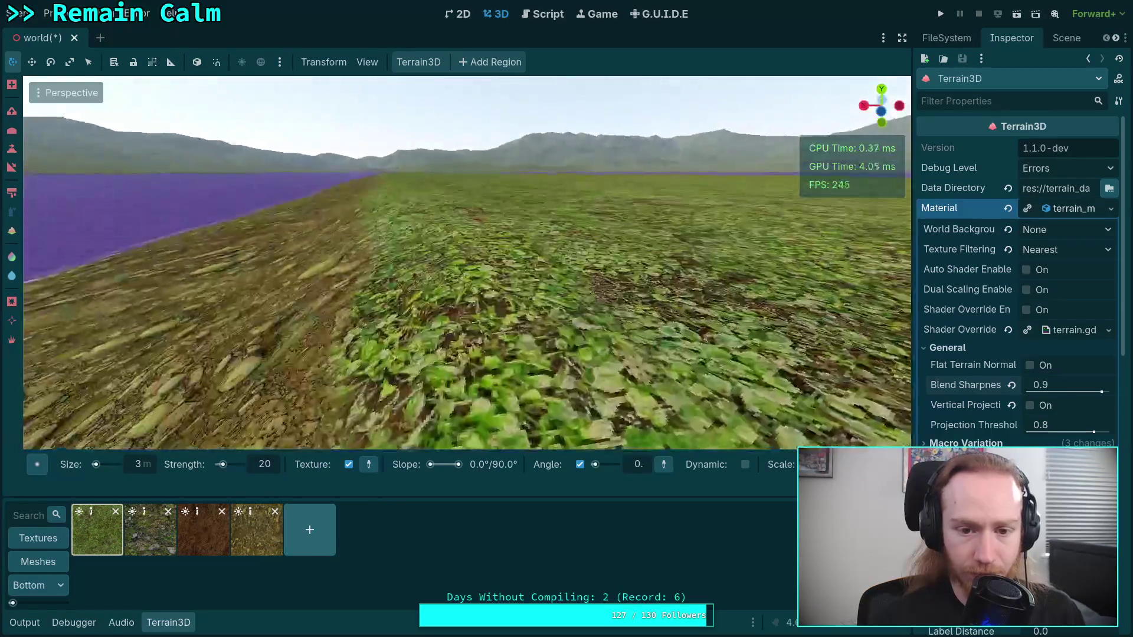
- Paint ground and soil texture into the grass boundary near the edge
{"action": "left_click", "coordinate": [256, 549]}
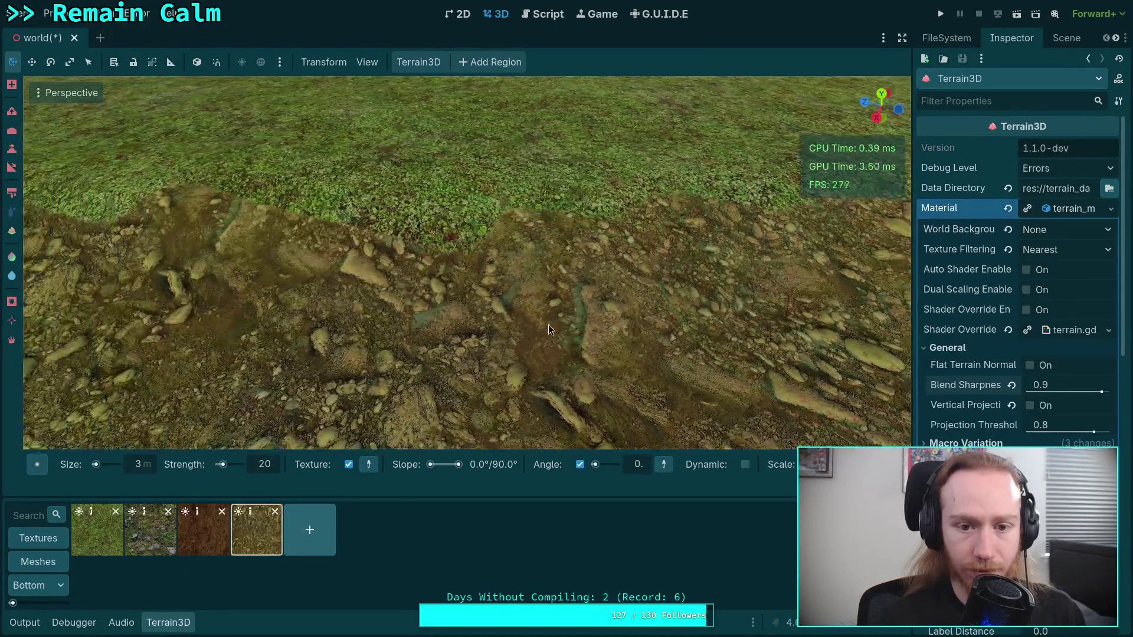
{"action": "mouse_move", "coordinate": [547, 329]}
{"action": "left_mouse_down"}
{"action": "mouse_move", "coordinate": [340, 266]}
{"action": "mouse_move", "coordinate": [426, 233]}
{"action": "mouse_move", "coordinate": [412, 216]}
{"action": "left_mouse_up"}
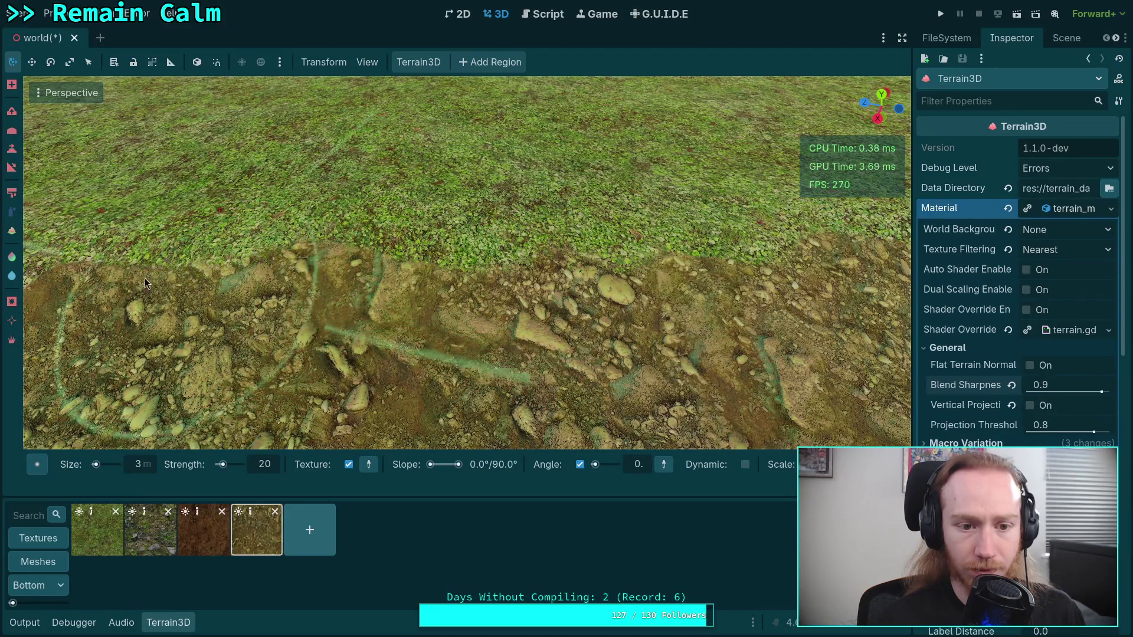
{"action": "left_click", "coordinate": [103, 538]}
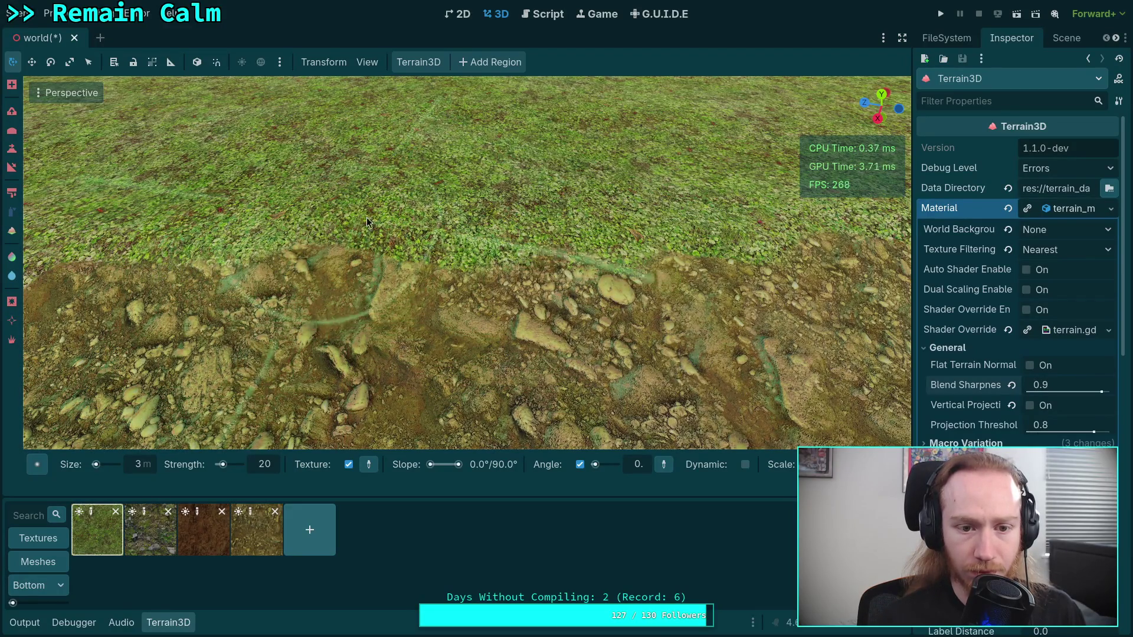
{"action": "scroll", "coordinate": [351, 235], "scroll_direction": "up", "scroll_amount": 3}
{"action": "scroll", "coordinate": [467, 262], "scroll_direction": "down", "scroll_amount": 5}
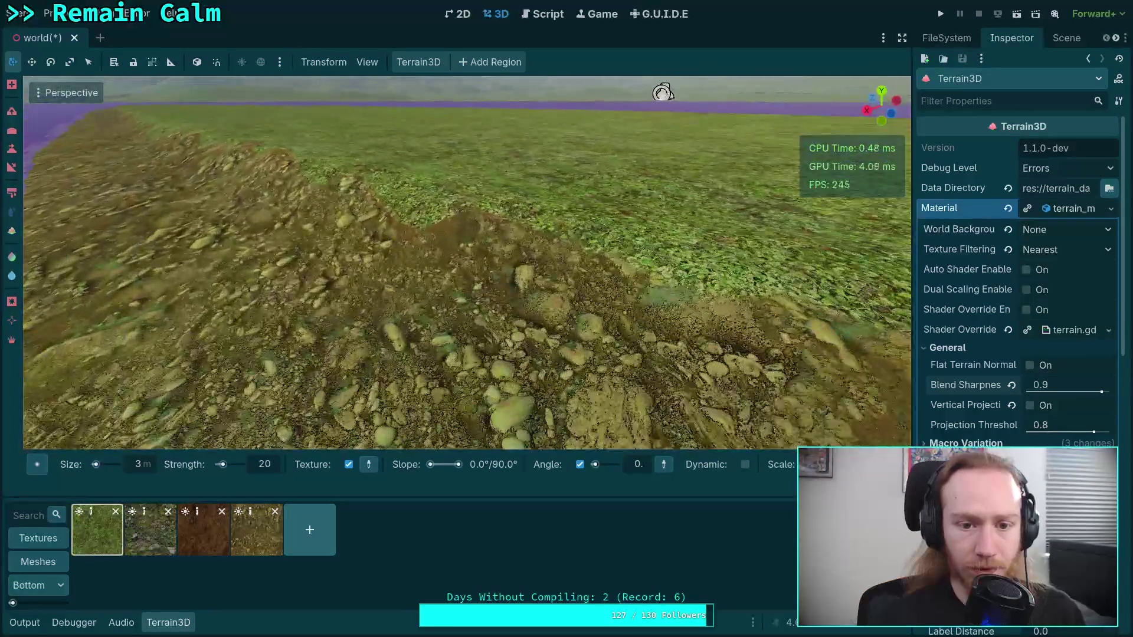
{"action": "scroll", "coordinate": [417, 326], "scroll_direction": "up", "scroll_amount": 3}
{"action": "left_click", "coordinate": [258, 531]}
{"action": "mouse_move", "coordinate": [477, 267]}
{"action": "left_mouse_down"}
{"action": "mouse_move", "coordinate": [561, 277]}
{"action": "mouse_move", "coordinate": [475, 260]}
{"action": "mouse_move", "coordinate": [426, 294]}
{"action": "mouse_move", "coordinate": [379, 244]}
{"action": "mouse_move", "coordinate": [532, 247]}
{"action": "left_mouse_up"}
- Paint grass back over the soil along the boundary
{"action": "scroll", "coordinate": [426, 295], "scroll_direction": "down", "scroll_amount": 2}
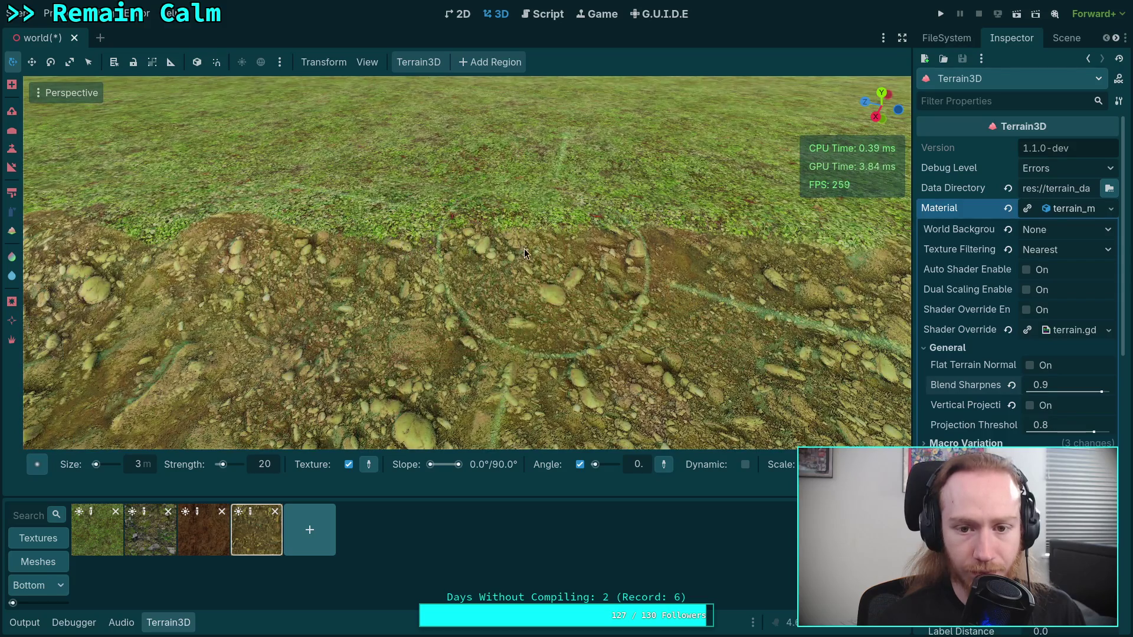
{"action": "scroll", "coordinate": [532, 248], "scroll_direction": "up", "scroll_amount": 3}
{"action": "left_click", "coordinate": [113, 530]}
{"action": "scroll", "coordinate": [306, 199], "scroll_direction": "down", "scroll_amount": 3}
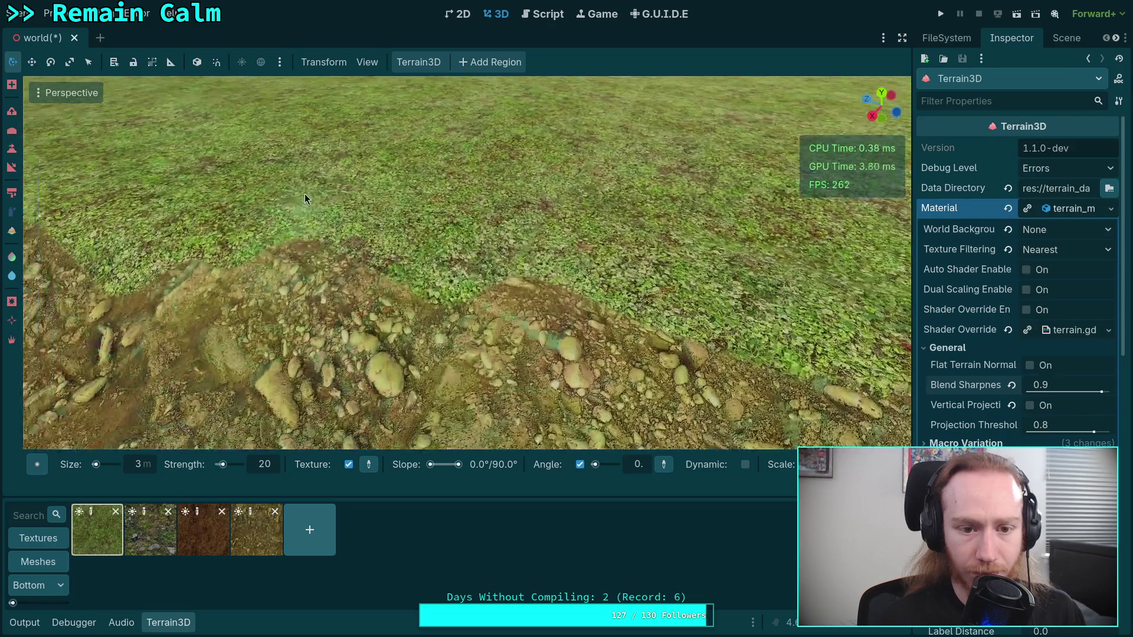
{"action": "mouse_move", "coordinate": [305, 194]}
{"action": "left_mouse_down"}
{"action": "mouse_move", "coordinate": [347, 231]}
{"action": "mouse_move", "coordinate": [271, 242]}
{"action": "mouse_move", "coordinate": [291, 232]}
{"action": "mouse_move", "coordinate": [262, 252]}
{"action": "mouse_move", "coordinate": [574, 288]}
{"action": "mouse_move", "coordinate": [525, 279]}
{"action": "mouse_move", "coordinate": [562, 288]}
{"action": "mouse_move", "coordinate": [670, 108]}
{"action": "mouse_move", "coordinate": [605, 332]}
{"action": "left_mouse_up"}
- Reposition the view over the shoreline and mountains, ending with the ground texture selected
{"action": "mouse_move", "coordinate": [517, 308]}
{"action": "left_mouse_down"}
{"action": "mouse_move", "coordinate": [502, 291]}
{"action": "mouse_move", "coordinate": [508, 319]}
{"action": "left_mouse_up"}
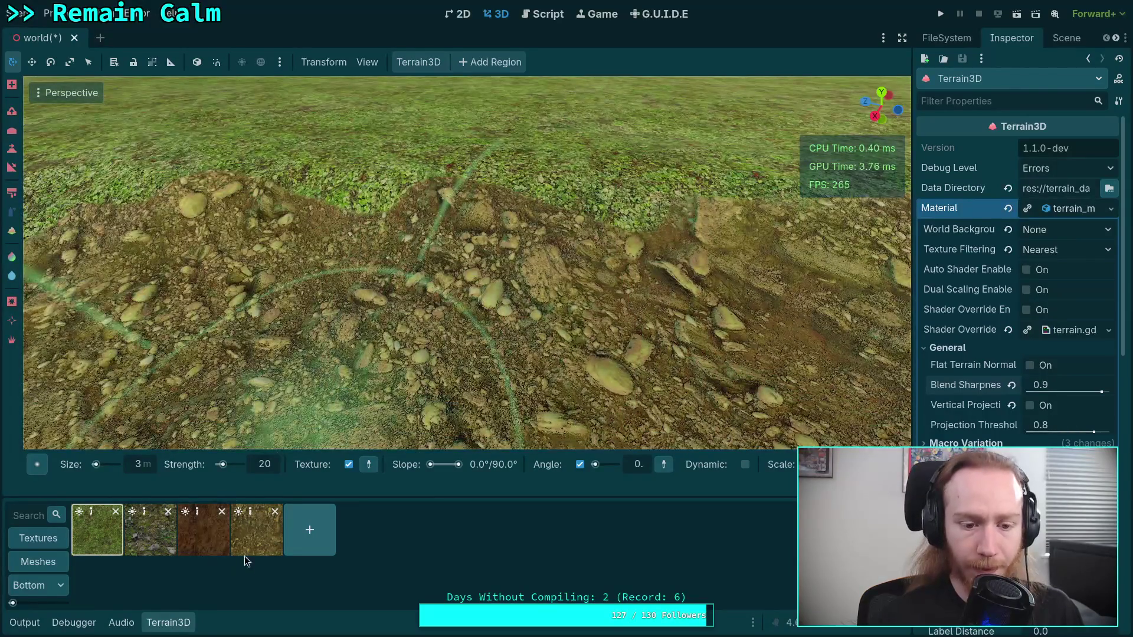
{"action": "left_click", "coordinate": [250, 531]}
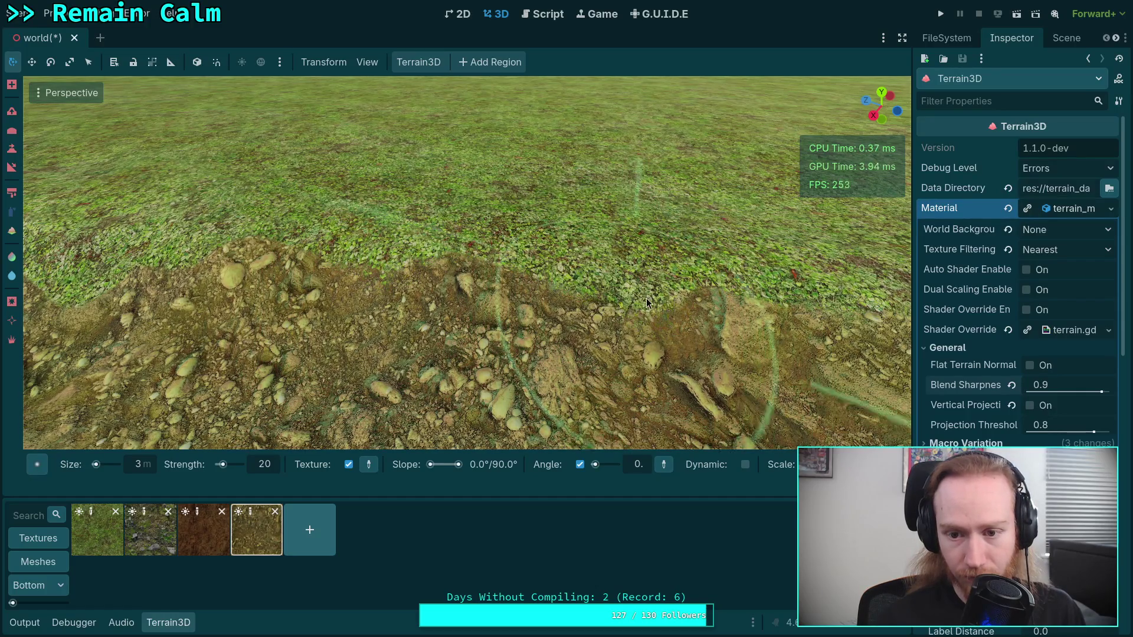
{"action": "left_click_drag", "start_coordinate": [631, 308], "coordinate": [614, 295]}
{"action": "left_click_drag", "start_coordinate": [310, 269], "coordinate": [308, 270]}
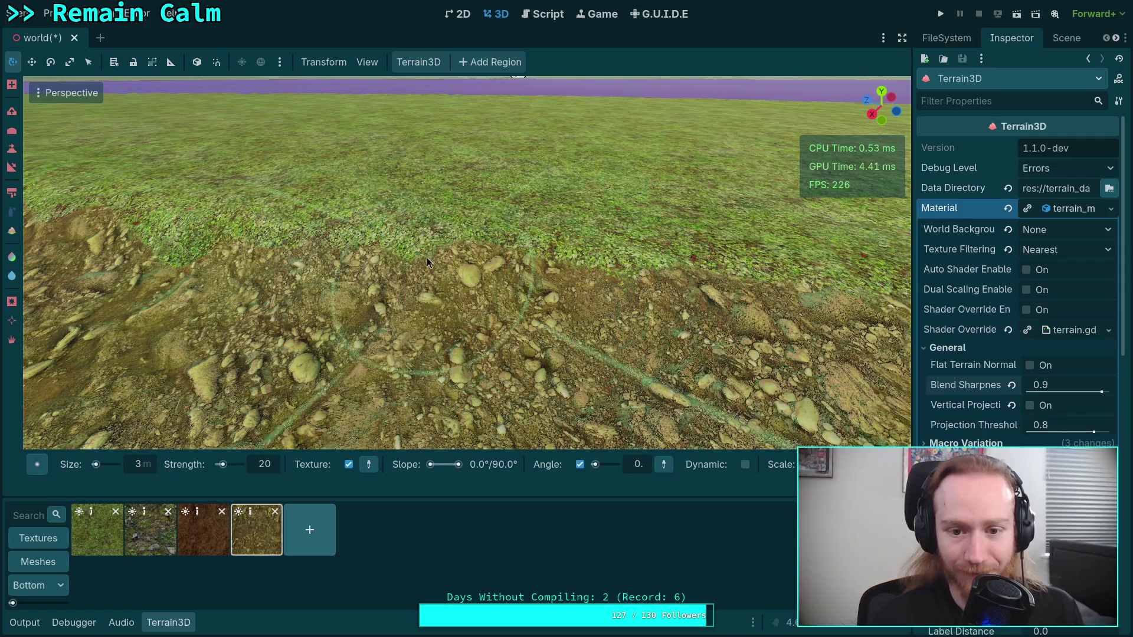
{"action": "left_click", "coordinate": [97, 530]}
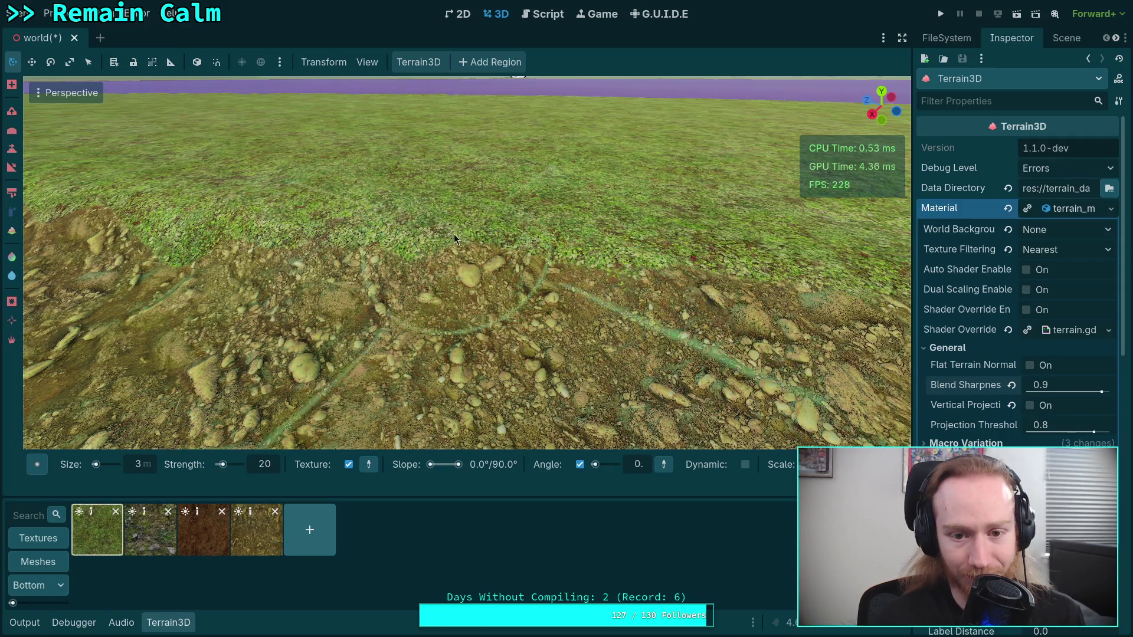
{"action": "left_click", "coordinate": [265, 555]}
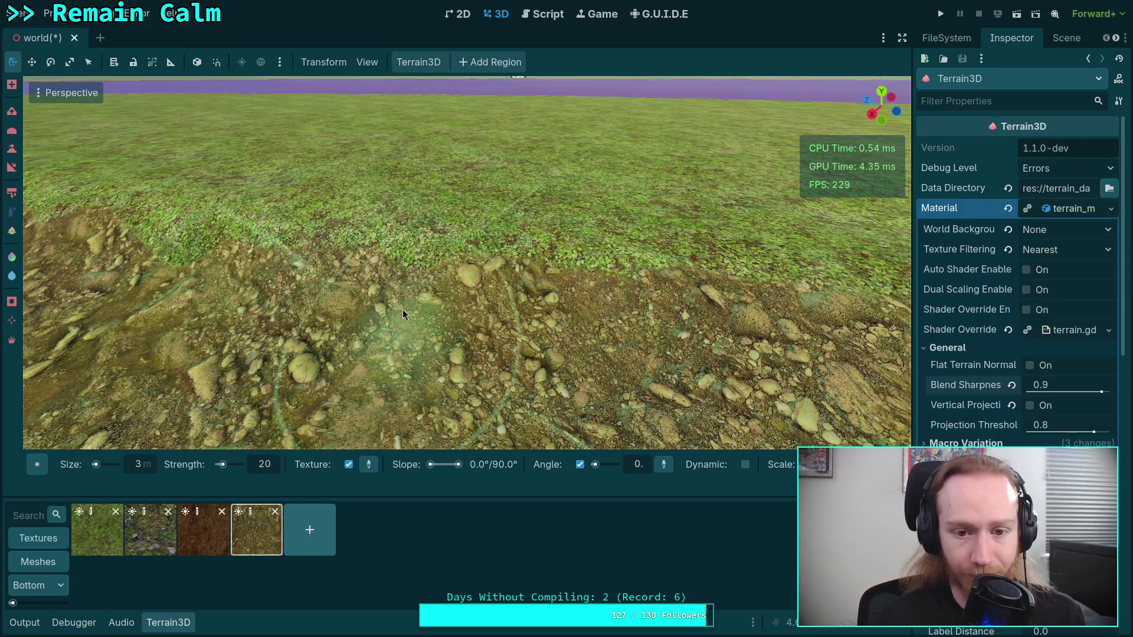
{"action": "mouse_move", "coordinate": [531, 316]}
{"action": "left_mouse_down"}
{"action": "mouse_move", "coordinate": [608, 354]}
{"action": "mouse_move", "coordinate": [629, 336]}
{"action": "left_mouse_up"}
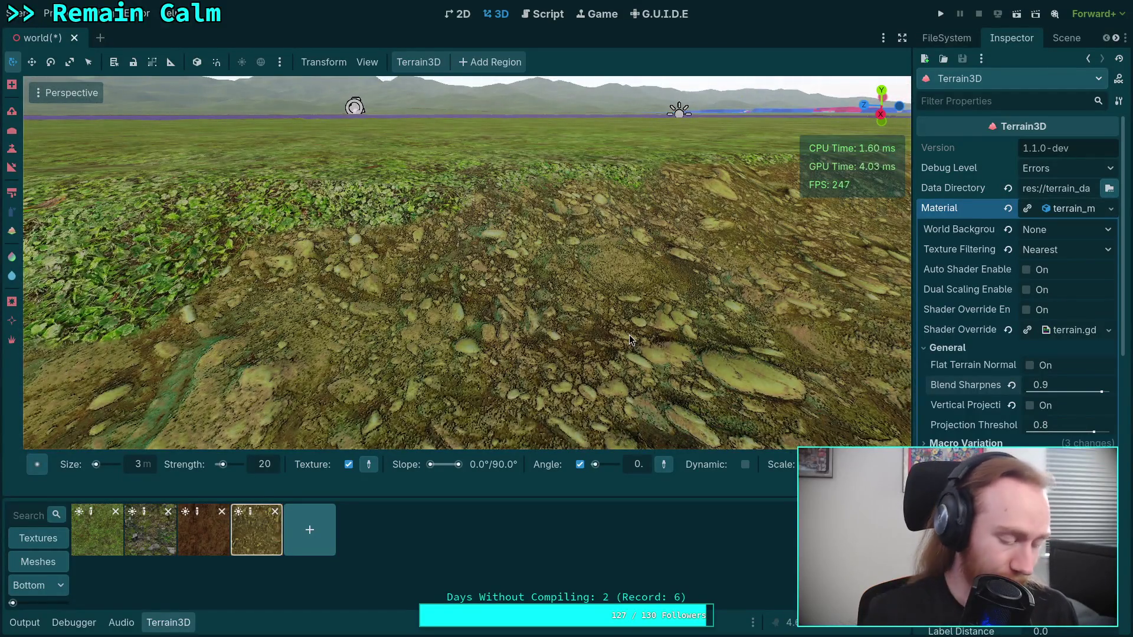
- Save the scene and paint ground texture along the grass edge
{"action": "key", "text": "ctrl+s"}
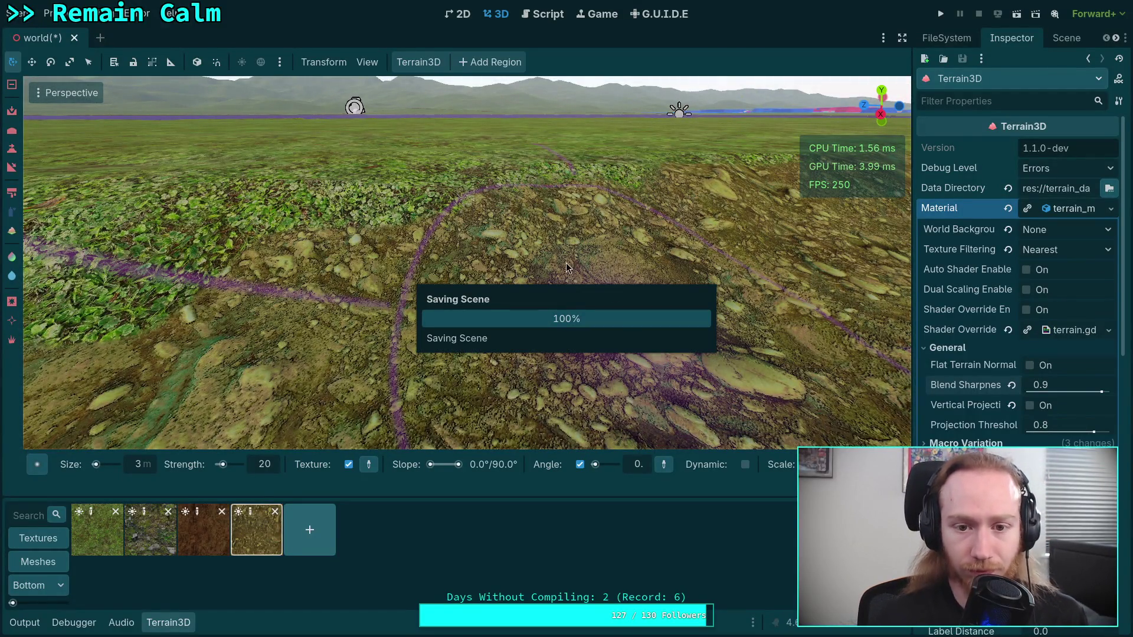
{"action": "left_click_drag", "start_coordinate": [510, 247], "coordinate": [509, 247]}
{"action": "left_click_drag", "start_coordinate": [439, 293], "coordinate": [439, 293]}
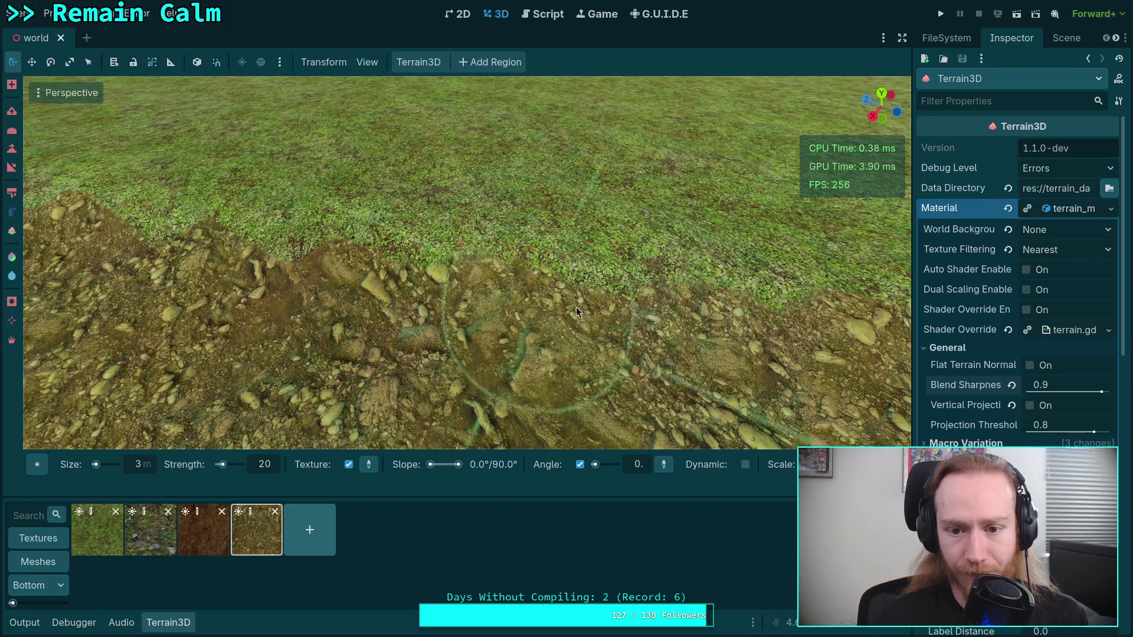
{"action": "mouse_move", "coordinate": [621, 295]}
{"action": "left_mouse_down"}
{"action": "mouse_move", "coordinate": [417, 300]}
{"action": "mouse_move", "coordinate": [408, 265]}
{"action": "left_mouse_up"}
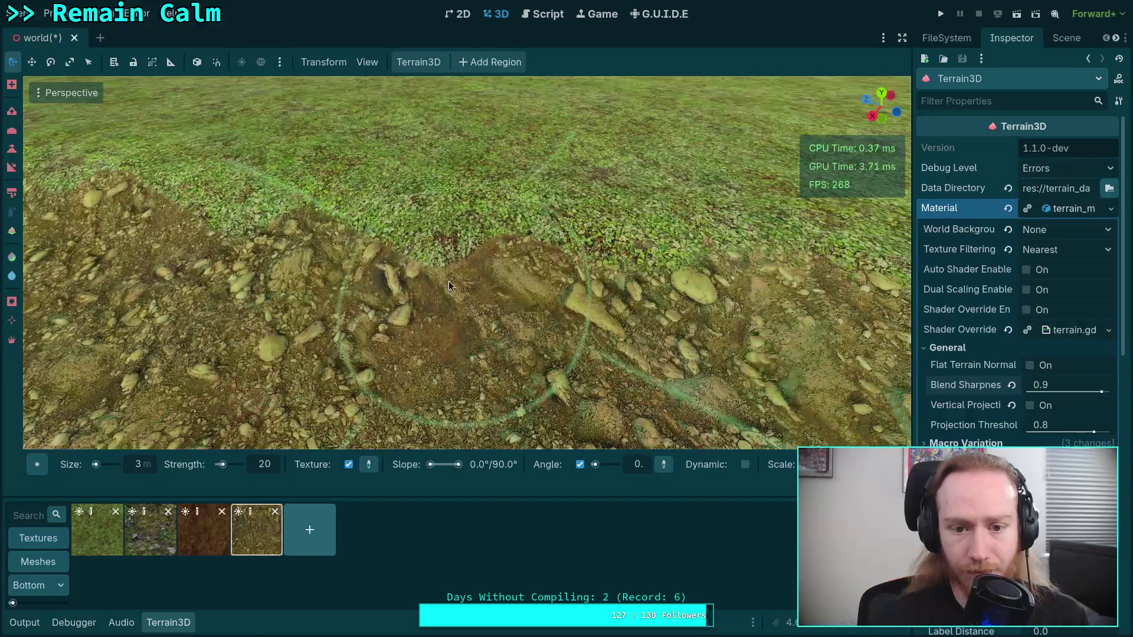
- Survey the terrain, then paint rocky dirt over the grass near the edge
{"action": "mouse_move", "coordinate": [504, 268]}
{"action": "left_mouse_down"}
{"action": "mouse_move", "coordinate": [396, 263]}
{"action": "mouse_move", "coordinate": [513, 272]}
{"action": "mouse_move", "coordinate": [449, 237]}
{"action": "left_mouse_up"}
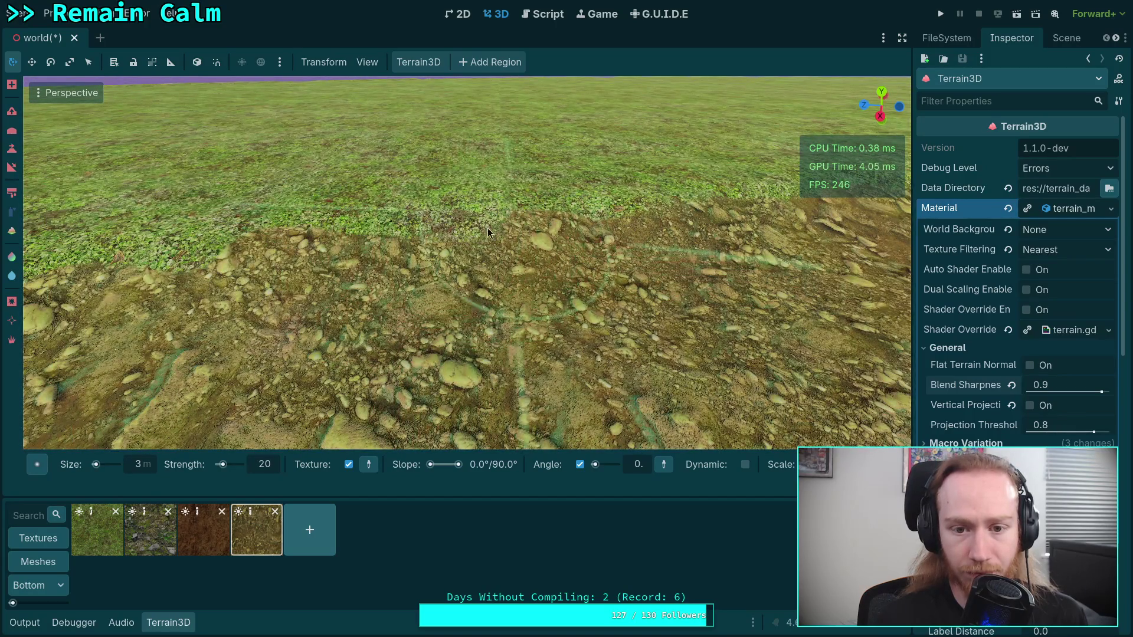
{"action": "left_click_drag", "start_coordinate": [590, 260], "coordinate": [439, 237]}
{"action": "left_click_drag", "start_coordinate": [498, 274], "coordinate": [436, 286]}
{"action": "mouse_move", "coordinate": [516, 303]}
{"action": "left_mouse_down"}
{"action": "mouse_move", "coordinate": [431, 273]}
{"action": "mouse_move", "coordinate": [459, 235]}
{"action": "left_mouse_up"}
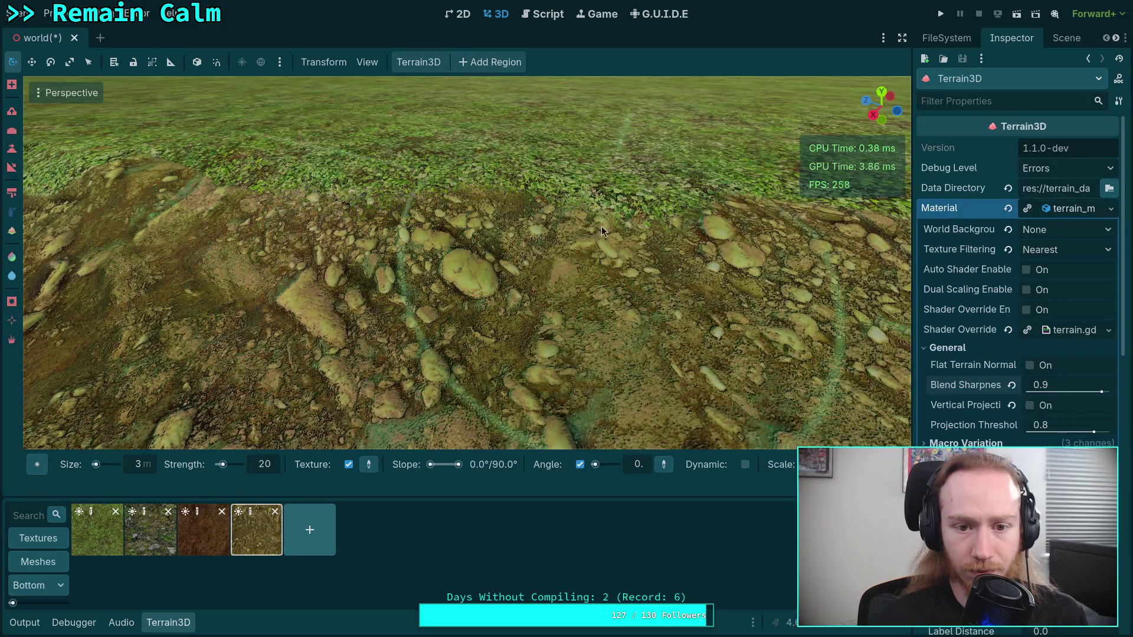
{"action": "left_click", "coordinate": [91, 545]}
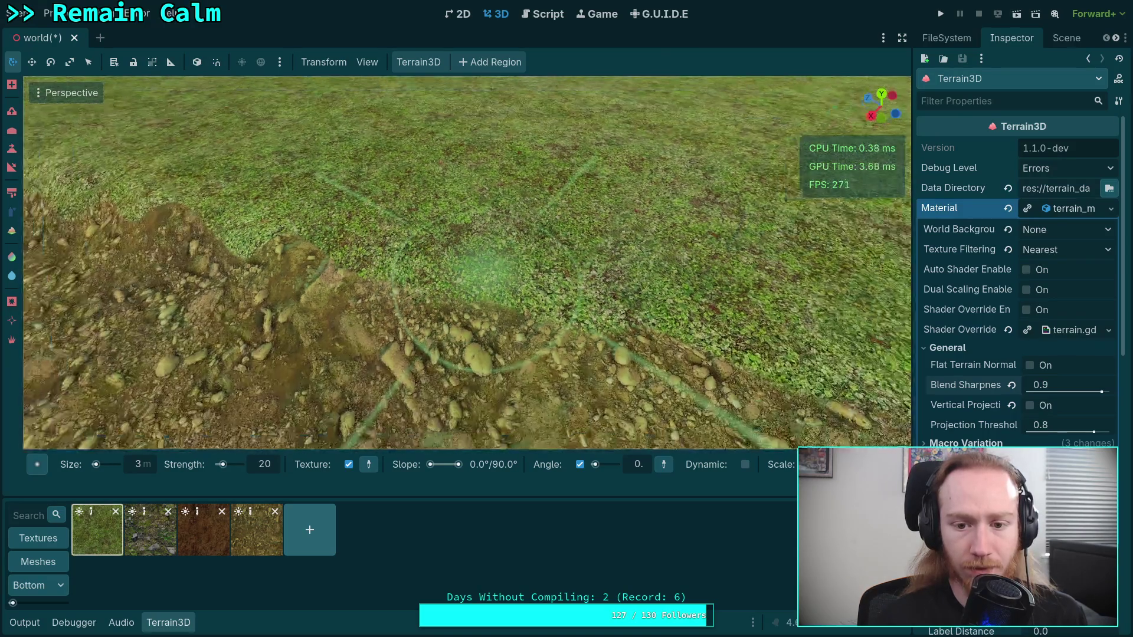
{"action": "scroll", "coordinate": [484, 252], "scroll_direction": "down", "scroll_amount": 3}
{"action": "left_click", "coordinate": [256, 550]}
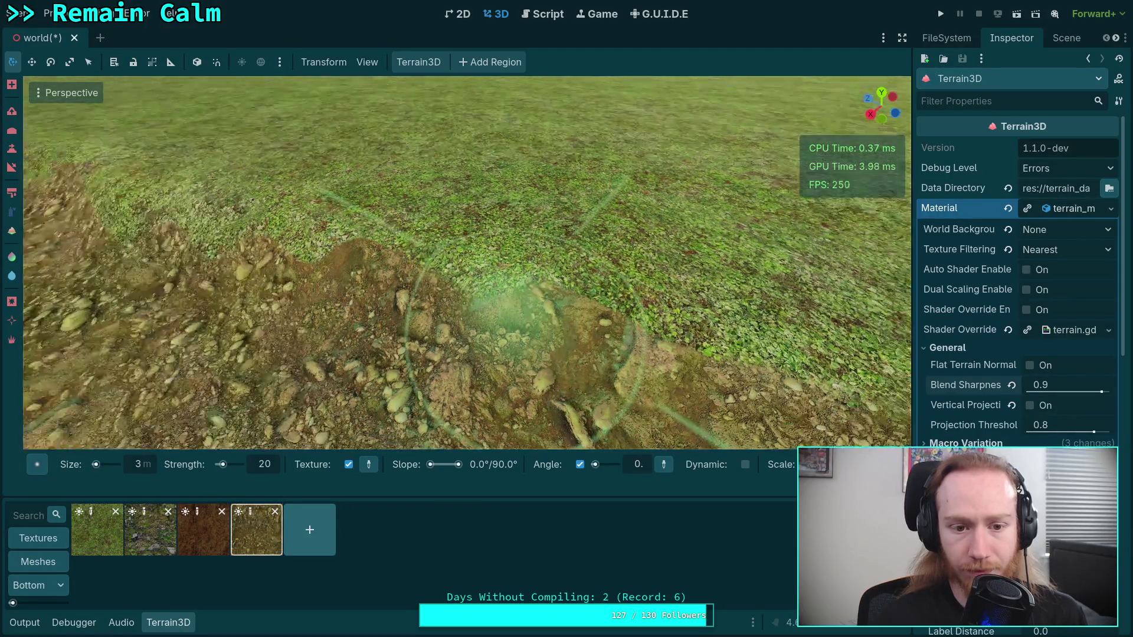
{"action": "left_click_drag", "start_coordinate": [397, 286], "coordinate": [330, 276]}
{"action": "left_click_drag", "start_coordinate": [472, 276], "coordinate": [487, 220]}
{"action": "left_click", "coordinate": [106, 540]}
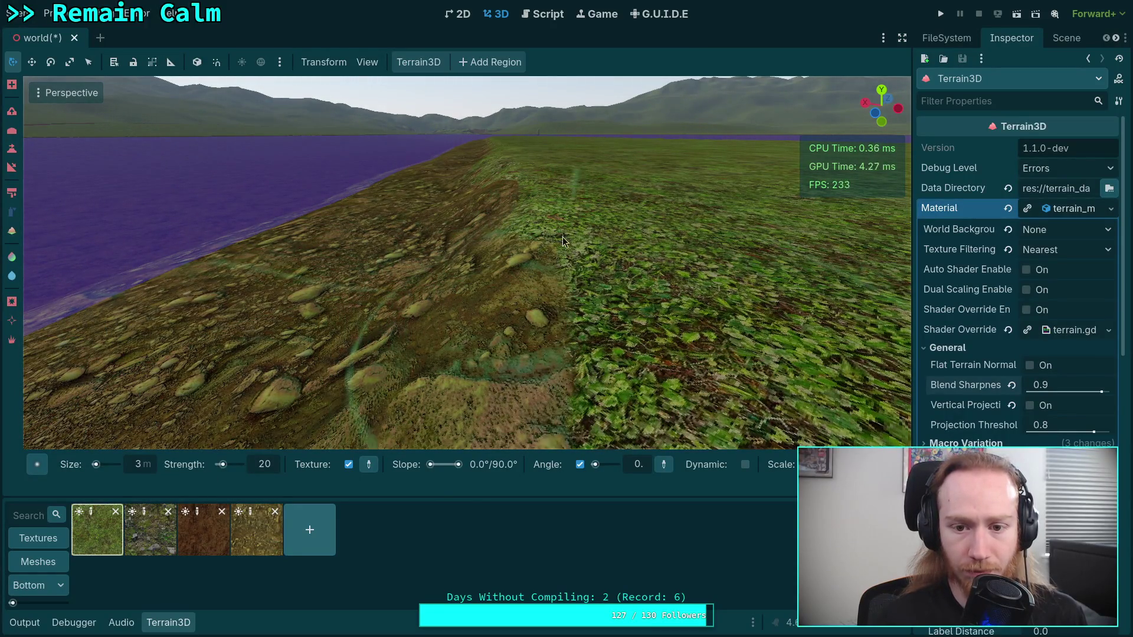
- Paint dirt texture along the grass boundary
{"action": "mouse_move", "coordinate": [567, 243]}
{"action": "left_mouse_down"}
{"action": "mouse_move", "coordinate": [355, 278]}
{"action": "mouse_move", "coordinate": [300, 302]}
{"action": "left_mouse_up"}
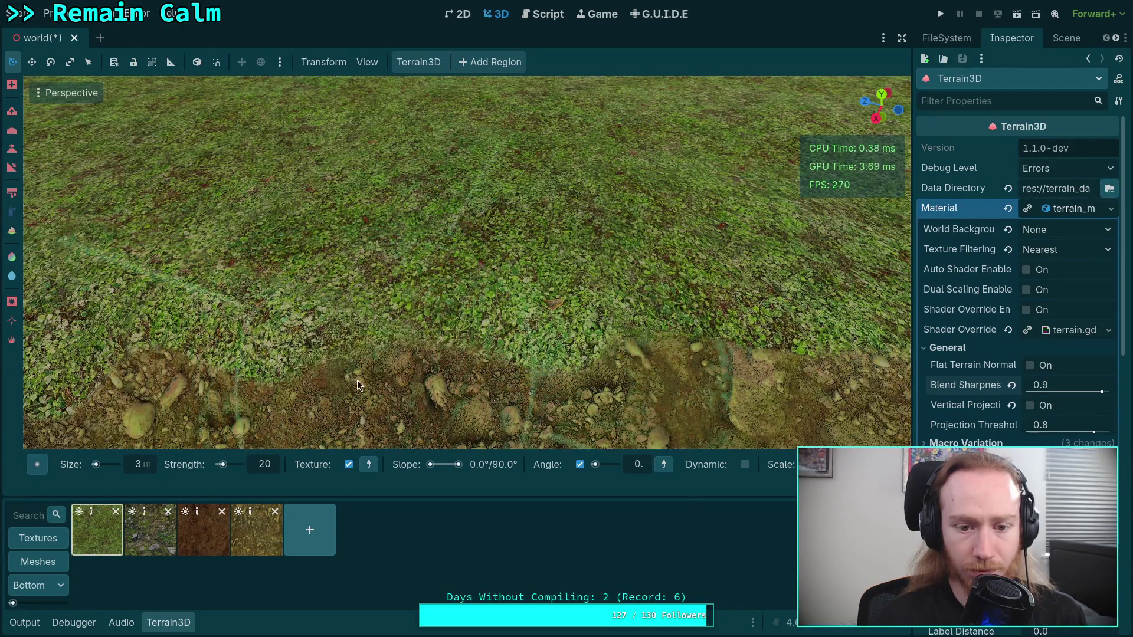
{"action": "left_click", "coordinate": [257, 529]}
{"action": "left_click_drag", "start_coordinate": [346, 386], "coordinate": [398, 312]}
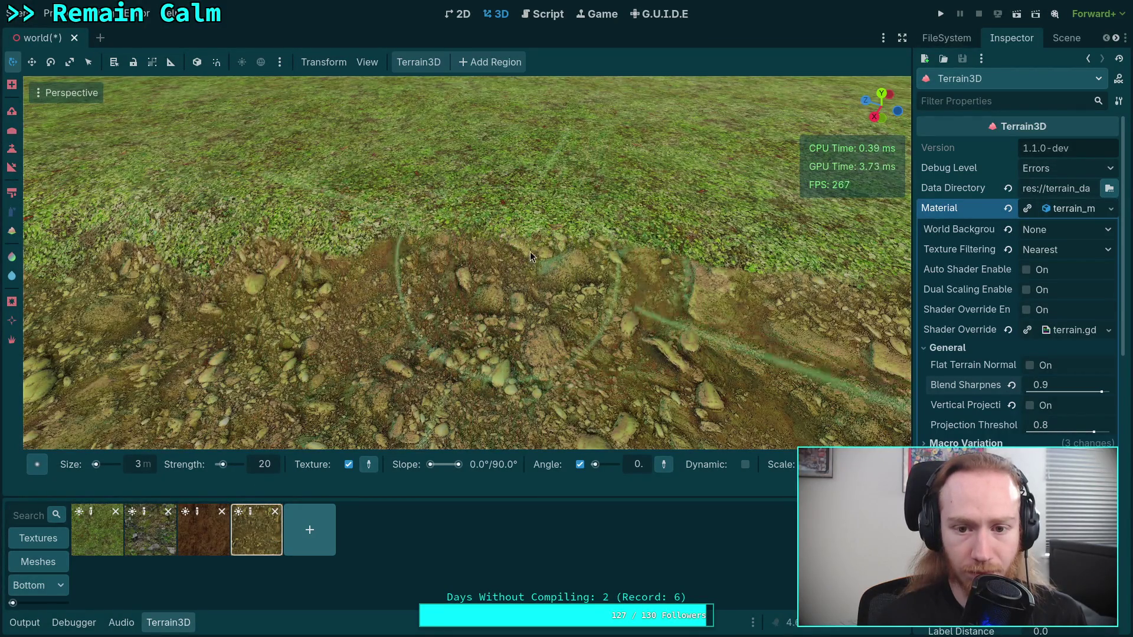
{"action": "mouse_move", "coordinate": [210, 244]}
{"action": "left_mouse_down"}
{"action": "mouse_move", "coordinate": [279, 244]}
{"action": "mouse_move", "coordinate": [353, 227]}
{"action": "mouse_move", "coordinate": [265, 212]}
{"action": "mouse_move", "coordinate": [336, 211]}
{"action": "mouse_move", "coordinate": [501, 253]}
{"action": "mouse_move", "coordinate": [472, 220]}
{"action": "mouse_move", "coordinate": [563, 223]}
{"action": "mouse_move", "coordinate": [612, 255]}
{"action": "mouse_move", "coordinate": [716, 257]}
{"action": "mouse_move", "coordinate": [661, 248]}
{"action": "mouse_move", "coordinate": [500, 274]}
{"action": "left_mouse_up"}
{"action": "mouse_move", "coordinate": [455, 239]}
{"action": "left_mouse_down"}
{"action": "mouse_move", "coordinate": [566, 249]}
{"action": "mouse_move", "coordinate": [427, 244]}
{"action": "mouse_move", "coordinate": [425, 268]}
{"action": "left_mouse_up"}
- Spread more dirt into the grass along the edge in several strokes
{"action": "left_click", "coordinate": [98, 542]}
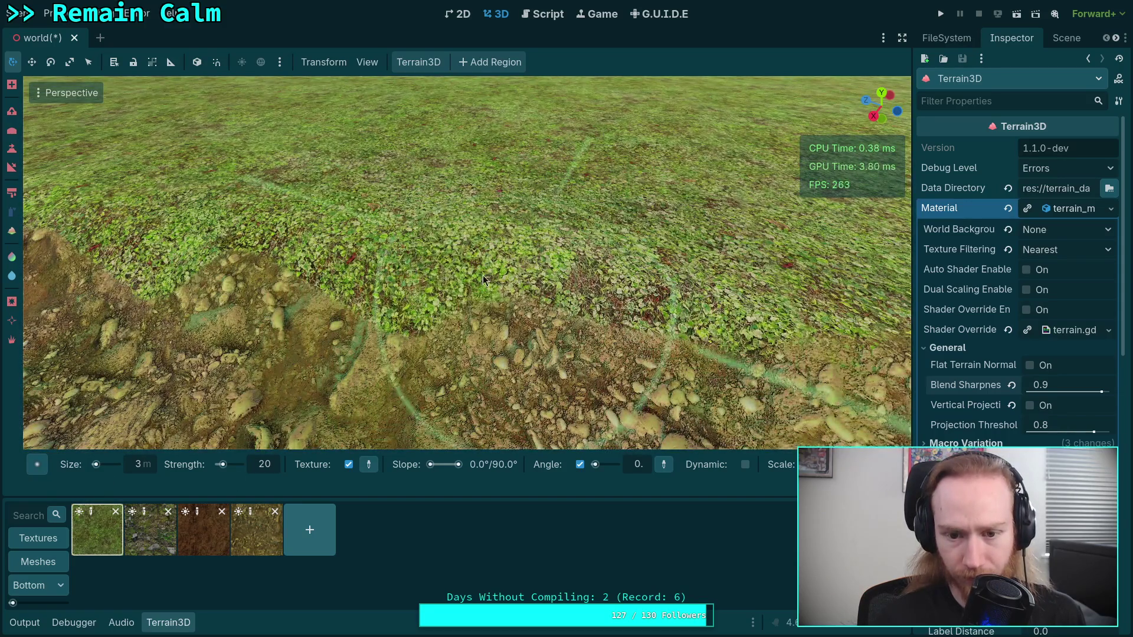
{"action": "left_click", "coordinate": [245, 539]}
{"action": "mouse_move", "coordinate": [582, 343]}
{"action": "left_mouse_down"}
{"action": "mouse_move", "coordinate": [563, 359]}
{"action": "mouse_move", "coordinate": [607, 330]}
{"action": "left_mouse_up"}
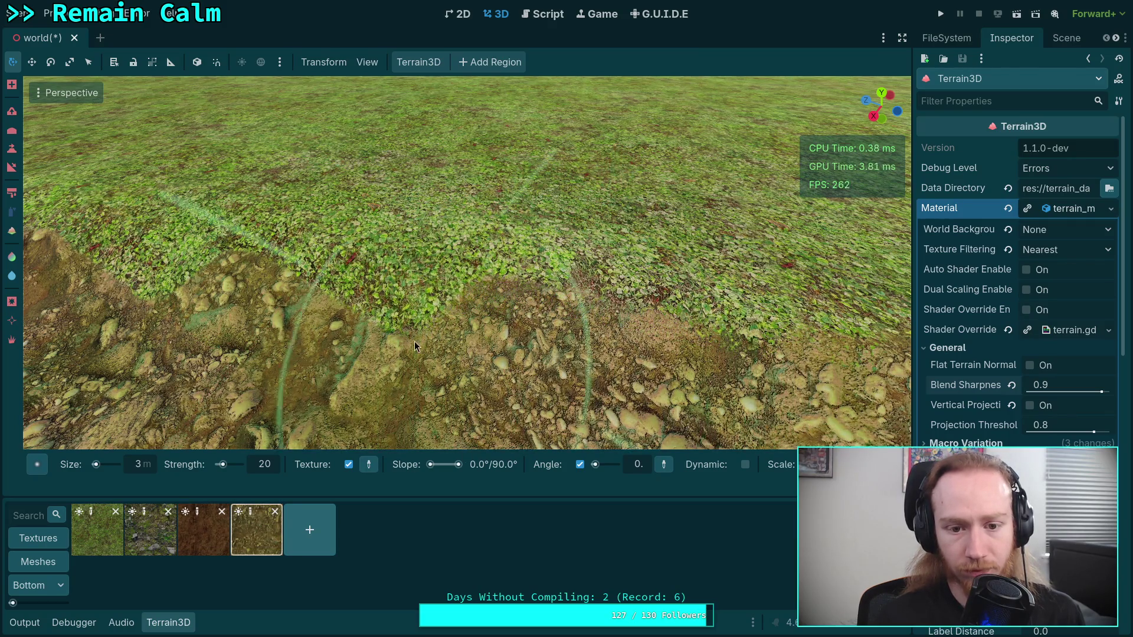
{"action": "mouse_move", "coordinate": [357, 325]}
{"action": "left_mouse_down"}
{"action": "mouse_move", "coordinate": [503, 326]}
{"action": "mouse_move", "coordinate": [472, 330]}
{"action": "mouse_move", "coordinate": [467, 313]}
{"action": "left_mouse_up"}
{"action": "scroll", "coordinate": [446, 325], "scroll_direction": "up", "scroll_amount": 2}
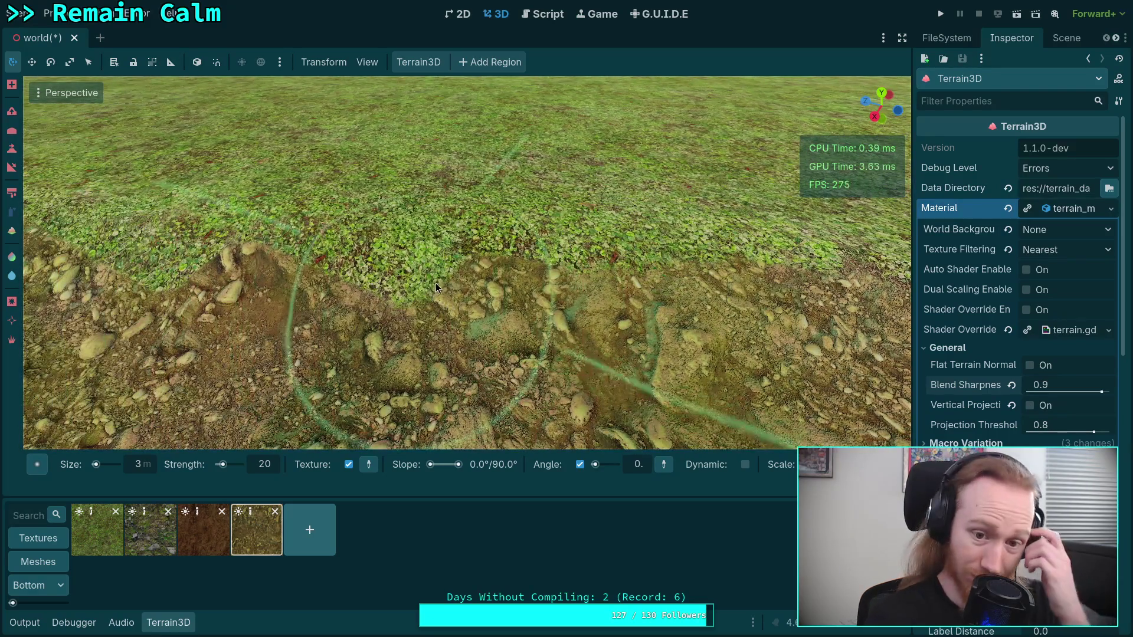
{"action": "mouse_move", "coordinate": [398, 284]}
{"action": "left_mouse_down"}
{"action": "mouse_move", "coordinate": [378, 276]}
{"action": "mouse_move", "coordinate": [479, 273]}
{"action": "mouse_move", "coordinate": [522, 309]}
{"action": "mouse_move", "coordinate": [371, 293]}
{"action": "mouse_move", "coordinate": [490, 283]}
{"action": "mouse_move", "coordinate": [396, 273]}
{"action": "mouse_move", "coordinate": [475, 278]}
{"action": "left_mouse_up"}
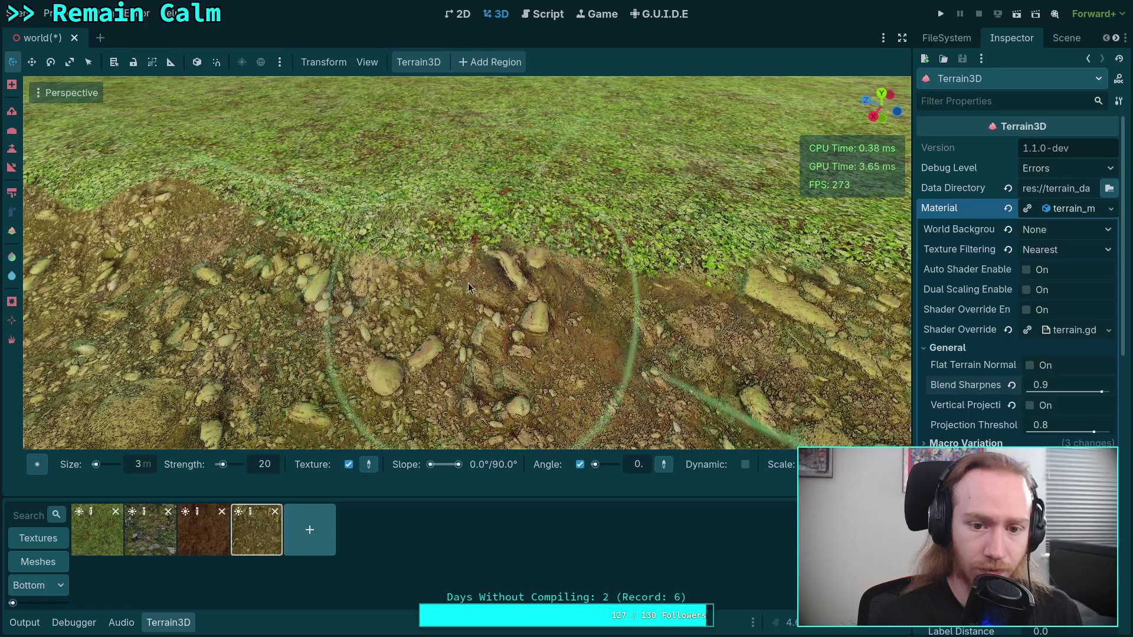
{"action": "left_click", "coordinate": [97, 531]}
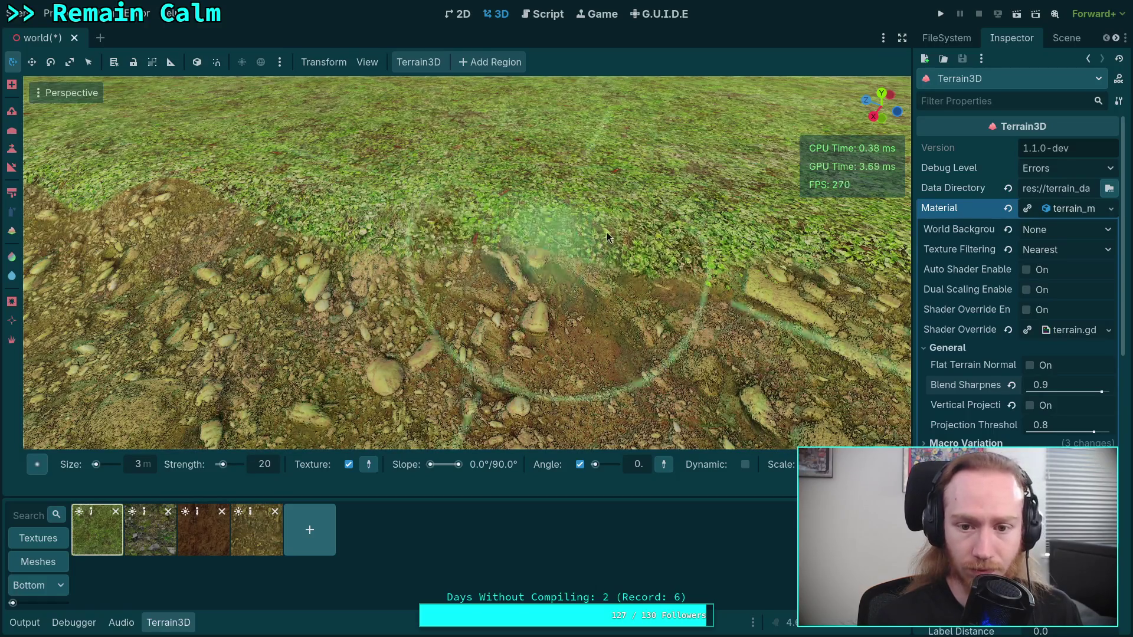
{"action": "left_click_drag", "start_coordinate": [638, 337], "coordinate": [654, 303]}
{"action": "scroll", "coordinate": [654, 303], "scroll_direction": "up", "scroll_amount": 3}
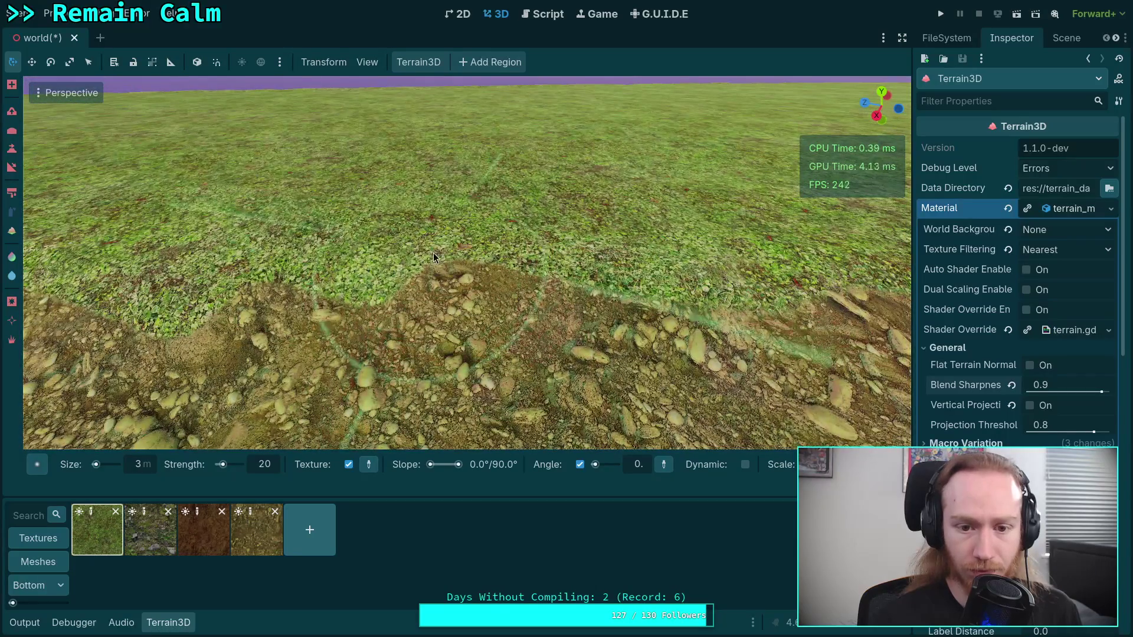
{"action": "left_click", "coordinate": [256, 531]}
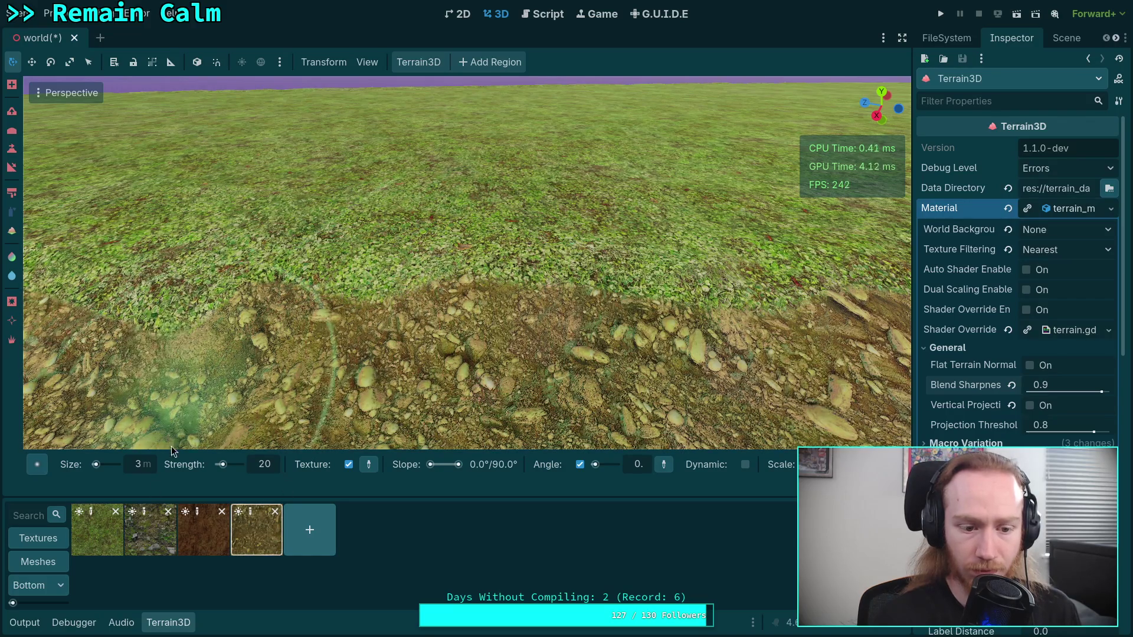
- Paint dirt along the grass edge while flying over the dirt patch
{"action": "left_click", "coordinate": [97, 530]}
{"action": "key", "text": "w"}
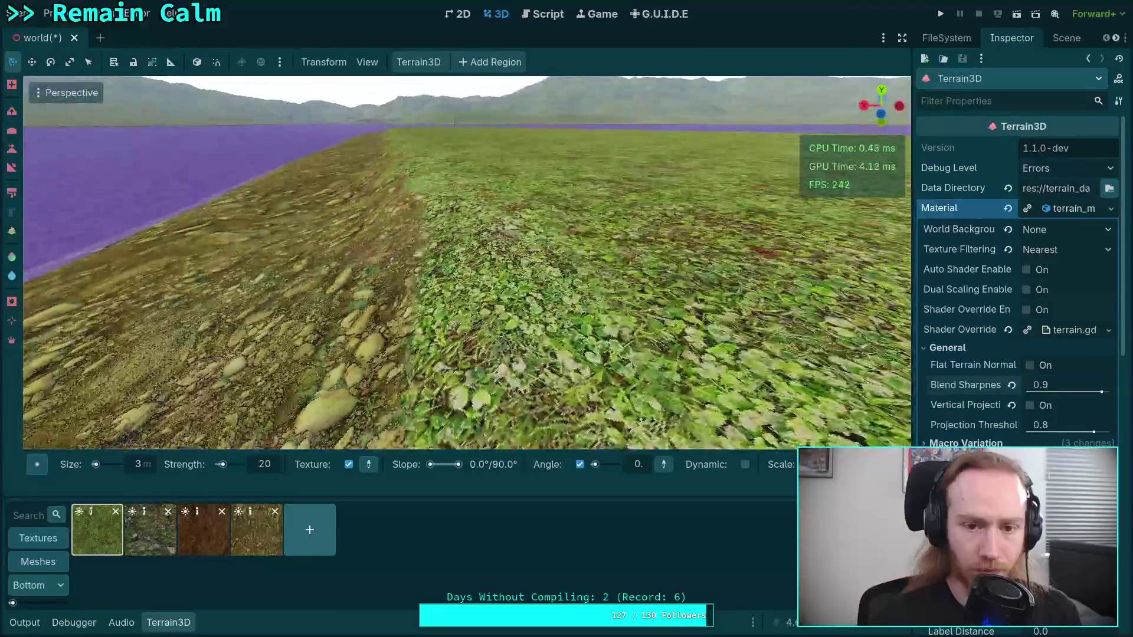
{"action": "key", "text": "w"}
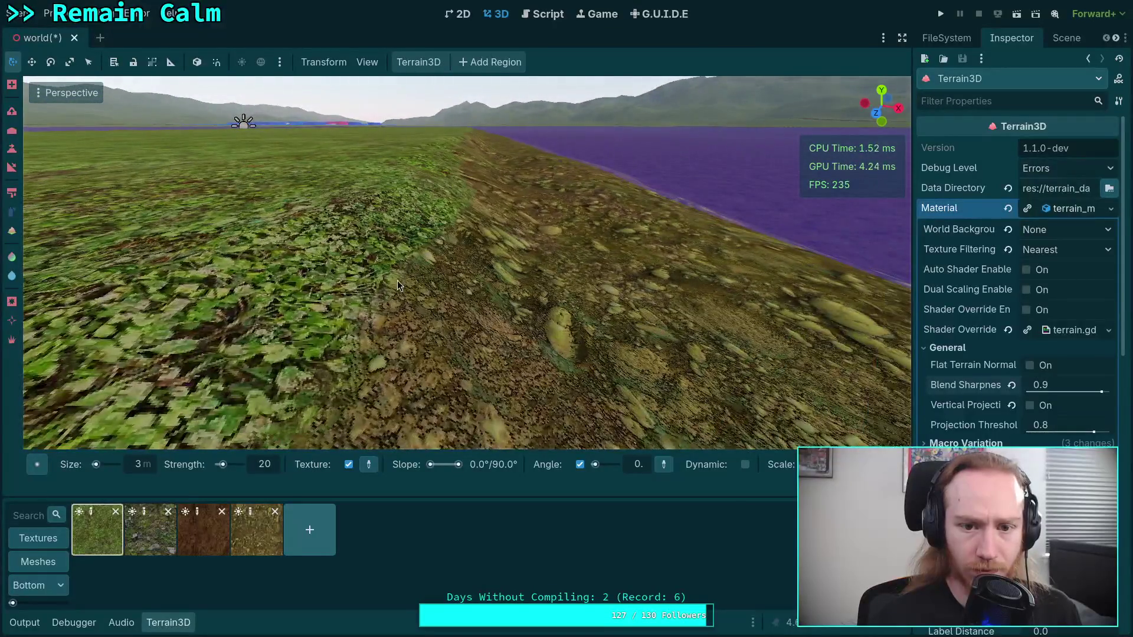
{"action": "left_click", "coordinate": [257, 531]}
{"action": "mouse_move", "coordinate": [457, 254]}
{"action": "left_mouse_down"}
{"action": "mouse_move", "coordinate": [478, 194]}
{"action": "mouse_move", "coordinate": [462, 219]}
{"action": "left_mouse_up"}
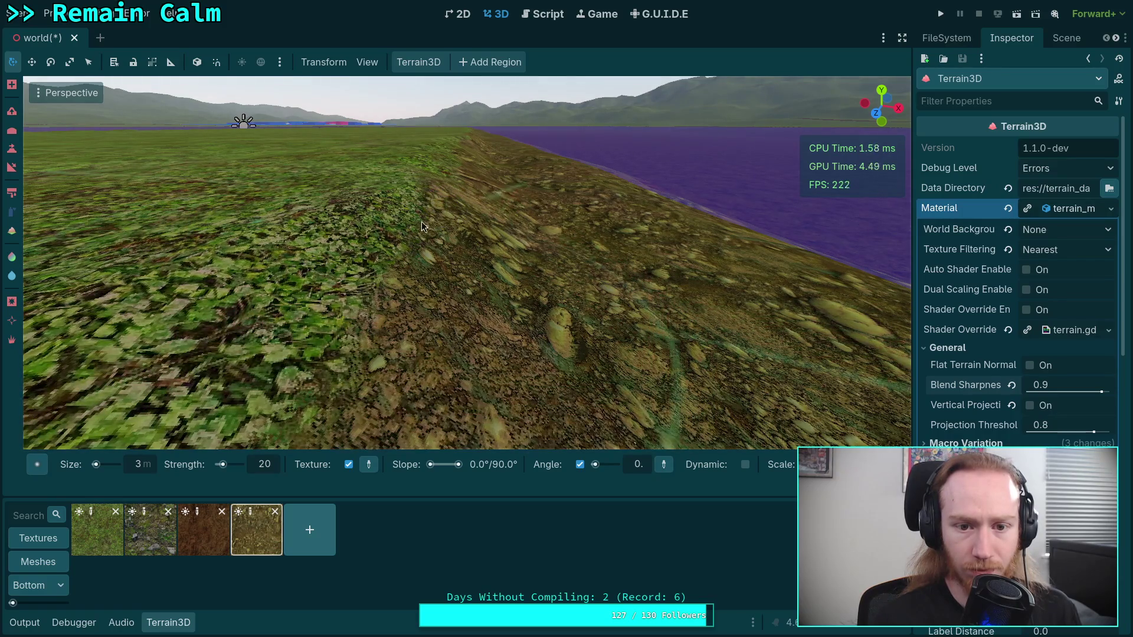
{"action": "key", "text": "w"}
{"action": "key", "text": "s"}
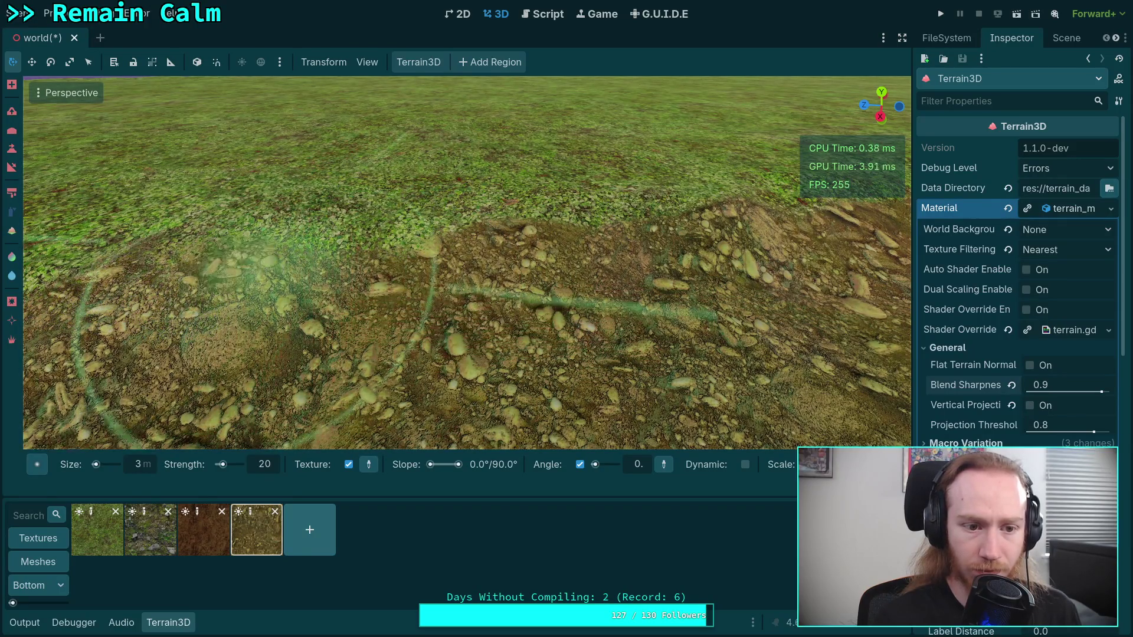
{"action": "right_click", "coordinate": [273, 407]}
{"action": "key", "text": "w"}
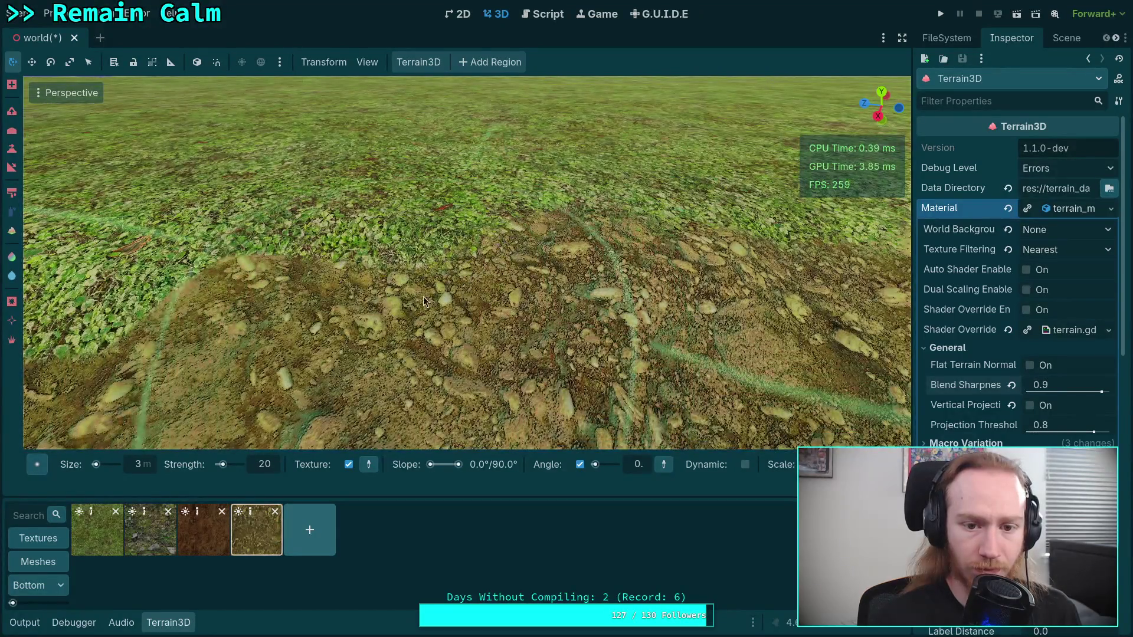
- Spread the fourth ground texture over the grass
{"action": "left_click", "coordinate": [98, 530]}
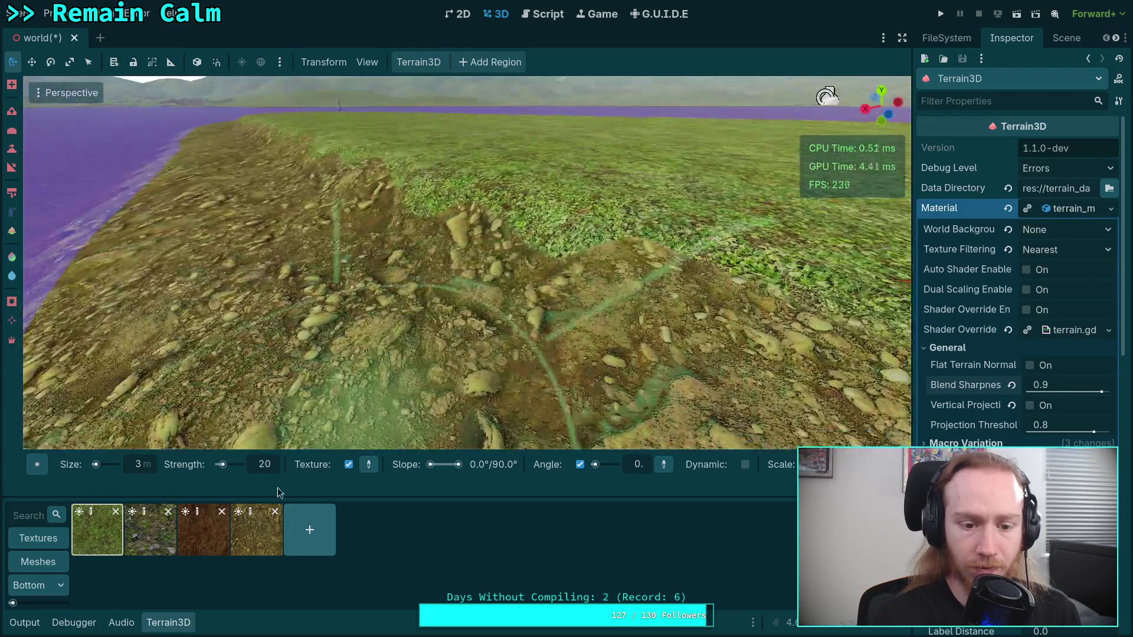
{"action": "left_click", "coordinate": [203, 531]}
{"action": "left_click", "coordinate": [263, 542]}
{"action": "mouse_move", "coordinate": [511, 252]}
{"action": "left_mouse_down"}
{"action": "mouse_move", "coordinate": [552, 235]}
{"action": "mouse_move", "coordinate": [517, 232]}
{"action": "mouse_move", "coordinate": [563, 244]}
{"action": "left_mouse_up"}
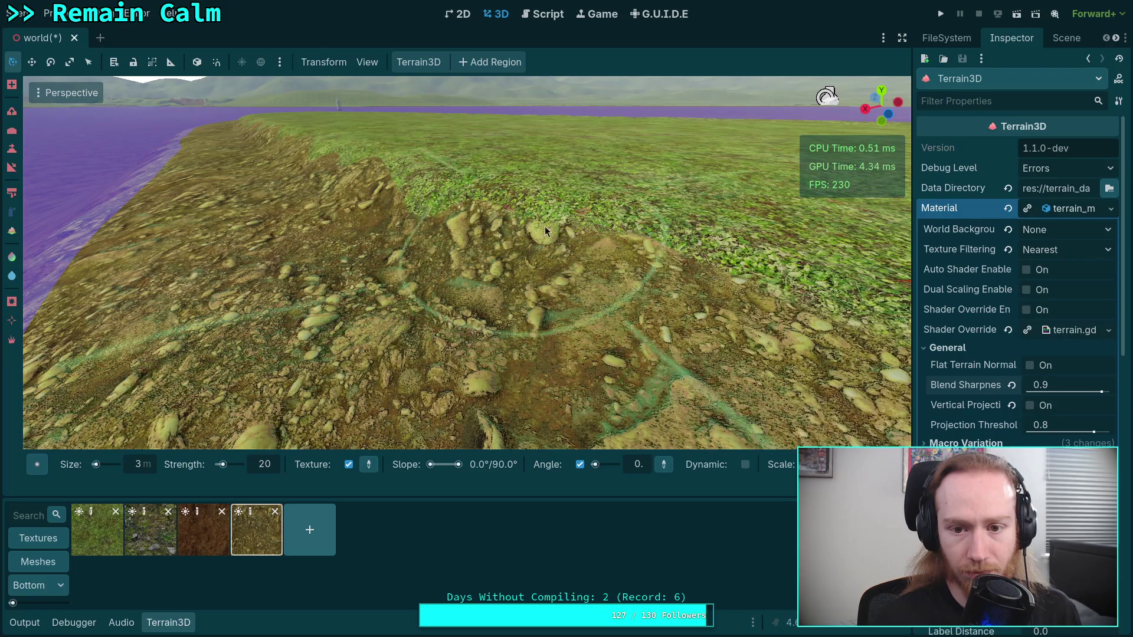
{"action": "scroll", "coordinate": [531, 223], "scroll_direction": "up", "scroll_amount": 5}
{"action": "mouse_move", "coordinate": [430, 274]}
{"action": "left_mouse_down"}
{"action": "mouse_move", "coordinate": [488, 267]}
{"action": "mouse_move", "coordinate": [429, 266]}
{"action": "mouse_move", "coordinate": [481, 268]}
{"action": "mouse_move", "coordinate": [465, 257]}
{"action": "mouse_move", "coordinate": [396, 280]}
{"action": "left_mouse_up"}
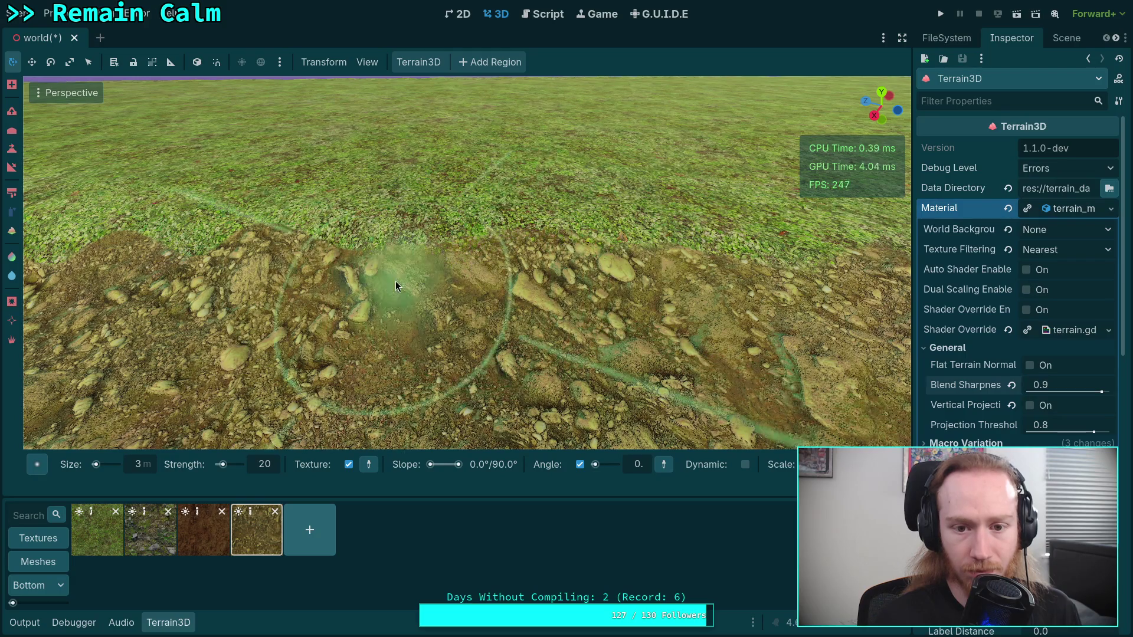
{"action": "scroll", "coordinate": [423, 226], "scroll_direction": "up", "scroll_amount": 5}
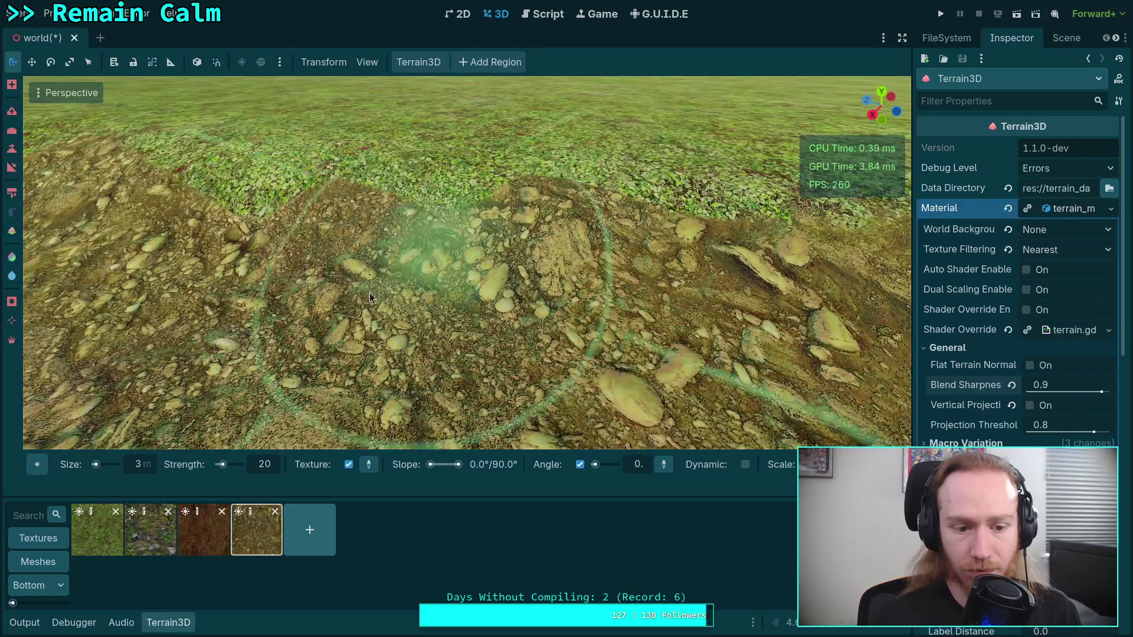
- Paint grass over the dirt patch's top edge
{"action": "left_click", "coordinate": [97, 530]}
{"action": "scroll", "coordinate": [464, 272], "scroll_direction": "down", "scroll_amount": 5}
{"action": "left_click_drag", "start_coordinate": [462, 272], "coordinate": [525, 283]}
{"action": "left_click", "coordinate": [258, 529]}
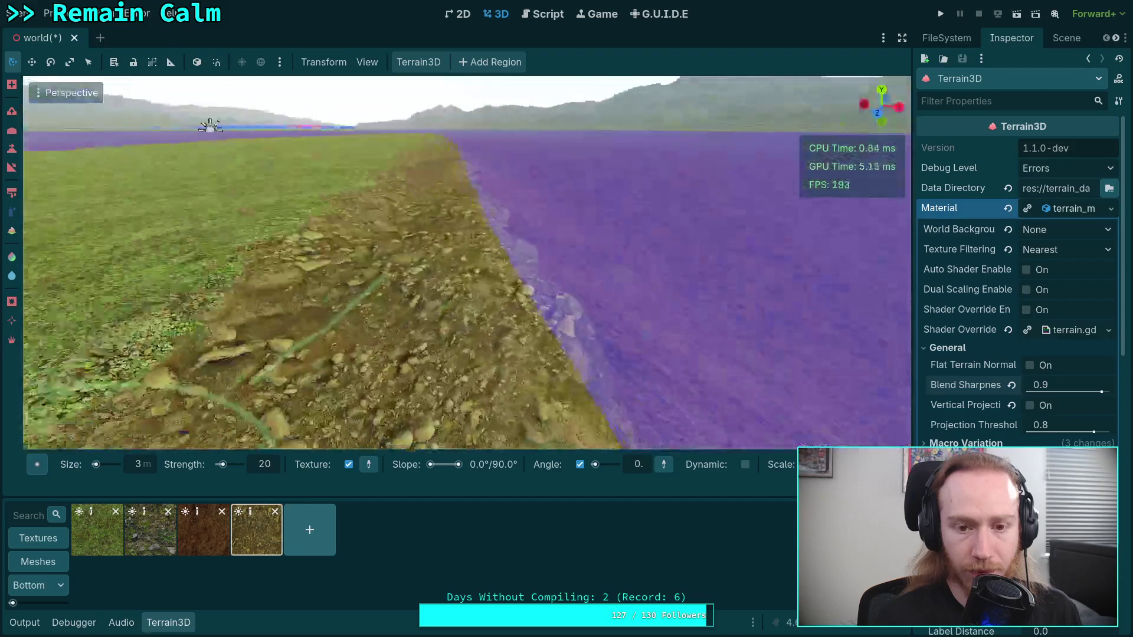
{"action": "left_click", "coordinate": [150, 529]}
- With a 2 m brush, cover the shore band's green patches with ground texture; set angle 67.5
{"action": "left_click_drag", "start_coordinate": [440, 356], "coordinate": [419, 332]}
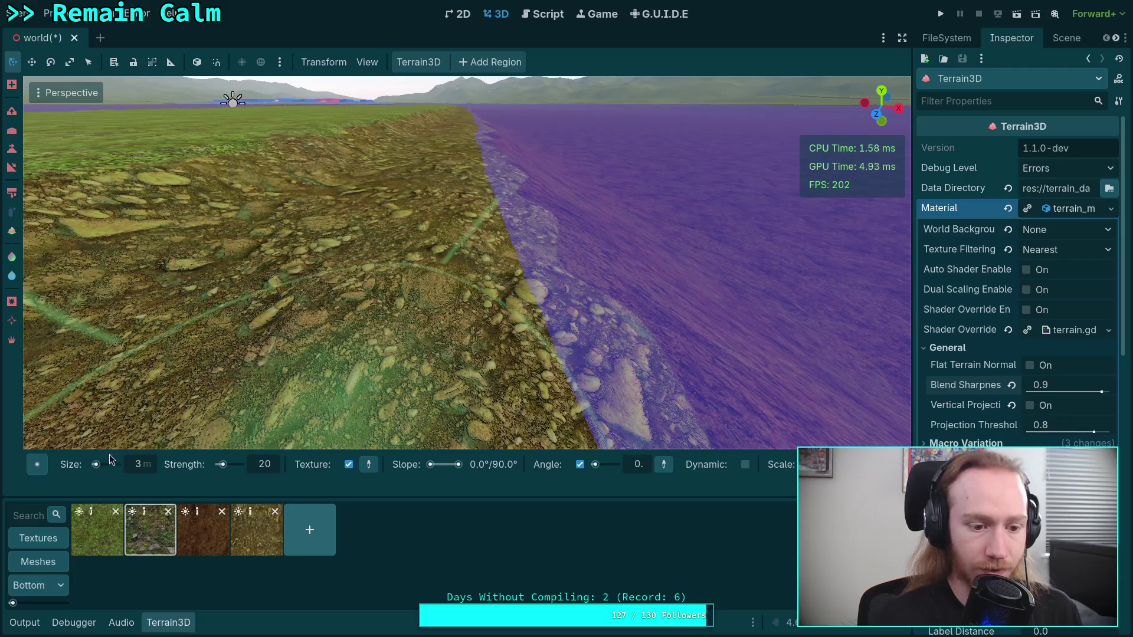
{"action": "type", "text": "2"}
{"action": "key", "text": "Return"}
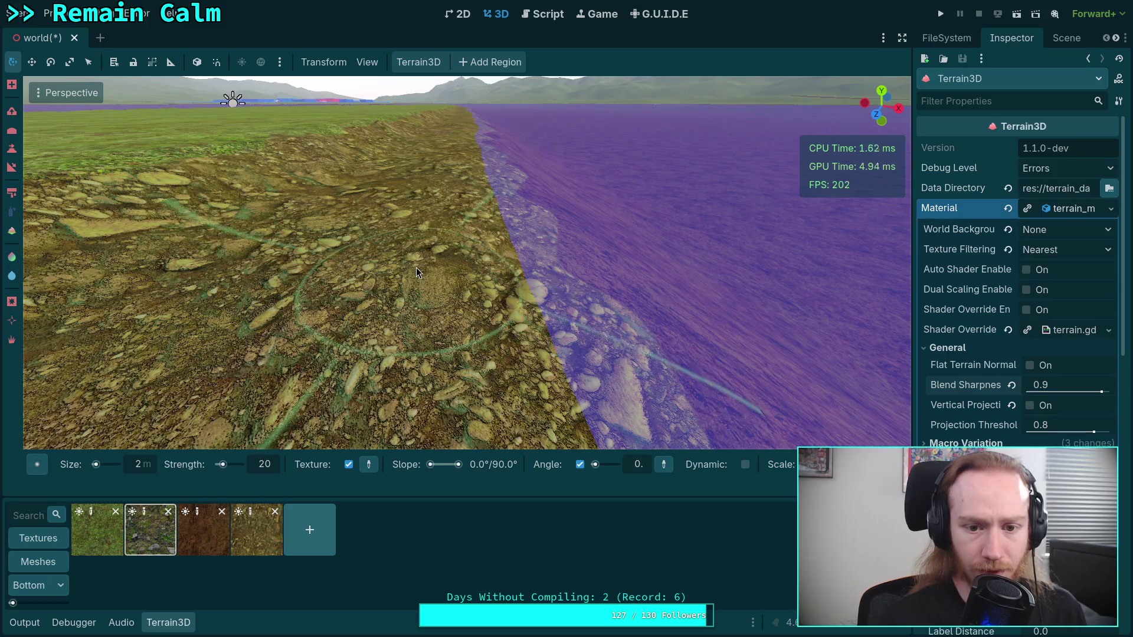
{"action": "left_click_drag", "start_coordinate": [419, 266], "coordinate": [489, 290]}
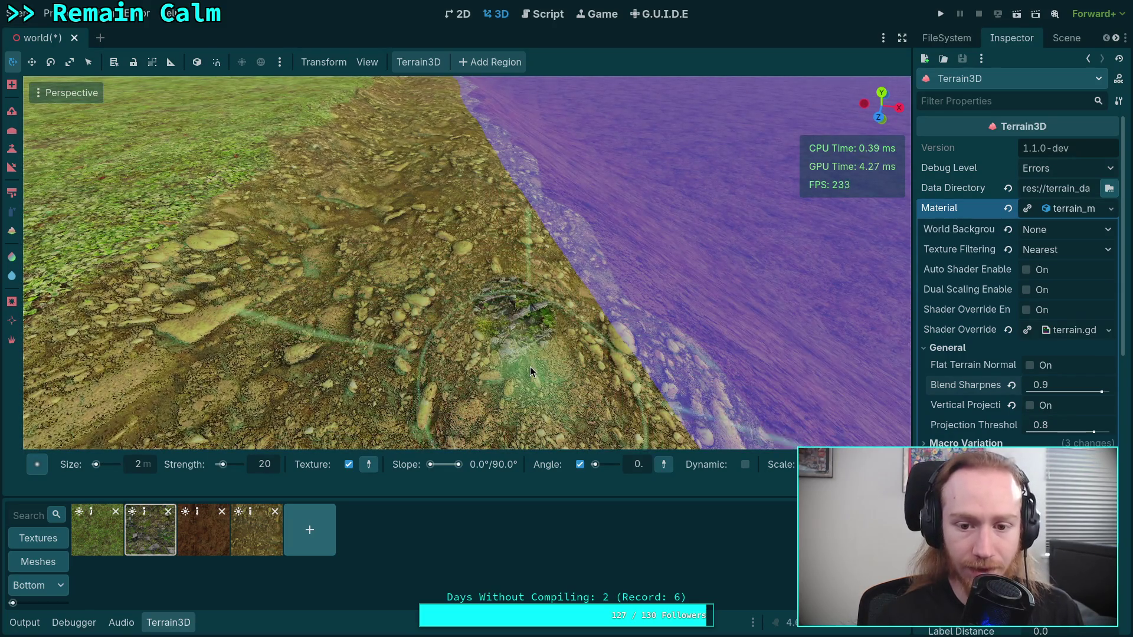
{"action": "left_click", "coordinate": [273, 540]}
{"action": "mouse_move", "coordinate": [469, 348]}
{"action": "left_mouse_down"}
{"action": "mouse_move", "coordinate": [507, 311]}
{"action": "mouse_move", "coordinate": [500, 337]}
{"action": "mouse_move", "coordinate": [614, 225]}
{"action": "mouse_move", "coordinate": [752, 127]}
{"action": "mouse_move", "coordinate": [620, 167]}
{"action": "mouse_move", "coordinate": [488, 94]}
{"action": "left_mouse_up"}
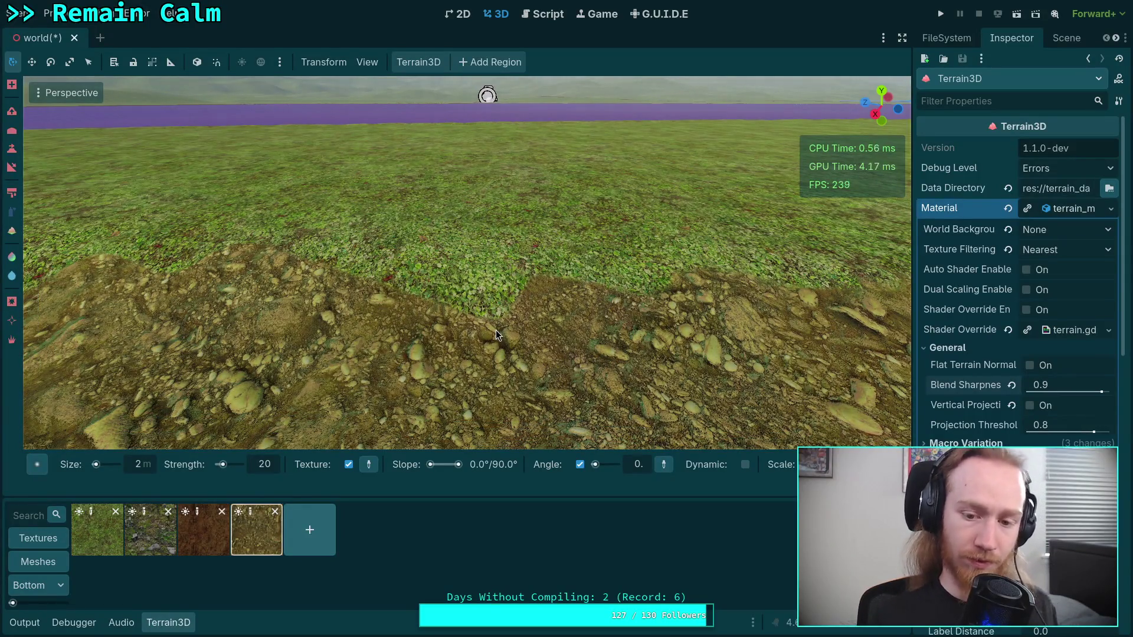
{"action": "left_click_drag", "start_coordinate": [543, 295], "coordinate": [530, 322]}
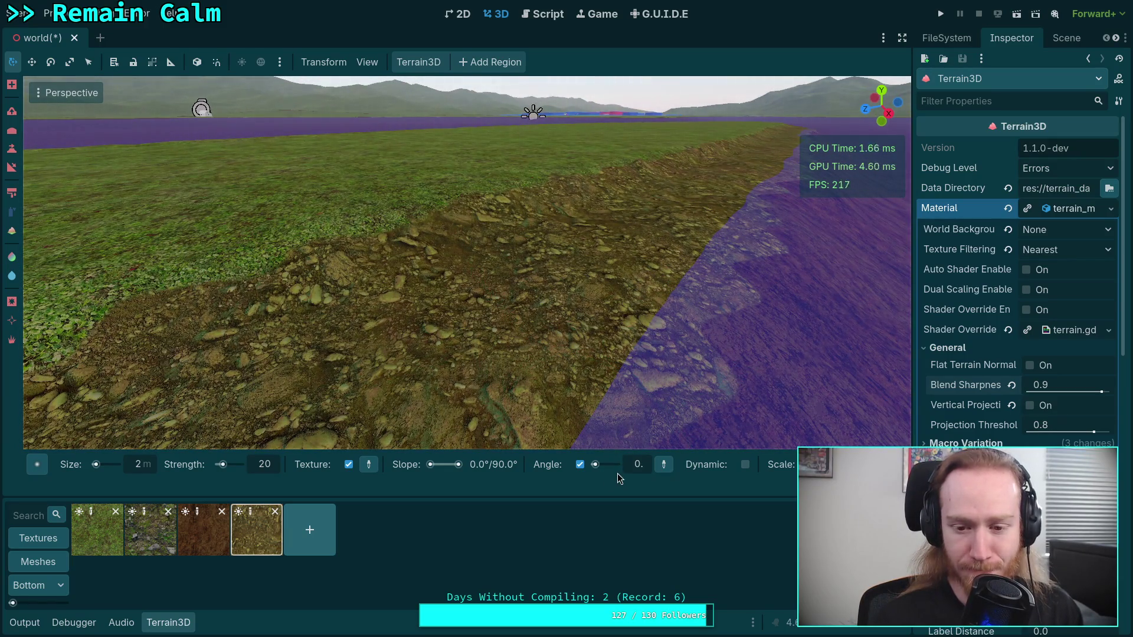
{"action": "left_click_drag", "start_coordinate": [596, 468], "coordinate": [599, 468]}
- Reset the brush angle to 0 and turn the angle option off
{"action": "left_click_drag", "start_coordinate": [460, 331], "coordinate": [451, 325]}
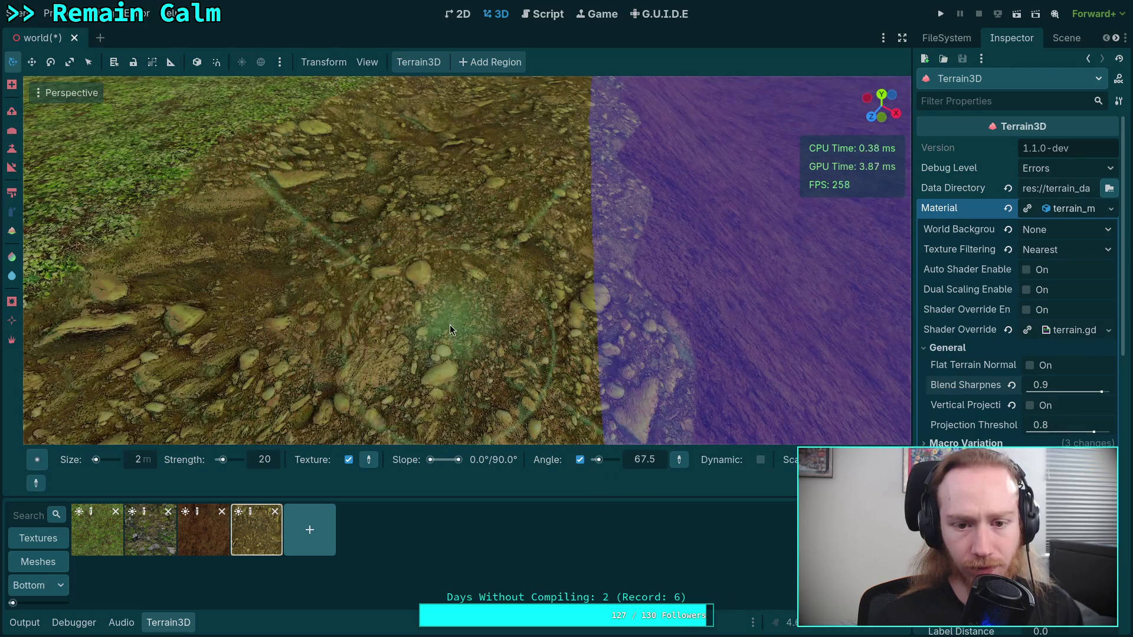
{"action": "left_click_drag", "start_coordinate": [408, 344], "coordinate": [467, 374]}
{"action": "scroll", "coordinate": [467, 374], "scroll_direction": "down", "scroll_amount": 5}
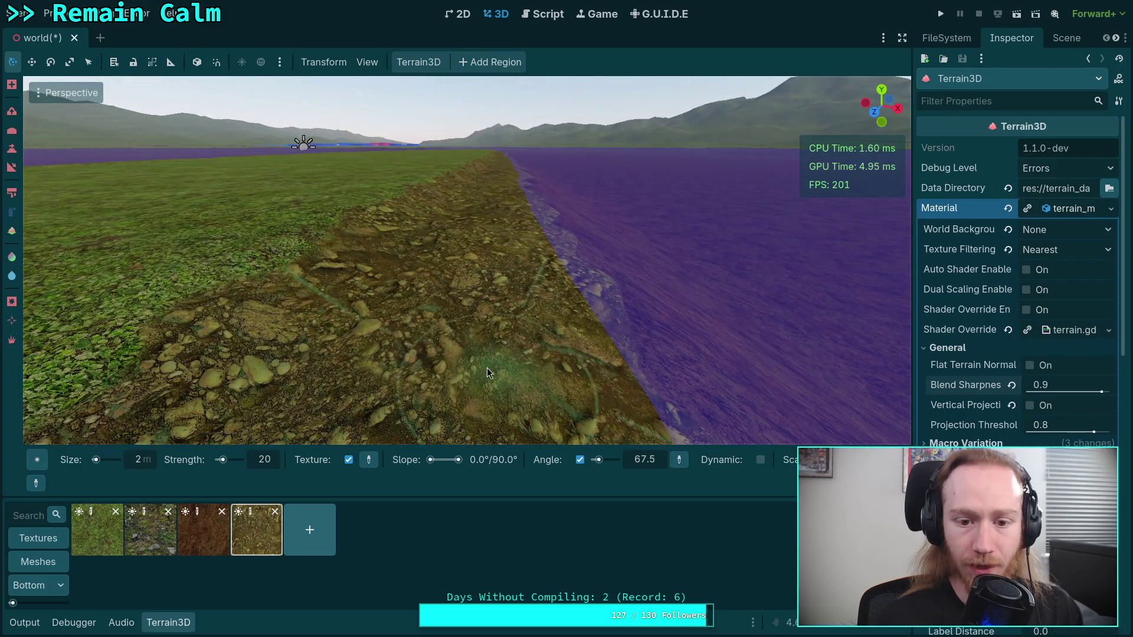
{"action": "key", "text": "ctrl"}
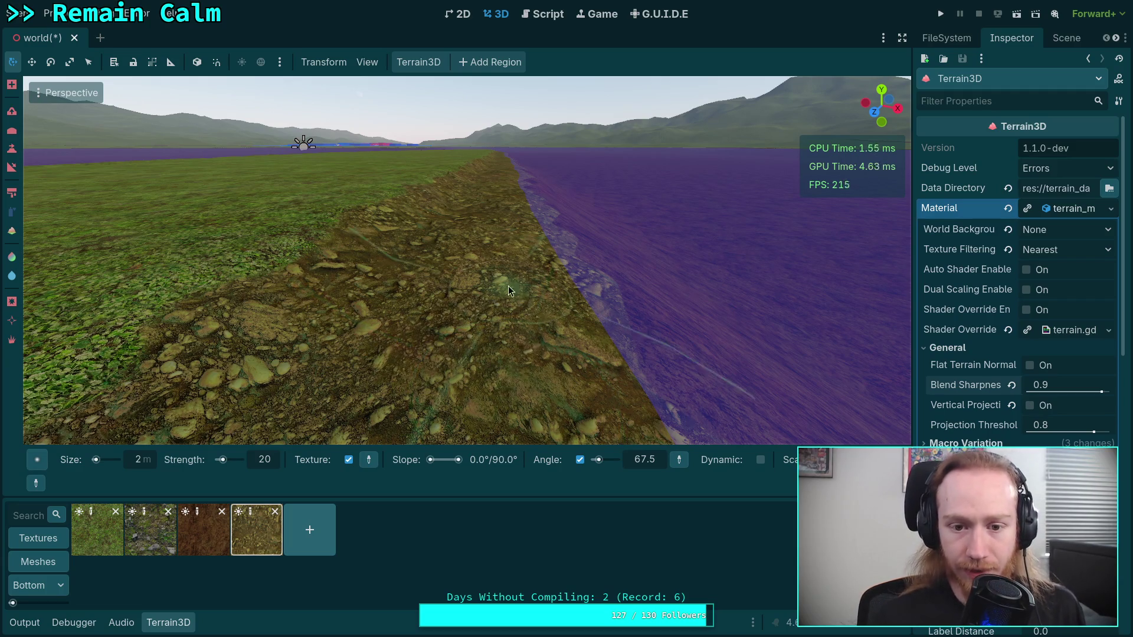
{"action": "scroll", "coordinate": [508, 285], "scroll_direction": "up", "scroll_amount": 5}
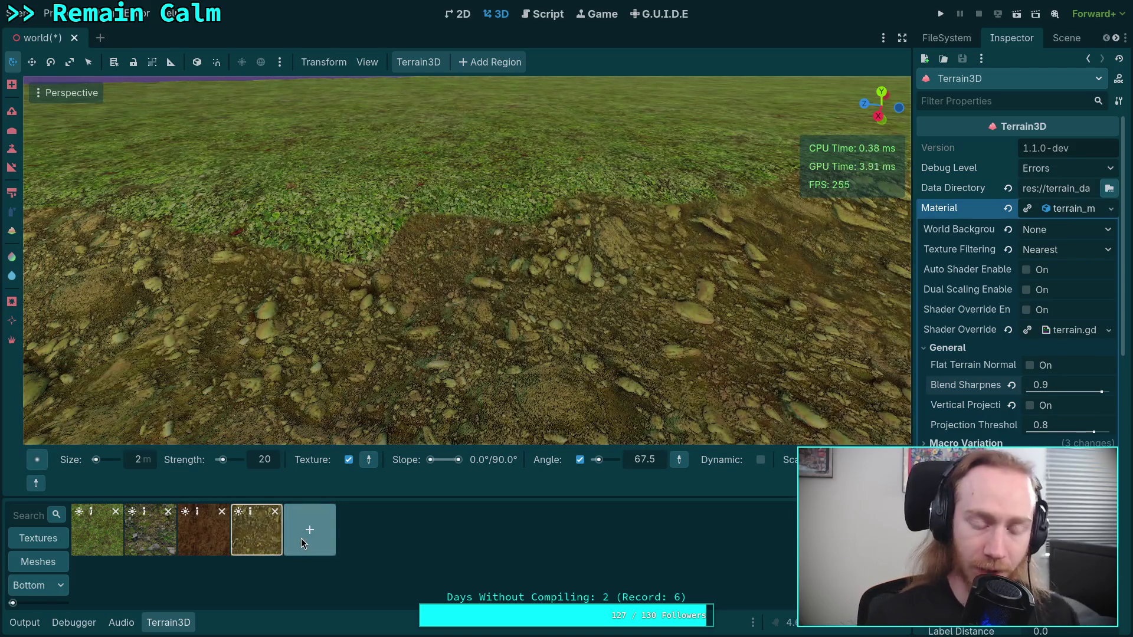
{"action": "left_click_drag", "start_coordinate": [598, 460], "coordinate": [584, 472]}
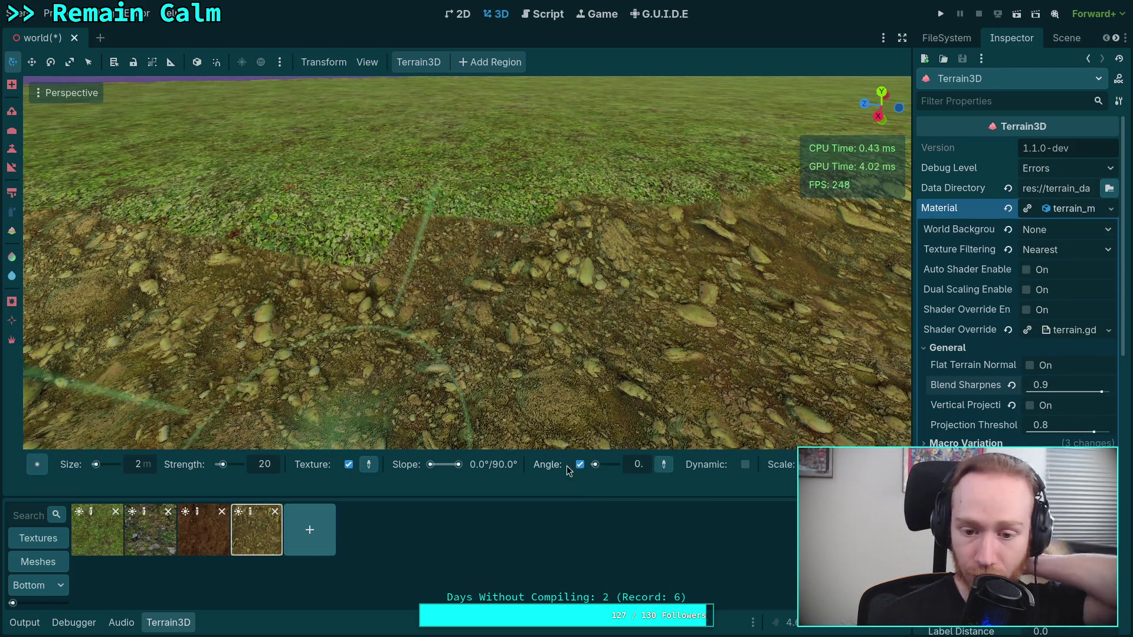
{"action": "left_click", "coordinate": [580, 464]}
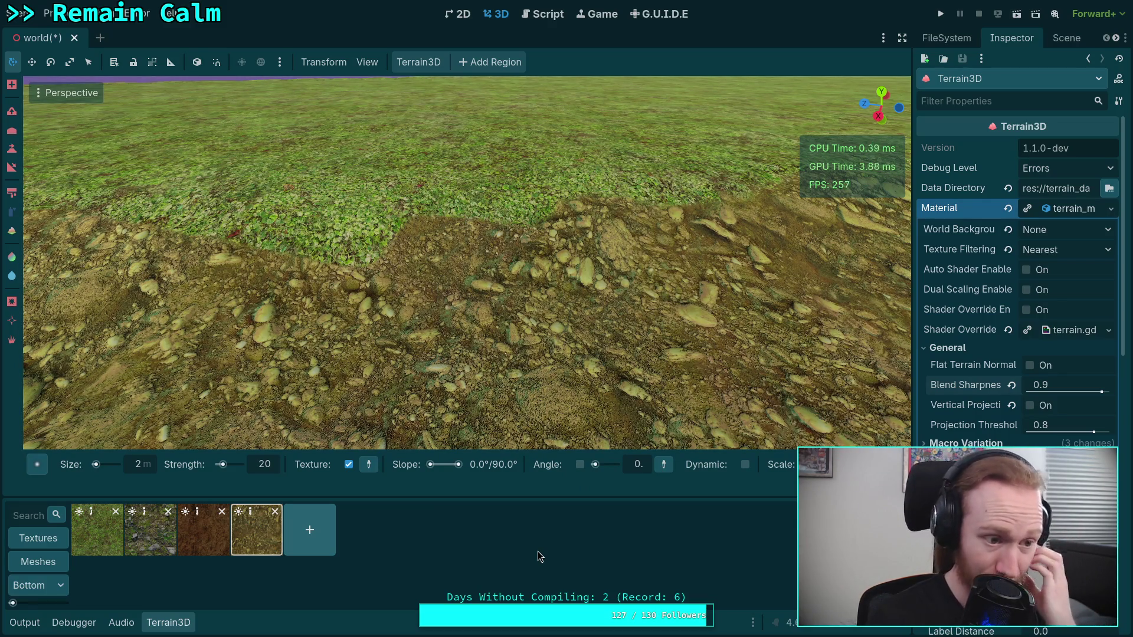
- Fly over to the dirt mound and paint grass over a small dirt patch
{"action": "left_click_drag", "start_coordinate": [451, 329], "coordinate": [447, 339]}
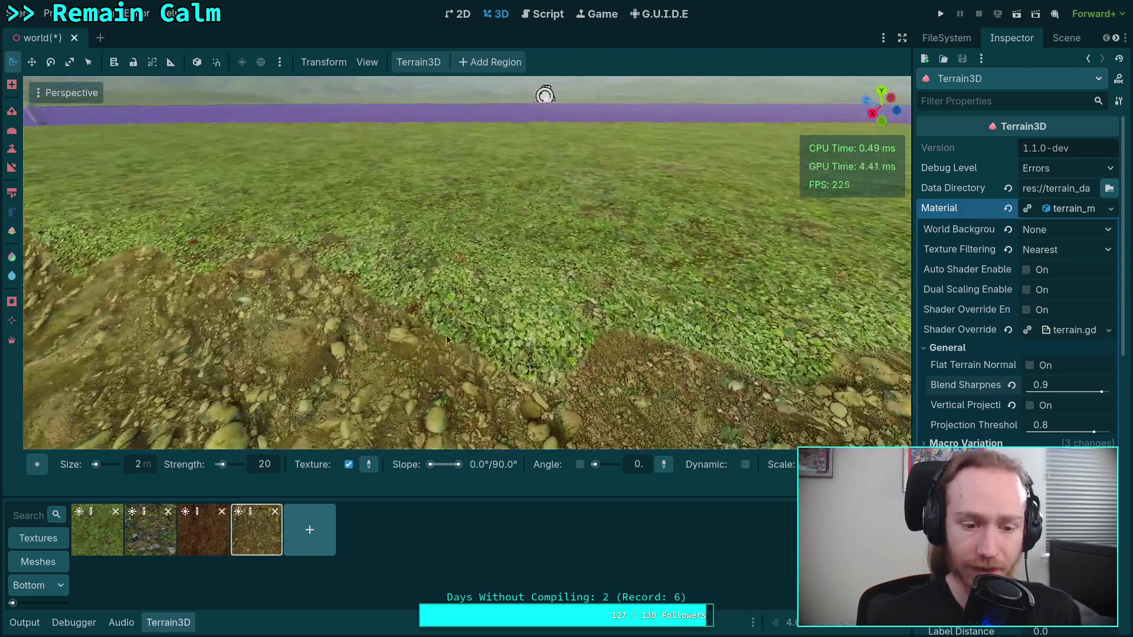
{"action": "left_click", "coordinate": [97, 545]}
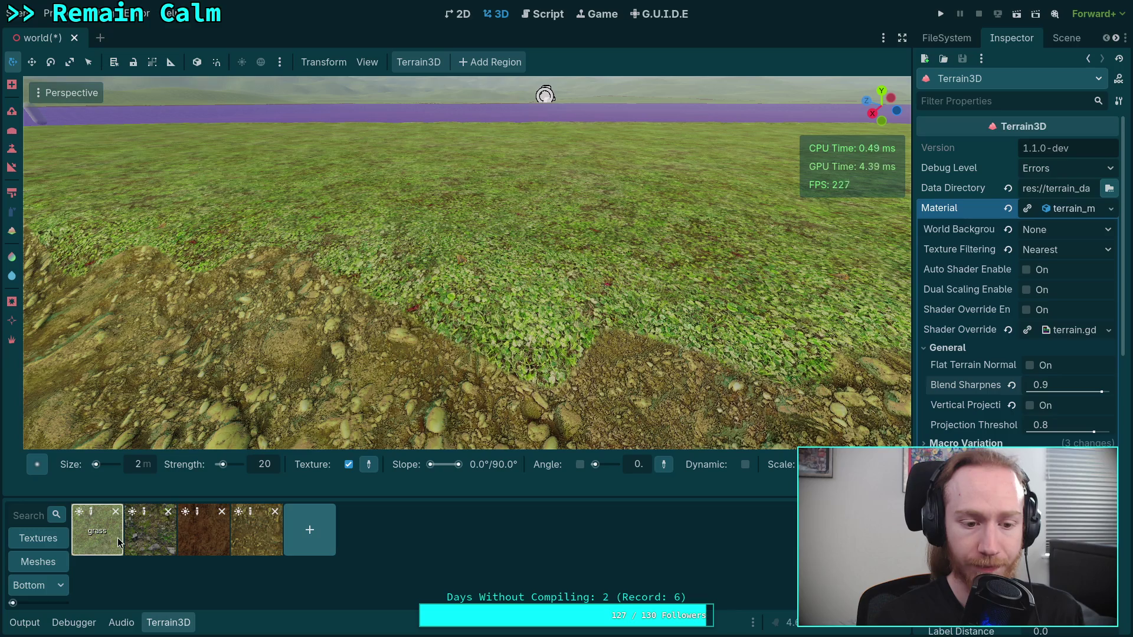
{"action": "left_click", "coordinate": [257, 529]}
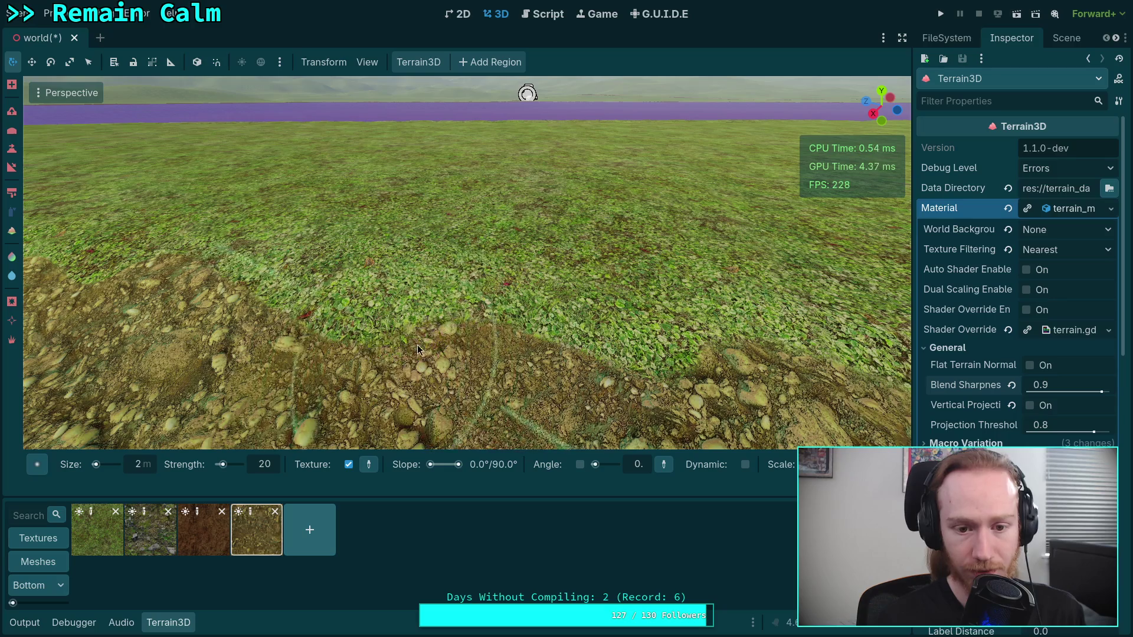
{"action": "right_click", "coordinate": [491, 363]}
{"action": "key", "text": "w"}
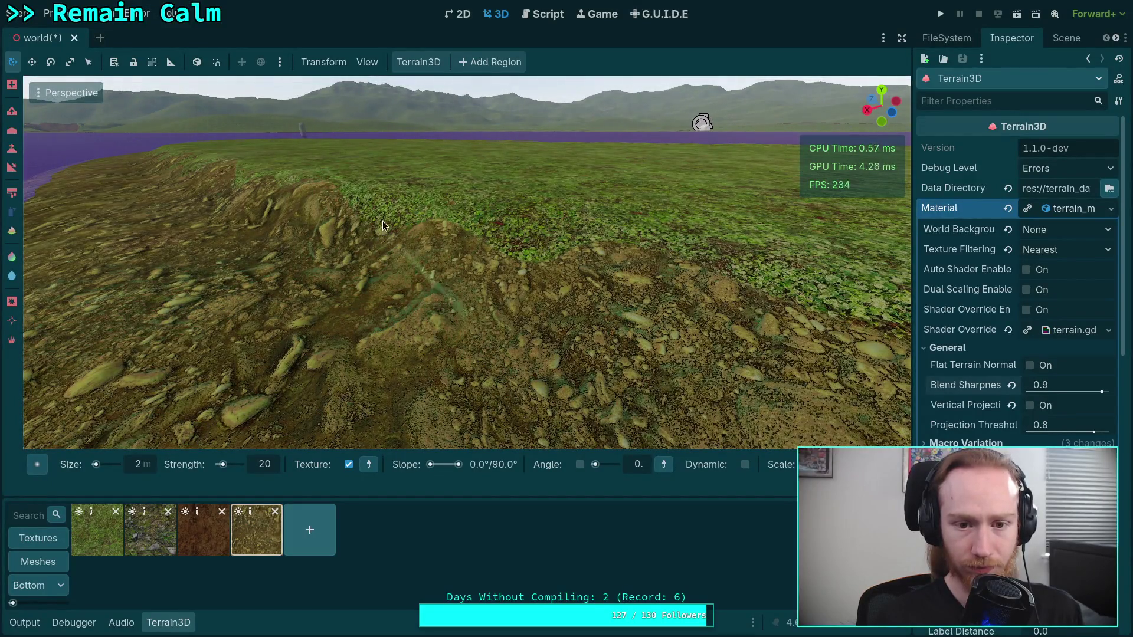
{"action": "right_click", "coordinate": [539, 280]}
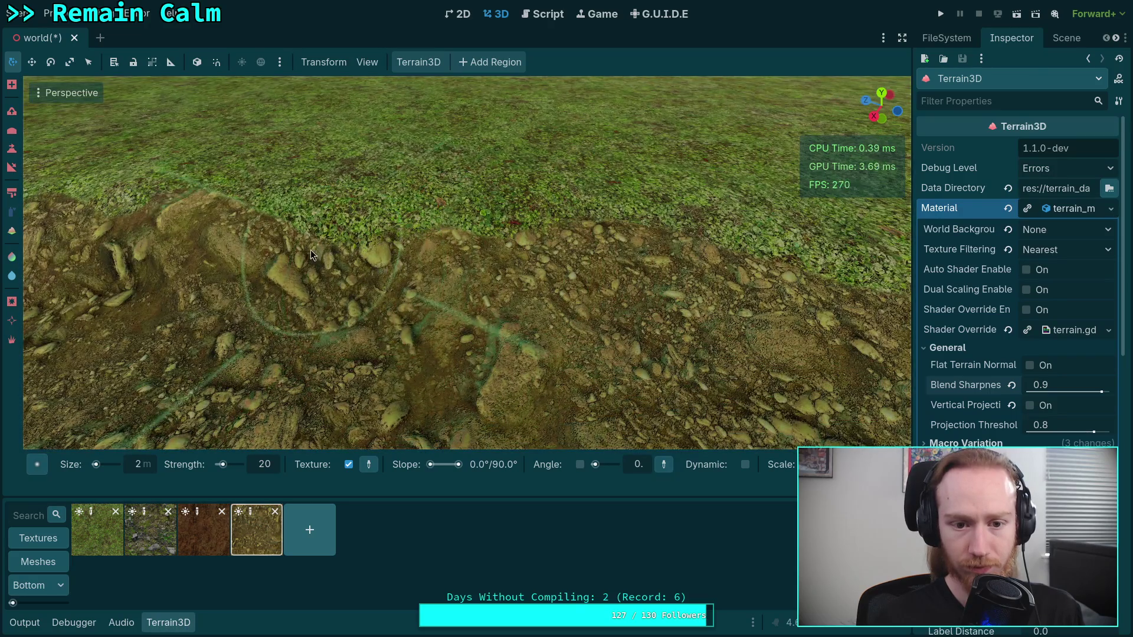
{"action": "right_click", "coordinate": [352, 264]}
{"action": "left_click", "coordinate": [98, 530]}
{"action": "mouse_move", "coordinate": [490, 233]}
{"action": "left_mouse_down"}
{"action": "mouse_move", "coordinate": [510, 224]}
{"action": "mouse_move", "coordinate": [477, 212]}
{"action": "mouse_move", "coordinate": [425, 281]}
{"action": "mouse_move", "coordinate": [358, 304]}
{"action": "left_mouse_up"}
- Paint rocky dirt over the grass strip on the mound top
{"action": "left_click", "coordinate": [246, 556]}
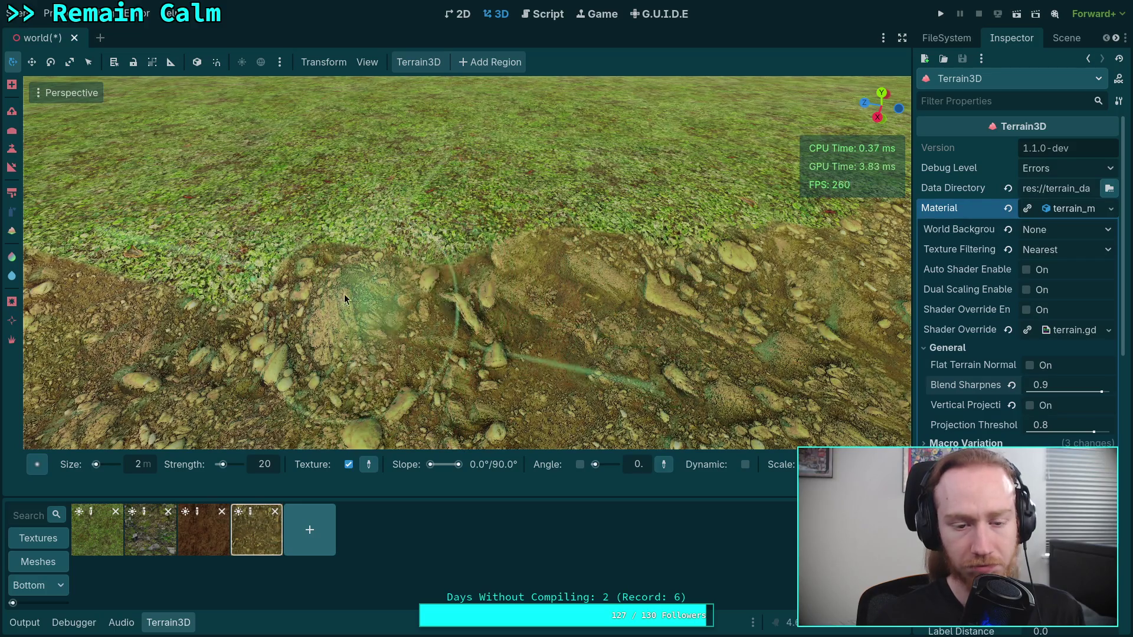
{"action": "left_click", "coordinate": [118, 541]}
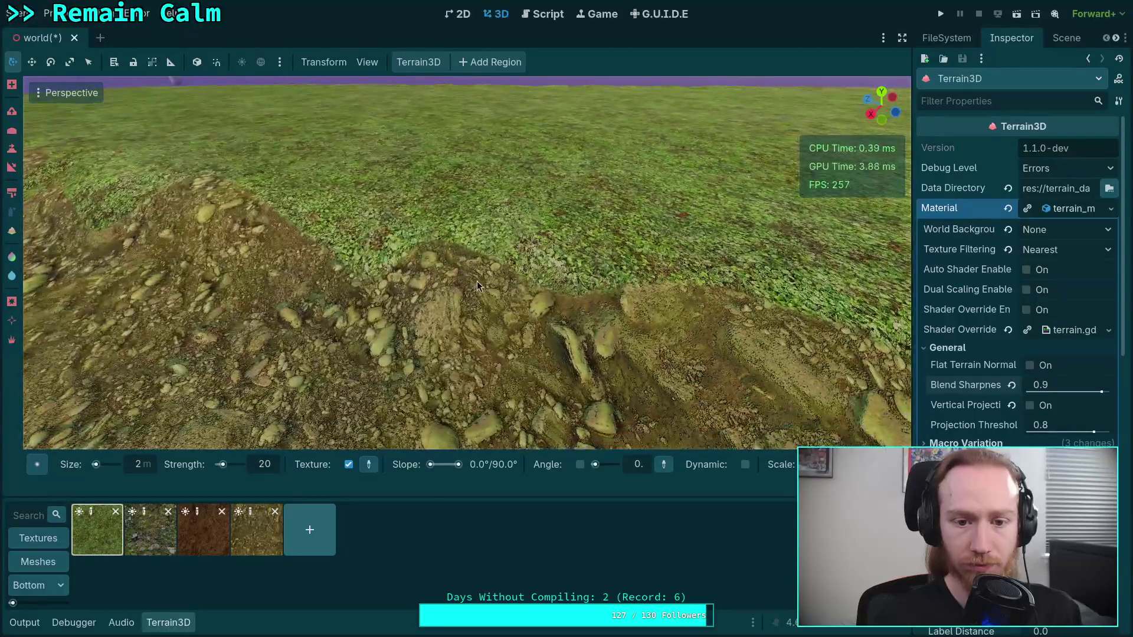
{"action": "left_click", "coordinate": [256, 546]}
{"action": "left_click_drag", "start_coordinate": [340, 257], "coordinate": [425, 268]}
{"action": "left_click", "coordinate": [97, 534]}
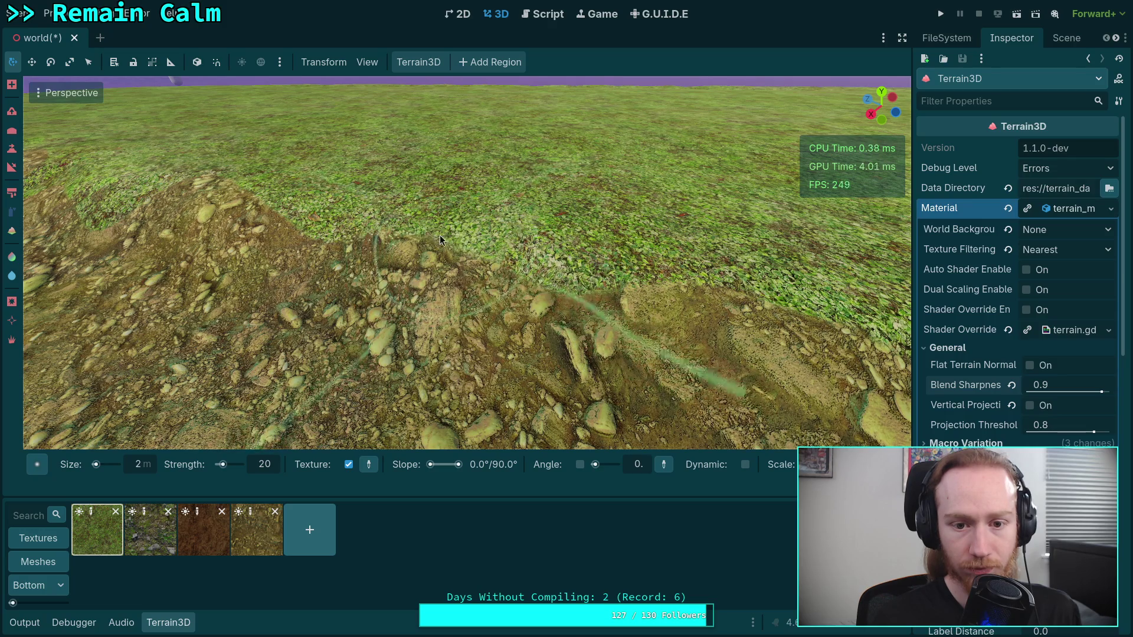
{"action": "scroll", "coordinate": [444, 237], "scroll_direction": "up", "scroll_amount": 5}
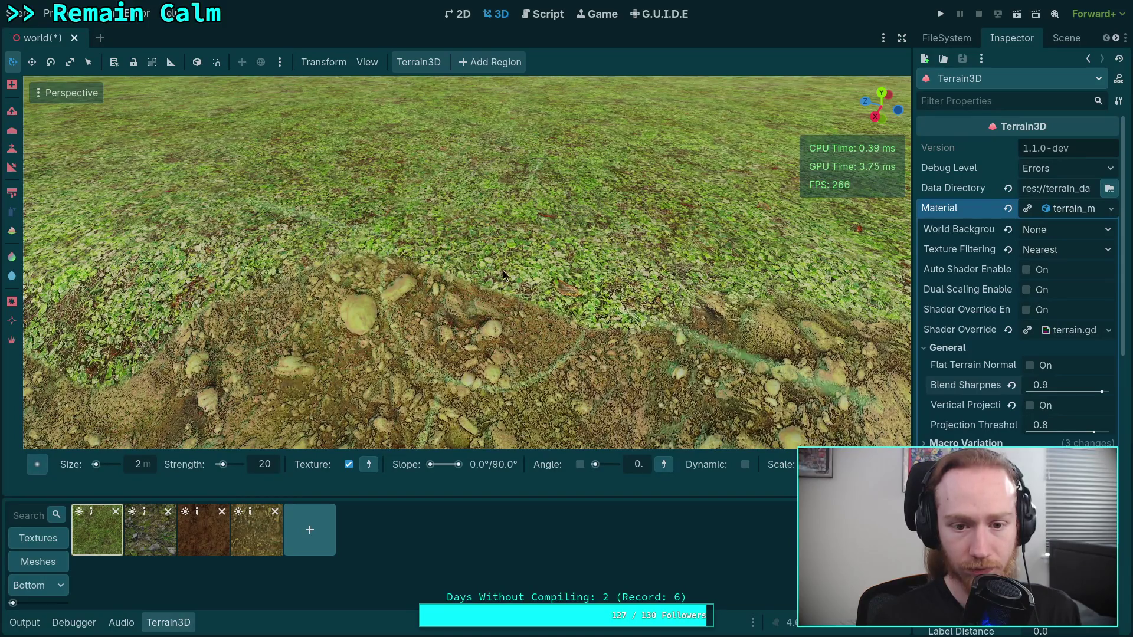
- Paint rocky dirt over a green grass patch near the ridge
{"action": "left_click_drag", "start_coordinate": [482, 262], "coordinate": [494, 288]}
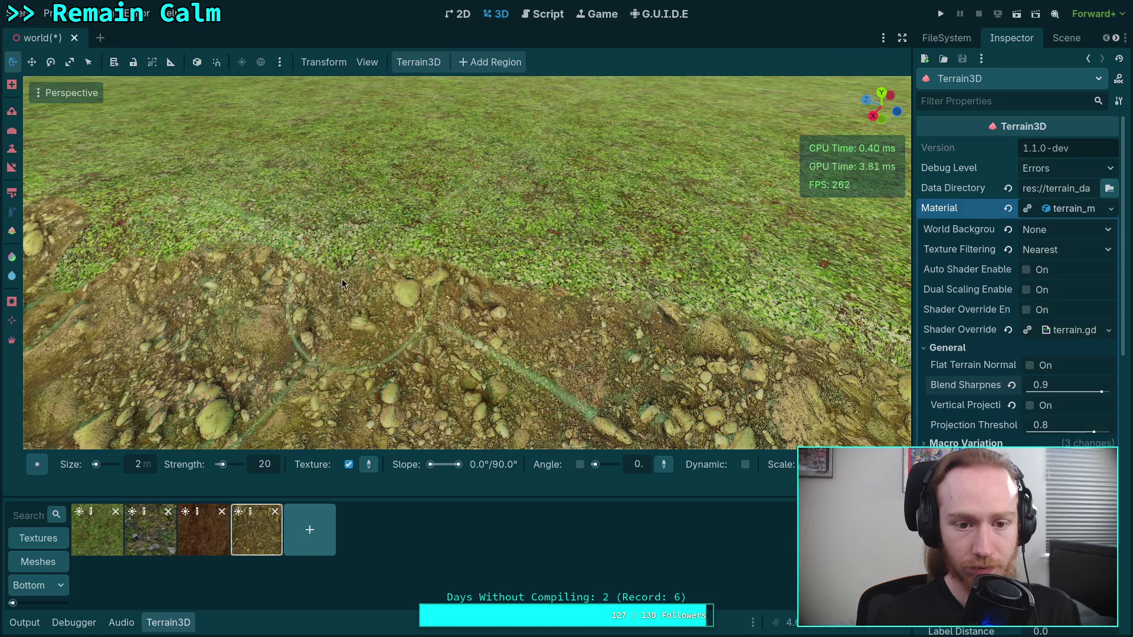
{"action": "mouse_move", "coordinate": [373, 299]}
{"action": "left_mouse_down"}
{"action": "mouse_move", "coordinate": [607, 329]}
{"action": "mouse_move", "coordinate": [254, 344]}
{"action": "left_mouse_up"}
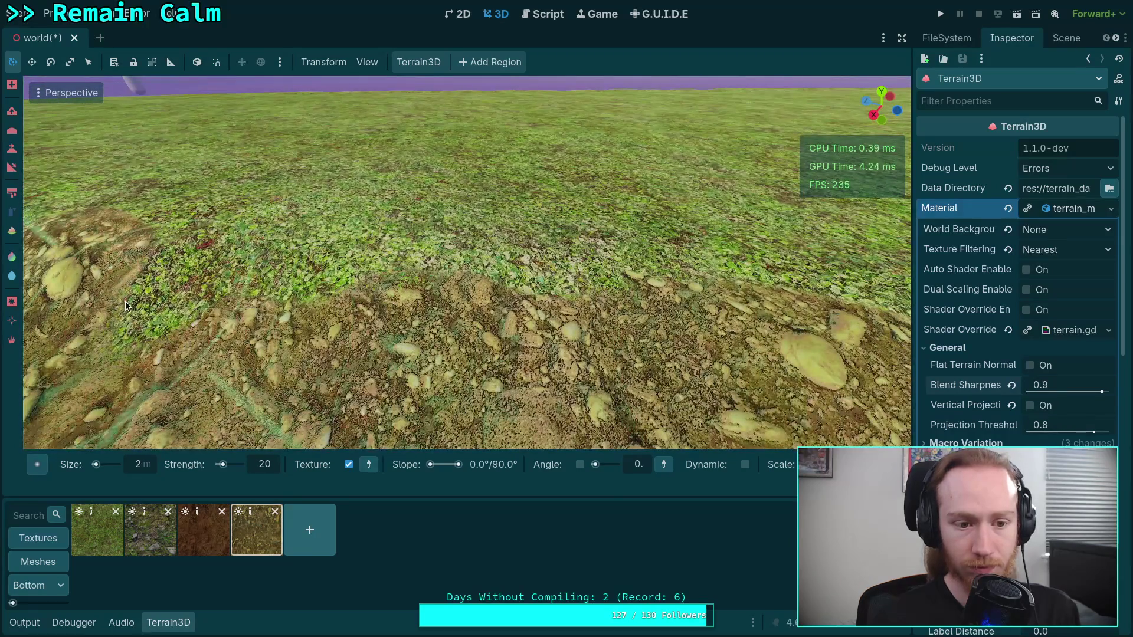
{"action": "mouse_move", "coordinate": [182, 287]}
{"action": "left_mouse_down"}
{"action": "mouse_move", "coordinate": [231, 272]}
{"action": "mouse_move", "coordinate": [286, 274]}
{"action": "mouse_move", "coordinate": [208, 265]}
{"action": "mouse_move", "coordinate": [328, 282]}
{"action": "left_mouse_up"}
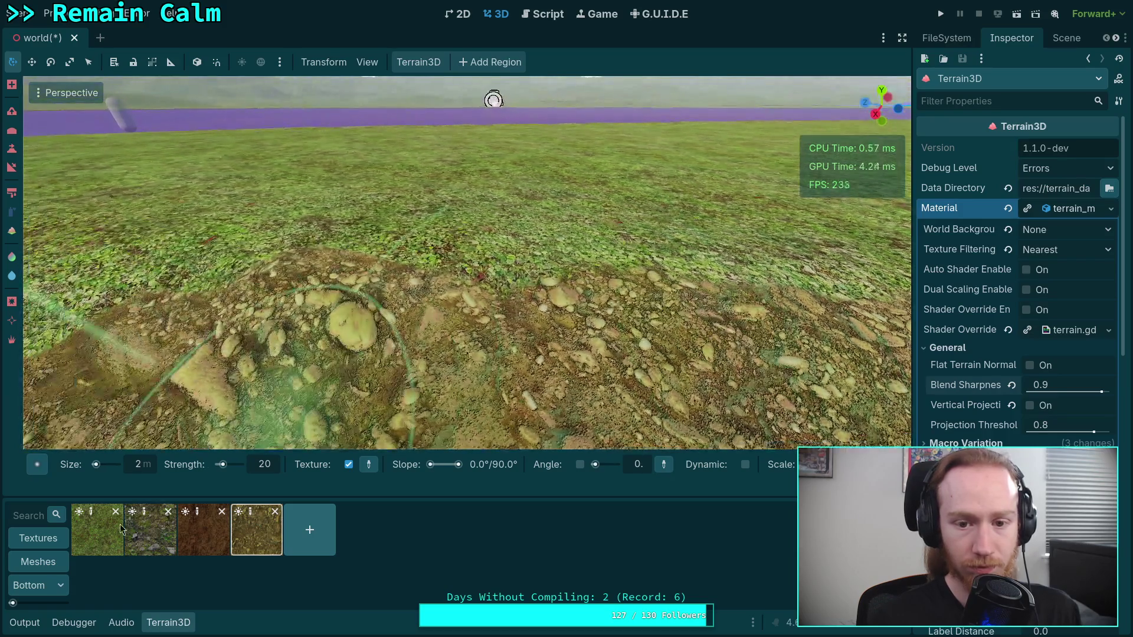
{"action": "left_click", "coordinate": [97, 530]}
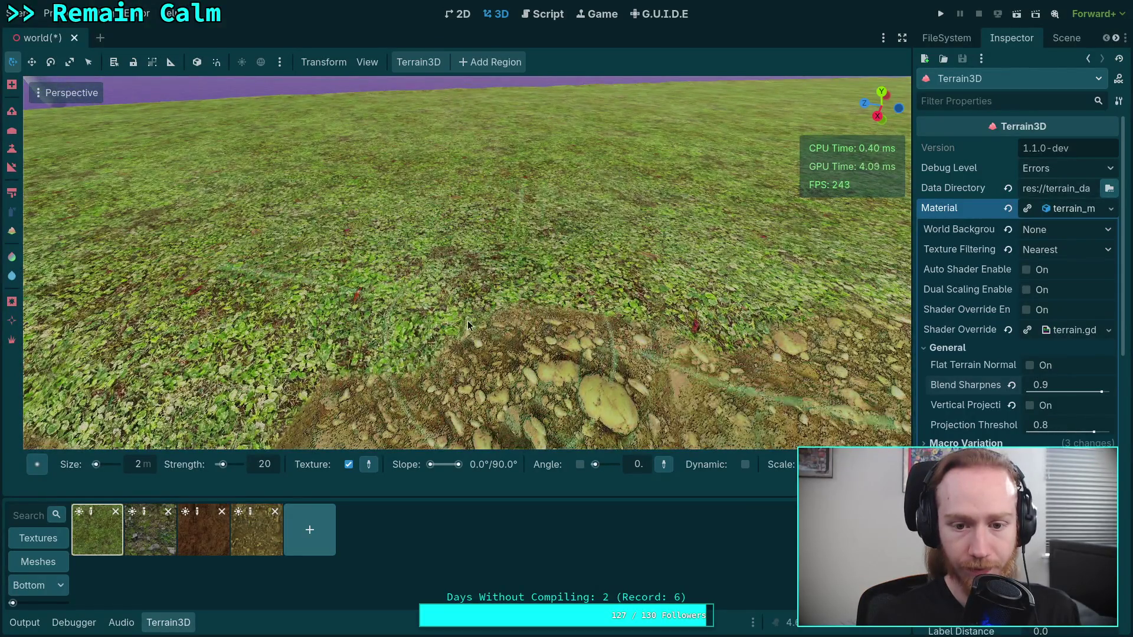
- Paint grass over the rocky dirt edge, then dirt back over grass at the border
{"action": "mouse_move", "coordinate": [467, 321]}
{"action": "left_mouse_down"}
{"action": "mouse_move", "coordinate": [559, 326]}
{"action": "mouse_move", "coordinate": [501, 344]}
{"action": "mouse_move", "coordinate": [651, 349]}
{"action": "left_mouse_up"}
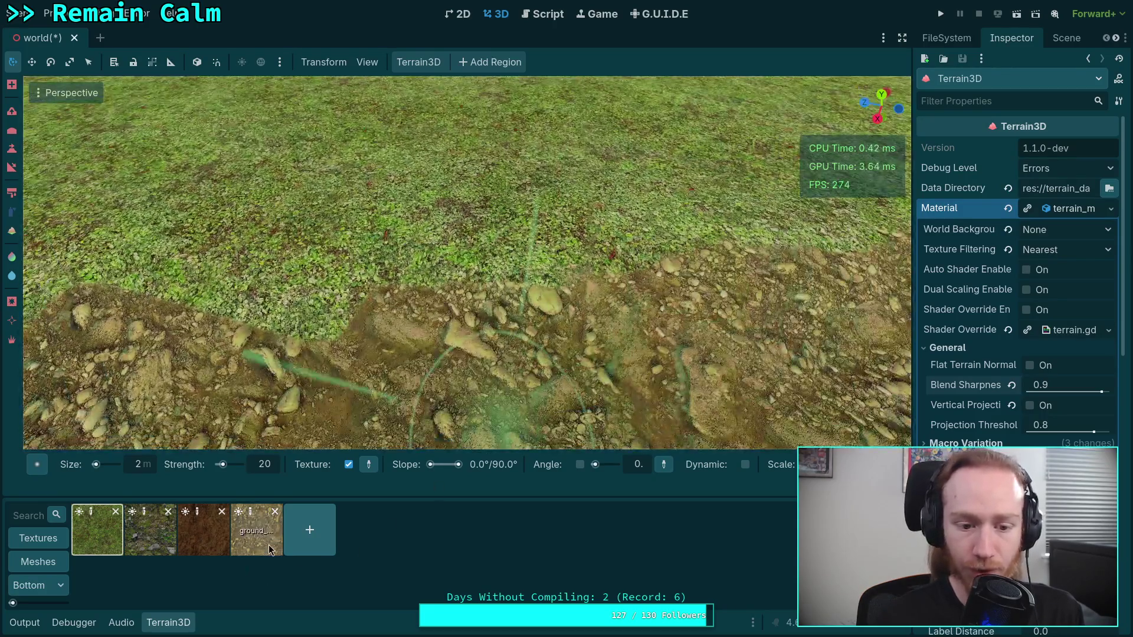
{"action": "left_click", "coordinate": [256, 529]}
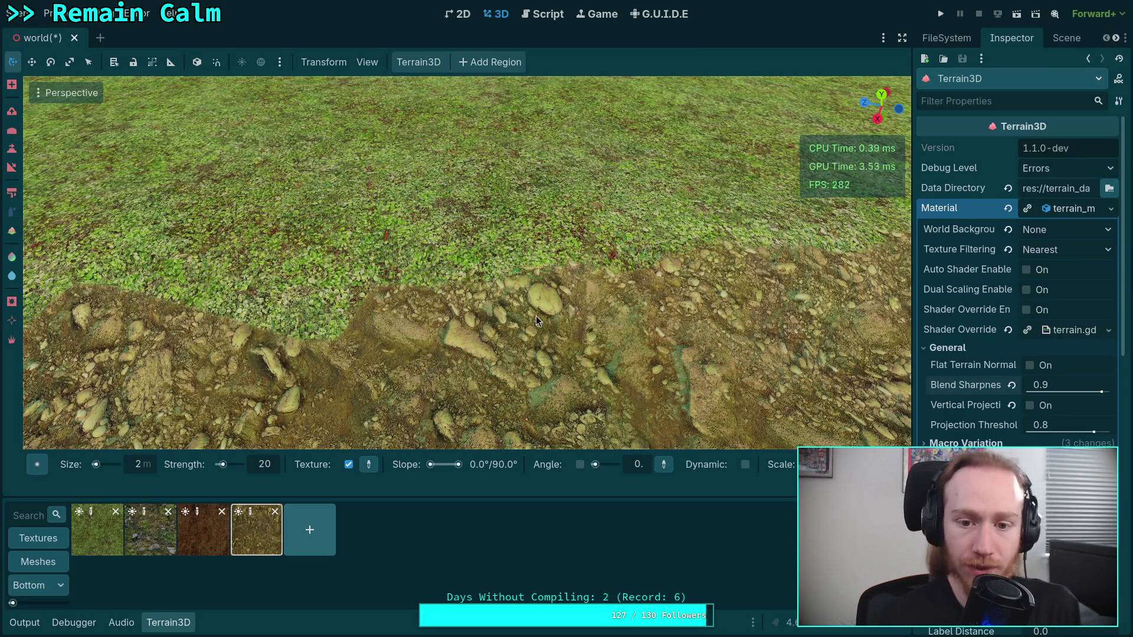
{"action": "left_click", "coordinate": [98, 530]}
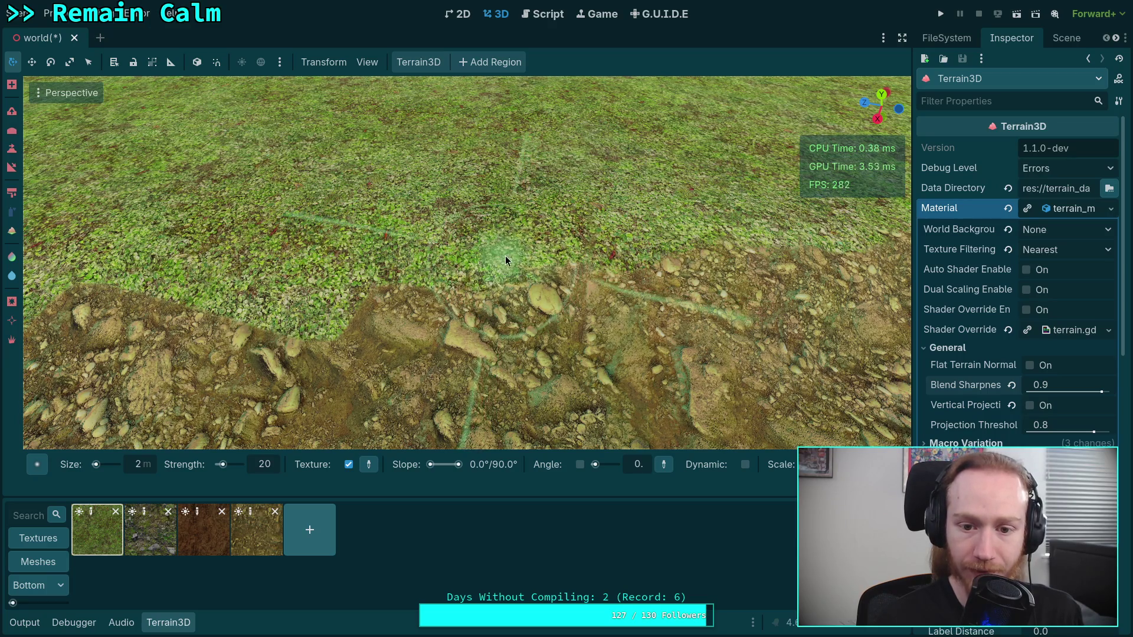
{"action": "mouse_move", "coordinate": [506, 263]}
{"action": "left_mouse_down"}
{"action": "mouse_move", "coordinate": [506, 223]}
{"action": "mouse_move", "coordinate": [516, 351]}
{"action": "left_mouse_up"}
{"action": "left_click", "coordinate": [257, 530]}
{"action": "mouse_move", "coordinate": [564, 288]}
{"action": "left_mouse_down"}
{"action": "mouse_move", "coordinate": [488, 293]}
{"action": "mouse_move", "coordinate": [548, 297]}
{"action": "mouse_move", "coordinate": [557, 270]}
{"action": "mouse_move", "coordinate": [520, 289]}
{"action": "mouse_move", "coordinate": [537, 278]}
{"action": "mouse_move", "coordinate": [552, 292]}
{"action": "mouse_move", "coordinate": [515, 326]}
{"action": "mouse_move", "coordinate": [565, 340]}
{"action": "mouse_move", "coordinate": [540, 334]}
{"action": "mouse_move", "coordinate": [536, 362]}
{"action": "mouse_move", "coordinate": [474, 369]}
{"action": "left_mouse_up"}
- Paint ground texture along the left border of the grass
{"action": "left_click", "coordinate": [101, 550]}
{"action": "left_click", "coordinate": [251, 544]}
{"action": "mouse_move", "coordinate": [257, 362]}
{"action": "left_mouse_down"}
{"action": "mouse_move", "coordinate": [207, 334]}
{"action": "mouse_move", "coordinate": [136, 327]}
{"action": "left_mouse_up"}
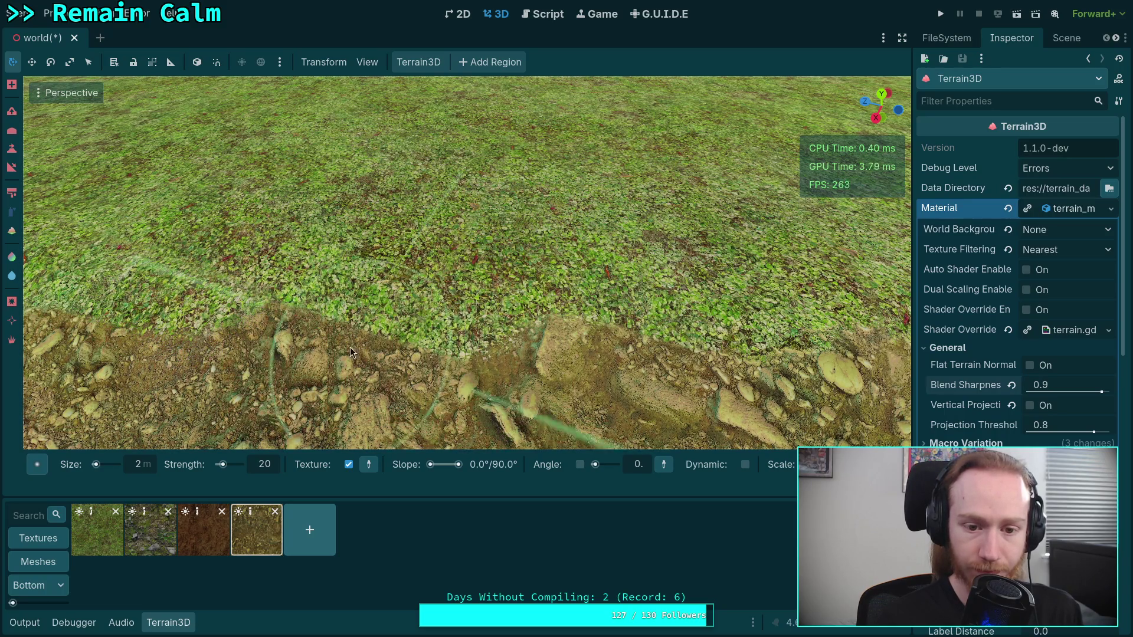
{"action": "left_click", "coordinate": [98, 530]}
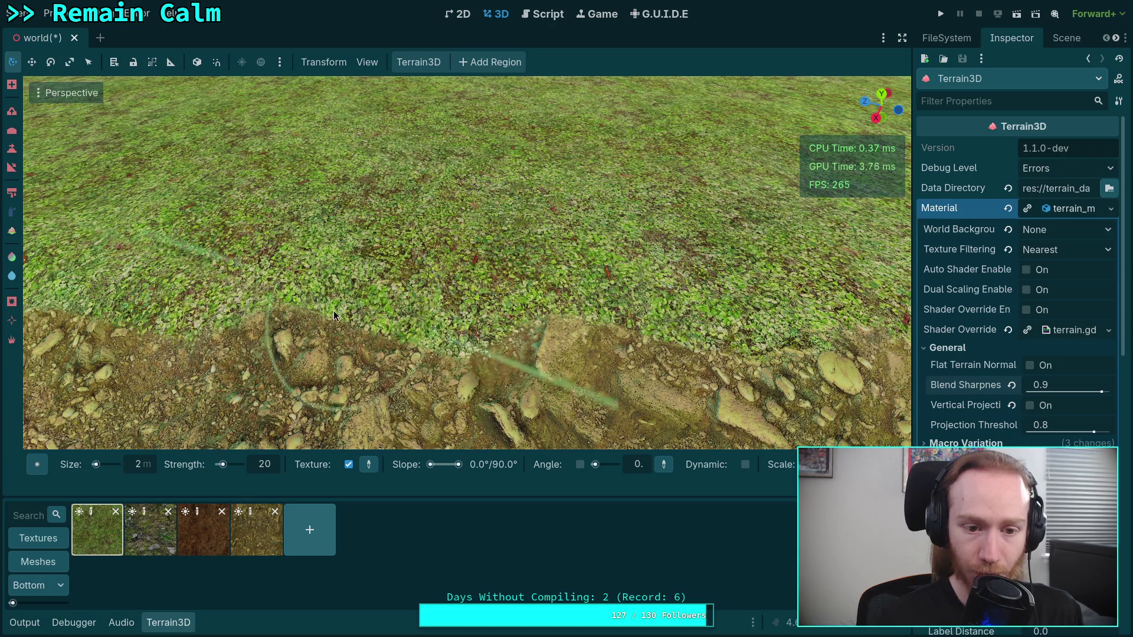
- Push the yellow dirt edge up into the grass, then paint grass back over it
{"action": "left_click_drag", "start_coordinate": [378, 315], "coordinate": [630, 134]}
{"action": "left_click", "coordinate": [257, 530]}
{"action": "mouse_move", "coordinate": [458, 286]}
{"action": "left_mouse_down"}
{"action": "mouse_move", "coordinate": [326, 282]}
{"action": "mouse_move", "coordinate": [453, 277]}
{"action": "mouse_move", "coordinate": [385, 267]}
{"action": "mouse_move", "coordinate": [417, 268]}
{"action": "left_mouse_up"}
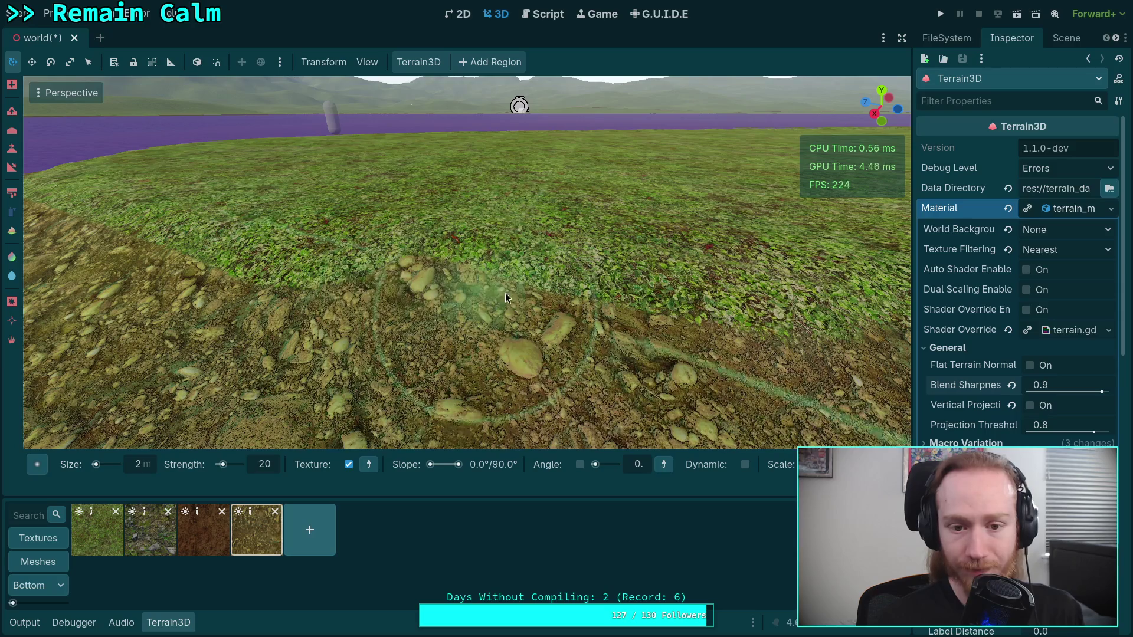
{"action": "left_click", "coordinate": [98, 530]}
{"action": "mouse_move", "coordinate": [401, 235]}
{"action": "left_mouse_down"}
{"action": "mouse_move", "coordinate": [424, 251]}
{"action": "mouse_move", "coordinate": [389, 280]}
{"action": "left_mouse_up"}
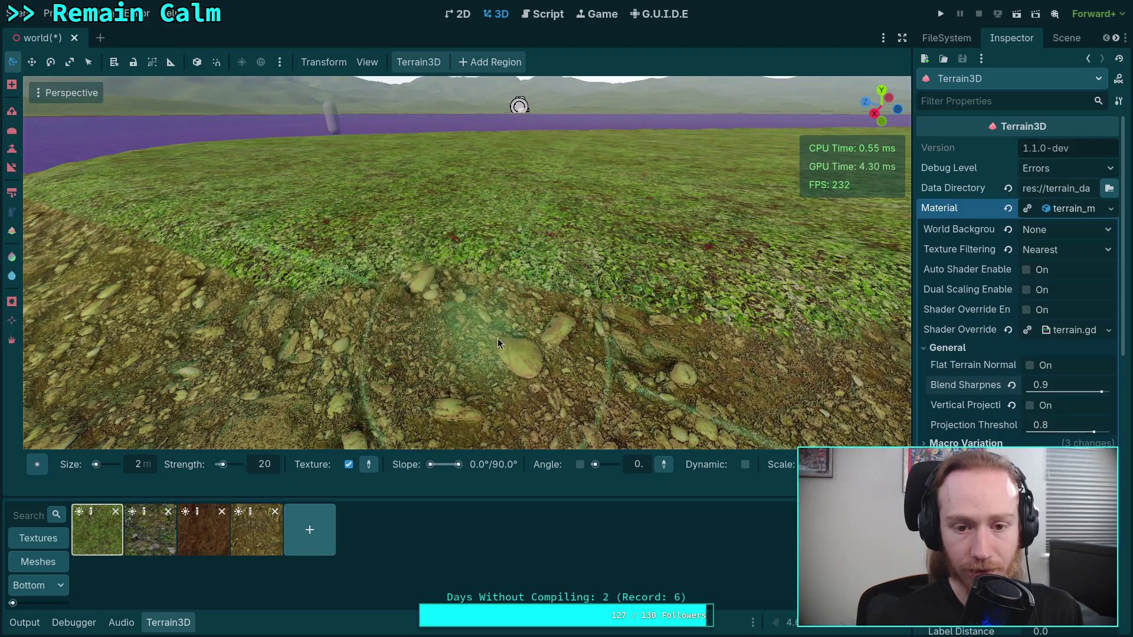
{"action": "right_click", "coordinate": [389, 276]}
{"action": "left_click", "coordinate": [256, 529]}
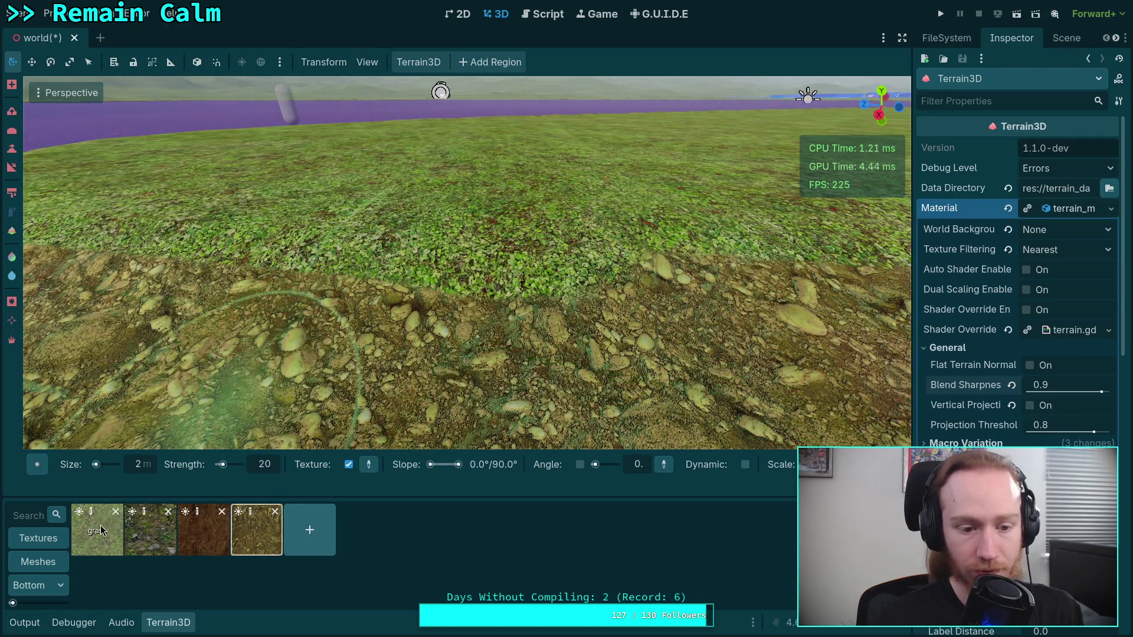
- Paint the dirt texture over the grass edge beside the purple water
{"action": "left_click", "coordinate": [97, 529]}
{"action": "right_click", "coordinate": [338, 320]}
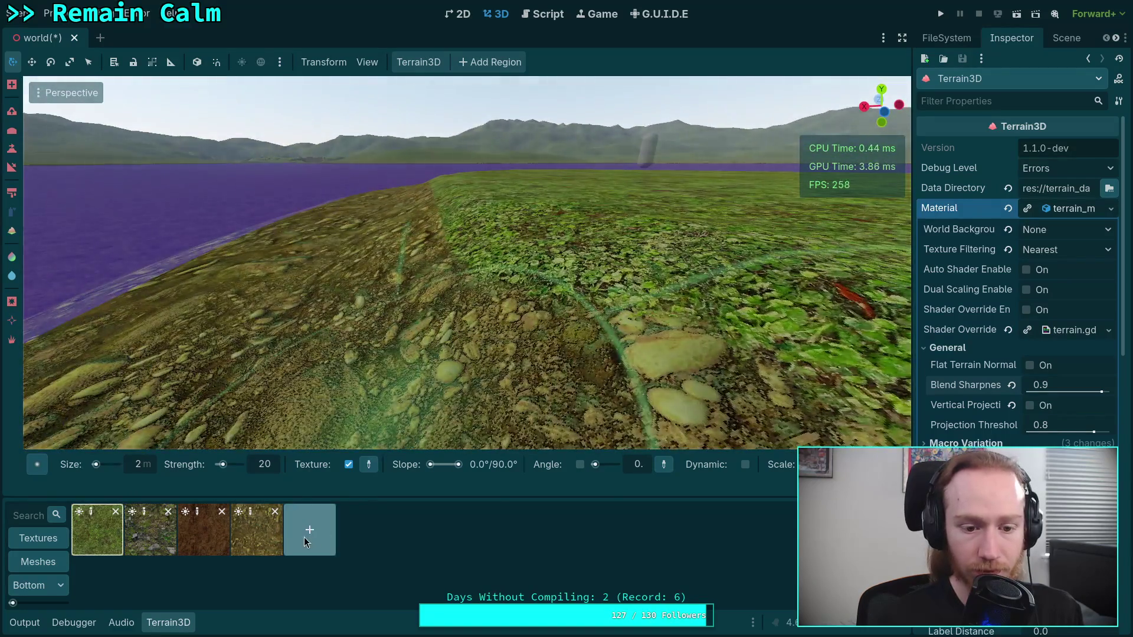
{"action": "left_click", "coordinate": [257, 529]}
{"action": "right_click", "coordinate": [419, 336]}
{"action": "mouse_move", "coordinate": [492, 319]}
{"action": "left_mouse_down"}
{"action": "mouse_move", "coordinate": [577, 306]}
{"action": "mouse_move", "coordinate": [332, 273]}
{"action": "mouse_move", "coordinate": [407, 269]}
{"action": "mouse_move", "coordinate": [410, 295]}
{"action": "left_mouse_up"}
{"action": "right_click", "coordinate": [414, 295]}
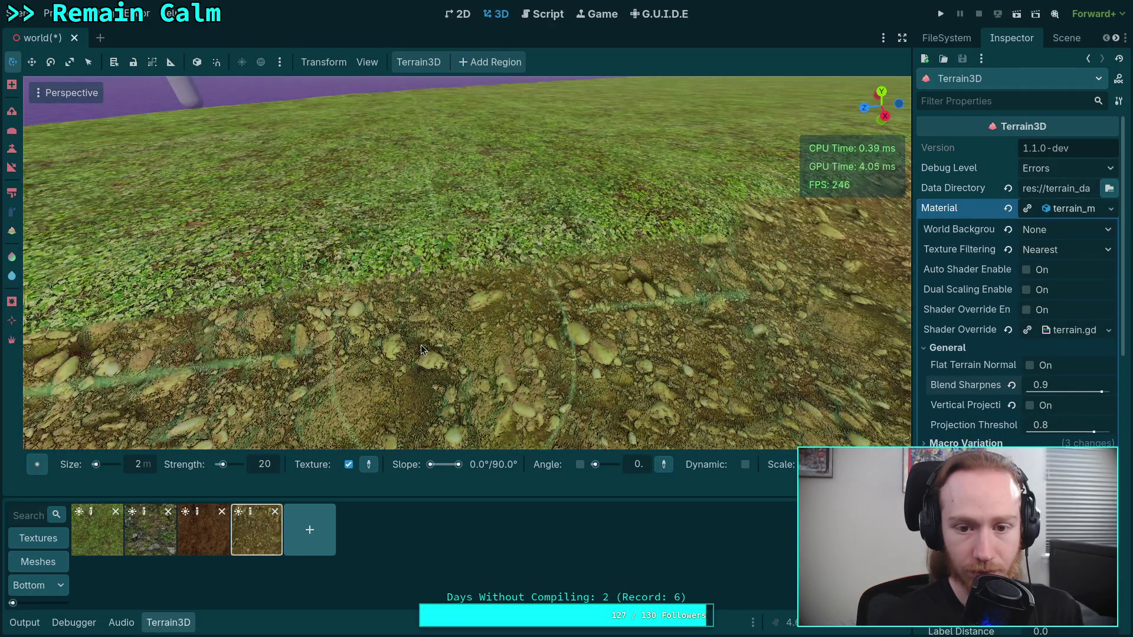
{"action": "right_click", "coordinate": [441, 299]}
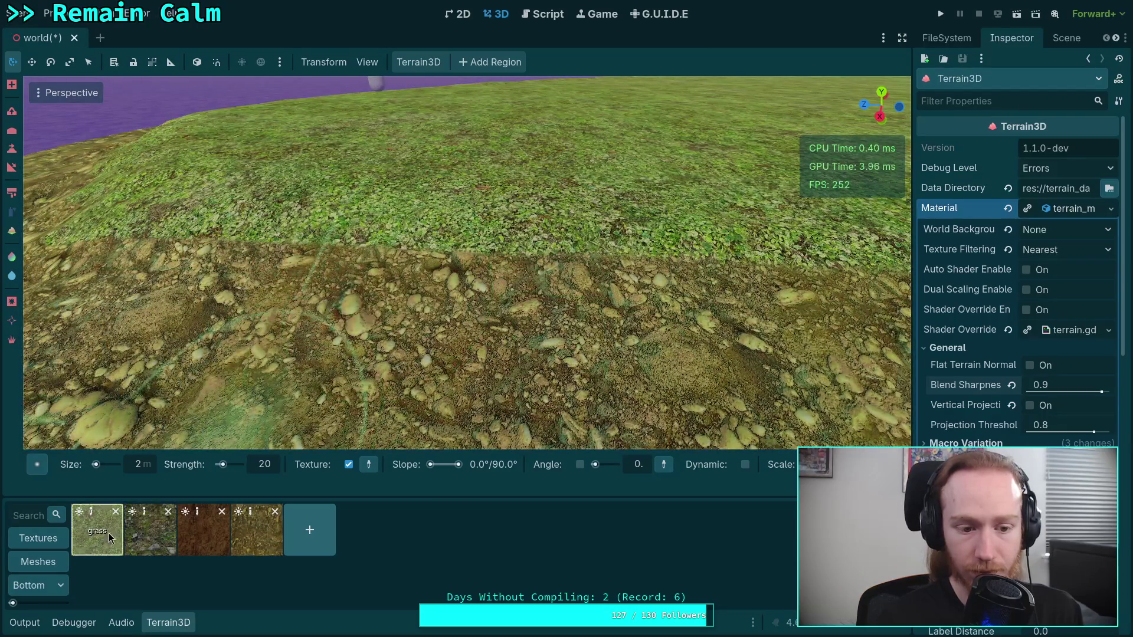
{"action": "right_click", "coordinate": [392, 265]}
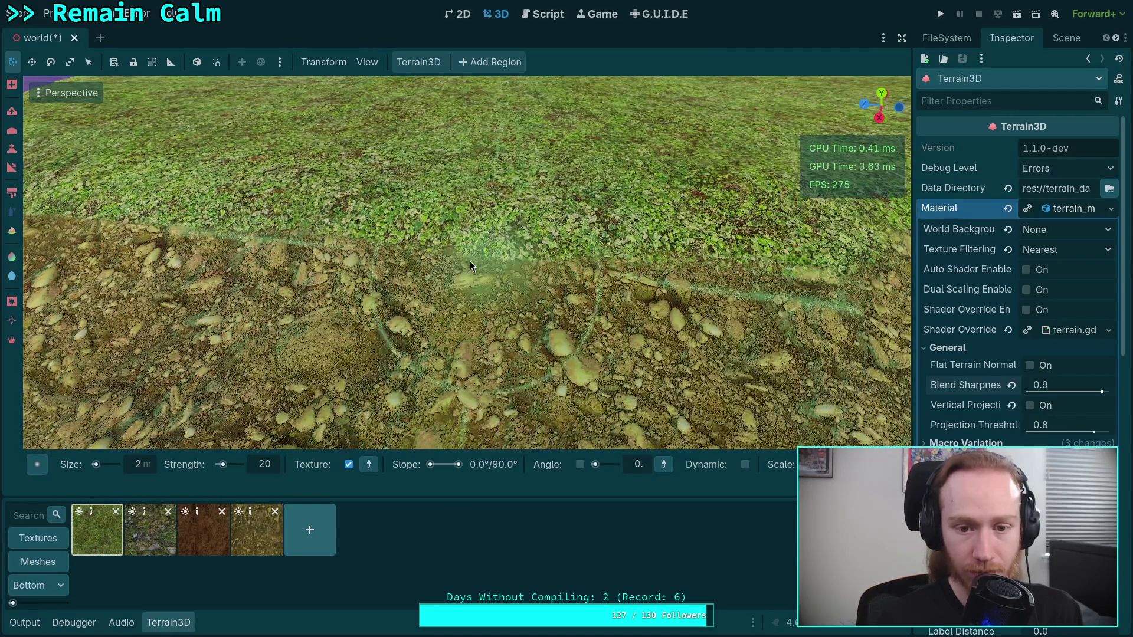
{"action": "right_click", "coordinate": [536, 273]}
{"action": "right_click", "coordinate": [536, 273]}
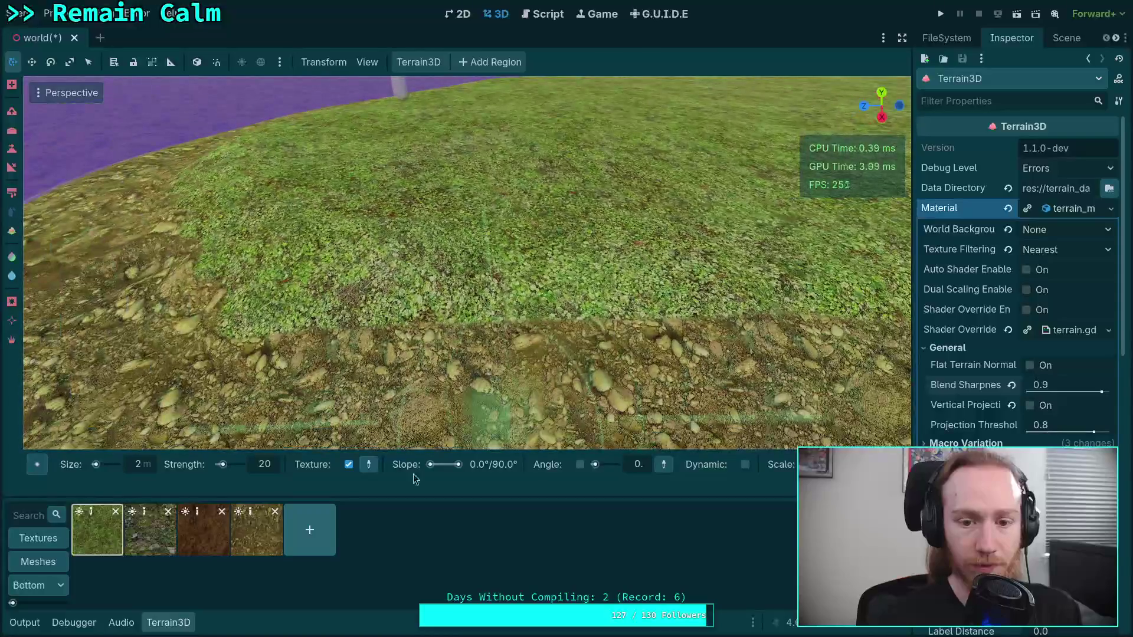
- With the fourth dirt-and-rock texture, paint rocks over the hill's lower grass edge
{"action": "left_click", "coordinate": [258, 543]}
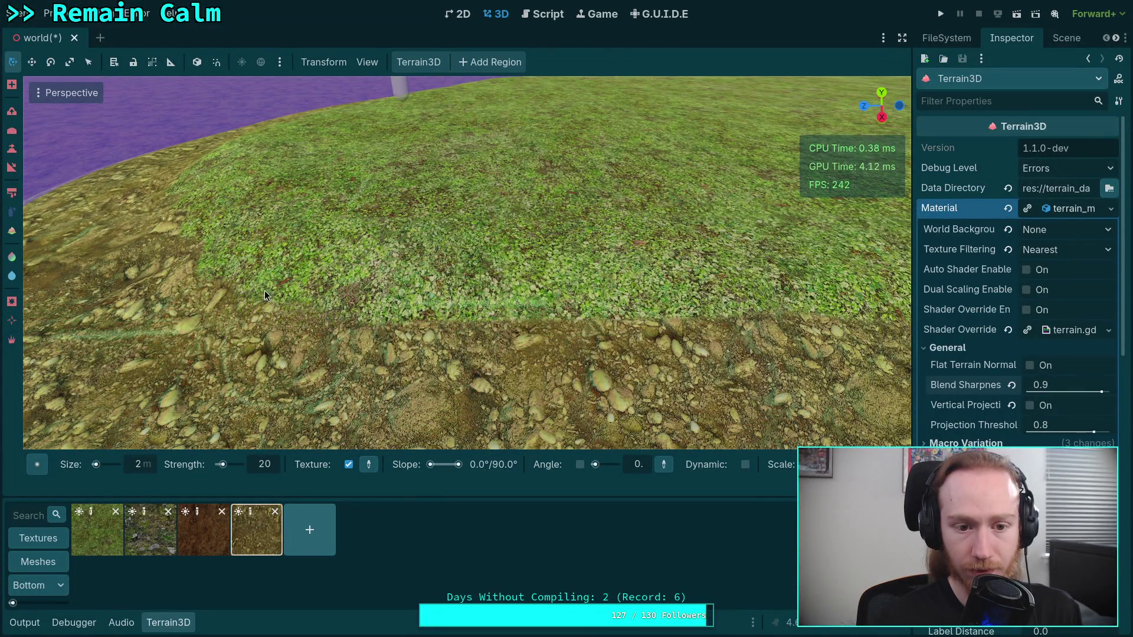
{"action": "left_click_drag", "start_coordinate": [262, 291], "coordinate": [355, 312]}
{"action": "scroll", "coordinate": [414, 320], "scroll_direction": "down", "scroll_amount": 5}
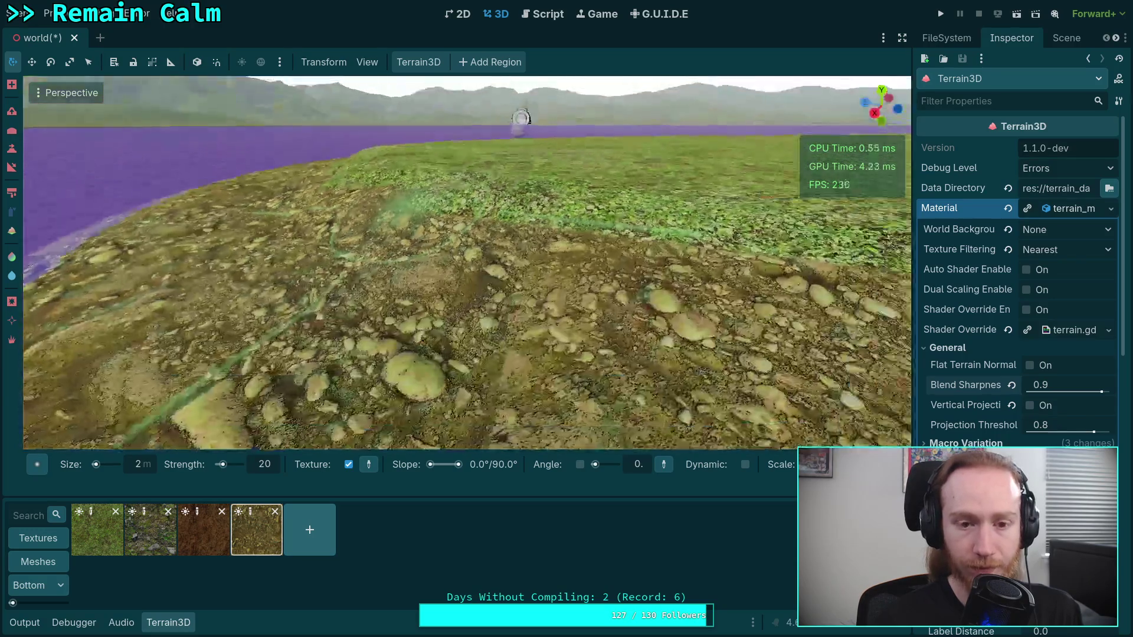
{"action": "scroll", "coordinate": [458, 326], "scroll_direction": "up", "scroll_amount": 5}
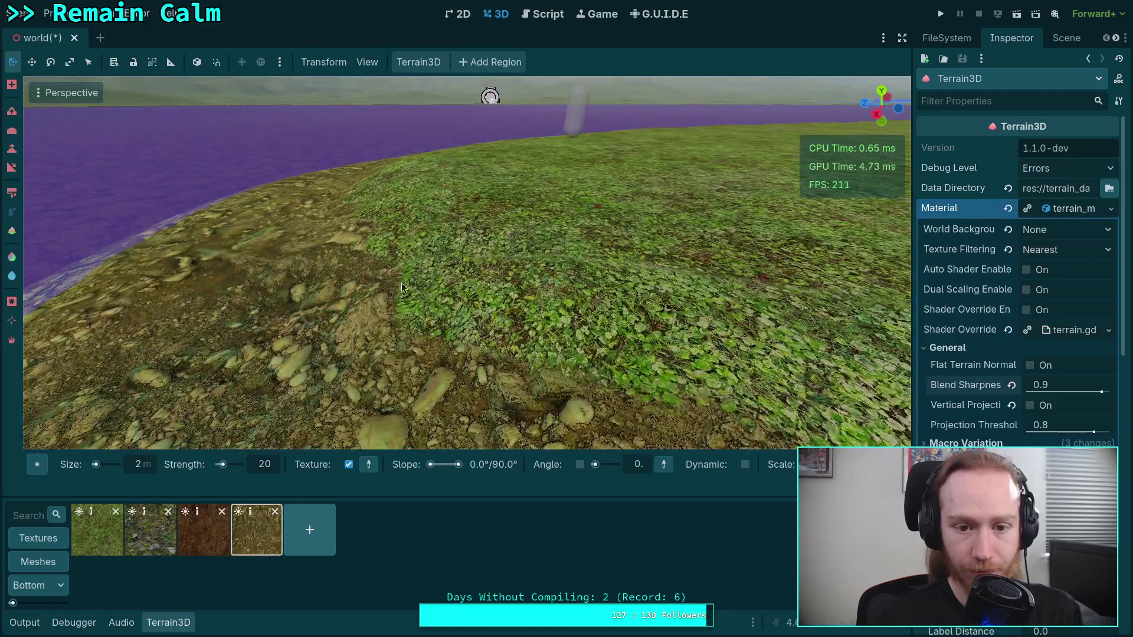
{"action": "mouse_move", "coordinate": [401, 283]}
{"action": "left_mouse_down"}
{"action": "mouse_move", "coordinate": [450, 297]}
{"action": "mouse_move", "coordinate": [434, 272]}
{"action": "mouse_move", "coordinate": [472, 275]}
{"action": "mouse_move", "coordinate": [534, 304]}
{"action": "mouse_move", "coordinate": [419, 204]}
{"action": "left_mouse_up"}
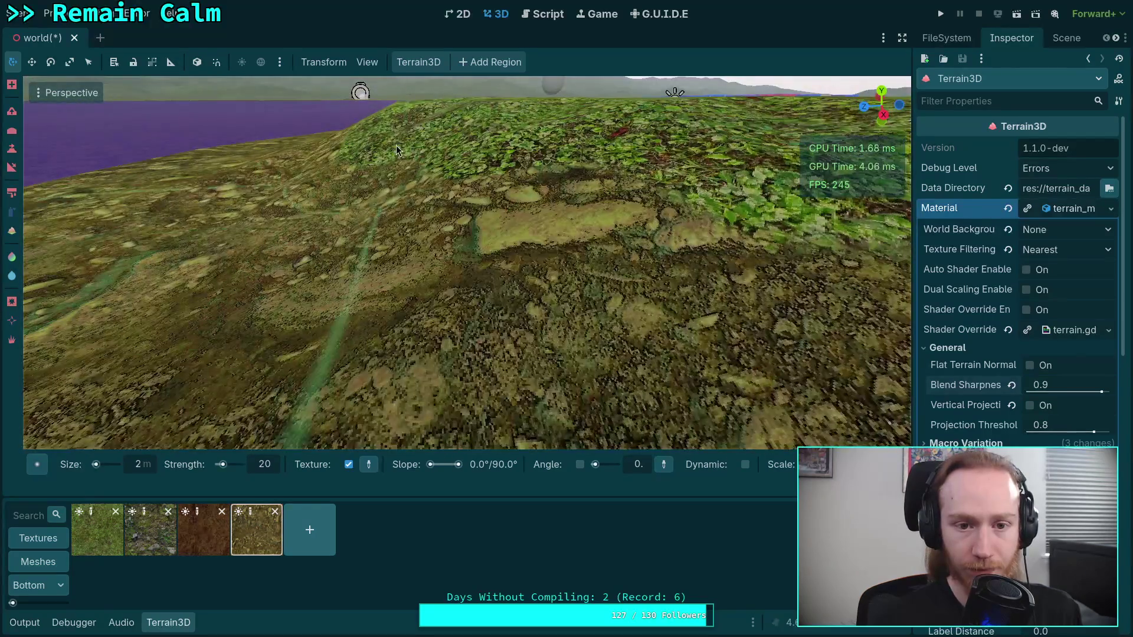
{"action": "mouse_move", "coordinate": [721, 197]}
{"action": "left_mouse_down"}
{"action": "mouse_move", "coordinate": [467, 230]}
{"action": "mouse_move", "coordinate": [391, 194]}
{"action": "mouse_move", "coordinate": [454, 203]}
{"action": "mouse_move", "coordinate": [415, 203]}
{"action": "mouse_move", "coordinate": [458, 248]}
{"action": "mouse_move", "coordinate": [550, 260]}
{"action": "mouse_move", "coordinate": [586, 285]}
{"action": "mouse_move", "coordinate": [766, 351]}
{"action": "left_mouse_up"}
- Paint rocky dirt over the grass on the left and centre, and set brush angle to 22.5
{"action": "mouse_move", "coordinate": [205, 304]}
{"action": "left_mouse_down"}
{"action": "mouse_move", "coordinate": [121, 231]}
{"action": "mouse_move", "coordinate": [238, 249]}
{"action": "mouse_move", "coordinate": [188, 233]}
{"action": "mouse_move", "coordinate": [372, 235]}
{"action": "left_mouse_up"}
{"action": "mouse_move", "coordinate": [558, 237]}
{"action": "left_mouse_down"}
{"action": "mouse_move", "coordinate": [635, 235]}
{"action": "mouse_move", "coordinate": [479, 239]}
{"action": "mouse_move", "coordinate": [477, 250]}
{"action": "mouse_move", "coordinate": [682, 272]}
{"action": "mouse_move", "coordinate": [290, 277]}
{"action": "mouse_move", "coordinate": [379, 254]}
{"action": "mouse_move", "coordinate": [319, 236]}
{"action": "mouse_move", "coordinate": [335, 231]}
{"action": "mouse_move", "coordinate": [366, 261]}
{"action": "mouse_move", "coordinate": [472, 272]}
{"action": "mouse_move", "coordinate": [414, 260]}
{"action": "mouse_move", "coordinate": [532, 254]}
{"action": "mouse_move", "coordinate": [197, 248]}
{"action": "mouse_move", "coordinate": [130, 307]}
{"action": "mouse_move", "coordinate": [226, 243]}
{"action": "mouse_move", "coordinate": [276, 255]}
{"action": "mouse_move", "coordinate": [243, 218]}
{"action": "left_mouse_up"}
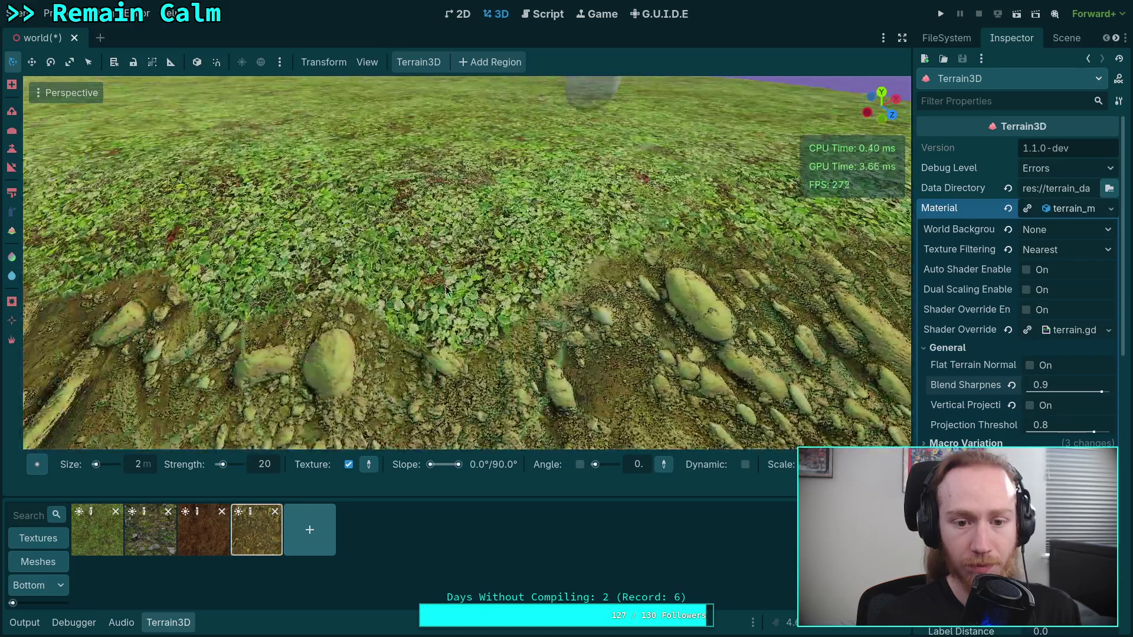
{"action": "mouse_move", "coordinate": [445, 290]}
{"action": "left_mouse_down"}
{"action": "mouse_move", "coordinate": [413, 313]}
{"action": "mouse_move", "coordinate": [580, 255]}
{"action": "mouse_move", "coordinate": [512, 274]}
{"action": "mouse_move", "coordinate": [532, 278]}
{"action": "left_mouse_up"}
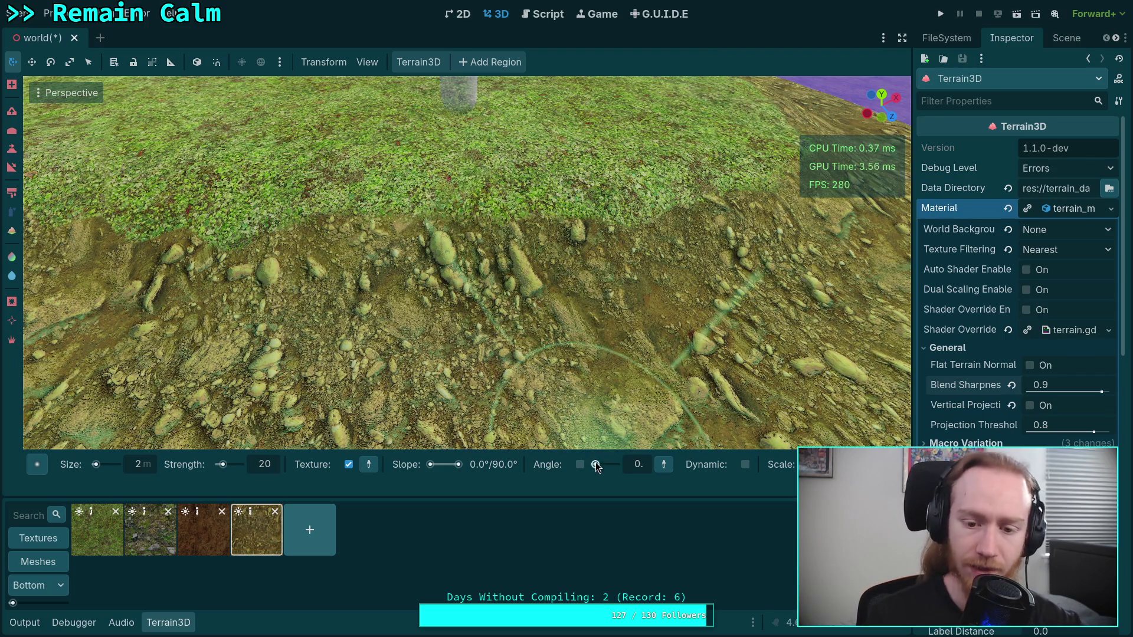
{"action": "left_click_drag", "start_coordinate": [596, 463], "coordinate": [597, 463]}
{"action": "scroll", "coordinate": [597, 464], "scroll_direction": "up", "scroll_amount": 2}
- Enable brush rotation, set the Angle to 45 degrees, and switch off Texture application
{"action": "left_click", "coordinate": [581, 460]}
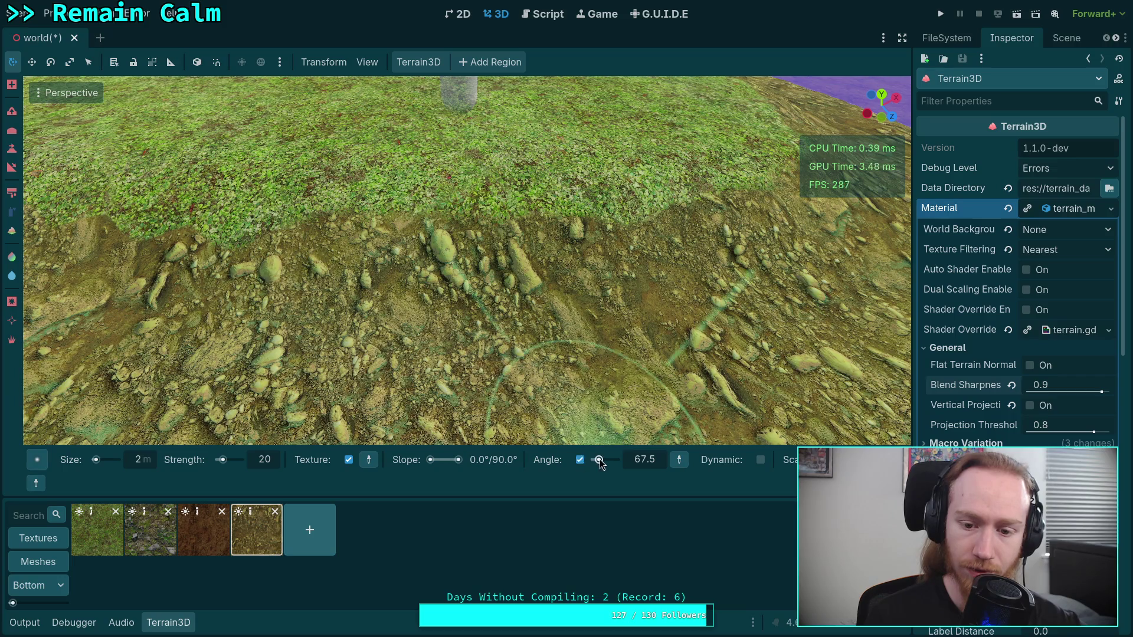
{"action": "left_click_drag", "start_coordinate": [531, 330], "coordinate": [507, 321]}
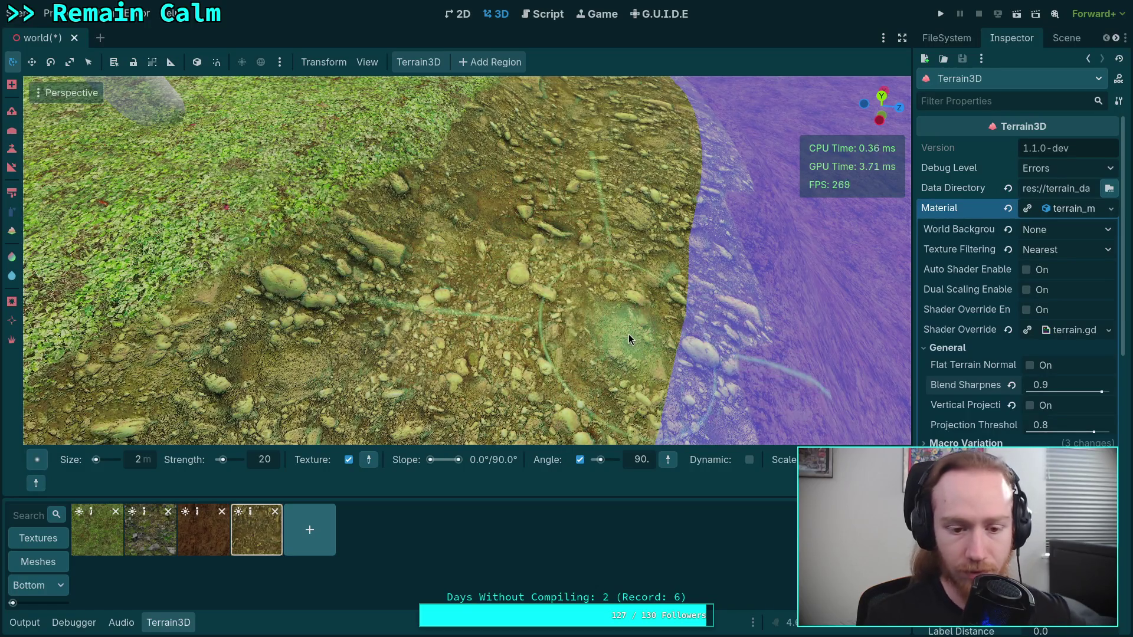
{"action": "mouse_move", "coordinate": [624, 335]}
{"action": "left_mouse_down"}
{"action": "mouse_move", "coordinate": [520, 325]}
{"action": "mouse_move", "coordinate": [541, 333]}
{"action": "left_mouse_up"}
{"action": "left_click_drag", "start_coordinate": [663, 329], "coordinate": [507, 252]}
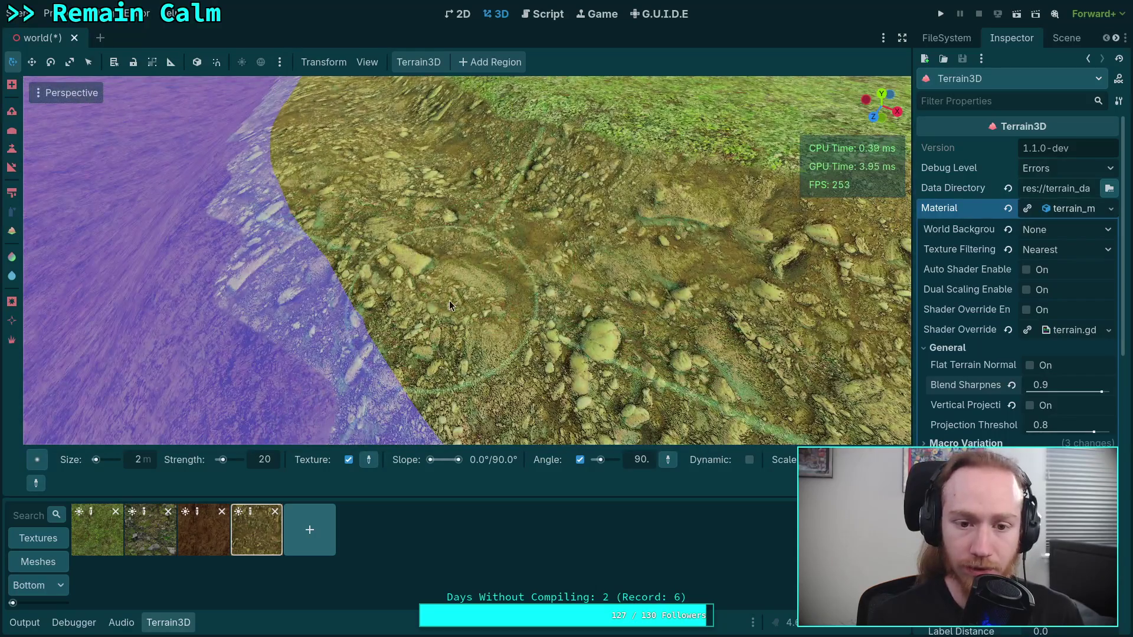
{"action": "left_click_drag", "start_coordinate": [602, 361], "coordinate": [523, 411]}
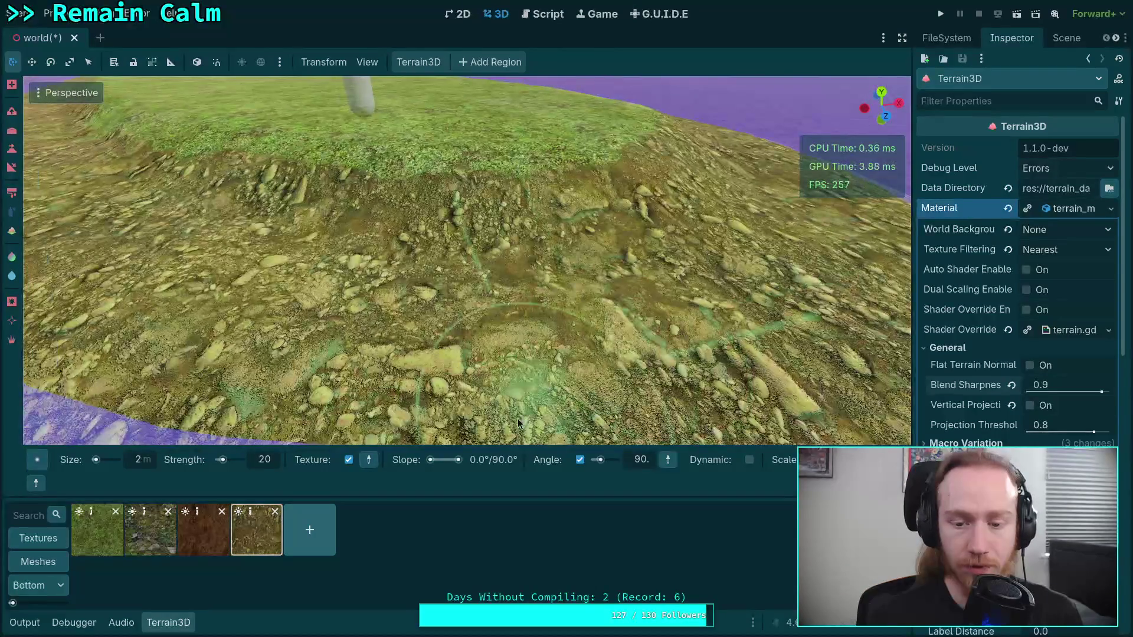
{"action": "left_click_drag", "start_coordinate": [602, 461], "coordinate": [597, 460]}
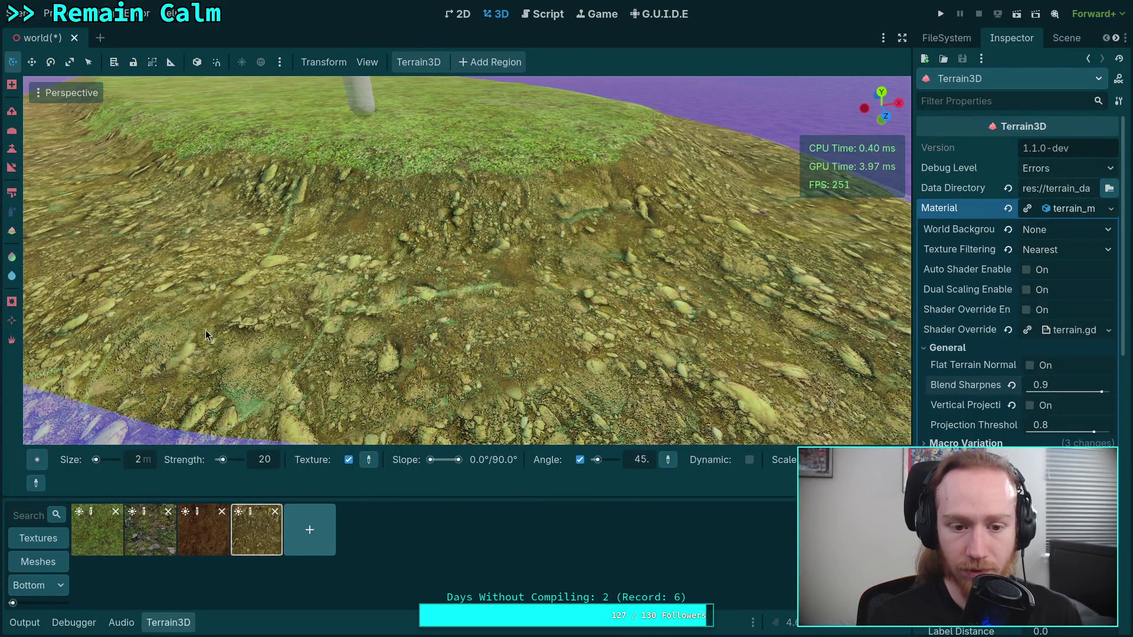
{"action": "left_click_drag", "start_coordinate": [350, 293], "coordinate": [371, 297]}
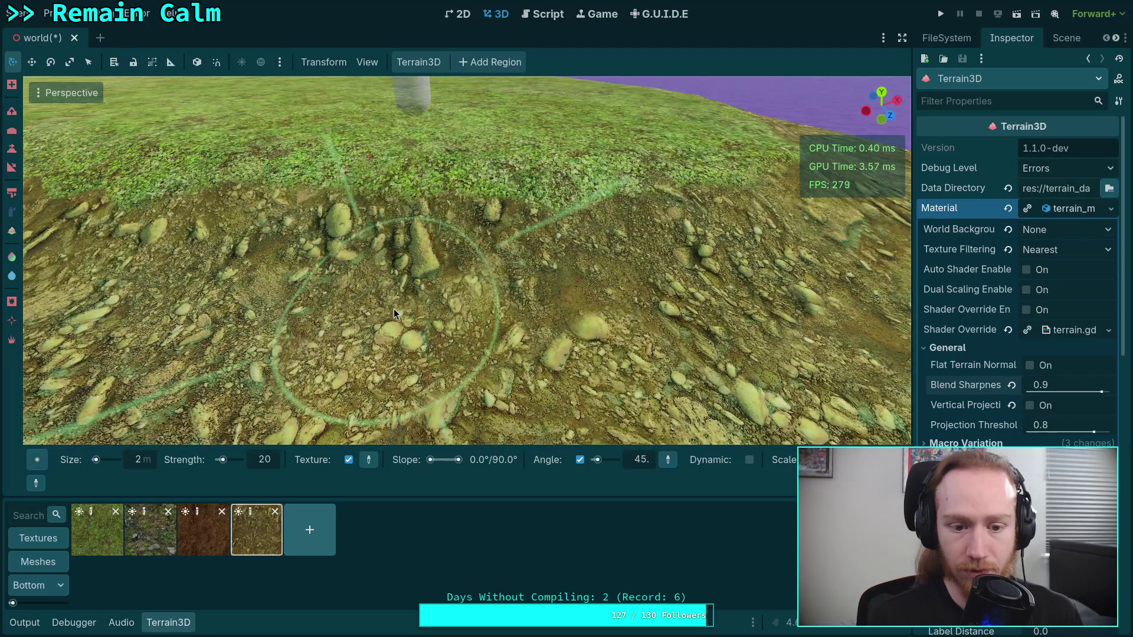
{"action": "left_click", "coordinate": [348, 460]}
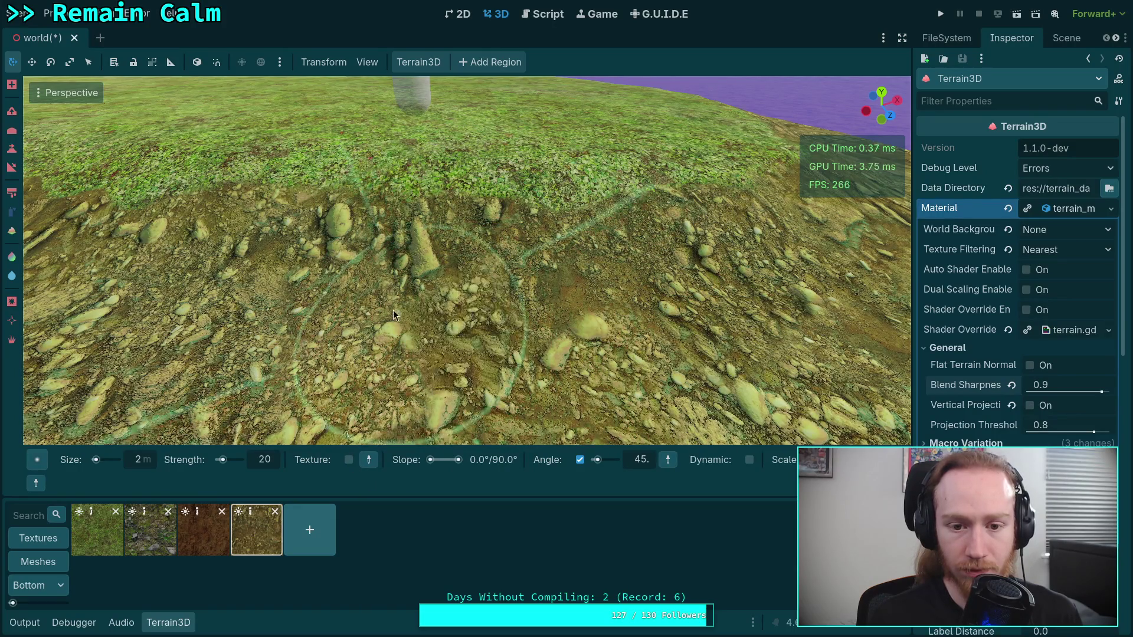
- Paint a 45-degree texture rotation onto the rocks
{"action": "mouse_move", "coordinate": [551, 321]}
{"action": "left_mouse_down"}
{"action": "mouse_move", "coordinate": [672, 274]}
{"action": "mouse_move", "coordinate": [540, 241]}
{"action": "mouse_move", "coordinate": [357, 243]}
{"action": "mouse_move", "coordinate": [441, 206]}
{"action": "left_mouse_up"}
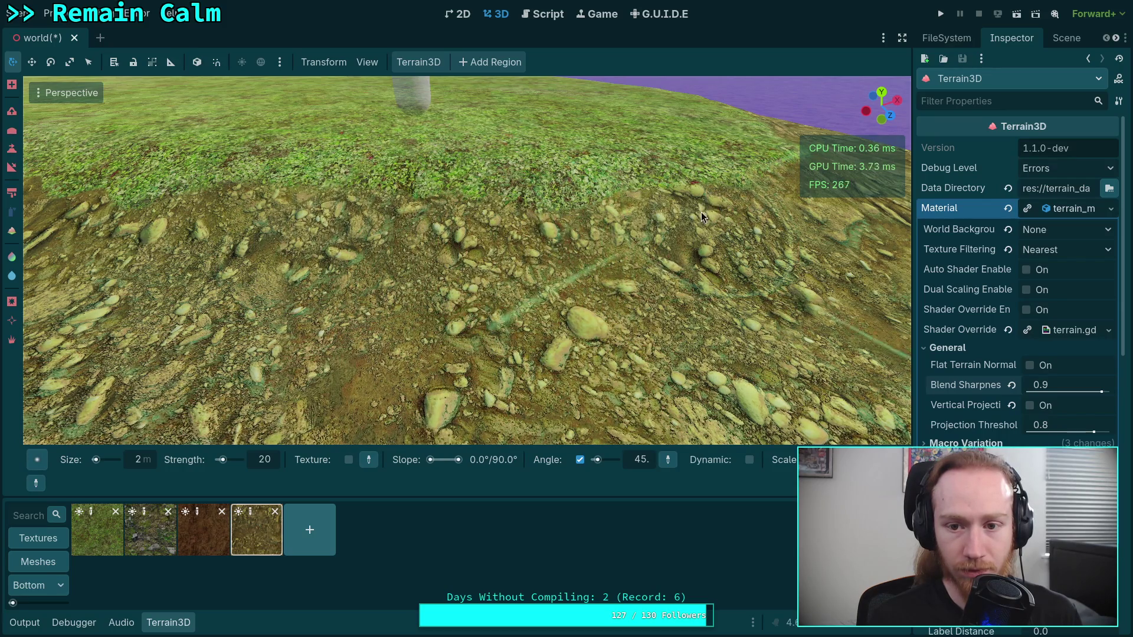
{"action": "scroll", "coordinate": [510, 233], "scroll_direction": "up", "scroll_amount": 3}
{"action": "scroll", "coordinate": [511, 234], "scroll_direction": "down", "scroll_amount": 3}
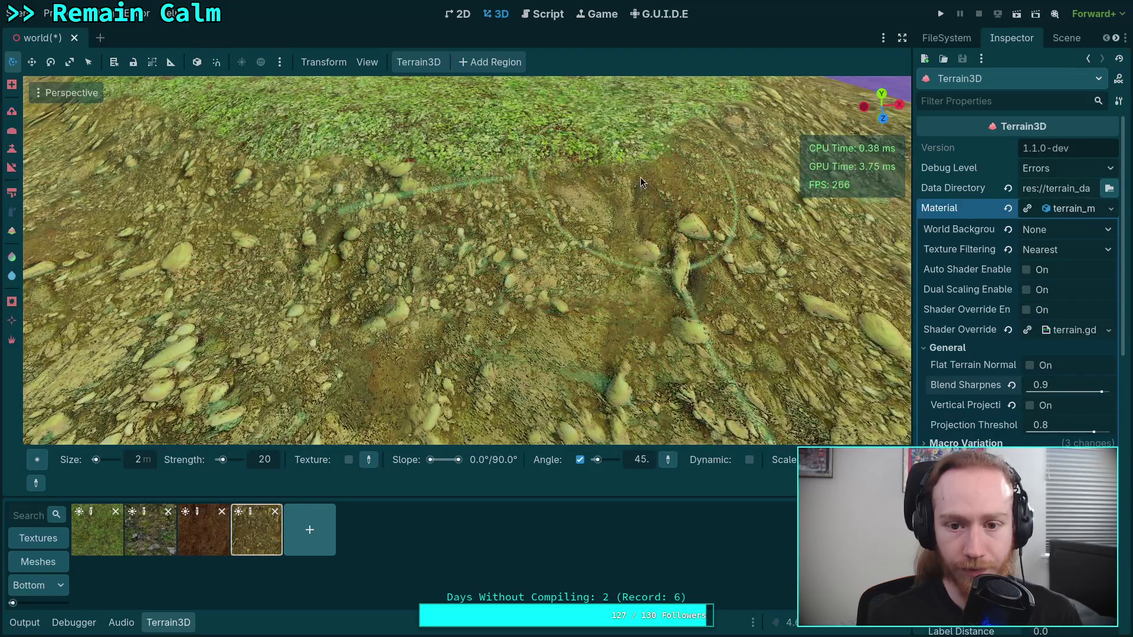
{"action": "mouse_move", "coordinate": [485, 316]}
{"action": "left_mouse_down"}
{"action": "mouse_move", "coordinate": [472, 304]}
{"action": "mouse_move", "coordinate": [323, 306]}
{"action": "mouse_move", "coordinate": [346, 329]}
{"action": "mouse_move", "coordinate": [395, 219]}
{"action": "left_mouse_up"}
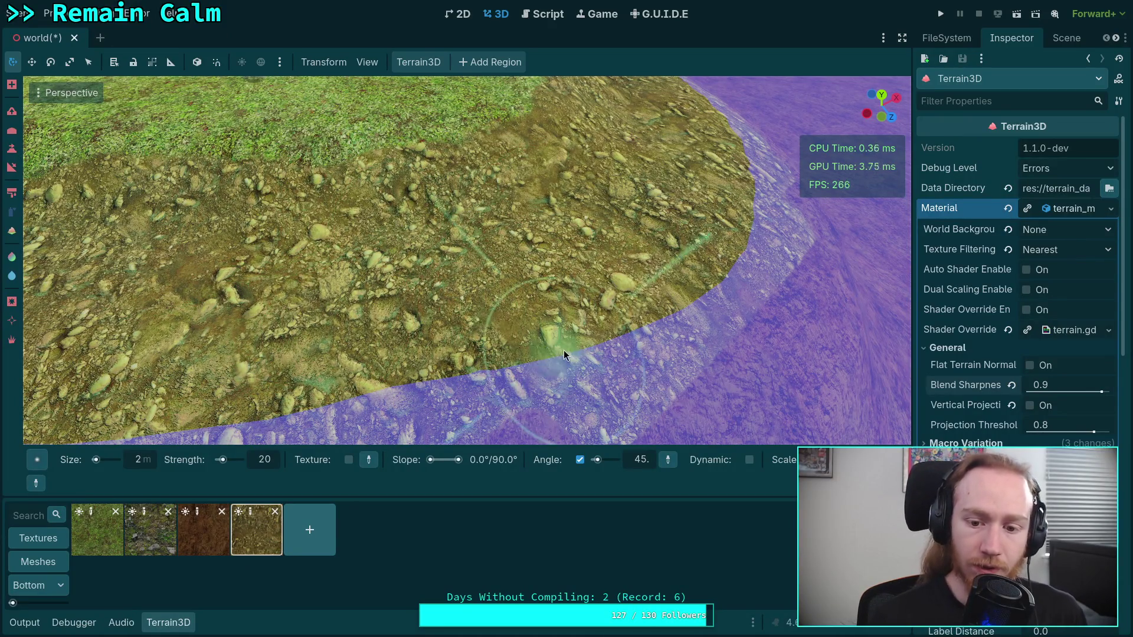
{"action": "scroll", "coordinate": [564, 350], "scroll_direction": "down", "scroll_amount": 5}
{"action": "scroll", "coordinate": [467, 260], "scroll_direction": "up", "scroll_amount": 3}
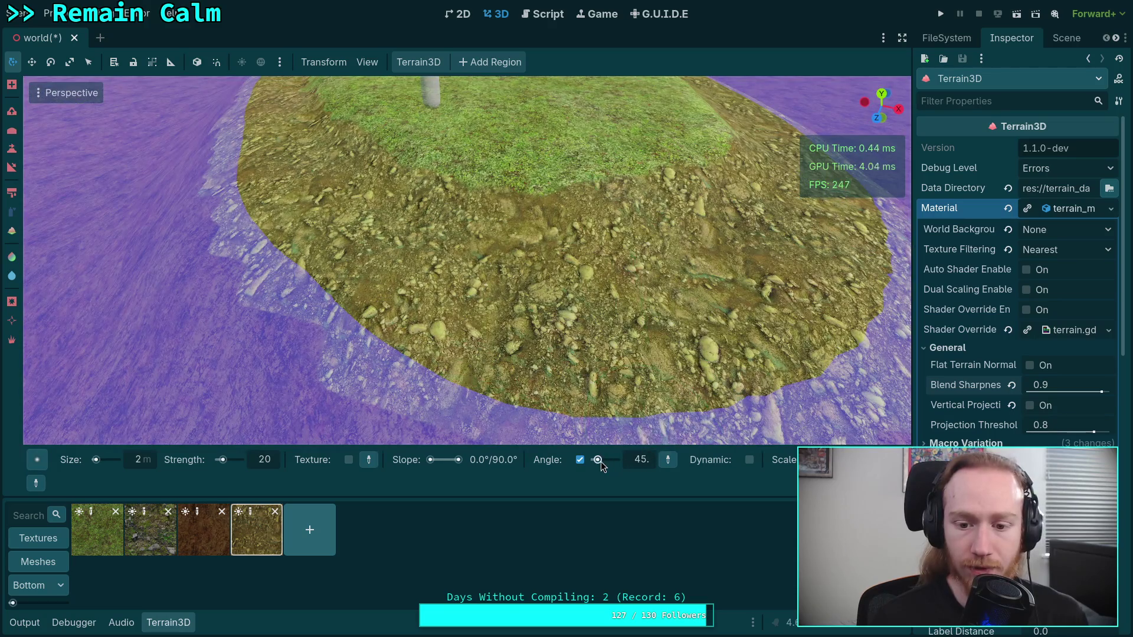
- Paint a 22.5-degree rotation onto the upper rocks
{"action": "left_click_drag", "start_coordinate": [601, 461], "coordinate": [596, 465]}
{"action": "scroll", "coordinate": [467, 266], "scroll_direction": "up", "scroll_amount": 4}
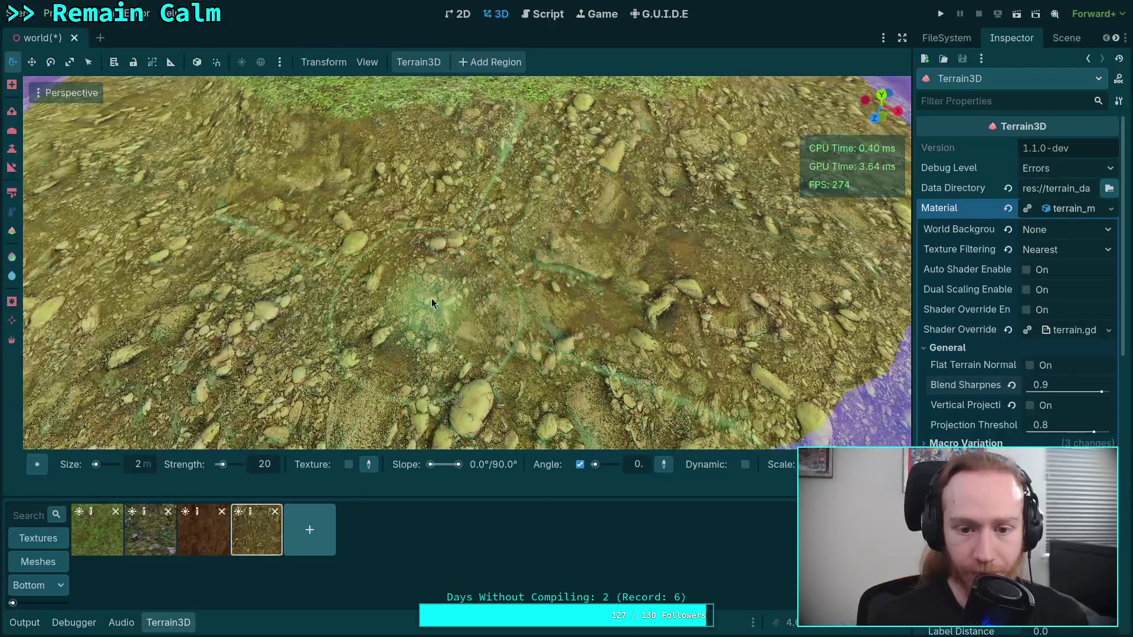
{"action": "scroll", "coordinate": [431, 299], "scroll_direction": "down", "scroll_amount": 2}
{"action": "scroll", "coordinate": [431, 295], "scroll_direction": "down", "scroll_amount": 2}
{"action": "scroll", "coordinate": [431, 293], "scroll_direction": "up", "scroll_amount": 4}
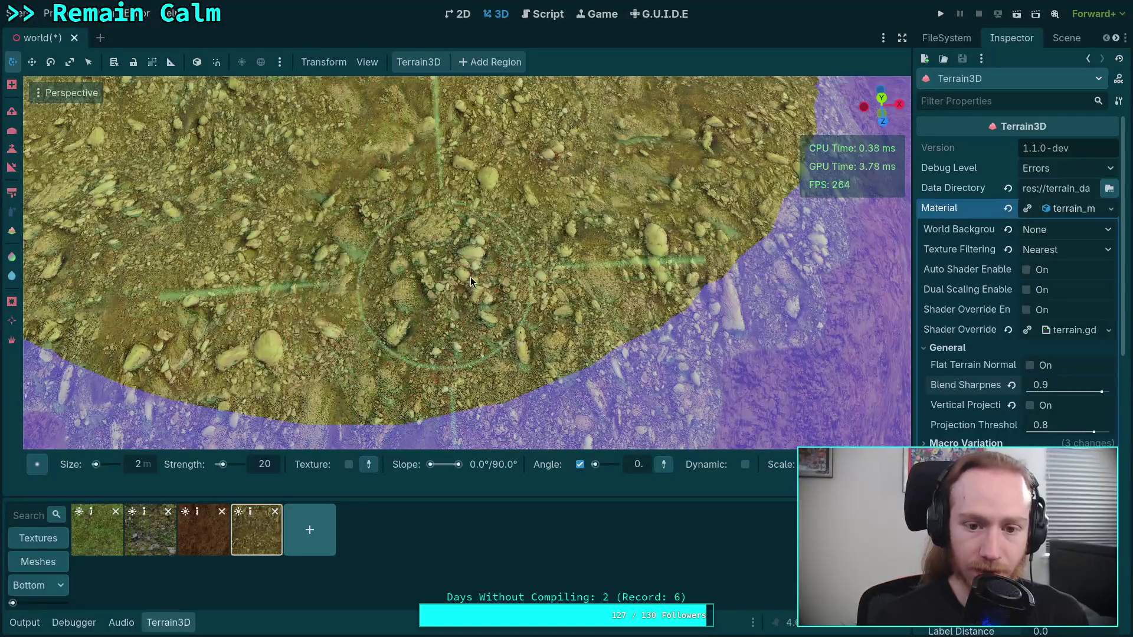
{"action": "left_click_drag", "start_coordinate": [271, 242], "coordinate": [408, 284]}
{"action": "scroll", "coordinate": [535, 284], "scroll_direction": "down", "scroll_amount": 3}
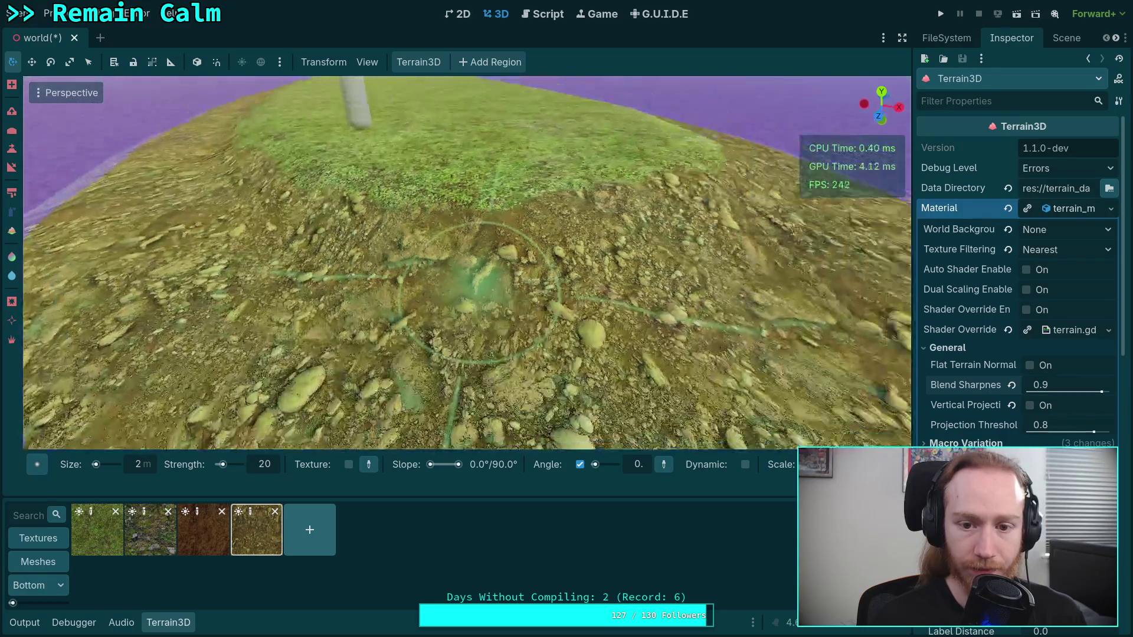
{"action": "left_click", "coordinate": [599, 470]}
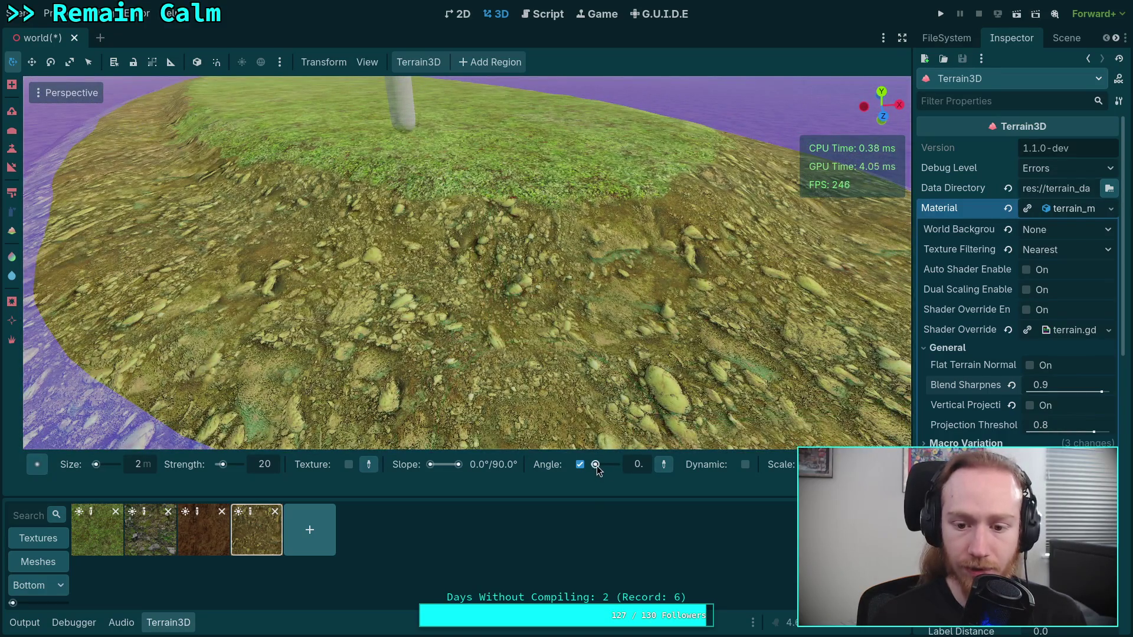
{"action": "scroll", "coordinate": [519, 278], "scroll_direction": "up", "scroll_amount": 4}
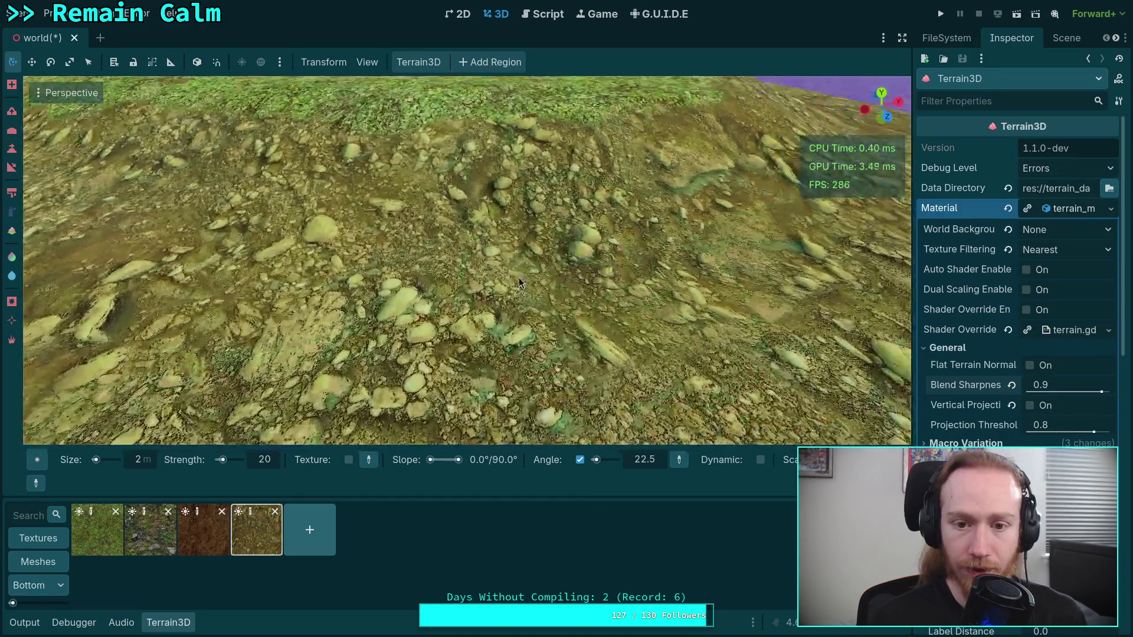
{"action": "mouse_move", "coordinate": [519, 277]}
{"action": "left_mouse_down"}
{"action": "mouse_move", "coordinate": [412, 194]}
{"action": "mouse_move", "coordinate": [562, 184]}
{"action": "mouse_move", "coordinate": [461, 254]}
{"action": "left_mouse_up"}
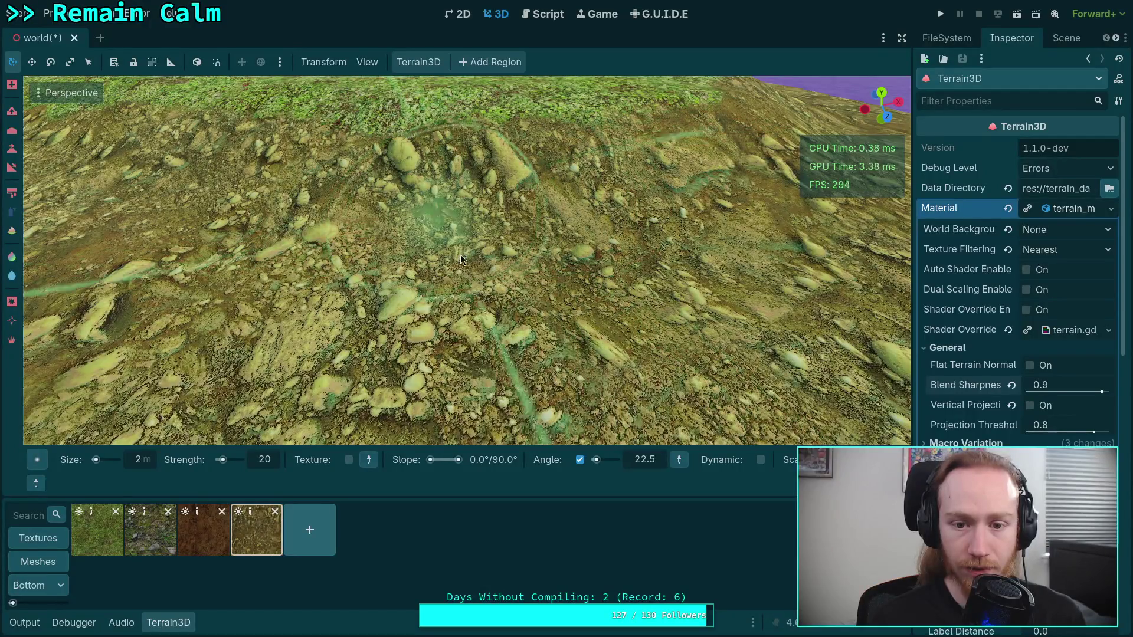
- Paint a 67.5-degree rotation onto the rocks
{"action": "left_click", "coordinate": [597, 462]}
{"action": "left_click", "coordinate": [599, 462]}
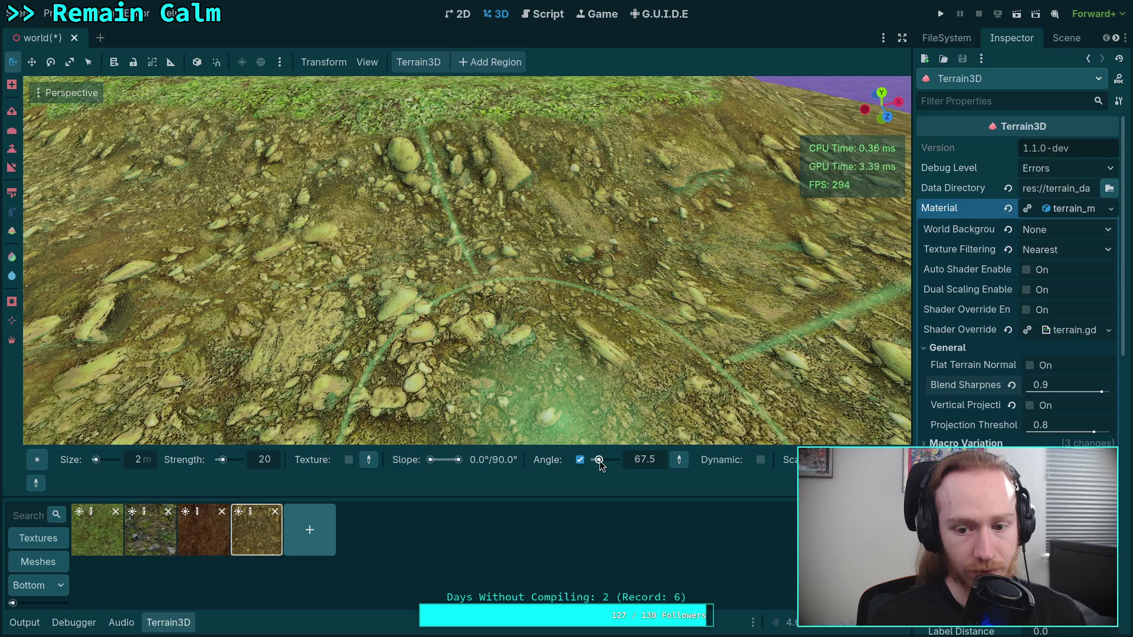
{"action": "mouse_move", "coordinate": [410, 216]}
{"action": "left_mouse_down"}
{"action": "mouse_move", "coordinate": [447, 164]}
{"action": "mouse_move", "coordinate": [543, 189]}
{"action": "left_mouse_up"}
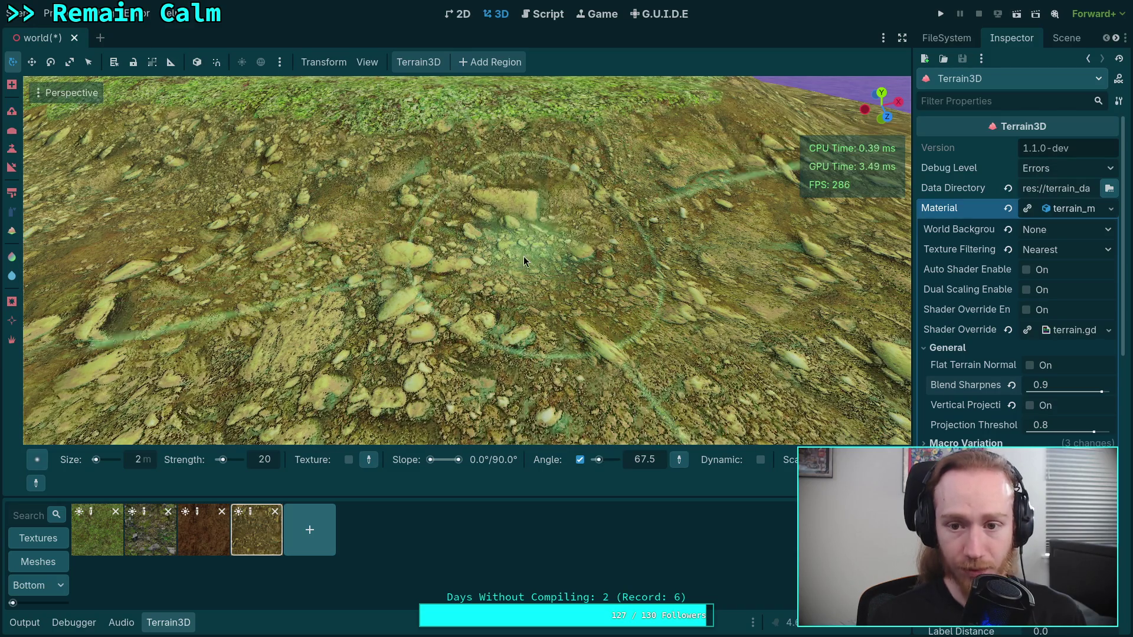
{"action": "scroll", "coordinate": [525, 254], "scroll_direction": "up", "scroll_amount": 5}
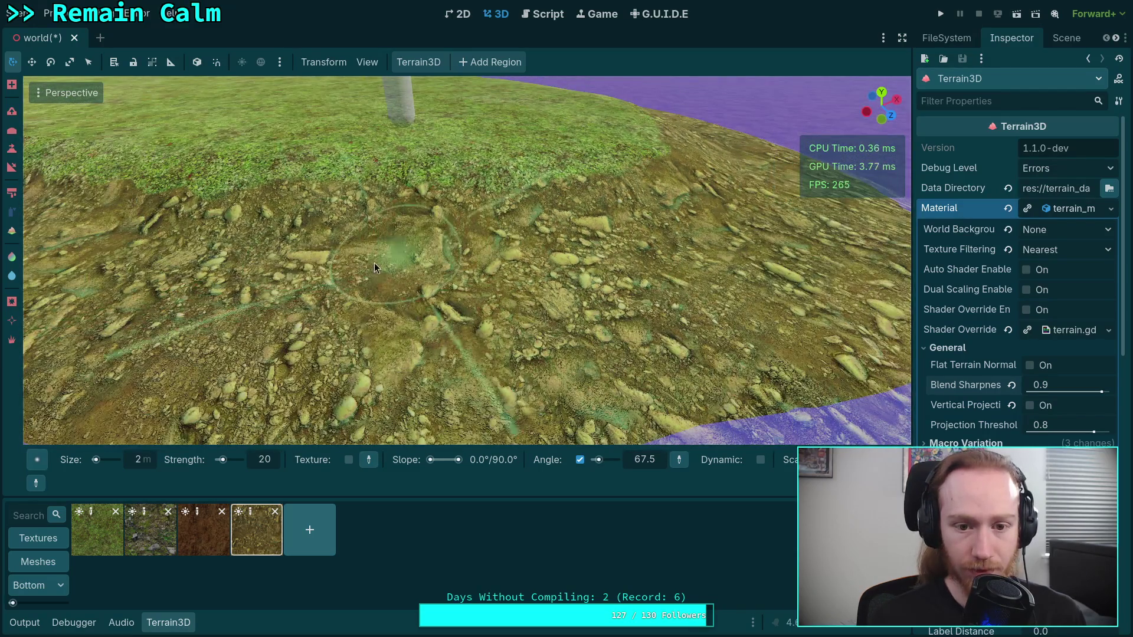
{"action": "scroll", "coordinate": [286, 238], "scroll_direction": "down", "scroll_amount": 5}
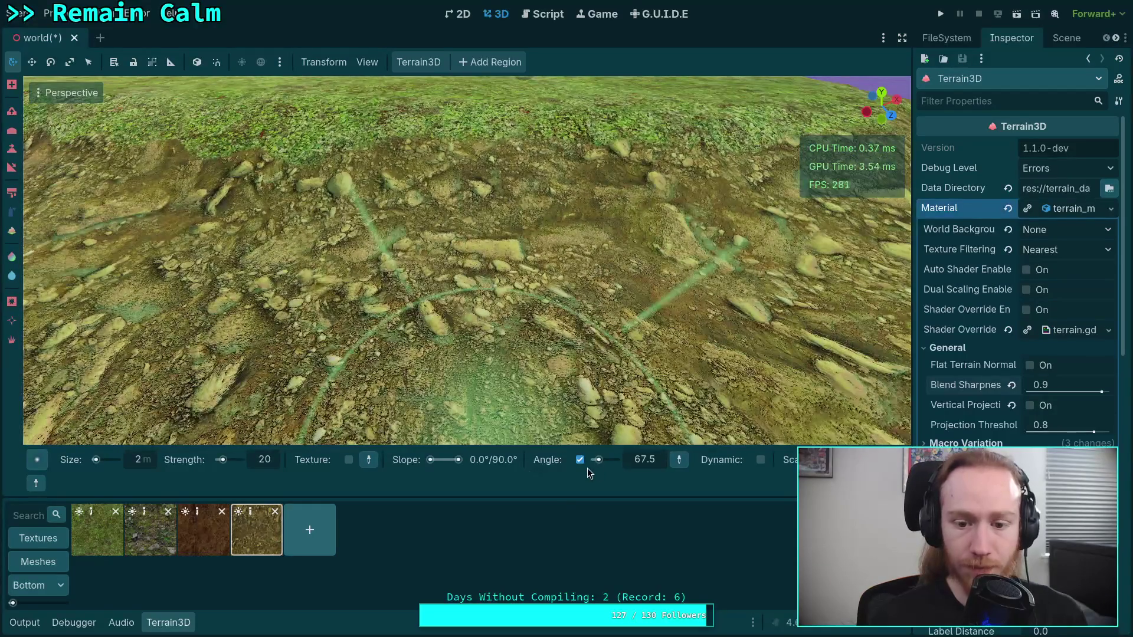
- Raise the brush angle to 90 degrees and beyond
{"action": "left_click", "coordinate": [599, 463]}
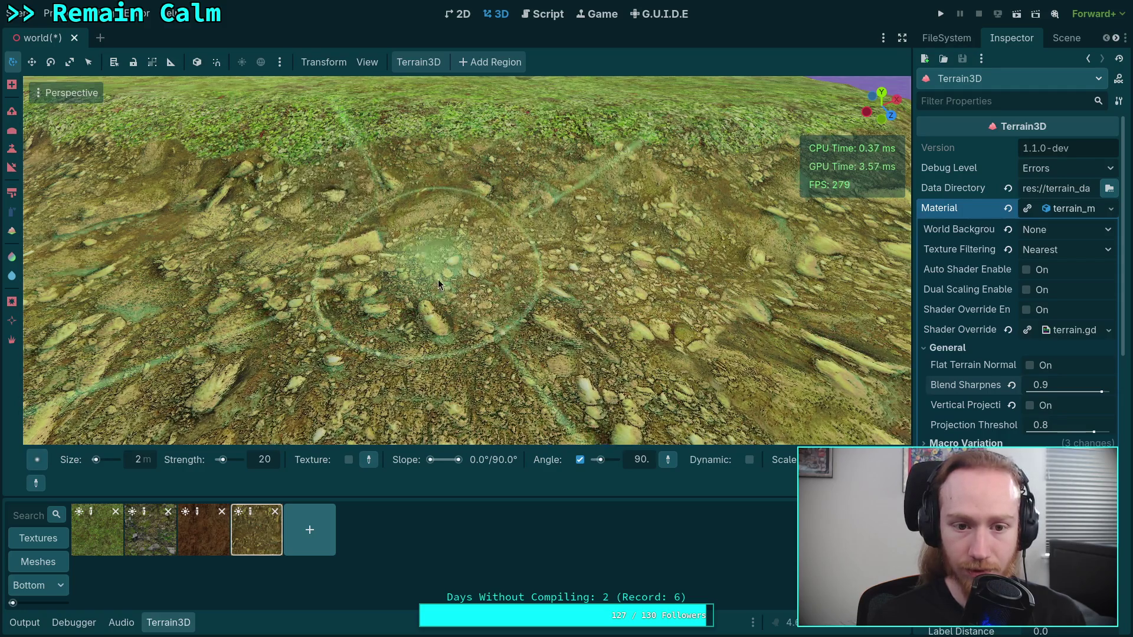
{"action": "left_click_drag", "start_coordinate": [612, 464], "coordinate": [614, 465]}
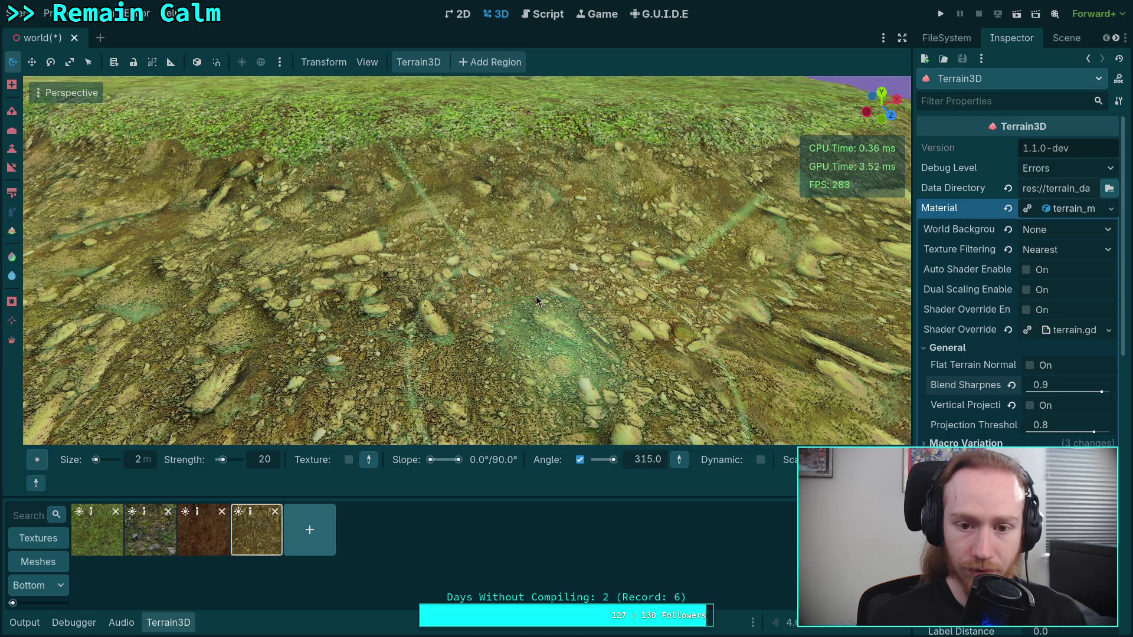
{"action": "scroll", "coordinate": [624, 224], "scroll_direction": "up", "scroll_amount": 5}
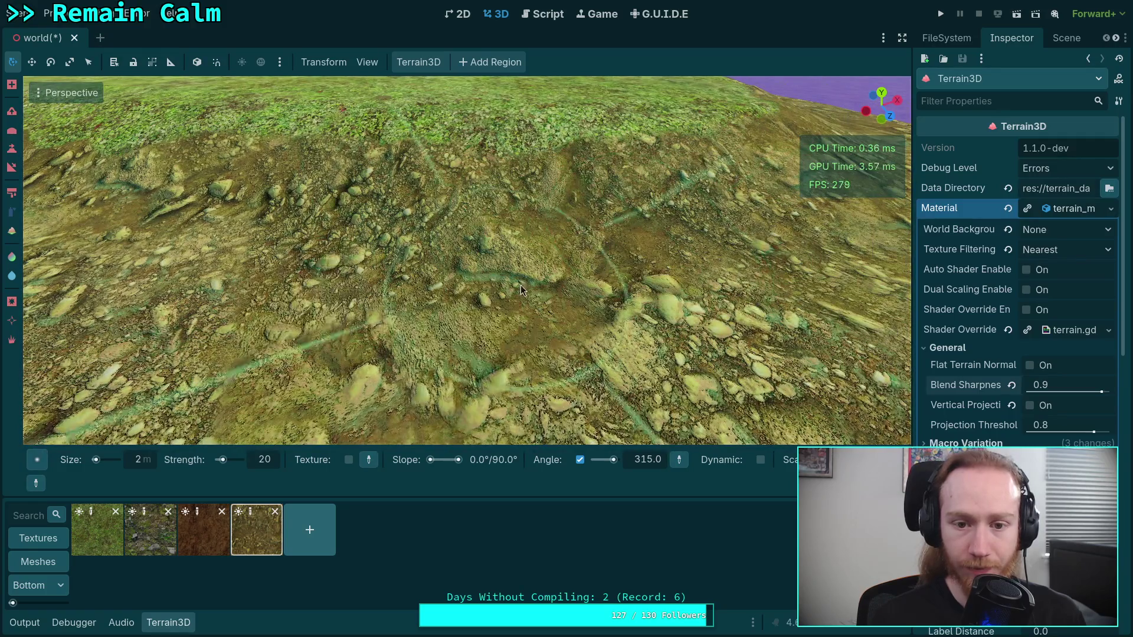
{"action": "scroll", "coordinate": [444, 266], "scroll_direction": "up", "scroll_amount": 3}
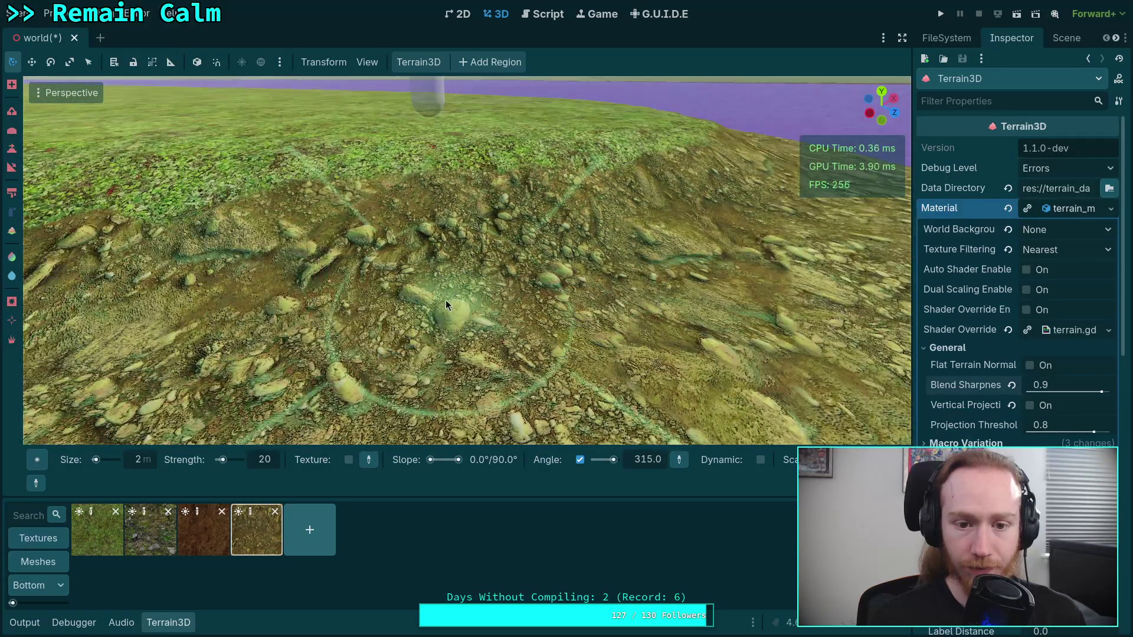
{"action": "scroll", "coordinate": [451, 298], "scroll_direction": "up", "scroll_amount": 2}
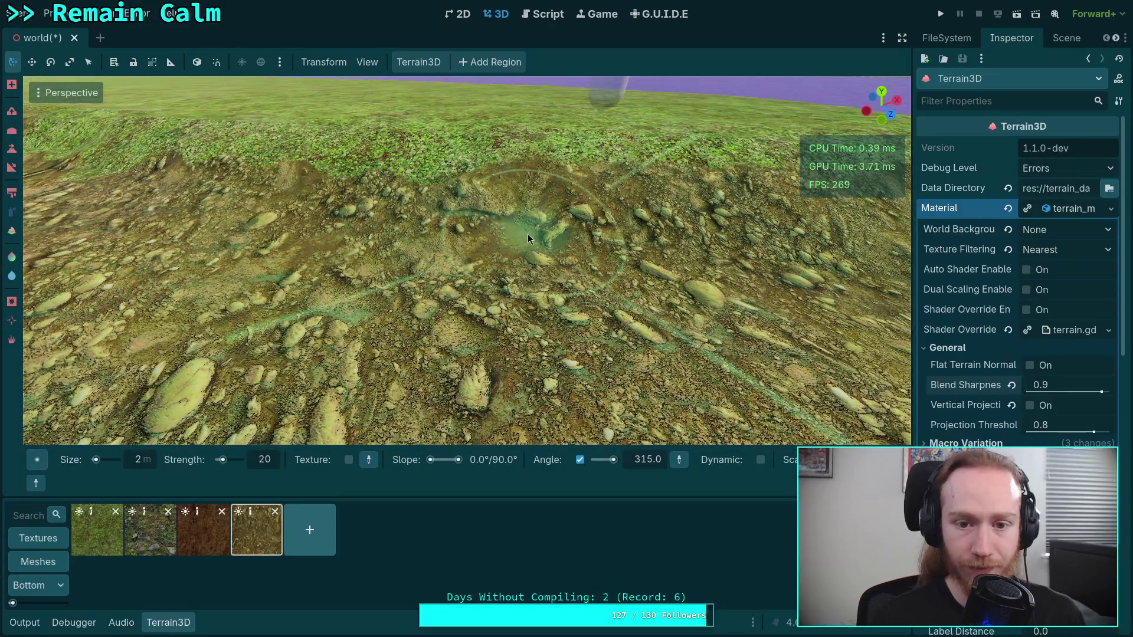
{"action": "scroll", "coordinate": [531, 235], "scroll_direction": "down", "scroll_amount": 2}
- Paint a 270-degree rotation around the rocky patch, then turn angle painting off
{"action": "left_click_drag", "start_coordinate": [272, 194], "coordinate": [345, 229]}
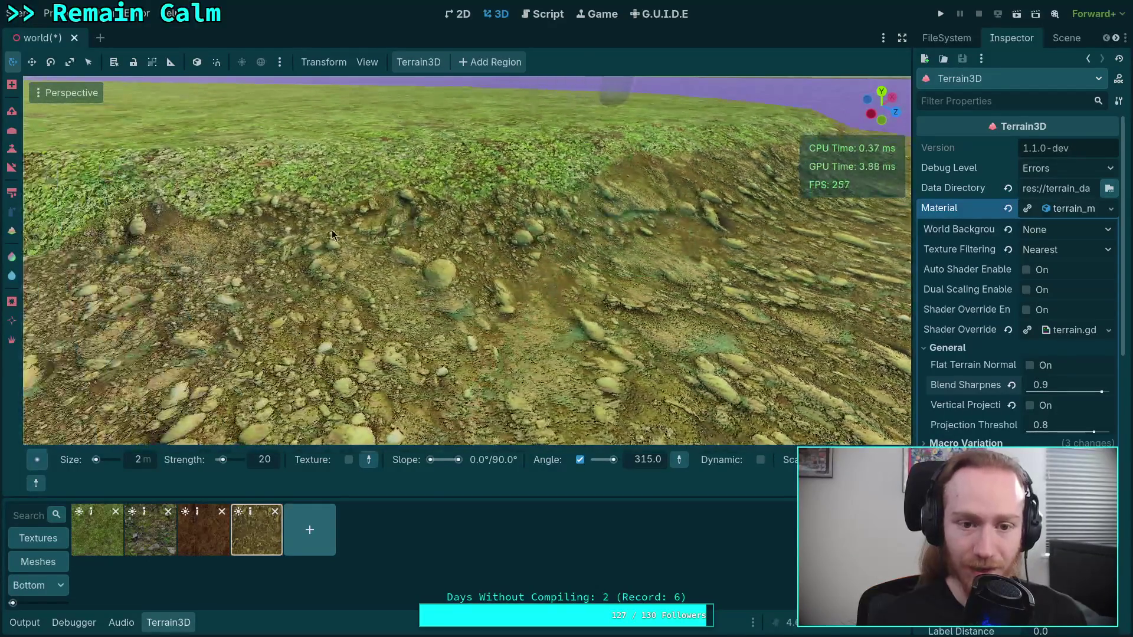
{"action": "left_click_drag", "start_coordinate": [414, 311], "coordinate": [484, 304]}
{"action": "left_click_drag", "start_coordinate": [518, 382], "coordinate": [601, 351]}
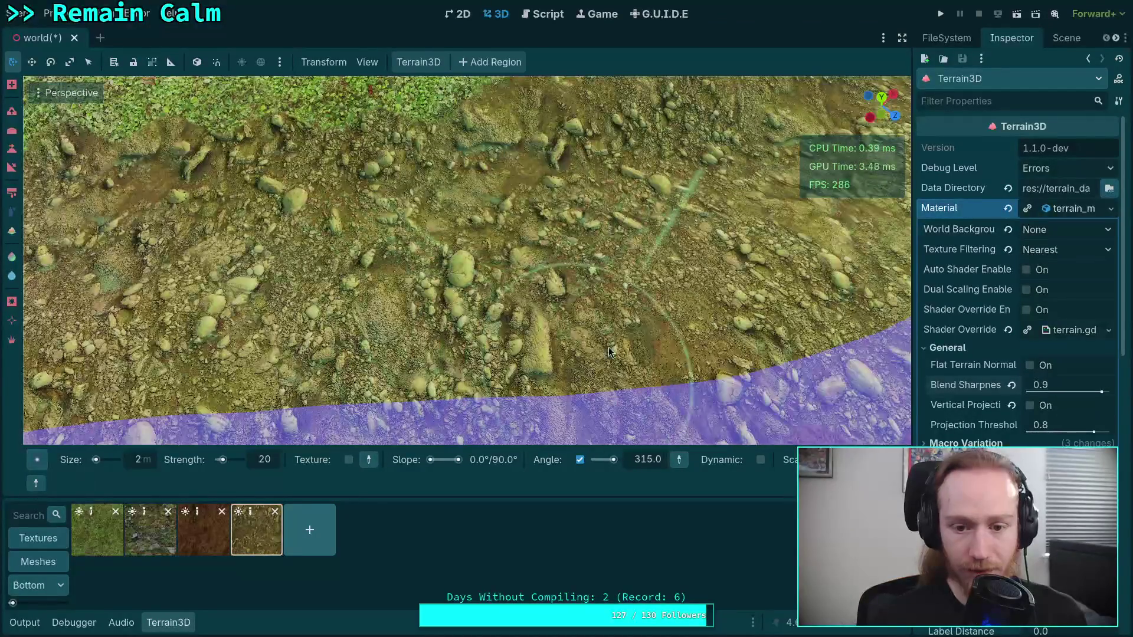
{"action": "mouse_move", "coordinate": [690, 288]}
{"action": "left_mouse_down"}
{"action": "mouse_move", "coordinate": [534, 337]}
{"action": "mouse_move", "coordinate": [534, 229]}
{"action": "left_mouse_up"}
{"action": "mouse_move", "coordinate": [568, 195]}
{"action": "left_mouse_down"}
{"action": "mouse_move", "coordinate": [414, 260]}
{"action": "mouse_move", "coordinate": [582, 302]}
{"action": "left_mouse_up"}
{"action": "left_click_drag", "start_coordinate": [614, 463], "coordinate": [612, 465]}
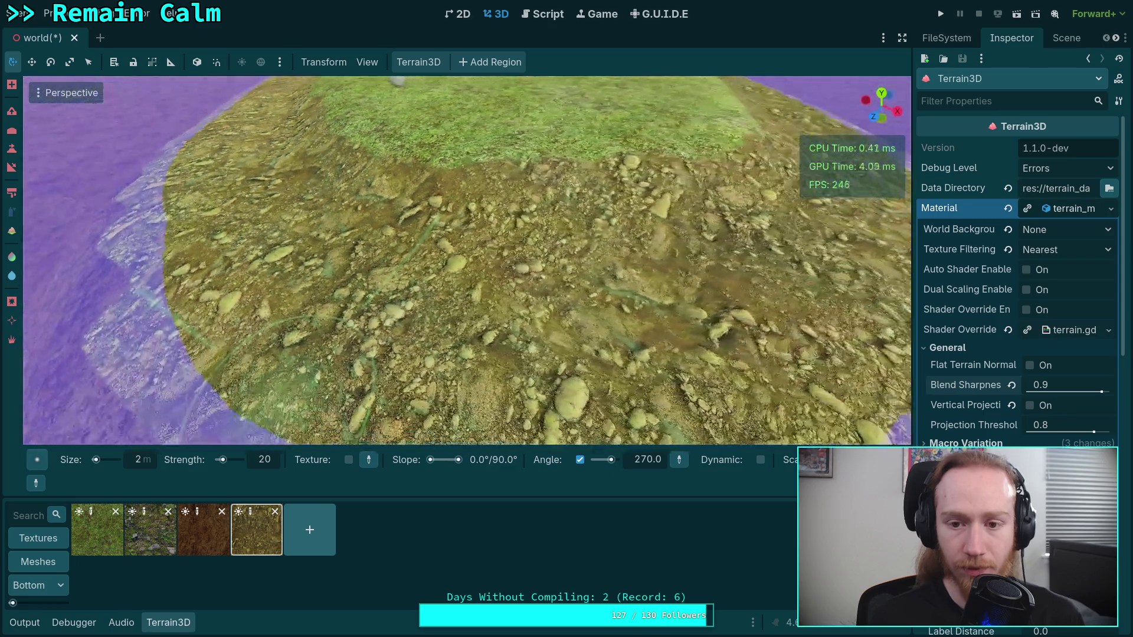
{"action": "mouse_move", "coordinate": [590, 330]}
{"action": "left_mouse_down"}
{"action": "mouse_move", "coordinate": [620, 341]}
{"action": "mouse_move", "coordinate": [590, 328]}
{"action": "left_mouse_up"}
{"action": "scroll", "coordinate": [409, 312], "scroll_direction": "down", "scroll_amount": 3}
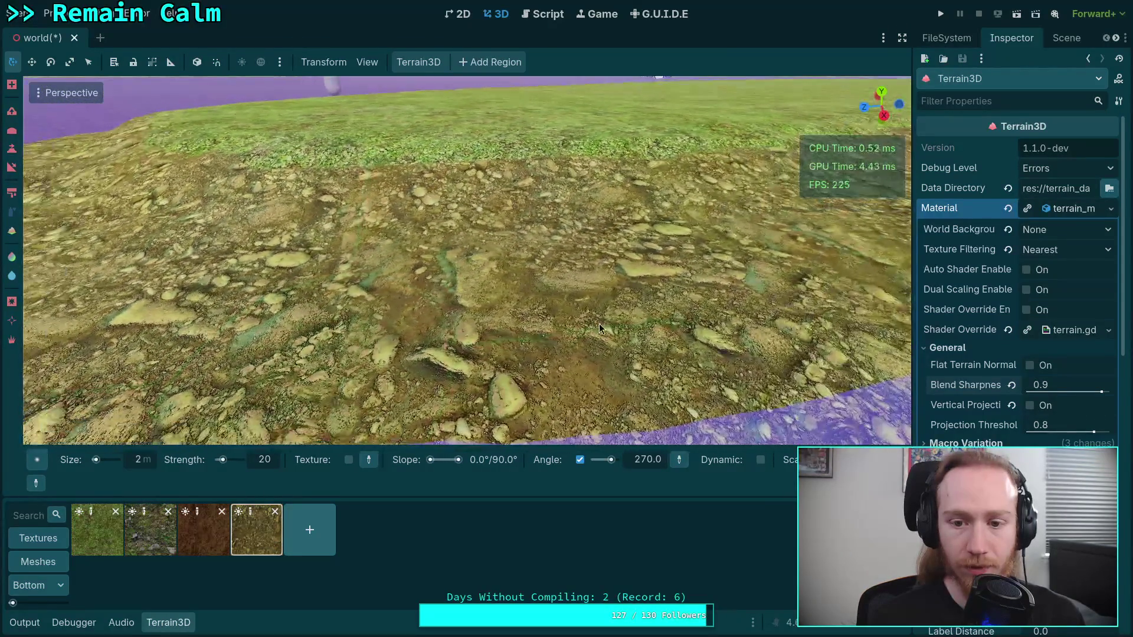
{"action": "mouse_move", "coordinate": [553, 294]}
{"action": "left_mouse_down"}
{"action": "mouse_move", "coordinate": [578, 330]}
{"action": "mouse_move", "coordinate": [590, 319]}
{"action": "mouse_move", "coordinate": [355, 307]}
{"action": "mouse_move", "coordinate": [449, 314]}
{"action": "left_mouse_up"}
{"action": "mouse_move", "coordinate": [605, 278]}
{"action": "left_mouse_down"}
{"action": "mouse_move", "coordinate": [576, 290]}
{"action": "mouse_move", "coordinate": [602, 472]}
{"action": "left_mouse_up"}
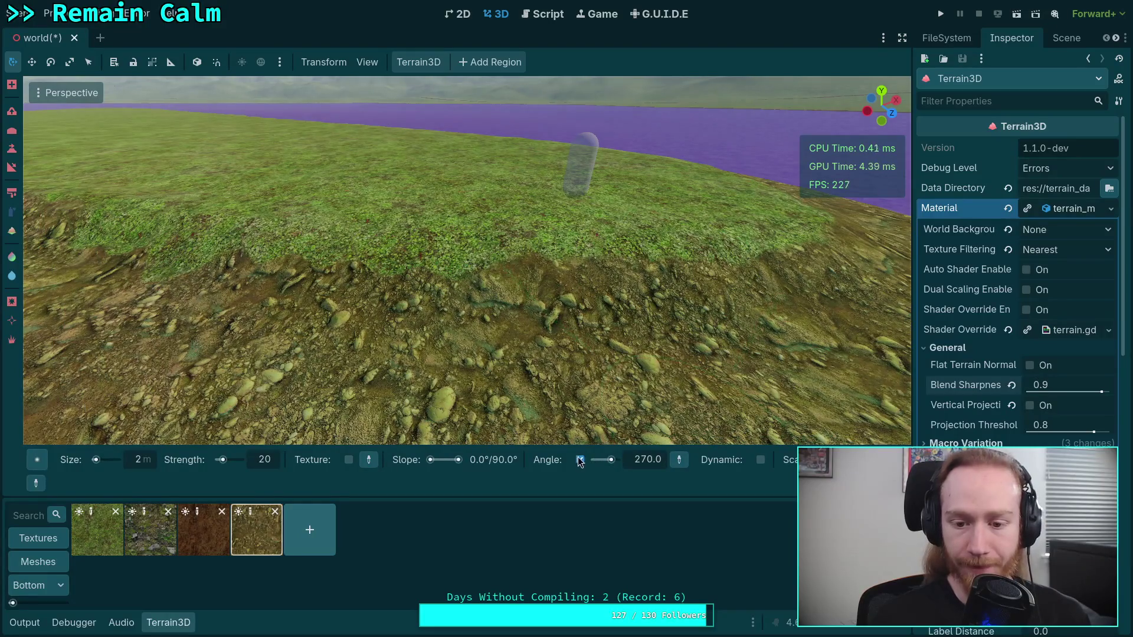
{"action": "left_click", "coordinate": [581, 461]}
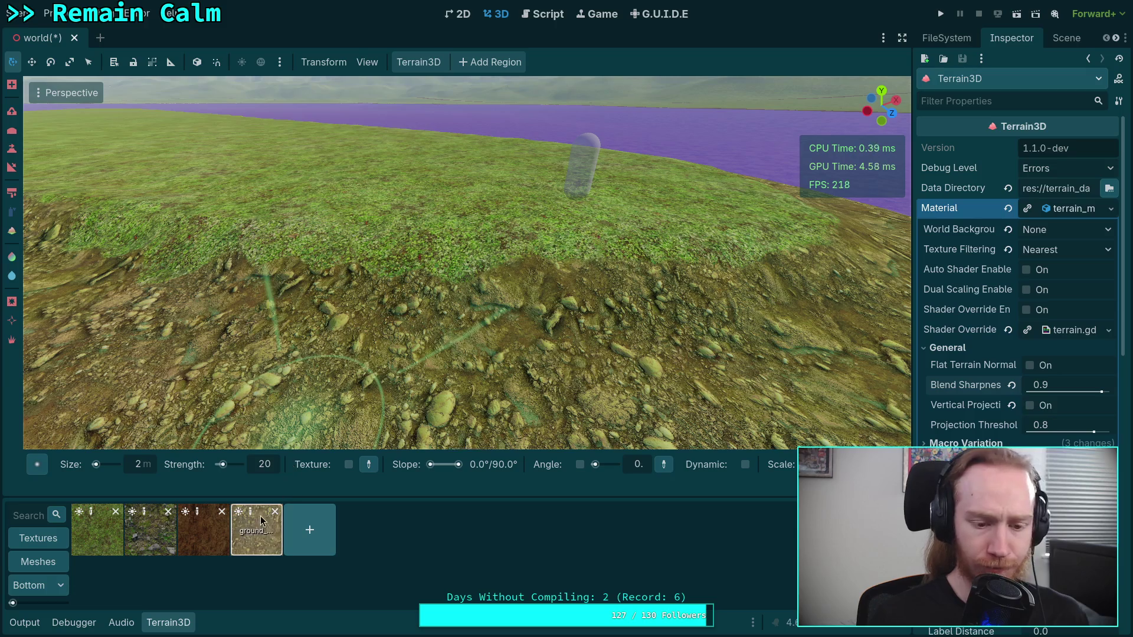
- Re-enable Texture on the brush and survey the grass-to-rock ridge along the water
{"action": "left_click", "coordinate": [349, 465]}
{"action": "scroll", "coordinate": [386, 309], "scroll_direction": "up", "scroll_amount": 3}
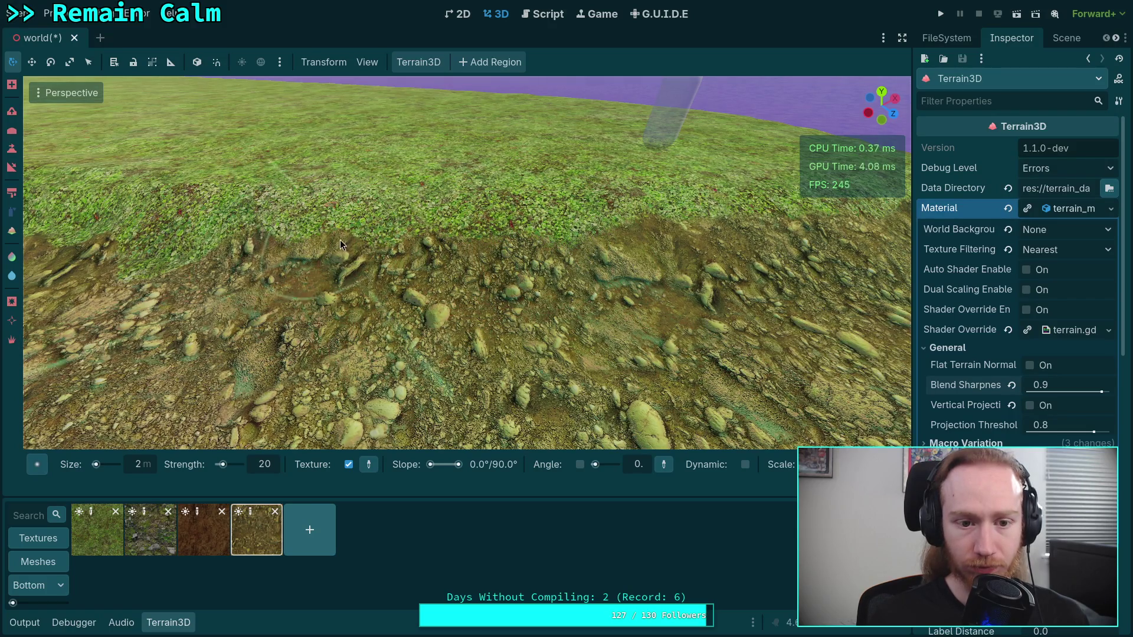
{"action": "mouse_move", "coordinate": [406, 249]}
{"action": "left_mouse_down"}
{"action": "mouse_move", "coordinate": [400, 193]}
{"action": "mouse_move", "coordinate": [528, 367]}
{"action": "mouse_move", "coordinate": [451, 223]}
{"action": "mouse_move", "coordinate": [415, 253]}
{"action": "left_mouse_up"}
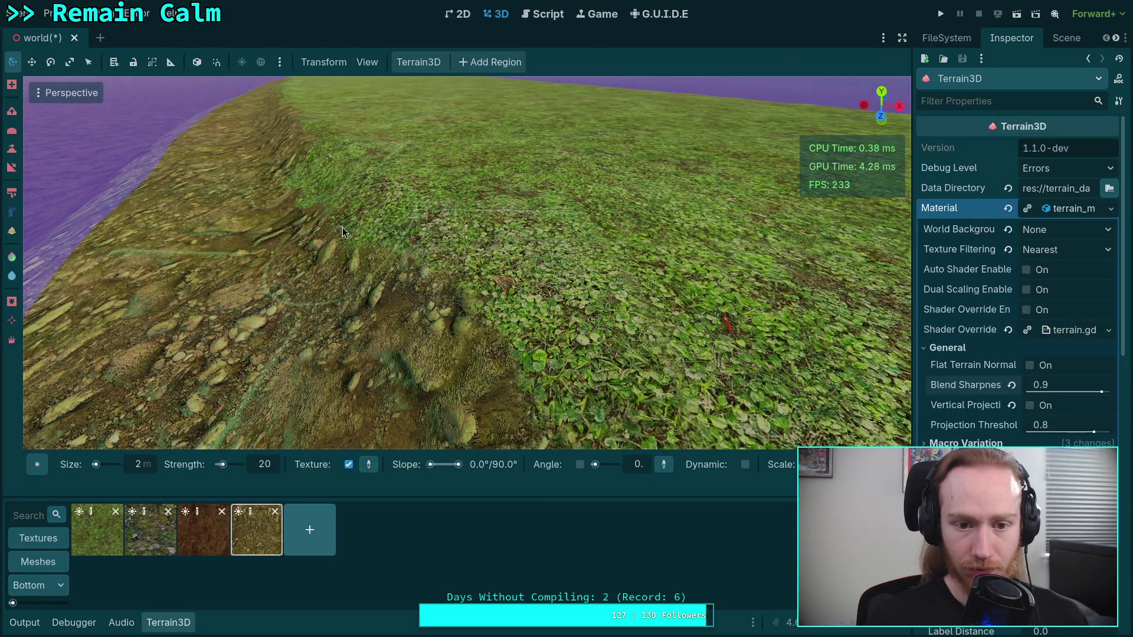
{"action": "mouse_move", "coordinate": [369, 218]}
{"action": "left_mouse_down"}
{"action": "mouse_move", "coordinate": [400, 183]}
{"action": "mouse_move", "coordinate": [412, 200]}
{"action": "mouse_move", "coordinate": [458, 201]}
{"action": "mouse_move", "coordinate": [486, 184]}
{"action": "mouse_move", "coordinate": [633, 195]}
{"action": "mouse_move", "coordinate": [520, 177]}
{"action": "mouse_move", "coordinate": [378, 177]}
{"action": "mouse_move", "coordinate": [587, 224]}
{"action": "mouse_move", "coordinate": [472, 236]}
{"action": "left_mouse_up"}
- Pick the paint texture thumbnail and fly the camera along the grassy shoreline
{"action": "left_click", "coordinate": [98, 531]}
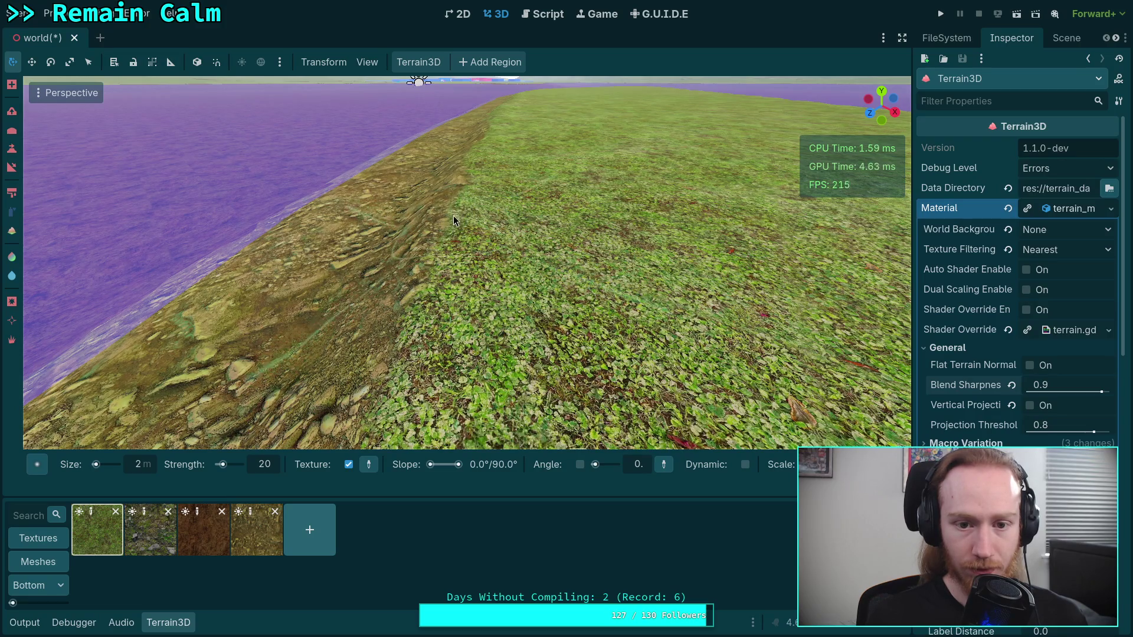
{"action": "mouse_move", "coordinate": [436, 238]}
{"action": "left_mouse_down"}
{"action": "mouse_move", "coordinate": [472, 240]}
{"action": "mouse_move", "coordinate": [436, 241]}
{"action": "mouse_move", "coordinate": [473, 323]}
{"action": "left_mouse_up"}
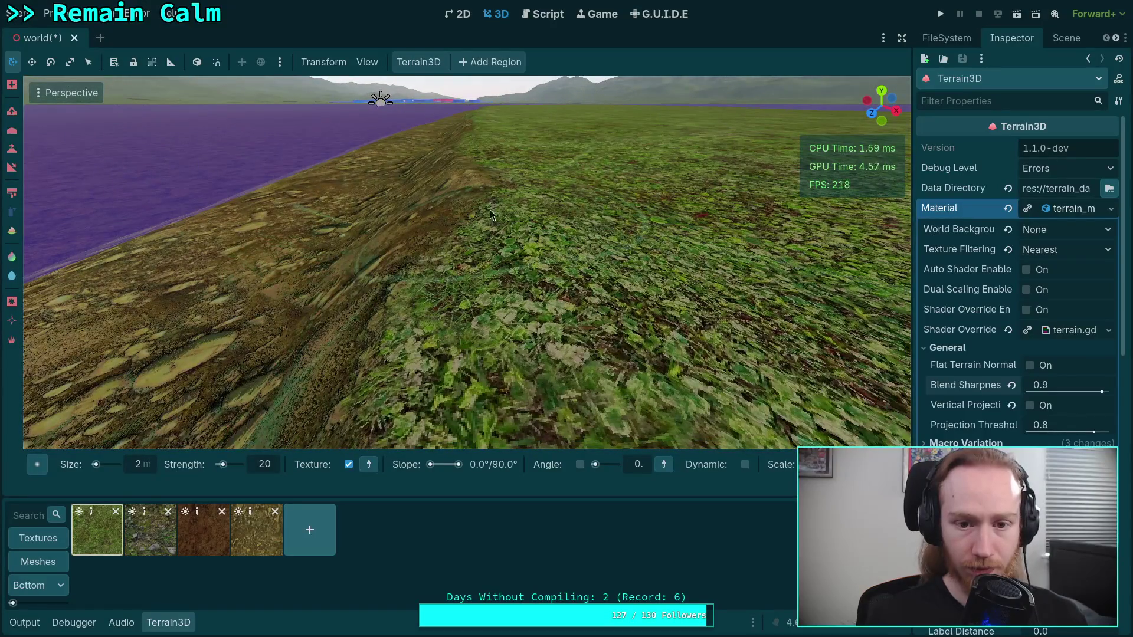
{"action": "left_click_drag", "start_coordinate": [486, 189], "coordinate": [481, 217]}
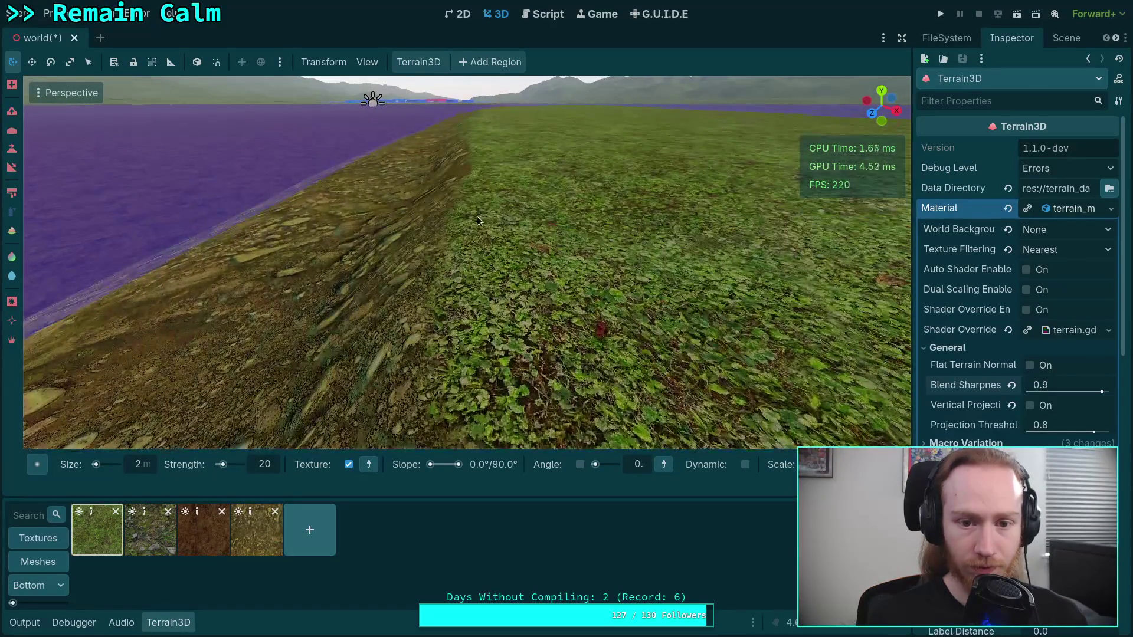
{"action": "mouse_move", "coordinate": [453, 271]}
{"action": "left_mouse_down"}
{"action": "mouse_move", "coordinate": [475, 189]}
{"action": "mouse_move", "coordinate": [518, 250]}
{"action": "mouse_move", "coordinate": [521, 220]}
{"action": "mouse_move", "coordinate": [555, 336]}
{"action": "left_mouse_up"}
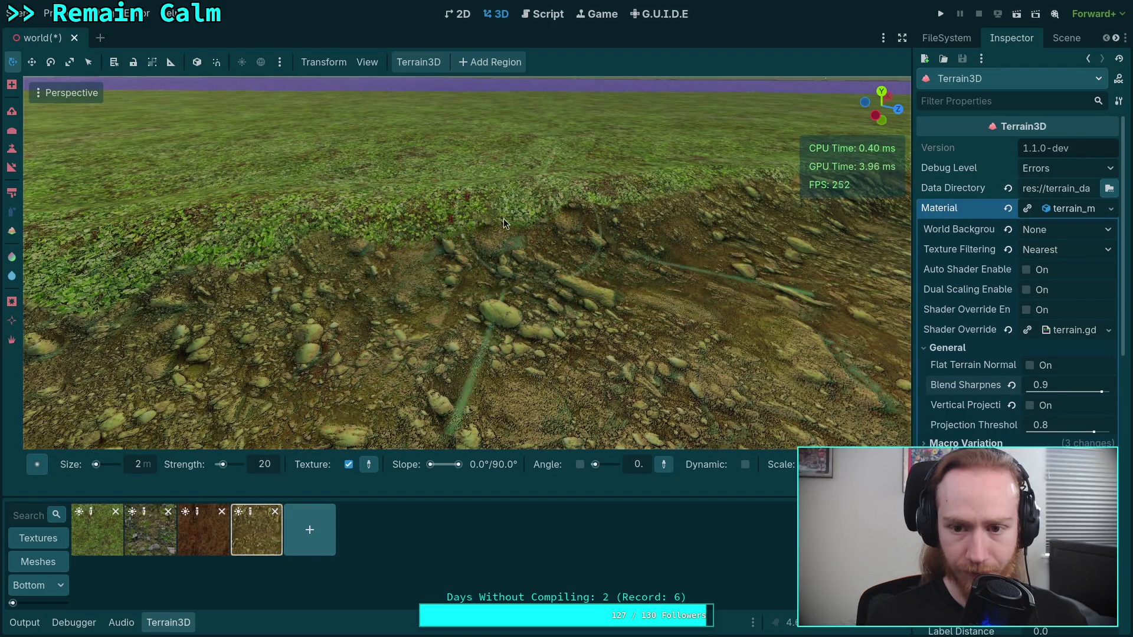
- Paint rocky texture over the grass at the shoreline and save the world scene
{"action": "mouse_move", "coordinate": [535, 217]}
{"action": "left_mouse_down"}
{"action": "mouse_move", "coordinate": [508, 222]}
{"action": "mouse_move", "coordinate": [531, 228]}
{"action": "mouse_move", "coordinate": [360, 234]}
{"action": "left_mouse_up"}
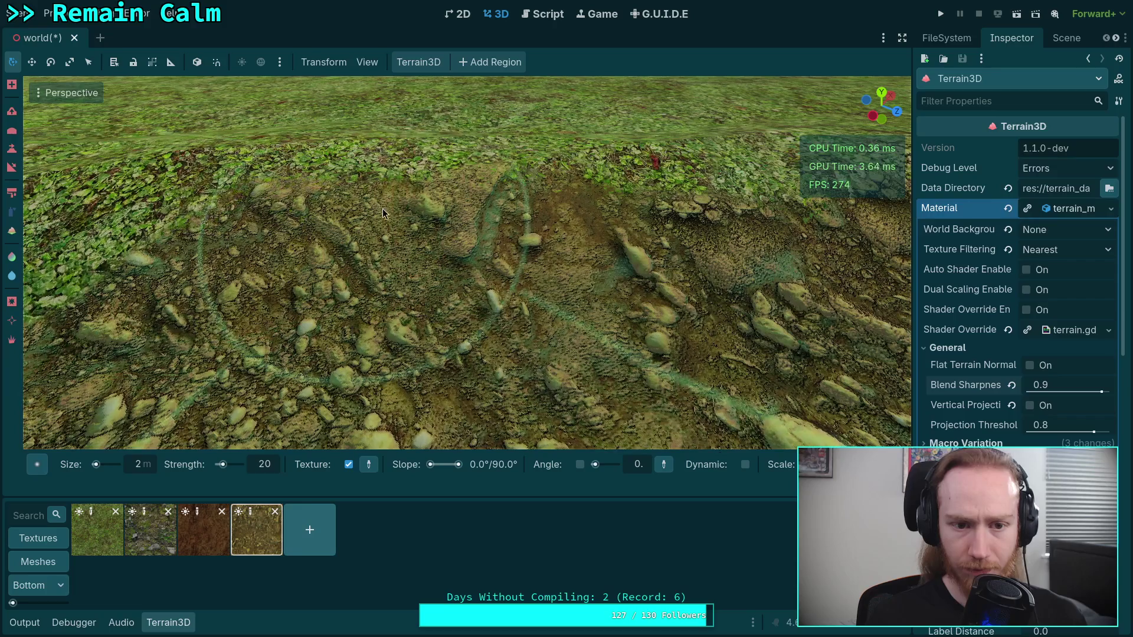
{"action": "scroll", "coordinate": [381, 206], "scroll_direction": "down", "scroll_amount": 5}
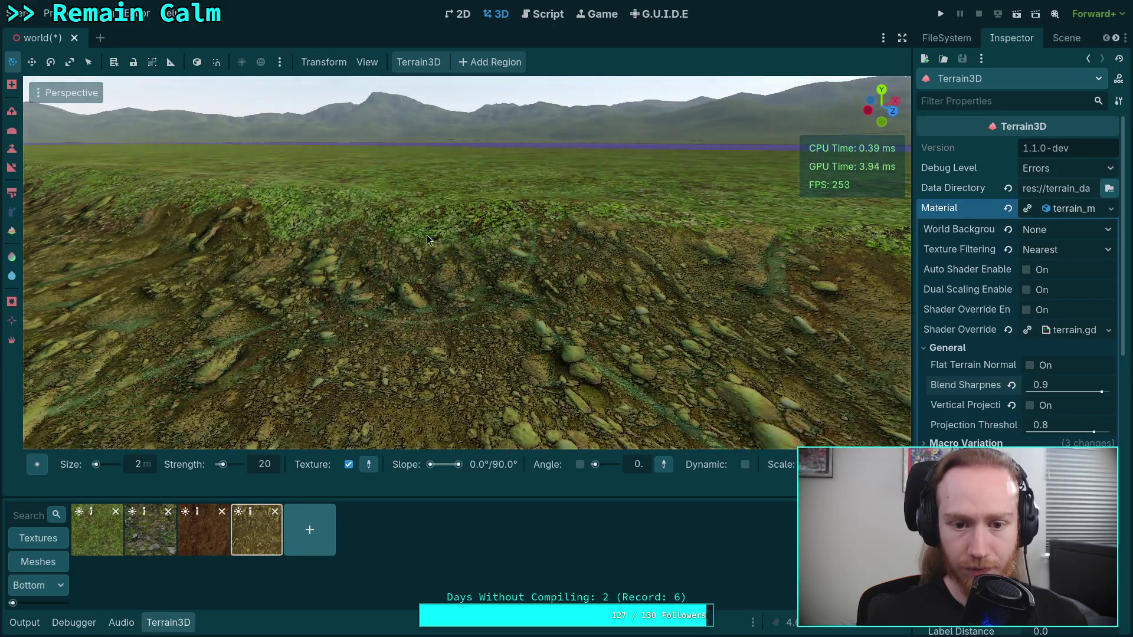
{"action": "mouse_move", "coordinate": [464, 237]}
{"action": "left_mouse_down"}
{"action": "mouse_move", "coordinate": [459, 258]}
{"action": "mouse_move", "coordinate": [360, 321]}
{"action": "mouse_move", "coordinate": [237, 370]}
{"action": "left_mouse_up"}
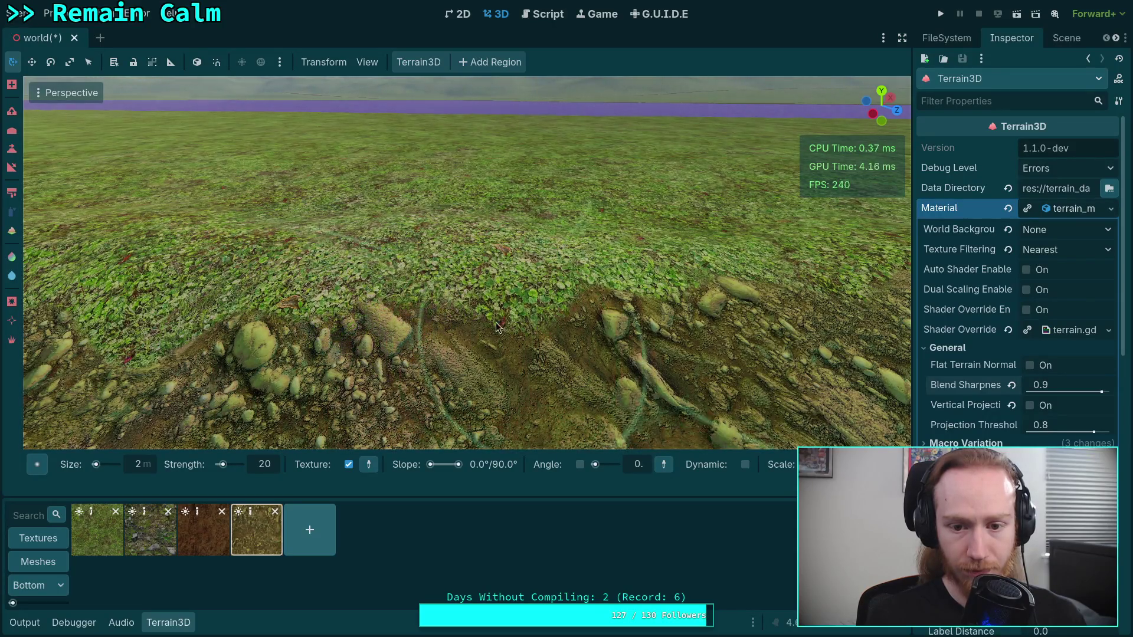
{"action": "mouse_move", "coordinate": [550, 325]}
{"action": "left_mouse_down"}
{"action": "mouse_move", "coordinate": [520, 319]}
{"action": "mouse_move", "coordinate": [549, 310]}
{"action": "mouse_move", "coordinate": [505, 323]}
{"action": "left_mouse_up"}
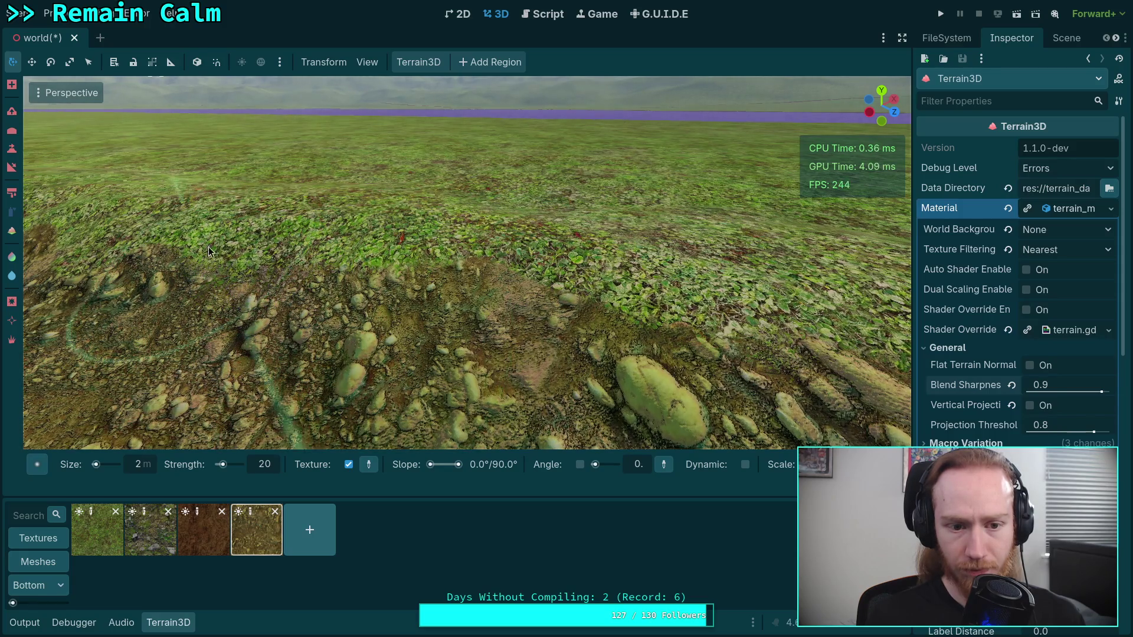
{"action": "mouse_move", "coordinate": [390, 278]}
{"action": "left_mouse_down"}
{"action": "mouse_move", "coordinate": [337, 272]}
{"action": "mouse_move", "coordinate": [360, 292]}
{"action": "left_mouse_up"}
{"action": "mouse_move", "coordinate": [470, 295]}
{"action": "left_mouse_down"}
{"action": "mouse_move", "coordinate": [454, 292]}
{"action": "mouse_move", "coordinate": [481, 337]}
{"action": "mouse_move", "coordinate": [442, 261]}
{"action": "left_mouse_up"}
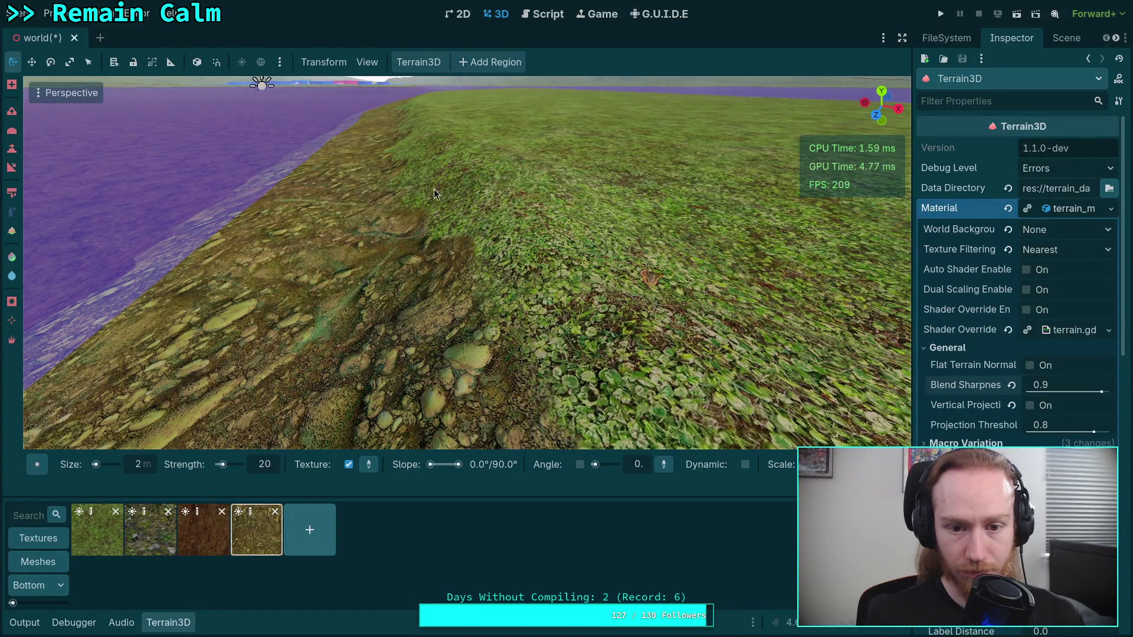
{"action": "key", "text": "ctrl+s"}
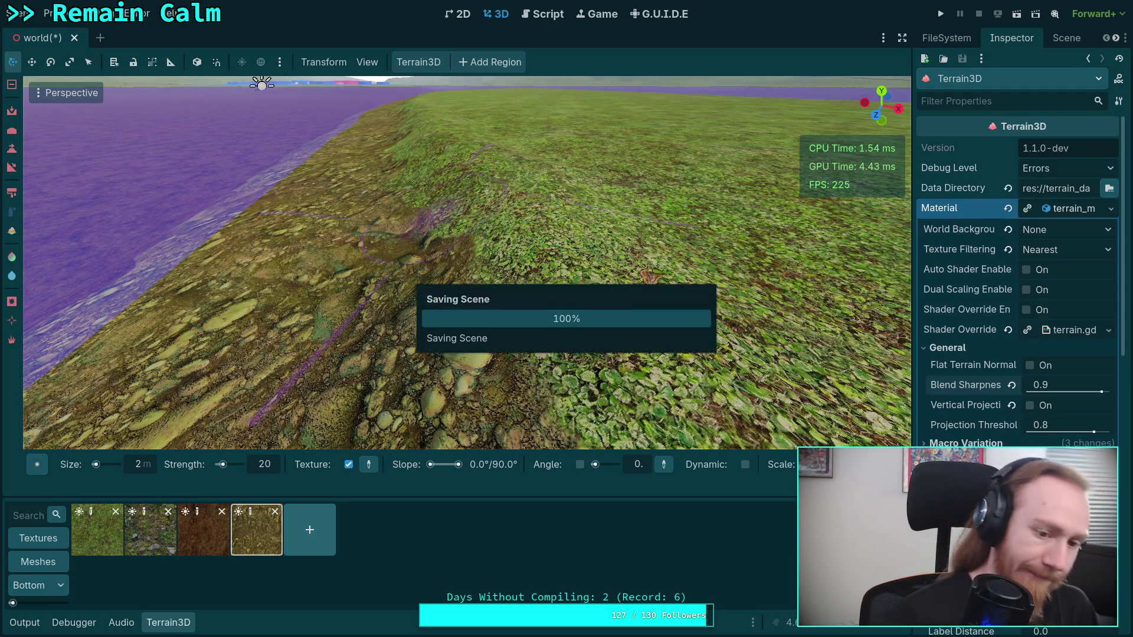
- Paint several strokes and a strip of rocky dirt over the grassy slope
{"action": "mouse_move", "coordinate": [510, 171]}
{"action": "left_mouse_down"}
{"action": "mouse_move", "coordinate": [475, 240]}
{"action": "mouse_move", "coordinate": [539, 345]}
{"action": "mouse_move", "coordinate": [536, 276]}
{"action": "mouse_move", "coordinate": [544, 321]}
{"action": "mouse_move", "coordinate": [498, 230]}
{"action": "mouse_move", "coordinate": [478, 276]}
{"action": "mouse_move", "coordinate": [462, 241]}
{"action": "left_mouse_up"}
{"action": "mouse_move", "coordinate": [516, 295]}
{"action": "left_mouse_down"}
{"action": "mouse_move", "coordinate": [495, 268]}
{"action": "mouse_move", "coordinate": [527, 247]}
{"action": "mouse_move", "coordinate": [525, 294]}
{"action": "left_mouse_up"}
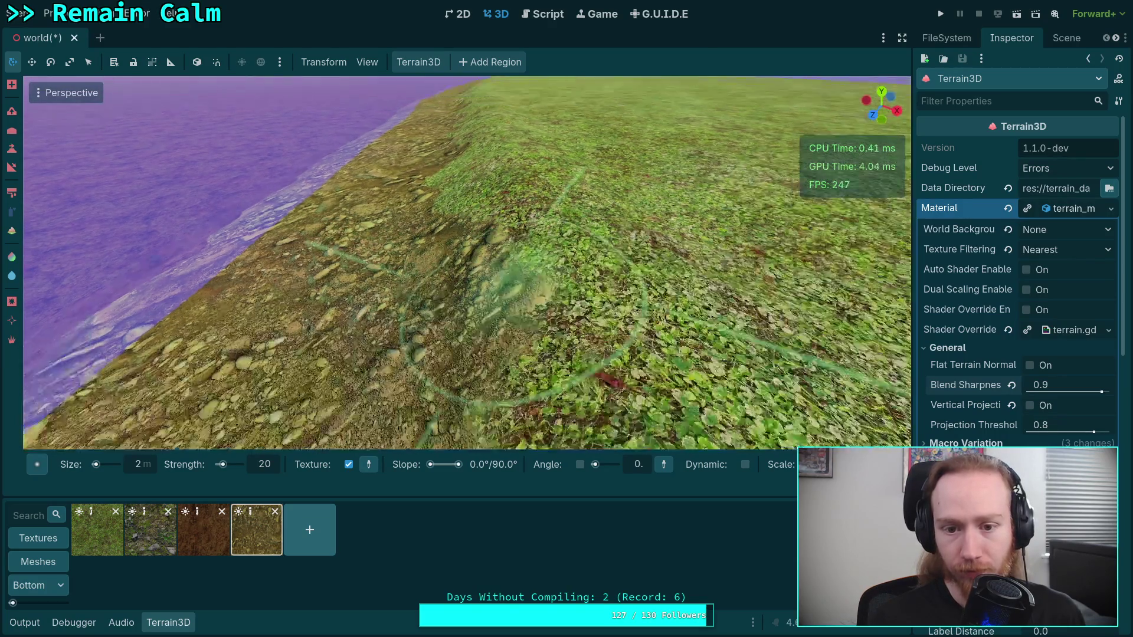
{"action": "scroll", "coordinate": [495, 304], "scroll_direction": "up", "scroll_amount": 3}
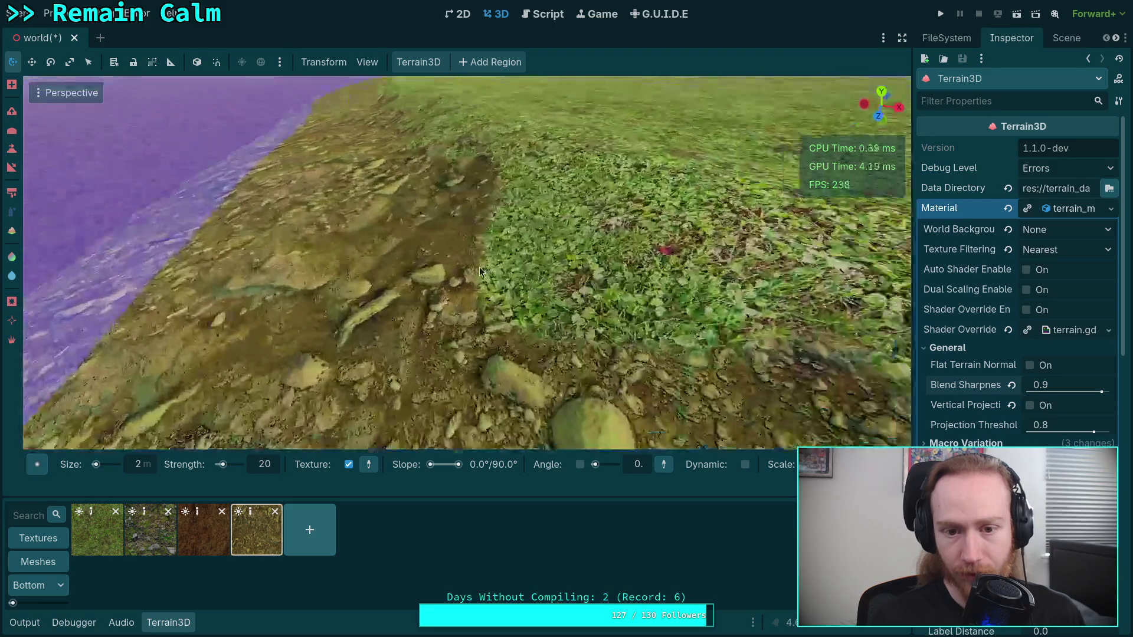
{"action": "mouse_move", "coordinate": [583, 221]}
{"action": "left_mouse_down"}
{"action": "mouse_move", "coordinate": [564, 222]}
{"action": "mouse_move", "coordinate": [598, 235]}
{"action": "mouse_move", "coordinate": [609, 216]}
{"action": "left_mouse_up"}
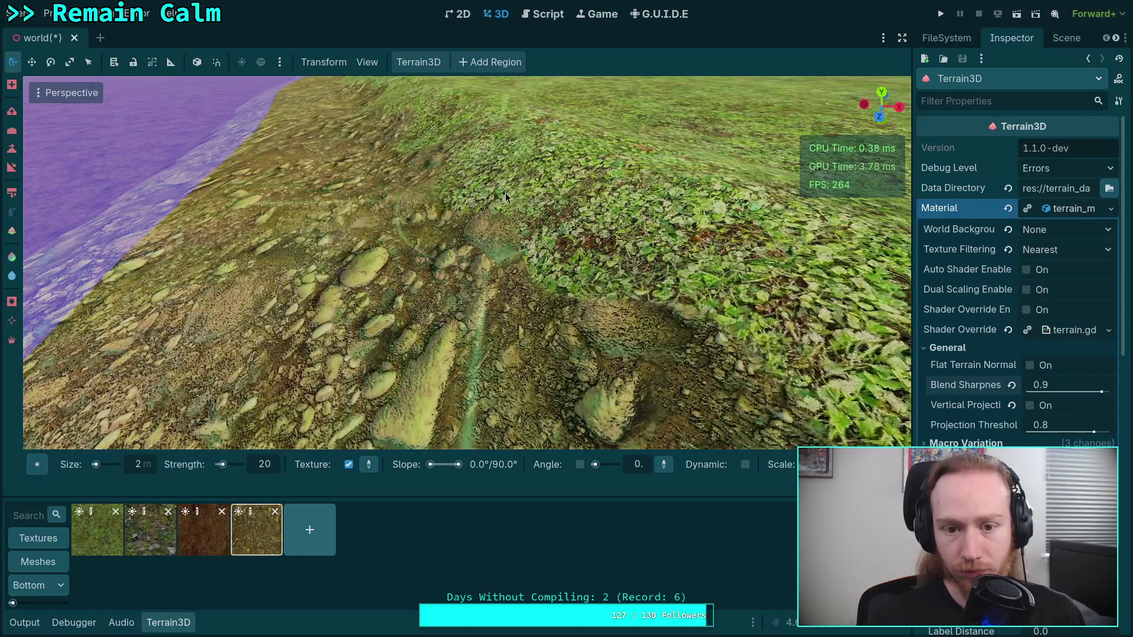
{"action": "mouse_move", "coordinate": [506, 192]}
{"action": "left_mouse_down"}
{"action": "mouse_move", "coordinate": [527, 212]}
{"action": "mouse_move", "coordinate": [506, 190]}
{"action": "left_mouse_up"}
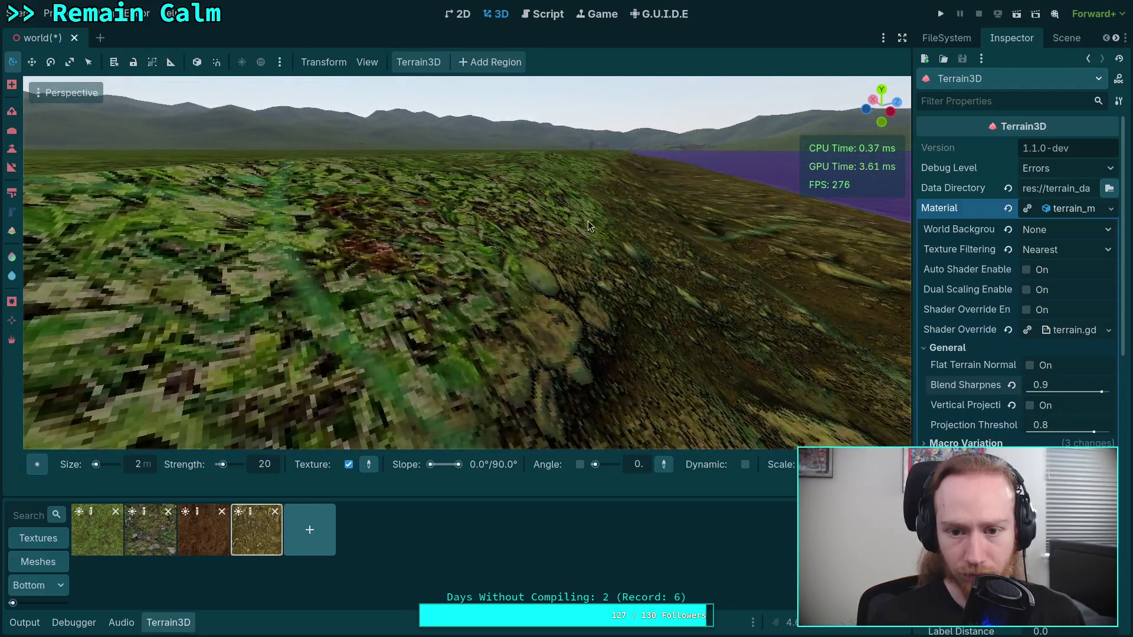
{"action": "left_click_drag", "start_coordinate": [588, 224], "coordinate": [546, 231]}
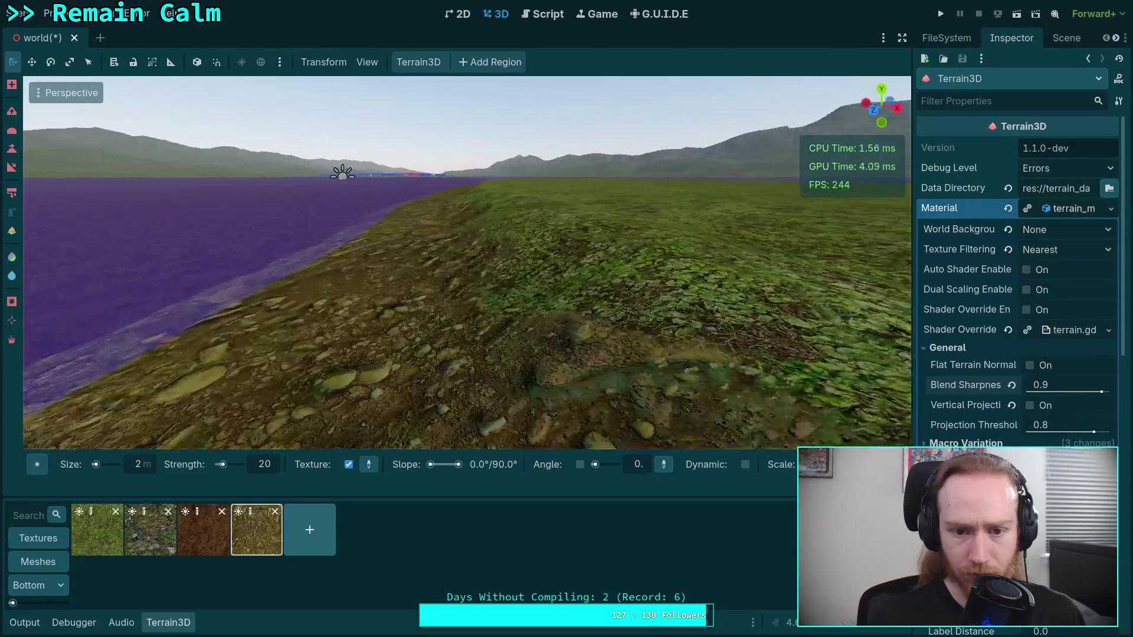
- Spread rocky dirt from the water edge up the mound and over the far grass
{"action": "left_click_drag", "start_coordinate": [448, 269], "coordinate": [485, 329]}
{"action": "mouse_move", "coordinate": [547, 386]}
{"action": "left_mouse_down"}
{"action": "mouse_move", "coordinate": [490, 275]}
{"action": "mouse_move", "coordinate": [537, 276]}
{"action": "left_mouse_up"}
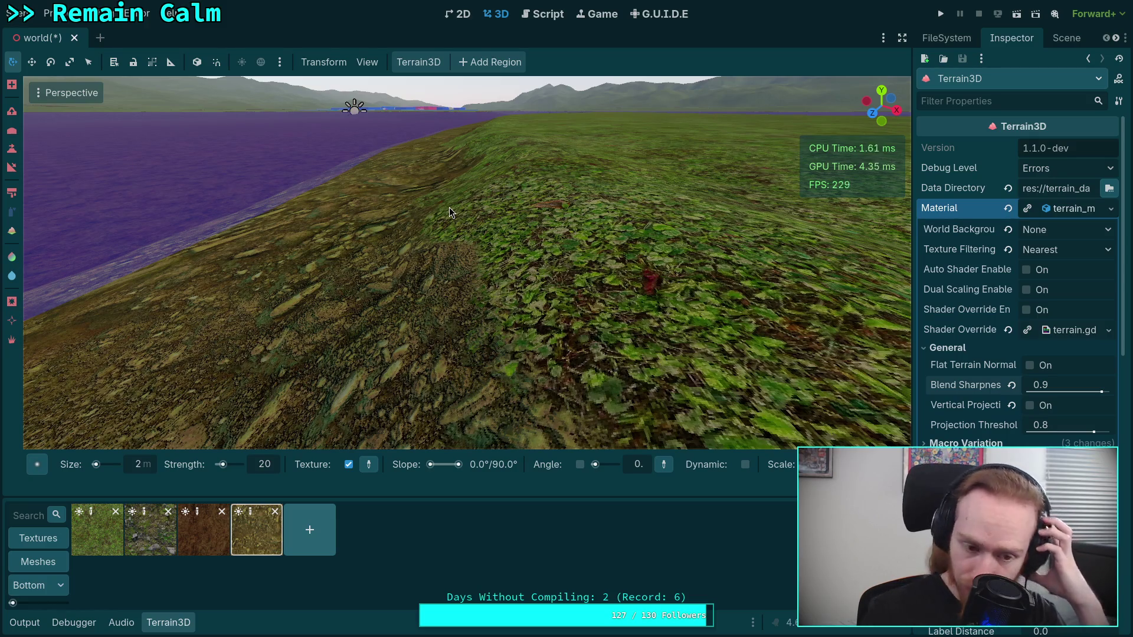
{"action": "left_click_drag", "start_coordinate": [449, 208], "coordinate": [464, 218]}
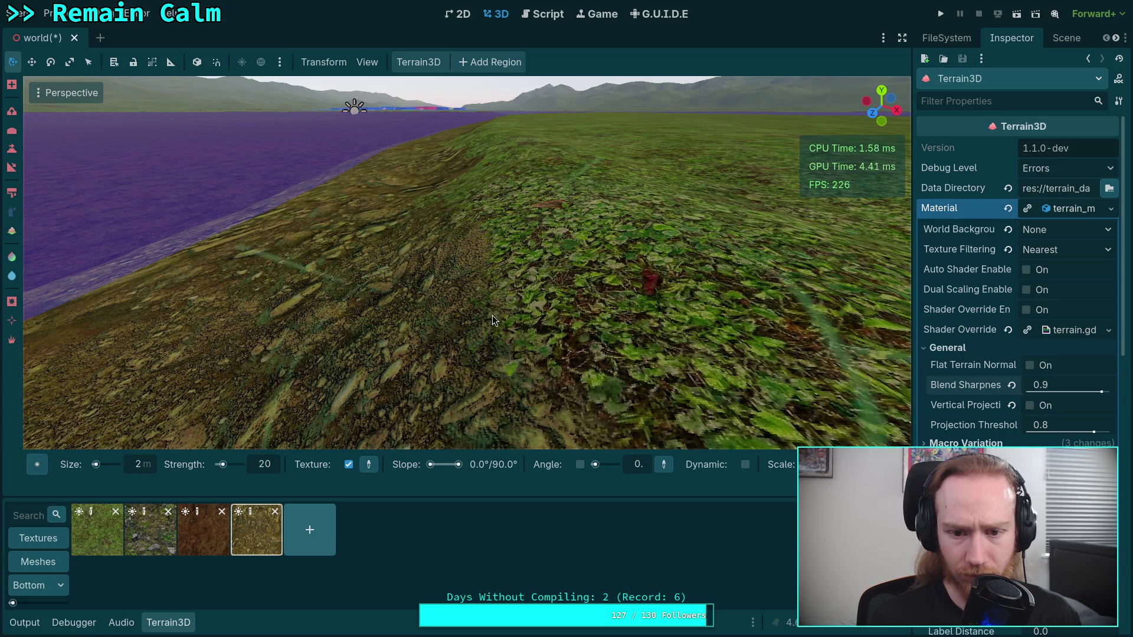
{"action": "scroll", "coordinate": [467, 251], "scroll_direction": "down", "scroll_amount": 3}
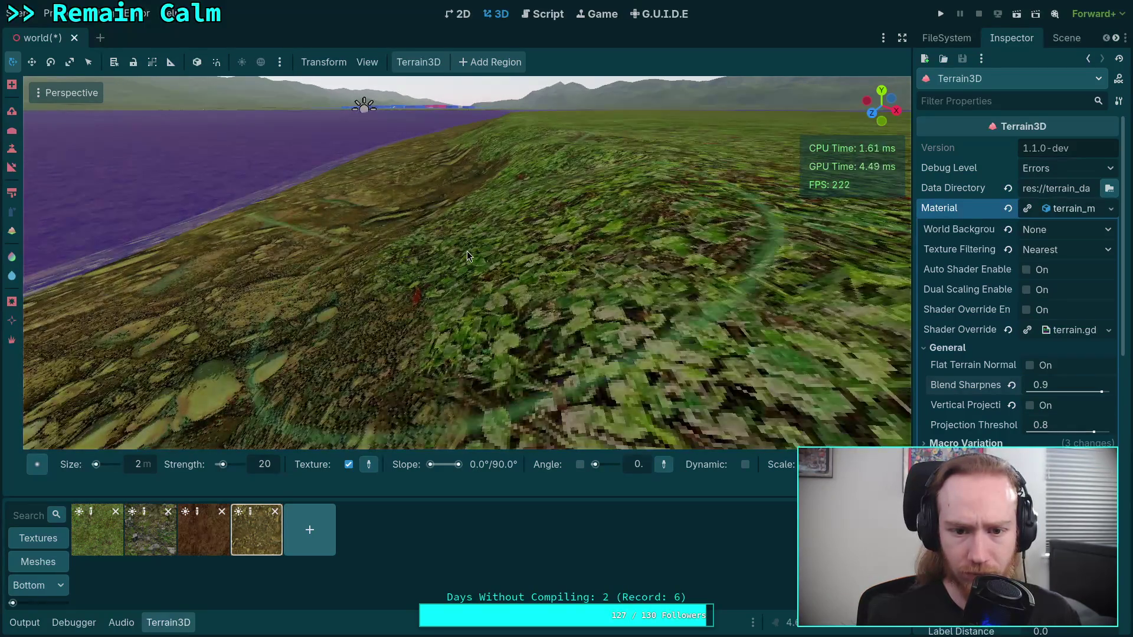
{"action": "mouse_move", "coordinate": [483, 218]}
{"action": "left_mouse_down"}
{"action": "mouse_move", "coordinate": [494, 238]}
{"action": "mouse_move", "coordinate": [525, 249]}
{"action": "mouse_move", "coordinate": [531, 224]}
{"action": "left_mouse_up"}
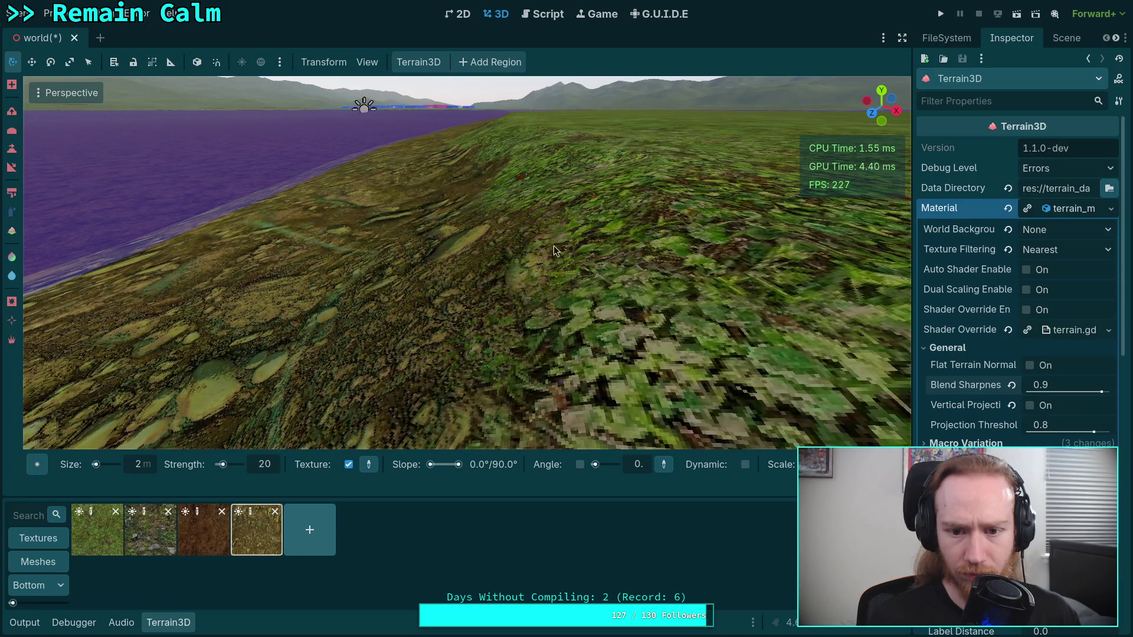
{"action": "scroll", "coordinate": [554, 242], "scroll_direction": "up", "scroll_amount": 3}
{"action": "mouse_move", "coordinate": [382, 312]}
{"action": "left_mouse_down"}
{"action": "mouse_move", "coordinate": [492, 300]}
{"action": "mouse_move", "coordinate": [543, 247]}
{"action": "mouse_move", "coordinate": [465, 183]}
{"action": "mouse_move", "coordinate": [365, 193]}
{"action": "mouse_move", "coordinate": [525, 189]}
{"action": "mouse_move", "coordinate": [585, 219]}
{"action": "left_mouse_up"}
{"action": "mouse_move", "coordinate": [472, 184]}
{"action": "left_mouse_down"}
{"action": "mouse_move", "coordinate": [642, 191]}
{"action": "mouse_move", "coordinate": [346, 200]}
{"action": "mouse_move", "coordinate": [128, 190]}
{"action": "mouse_move", "coordinate": [575, 199]}
{"action": "left_mouse_up"}
- Brush rocky dirt over leafy grass patches near the horizon and upper-left slope
{"action": "scroll", "coordinate": [576, 199], "scroll_direction": "up", "scroll_amount": 5}
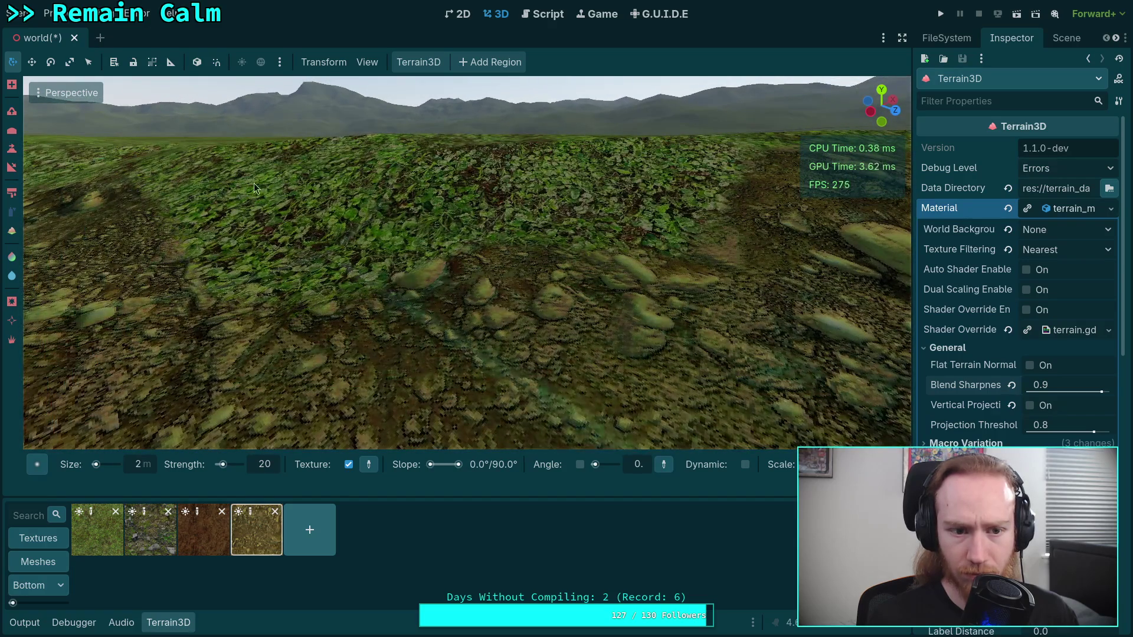
{"action": "mouse_move", "coordinate": [254, 183]}
{"action": "left_mouse_down"}
{"action": "mouse_move", "coordinate": [434, 202]}
{"action": "mouse_move", "coordinate": [398, 182]}
{"action": "mouse_move", "coordinate": [661, 180]}
{"action": "left_mouse_up"}
{"action": "mouse_move", "coordinate": [678, 165]}
{"action": "left_mouse_down"}
{"action": "mouse_move", "coordinate": [349, 166]}
{"action": "mouse_move", "coordinate": [421, 183]}
{"action": "mouse_move", "coordinate": [417, 172]}
{"action": "mouse_move", "coordinate": [615, 170]}
{"action": "left_mouse_up"}
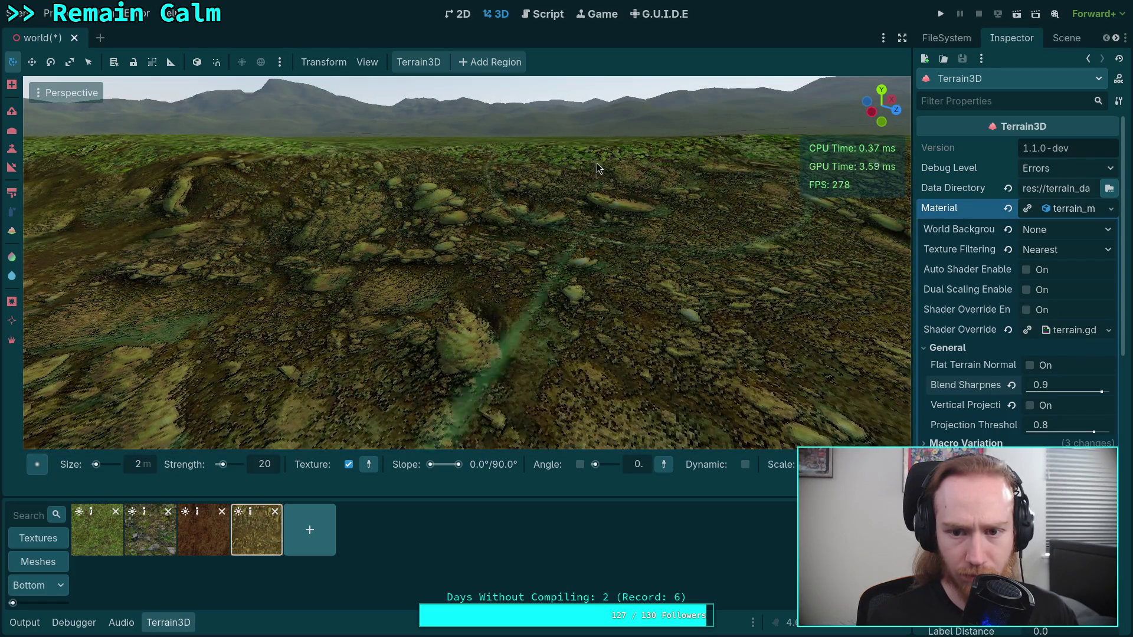
{"action": "mouse_move", "coordinate": [514, 221]}
{"action": "left_mouse_down"}
{"action": "mouse_move", "coordinate": [341, 160]}
{"action": "mouse_move", "coordinate": [398, 143]}
{"action": "mouse_move", "coordinate": [561, 150]}
{"action": "mouse_move", "coordinate": [502, 145]}
{"action": "left_mouse_up"}
{"action": "mouse_move", "coordinate": [412, 148]}
{"action": "left_mouse_down"}
{"action": "mouse_move", "coordinate": [372, 140]}
{"action": "mouse_move", "coordinate": [402, 141]}
{"action": "left_mouse_up"}
{"action": "left_click_drag", "start_coordinate": [495, 155], "coordinate": [434, 155]}
{"action": "mouse_move", "coordinate": [549, 159]}
{"action": "left_mouse_down"}
{"action": "mouse_move", "coordinate": [571, 146]}
{"action": "mouse_move", "coordinate": [552, 145]}
{"action": "mouse_move", "coordinate": [623, 158]}
{"action": "left_mouse_up"}
{"action": "mouse_move", "coordinate": [419, 181]}
{"action": "left_mouse_down"}
{"action": "mouse_move", "coordinate": [352, 164]}
{"action": "mouse_move", "coordinate": [351, 151]}
{"action": "mouse_move", "coordinate": [406, 171]}
{"action": "mouse_move", "coordinate": [369, 171]}
{"action": "mouse_move", "coordinate": [365, 152]}
{"action": "mouse_move", "coordinate": [612, 146]}
{"action": "mouse_move", "coordinate": [585, 142]}
{"action": "mouse_move", "coordinate": [611, 167]}
{"action": "left_mouse_up"}
{"action": "left_click_drag", "start_coordinate": [433, 206], "coordinate": [434, 206]}
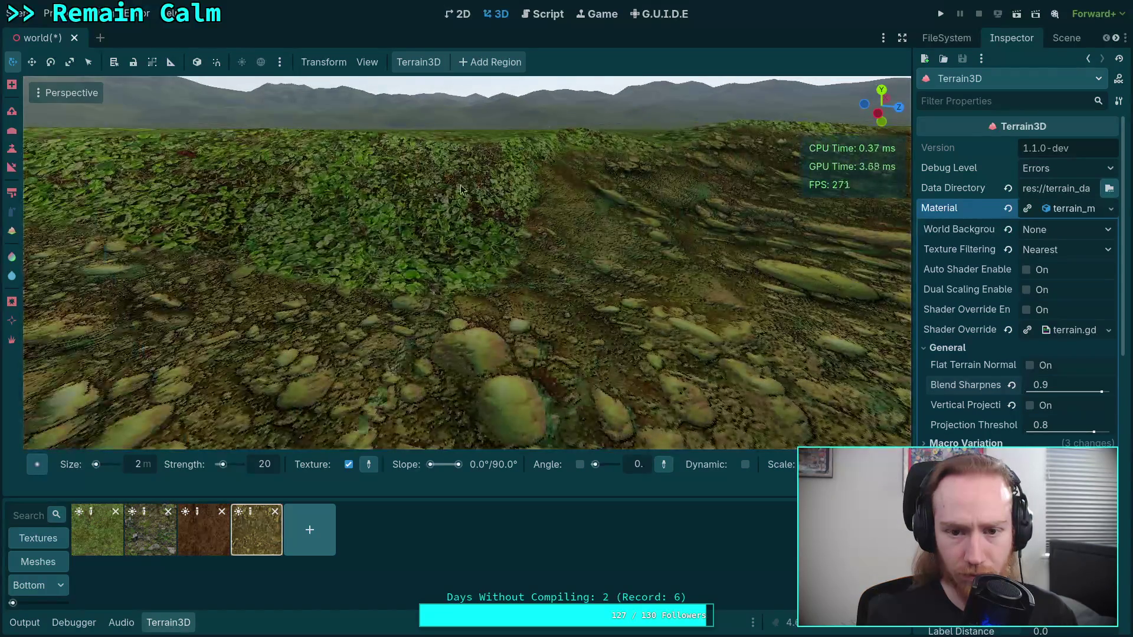
{"action": "mouse_move", "coordinate": [346, 184]}
{"action": "left_mouse_down"}
{"action": "mouse_move", "coordinate": [398, 157]}
{"action": "mouse_move", "coordinate": [366, 177]}
{"action": "mouse_move", "coordinate": [352, 172]}
{"action": "mouse_move", "coordinate": [389, 155]}
{"action": "mouse_move", "coordinate": [431, 199]}
{"action": "mouse_move", "coordinate": [505, 178]}
{"action": "mouse_move", "coordinate": [556, 284]}
{"action": "left_mouse_up"}
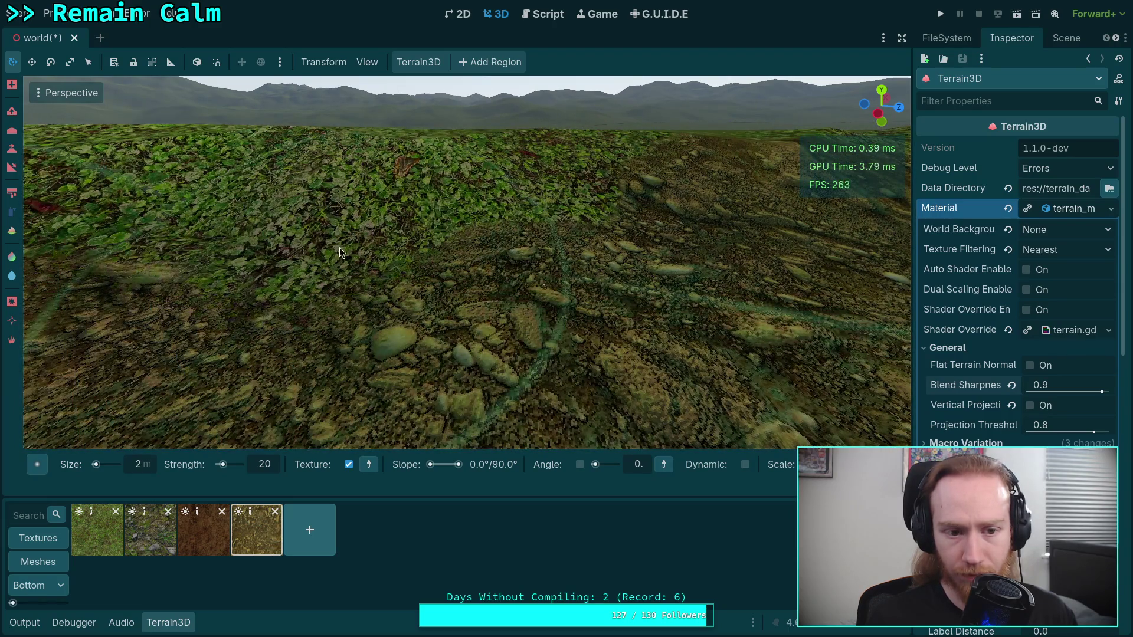